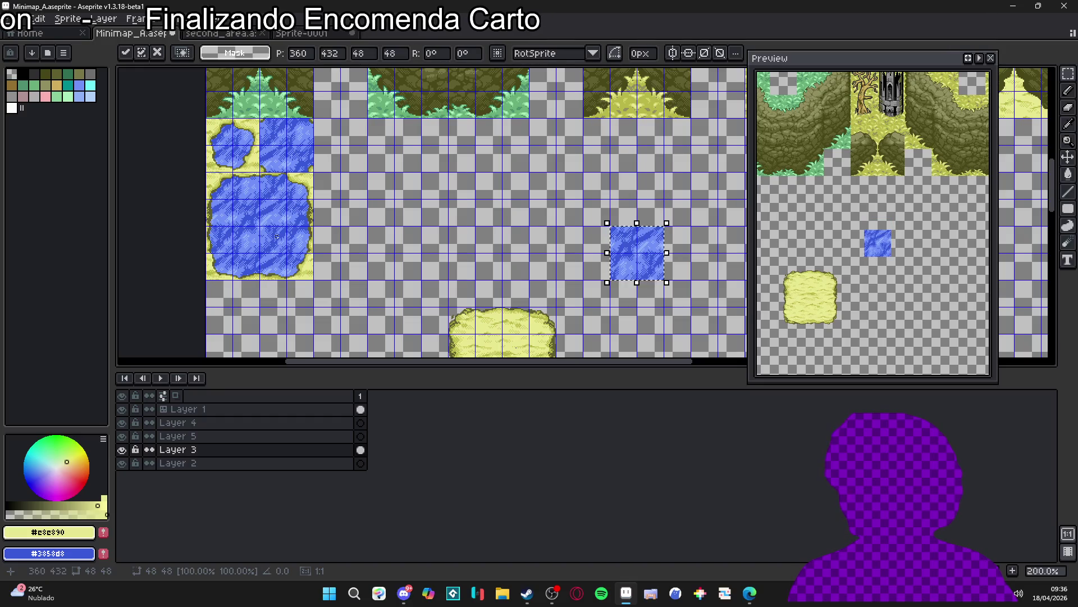
Step: Nudge the water tile up and right by one grid cell and commit it
{"action": "key", "text": "Up"}
{"action": "key", "text": "Right"}
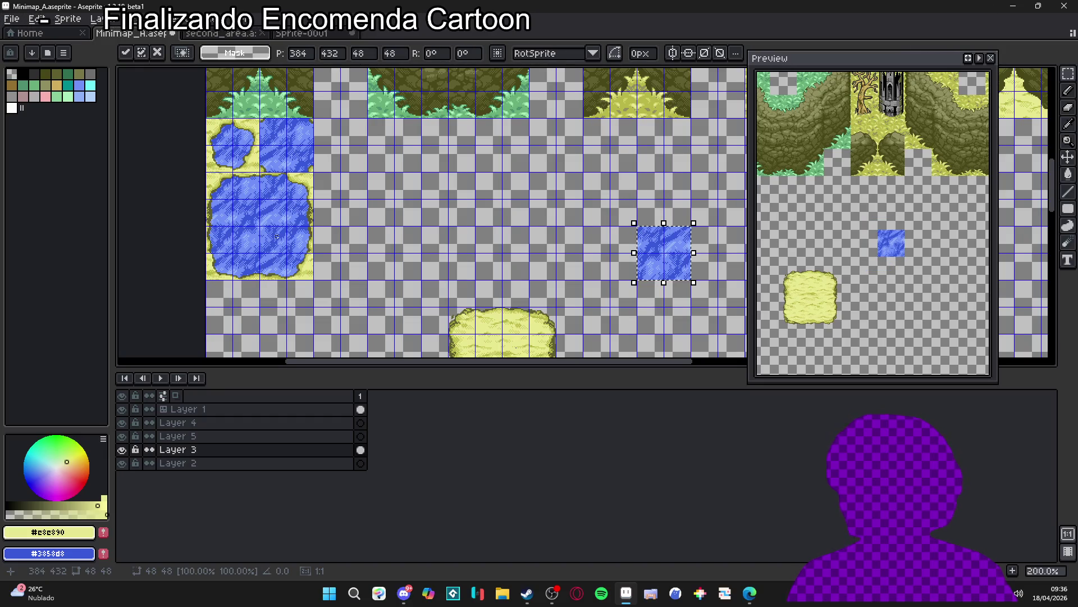
{"action": "scroll", "coordinate": [432, 252], "scroll_direction": "down", "scroll_amount": 2}
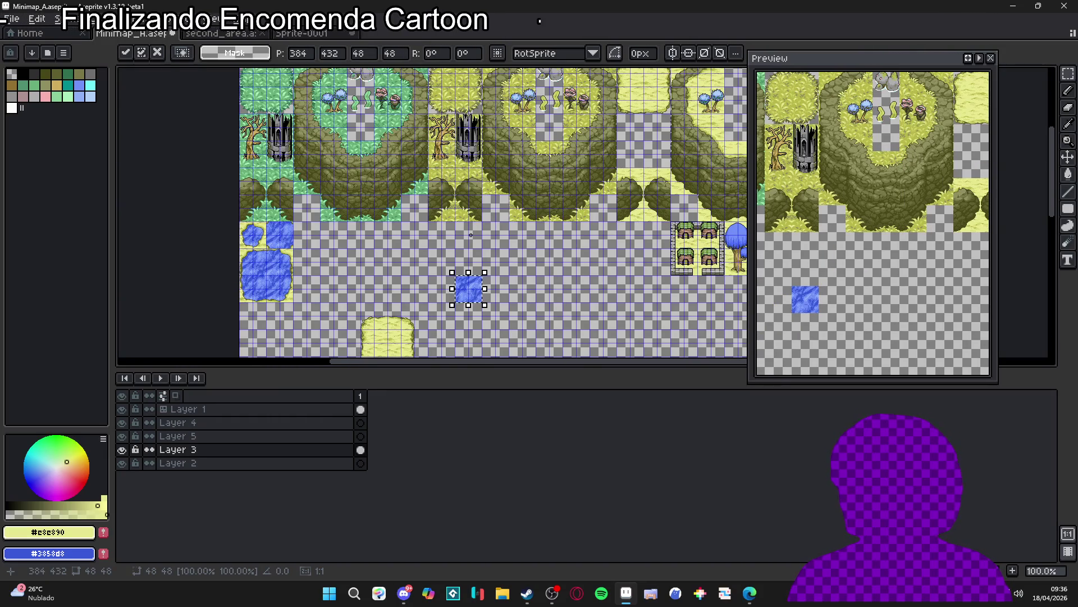
{"action": "left_click_drag", "start_coordinate": [472, 230], "coordinate": [481, 245]}
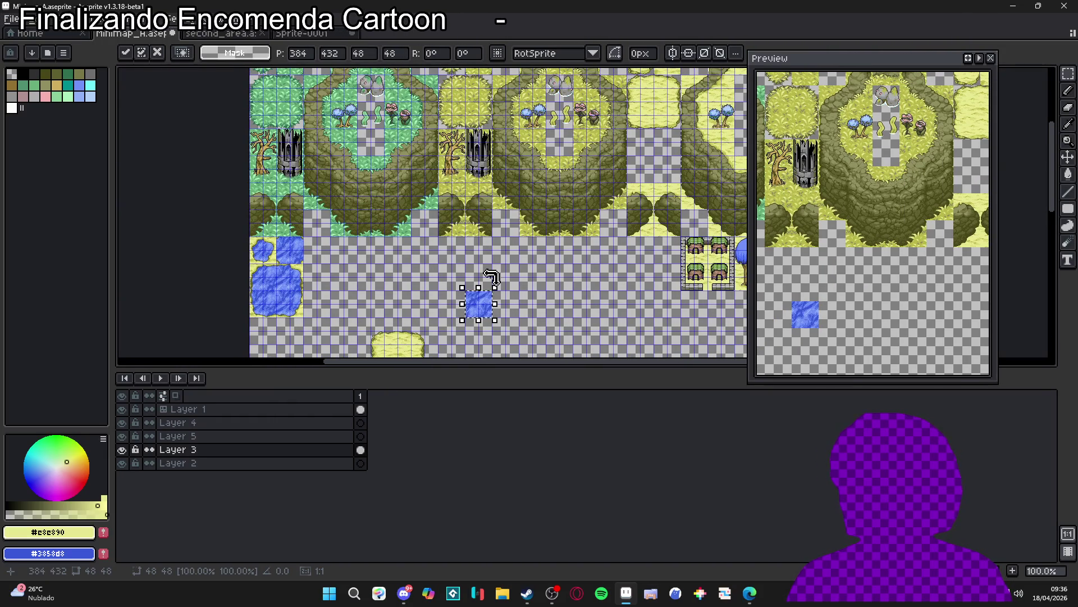
{"action": "scroll", "coordinate": [492, 300], "scroll_direction": "up", "scroll_amount": 2}
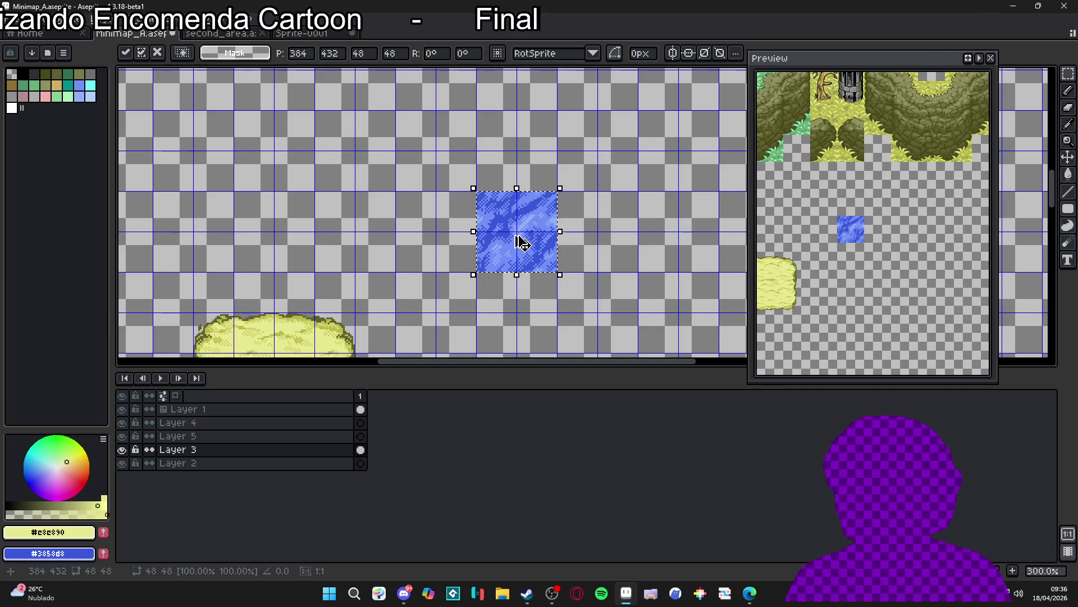
{"action": "key", "text": "Return"}
Step: Duplicate water tile columns to extend the pond on the left and right sides
{"action": "mouse_move", "coordinate": [489, 246]}
{"action": "left_mouse_down"}
{"action": "mouse_move", "coordinate": [529, 264]}
{"action": "mouse_move", "coordinate": [527, 183]}
{"action": "mouse_move", "coordinate": [544, 247]}
{"action": "left_mouse_up"}
{"action": "left_click", "coordinate": [527, 231]}
{"action": "key", "text": "ctrl+c"}
{"action": "key", "text": "ctrl+v"}
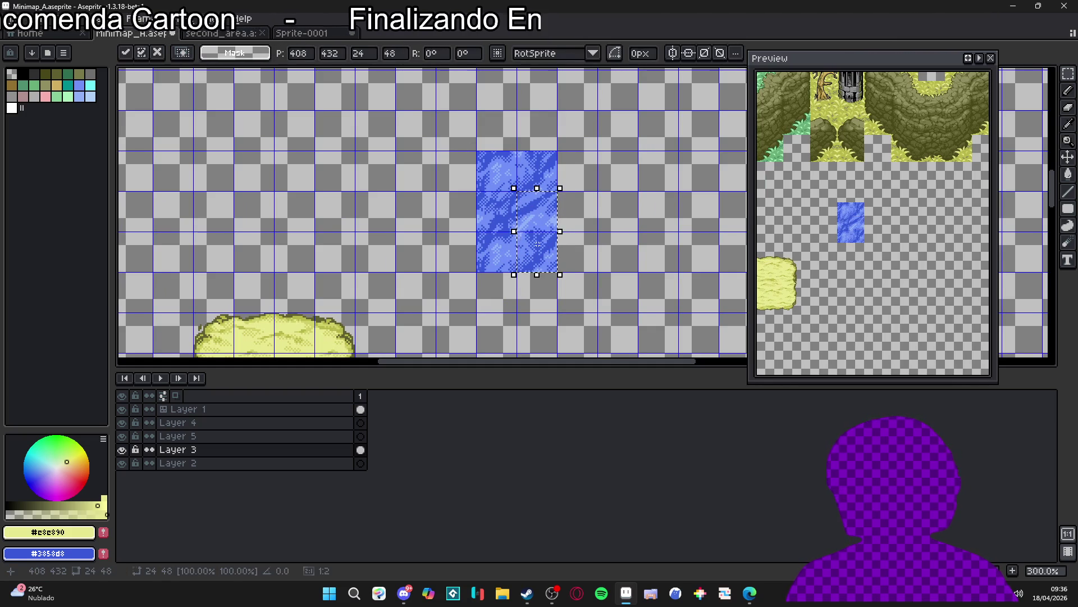
{"action": "key", "text": "shift+Left"}
{"action": "key", "text": "shift+Left"}
{"action": "left_click", "coordinate": [537, 243]}
{"action": "left_click_drag", "start_coordinate": [504, 208], "coordinate": [503, 248]}
{"action": "key", "text": "ctrl+c"}
{"action": "key", "text": "ctrl+v"}
{"action": "key", "text": "shift+Right"}
{"action": "key", "text": "shift+Right"}
{"action": "left_click", "coordinate": [463, 245]}
Step: Copy the top water tile below the block to finish the plus shape, then hide the grid
{"action": "left_click_drag", "start_coordinate": [493, 181], "coordinate": [534, 187]}
{"action": "key", "text": "ctrl+c"}
{"action": "key", "text": "ctrl+v"}
{"action": "key", "text": "shift+Down"}
{"action": "key", "text": "shift+Down"}
{"action": "key", "text": "shift+Down"}
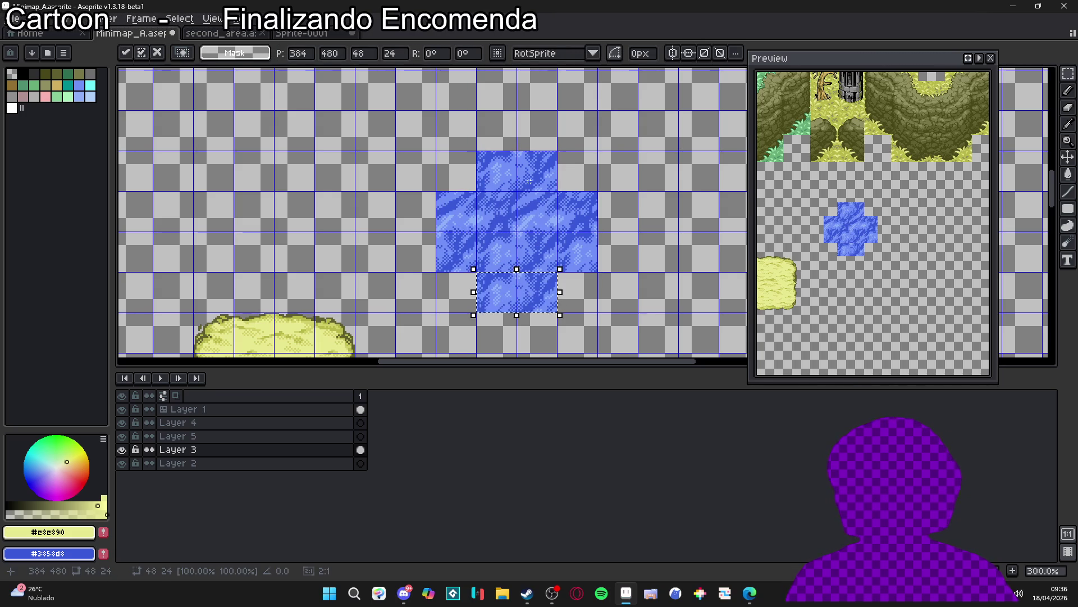
{"action": "left_click", "coordinate": [529, 181]}
{"action": "key", "text": "ctrl+apostrophe"}
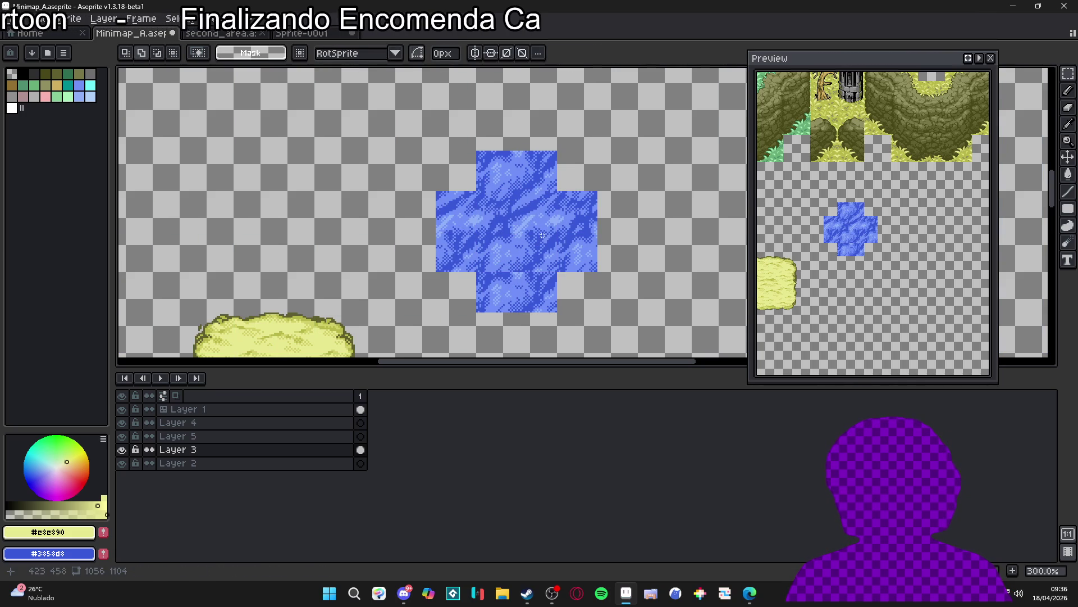
Step: Undo the extra tile pasted below the block and recentre the view on the pond
{"action": "key", "text": "ctrl+z"}
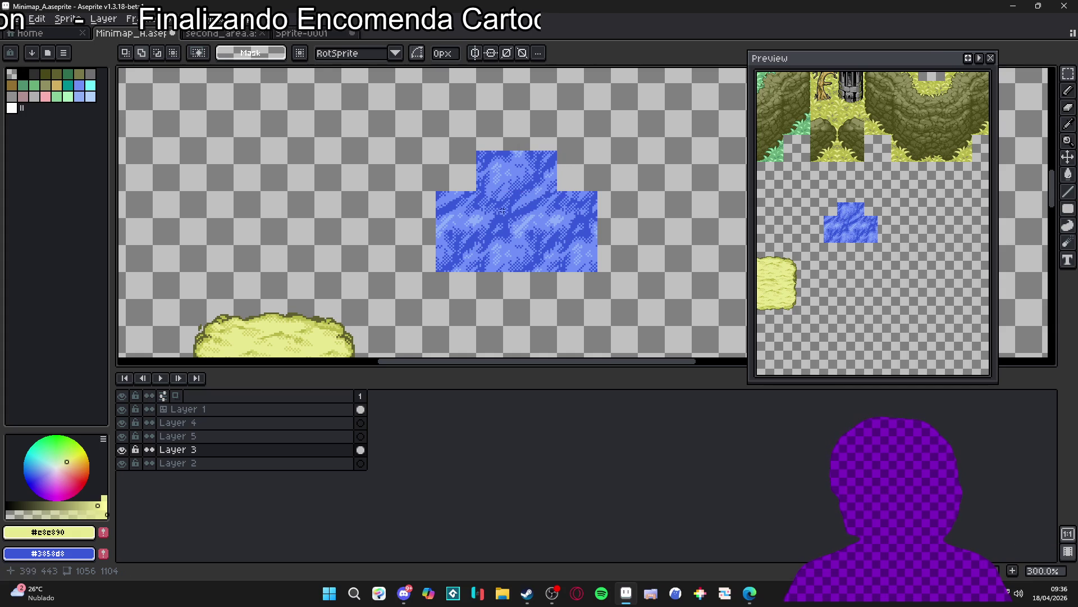
{"action": "key", "text": "ctrl+apostrophe"}
{"action": "key", "text": "ctrl+apostrophe"}
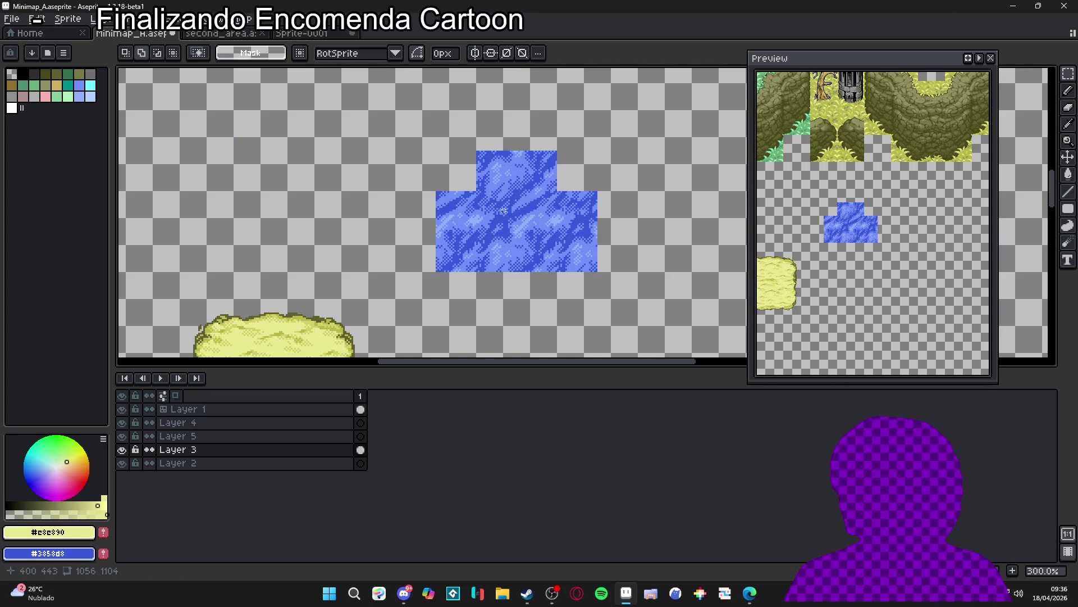
{"action": "key", "text": "ctrl+v"}
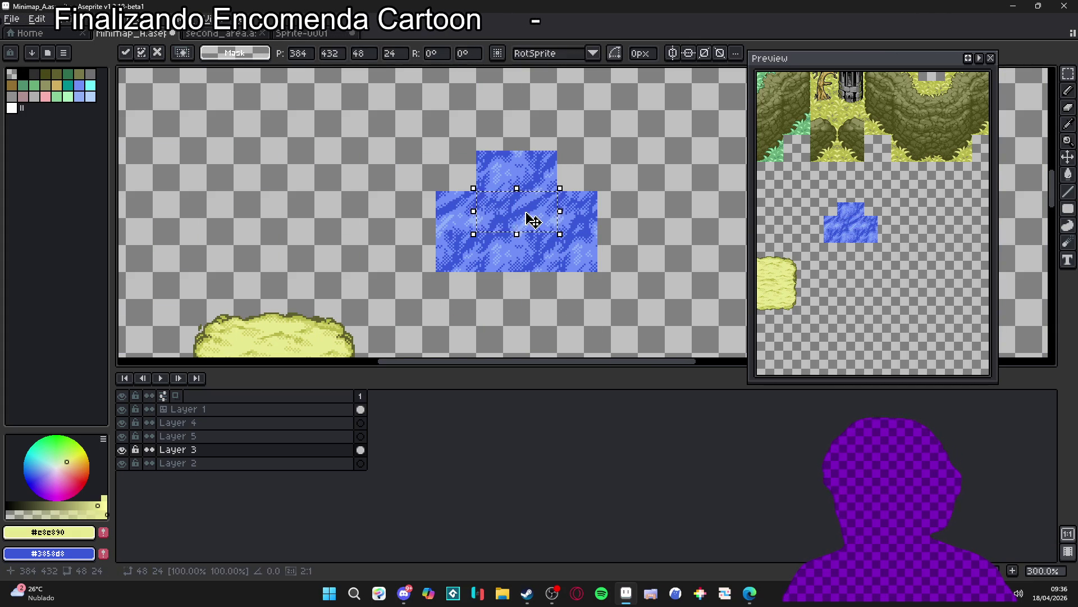
{"action": "key", "text": "Escape"}
{"action": "scroll", "coordinate": [519, 246], "scroll_direction": "down", "scroll_amount": 1}
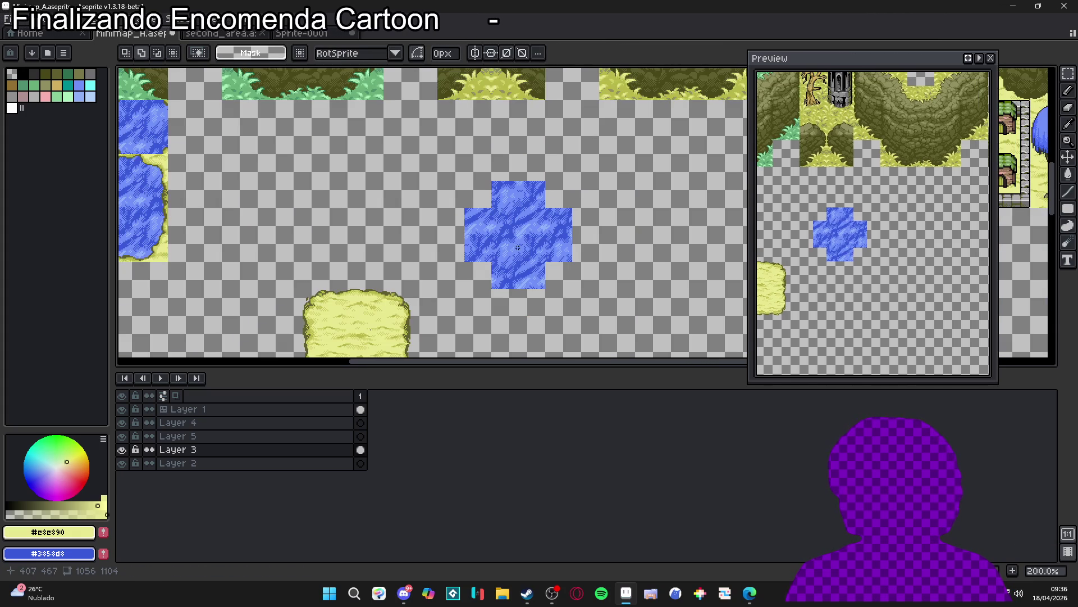
{"action": "mouse_move", "coordinate": [527, 237]}
{"action": "left_mouse_down"}
{"action": "mouse_move", "coordinate": [546, 193]}
{"action": "mouse_move", "coordinate": [493, 221]}
{"action": "mouse_move", "coordinate": [492, 247]}
{"action": "left_mouse_up"}
Step: Paste water tiles into the pond's bottom-left and bottom-right empty corners
{"action": "key", "text": "ctrl+v"}
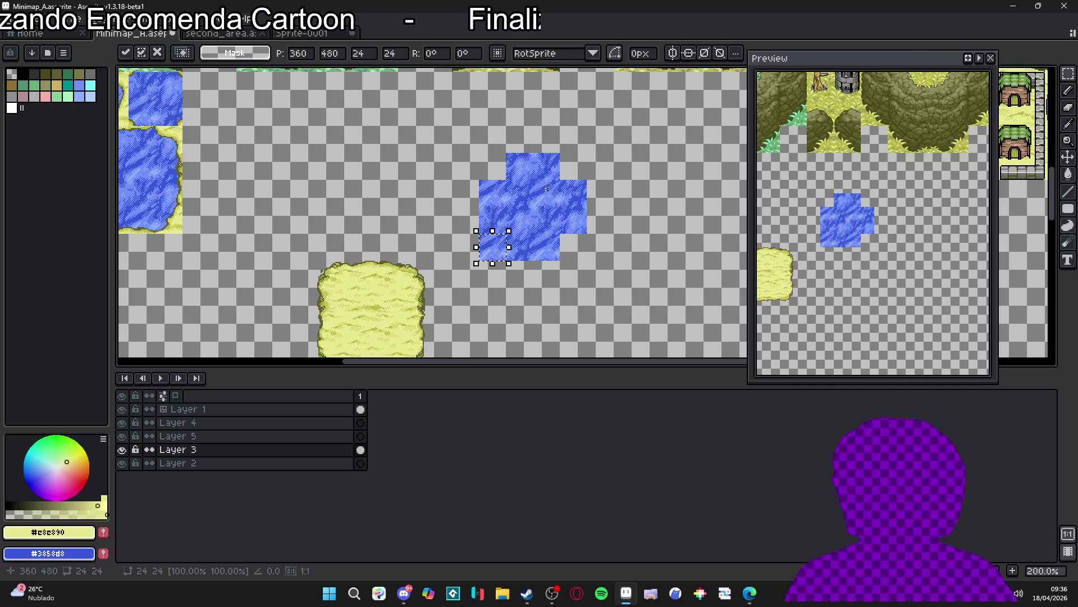
{"action": "left_click", "coordinate": [539, 194]}
{"action": "key", "text": "ctrl+v"}
{"action": "mouse_move", "coordinate": [521, 194]}
{"action": "left_mouse_down"}
{"action": "mouse_move", "coordinate": [597, 246]}
{"action": "mouse_move", "coordinate": [573, 246]}
{"action": "left_mouse_up"}
{"action": "left_click", "coordinate": [514, 194]}
{"action": "scroll", "coordinate": [515, 251], "scroll_direction": "up", "scroll_amount": 1}
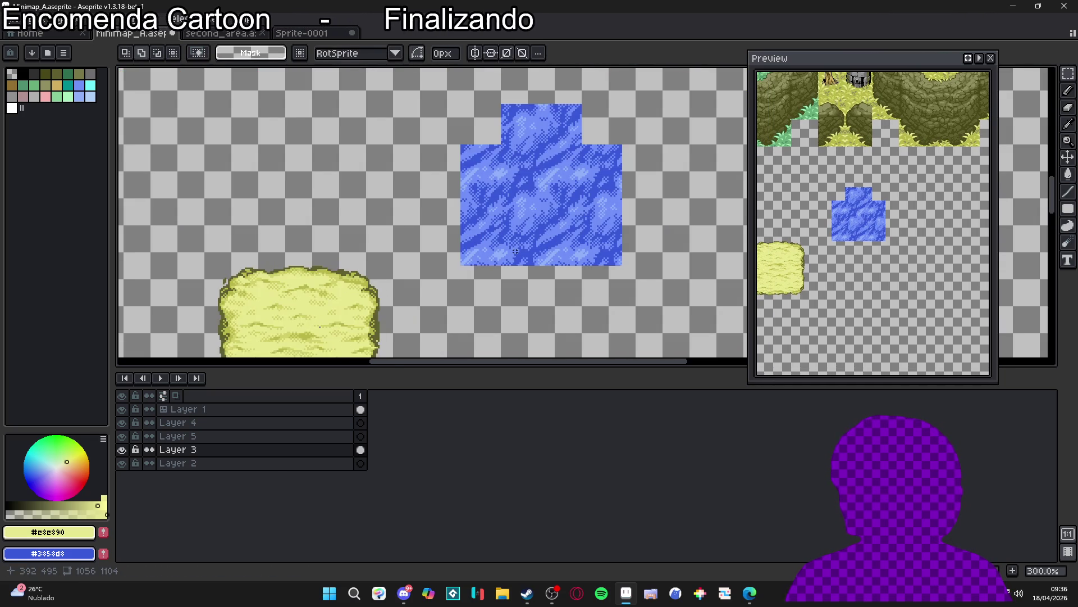
Step: With the grid shown, paste a water tile into the top-right corner and commit it
{"action": "key", "text": "ctrl+apostrophe"}
{"action": "key", "text": "ctrl+v"}
{"action": "key", "text": "Up"}
{"action": "key", "text": "Right"}
{"action": "key", "text": "Up"}
{"action": "key", "text": "Right"}
{"action": "key", "text": "Return"}
Step: Copy a single water cell into the top-left corner, then hide the grid
{"action": "left_click", "coordinate": [572, 220]}
{"action": "mouse_move", "coordinate": [571, 220]}
{"action": "left_mouse_down"}
{"action": "mouse_move", "coordinate": [455, 103]}
{"action": "mouse_move", "coordinate": [494, 142]}
{"action": "left_mouse_up"}
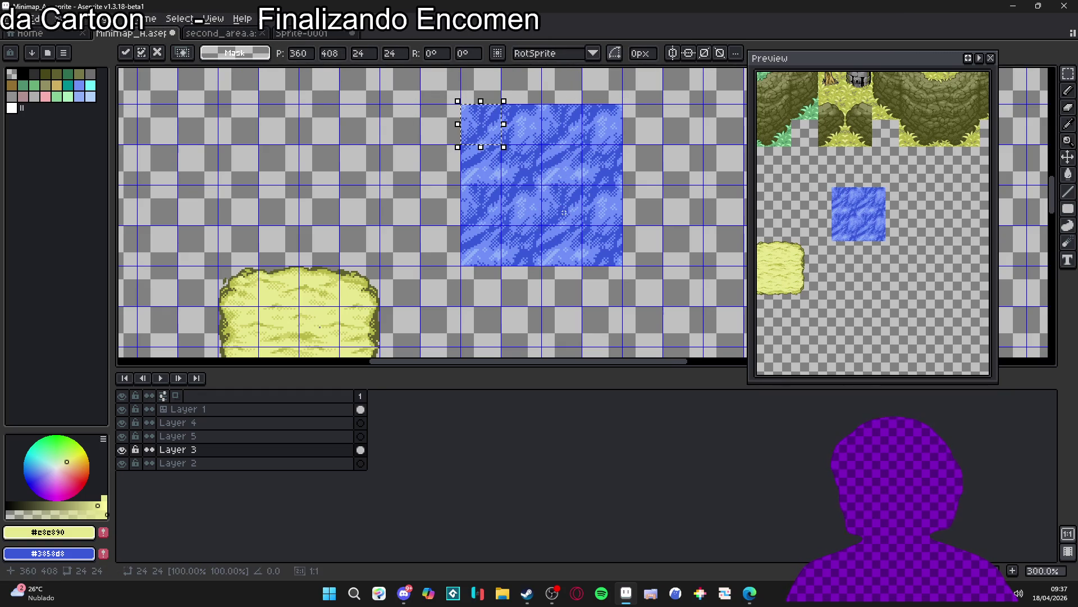
{"action": "left_click", "coordinate": [564, 212]}
{"action": "scroll", "coordinate": [564, 213], "scroll_direction": "down", "scroll_amount": 2}
{"action": "key", "text": "ctrl+apostrophe"}
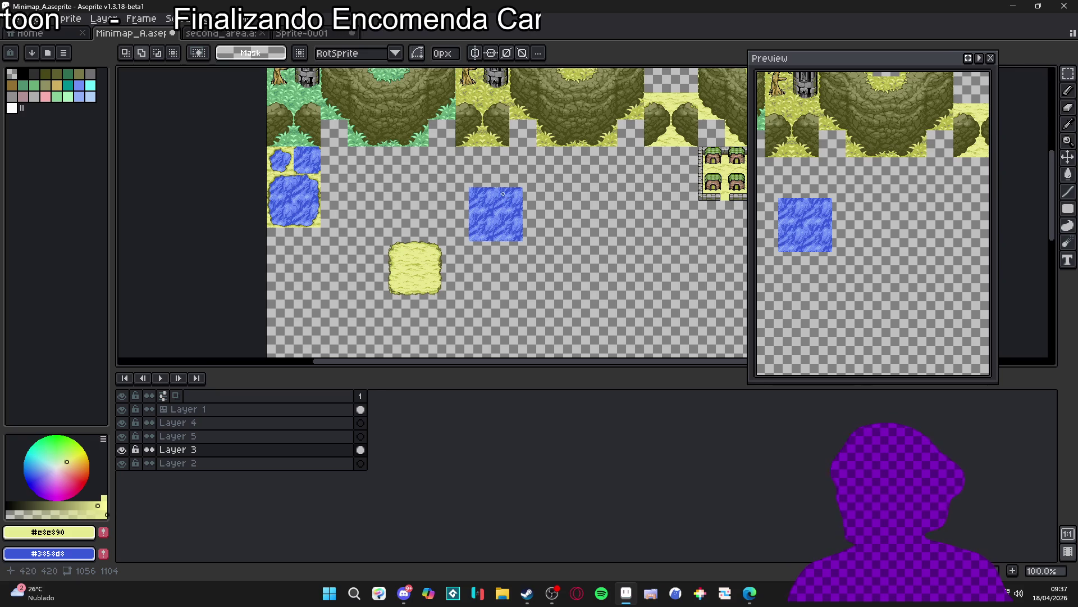
{"action": "scroll", "coordinate": [455, 207], "scroll_direction": "up", "scroll_amount": 2}
{"action": "scroll", "coordinate": [517, 219], "scroll_direction": "down", "scroll_amount": 2}
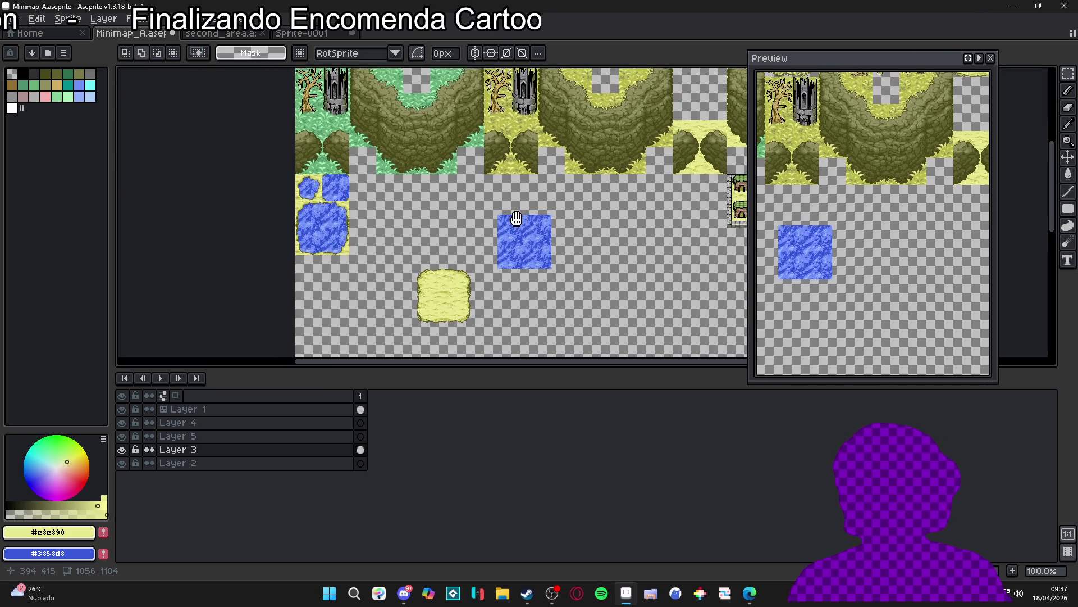
{"action": "scroll", "coordinate": [516, 219], "scroll_direction": "up", "scroll_amount": 1}
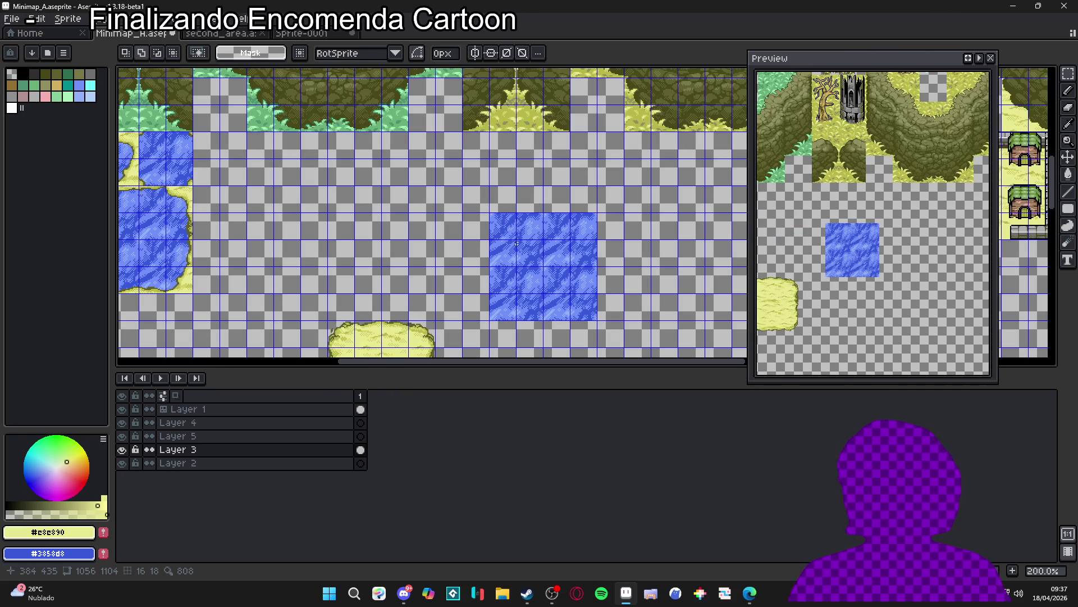
{"action": "scroll", "coordinate": [517, 243], "scroll_direction": "down", "scroll_amount": 1}
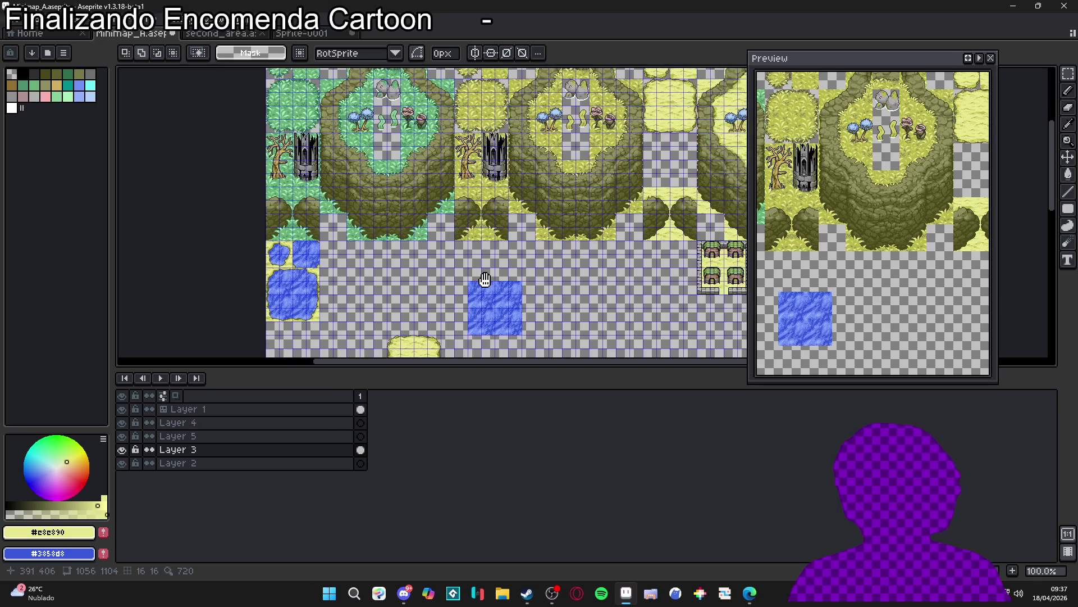
{"action": "scroll", "coordinate": [325, 125], "scroll_direction": "up", "scroll_amount": 1}
{"action": "scroll", "coordinate": [325, 125], "scroll_direction": "up", "scroll_amount": 4}
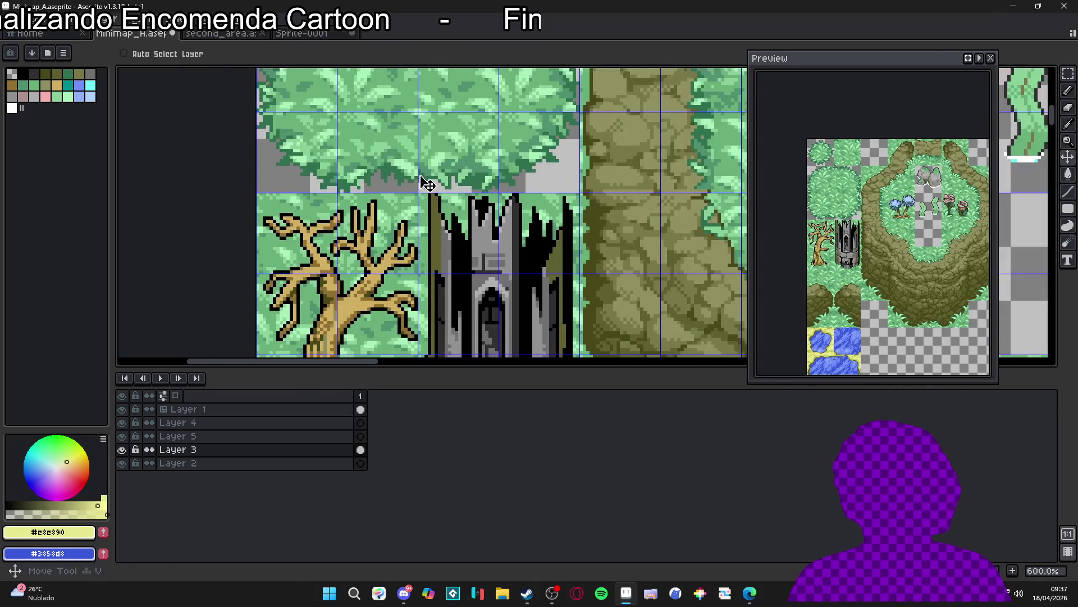
{"action": "key", "text": "ctrl+apostrophe"}
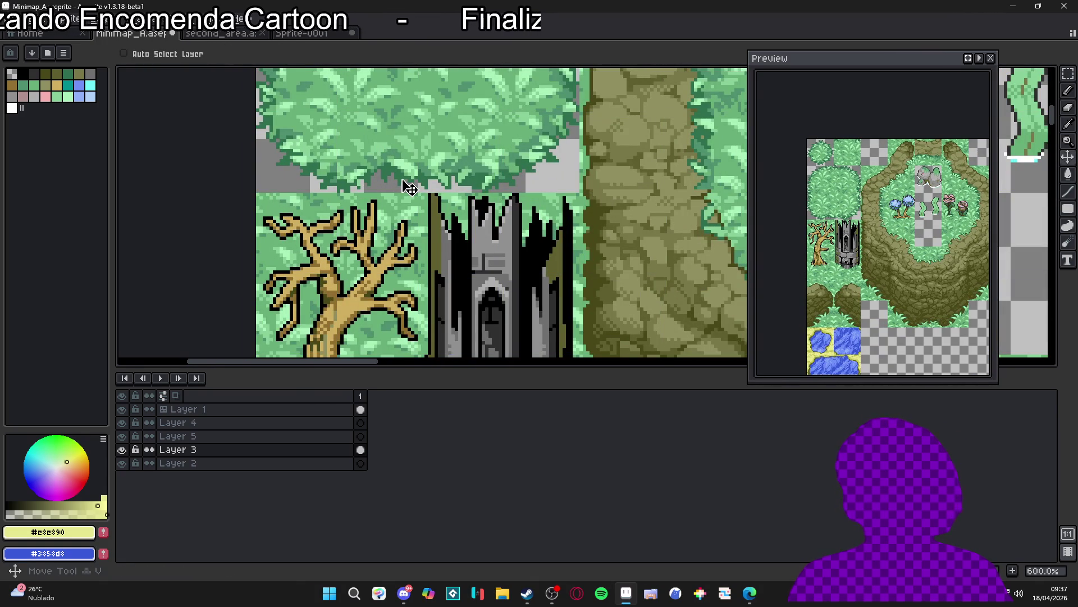
{"action": "key", "text": "ctrl+apostrophe"}
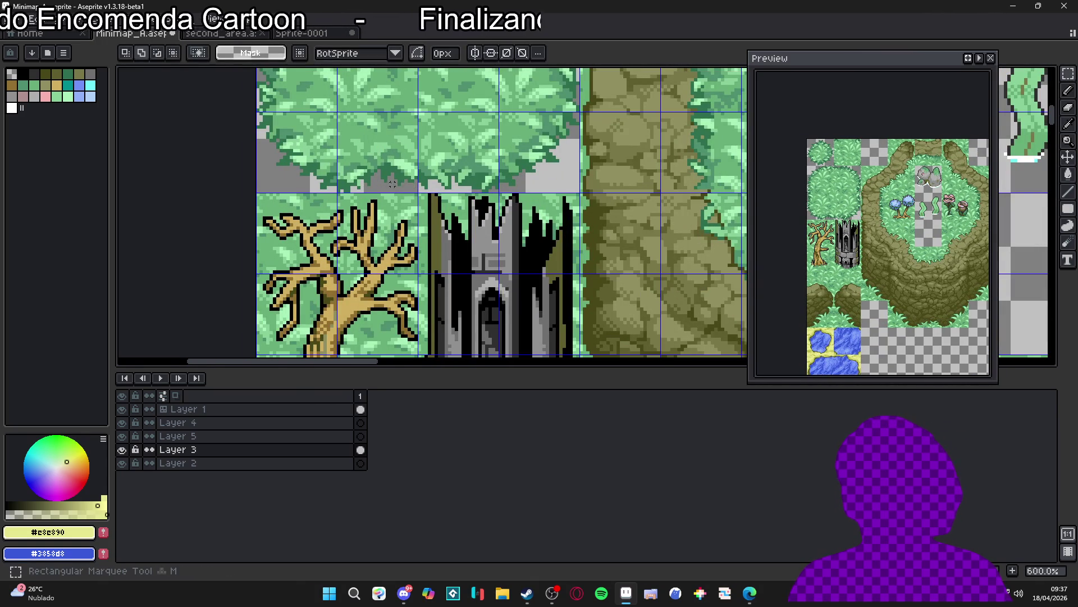
{"action": "scroll", "coordinate": [307, 191], "scroll_direction": "up", "scroll_amount": 2}
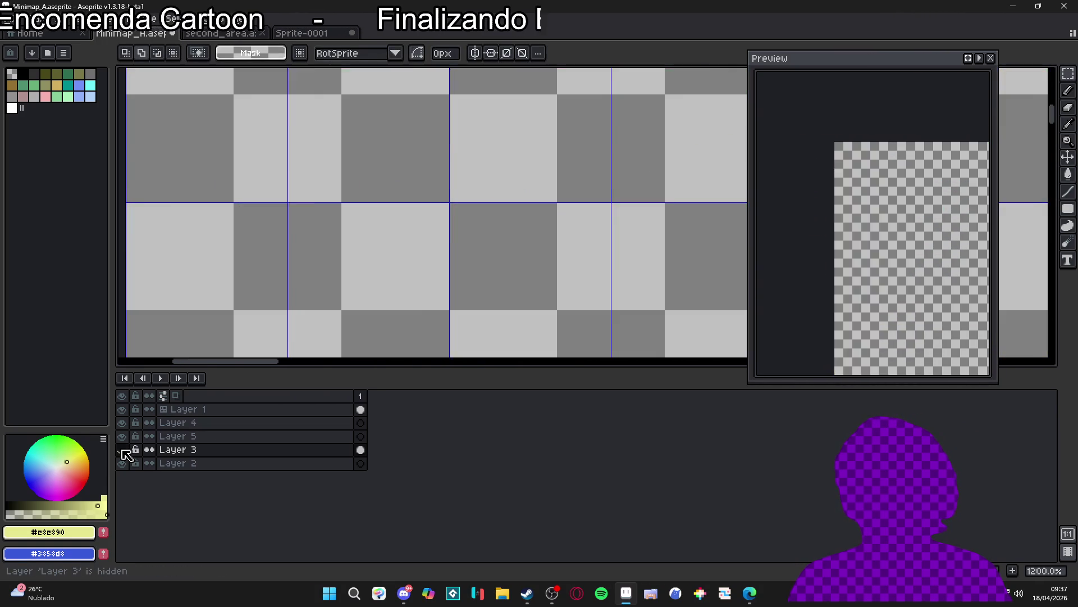
{"action": "scroll", "coordinate": [523, 229], "scroll_direction": "down", "scroll_amount": 7}
{"action": "left_click_drag", "start_coordinate": [522, 229], "coordinate": [359, 136]}
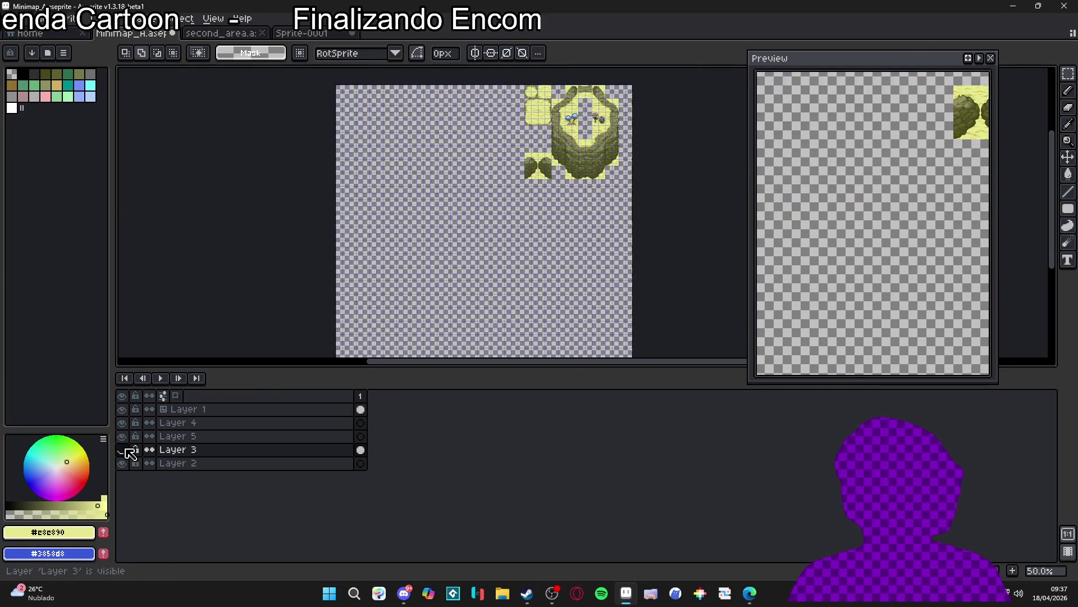
{"action": "scroll", "coordinate": [408, 131], "scroll_direction": "up", "scroll_amount": 2}
{"action": "scroll", "coordinate": [328, 136], "scroll_direction": "down", "scroll_amount": 2}
{"action": "key", "text": "v"}
{"action": "scroll", "coordinate": [313, 184], "scroll_direction": "up", "scroll_amount": 4}
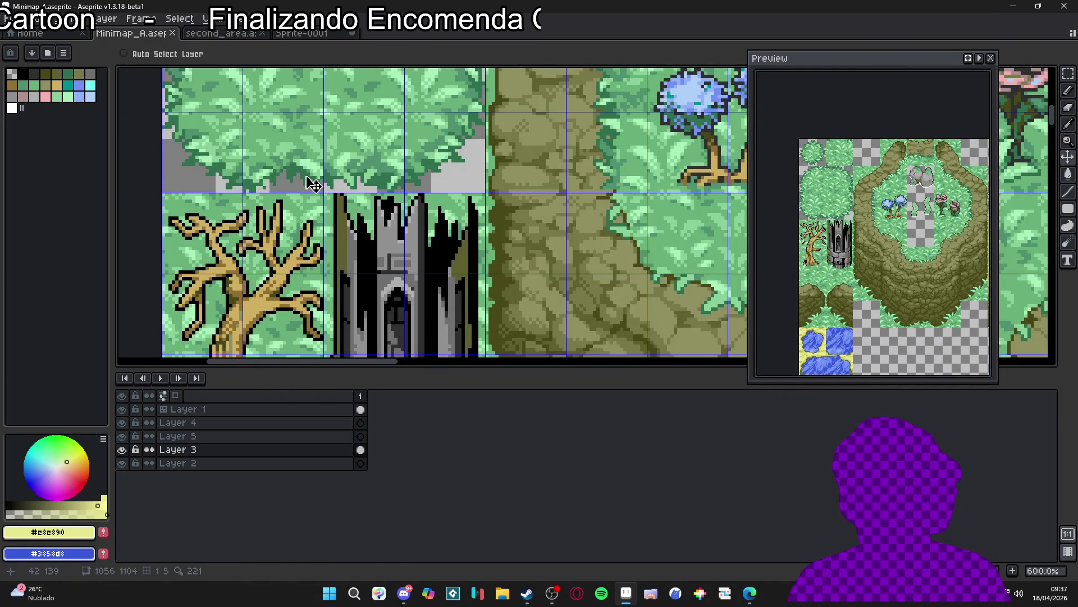
{"action": "scroll", "coordinate": [313, 184], "scroll_direction": "up", "scroll_amount": 1}
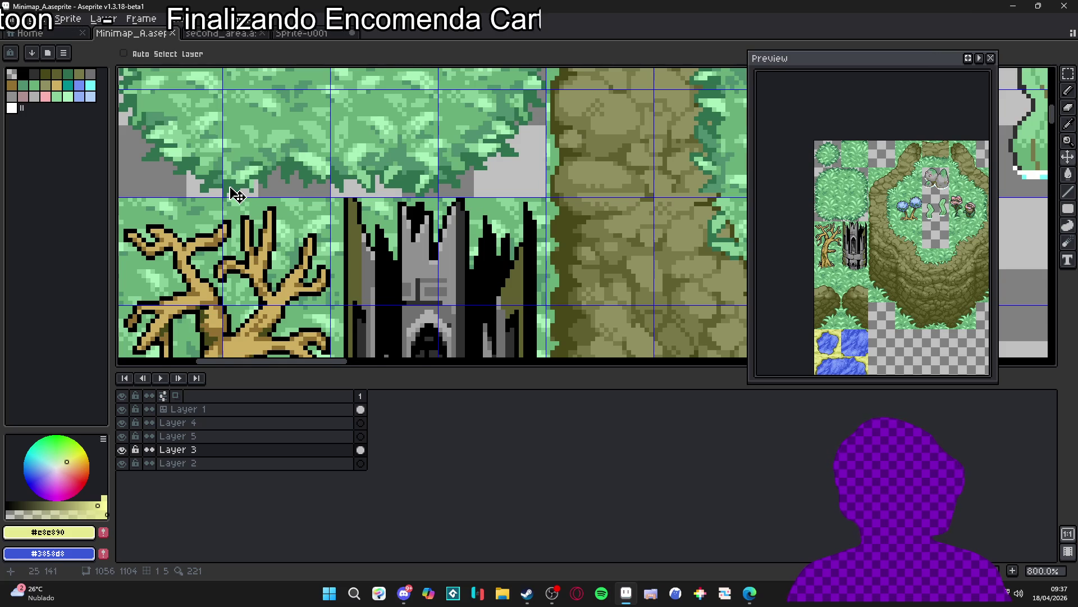
{"action": "scroll", "coordinate": [236, 195], "scroll_direction": "up", "scroll_amount": 3}
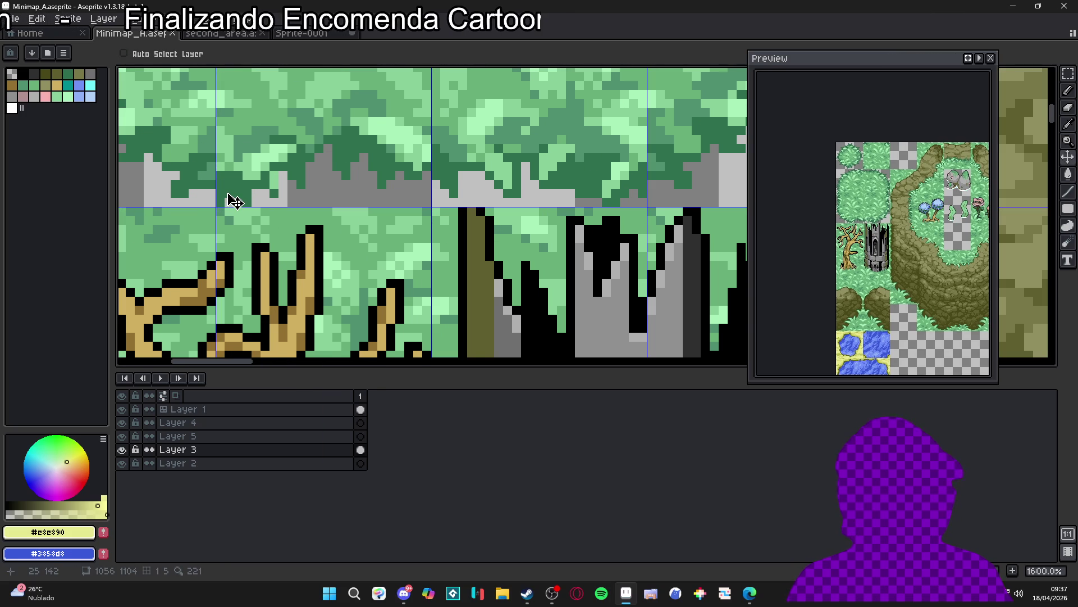
{"action": "scroll", "coordinate": [234, 201], "scroll_direction": "up", "scroll_amount": 1}
Step: Take the canopy edge strip beside the tree and paste it near the pond
{"action": "mouse_move", "coordinate": [236, 200]}
{"action": "left_mouse_down"}
{"action": "mouse_move", "coordinate": [308, 178]}
{"action": "mouse_move", "coordinate": [323, 155]}
{"action": "mouse_move", "coordinate": [390, 112]}
{"action": "mouse_move", "coordinate": [390, 138]}
{"action": "mouse_move", "coordinate": [339, 143]}
{"action": "mouse_move", "coordinate": [373, 105]}
{"action": "mouse_move", "coordinate": [410, 110]}
{"action": "mouse_move", "coordinate": [396, 208]}
{"action": "mouse_move", "coordinate": [433, 180]}
{"action": "left_mouse_up"}
{"action": "scroll", "coordinate": [433, 181], "scroll_direction": "down", "scroll_amount": 4}
{"action": "scroll", "coordinate": [406, 178], "scroll_direction": "up", "scroll_amount": 2}
{"action": "scroll", "coordinate": [408, 178], "scroll_direction": "down", "scroll_amount": 3}
{"action": "scroll", "coordinate": [413, 177], "scroll_direction": "up", "scroll_amount": 3}
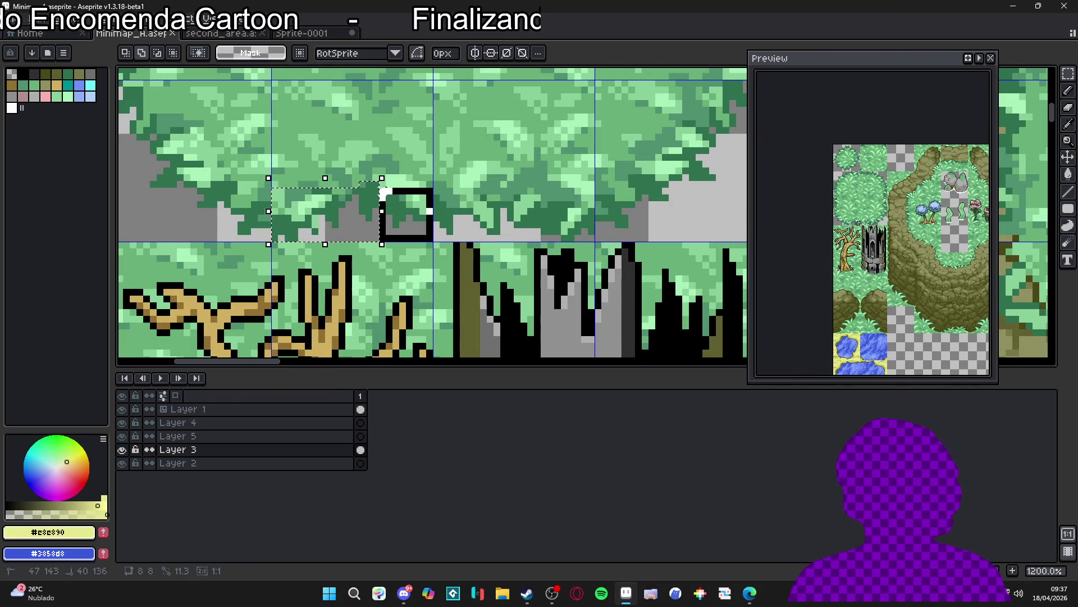
{"action": "scroll", "coordinate": [532, 176], "scroll_direction": "down", "scroll_amount": 7}
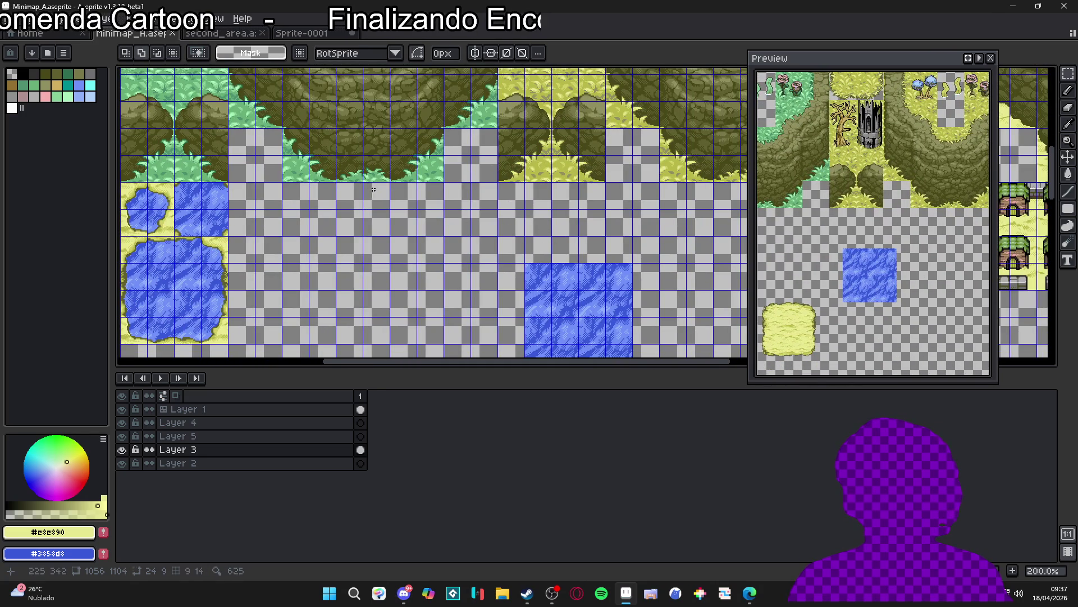
{"action": "scroll", "coordinate": [405, 199], "scroll_direction": "up", "scroll_amount": 3}
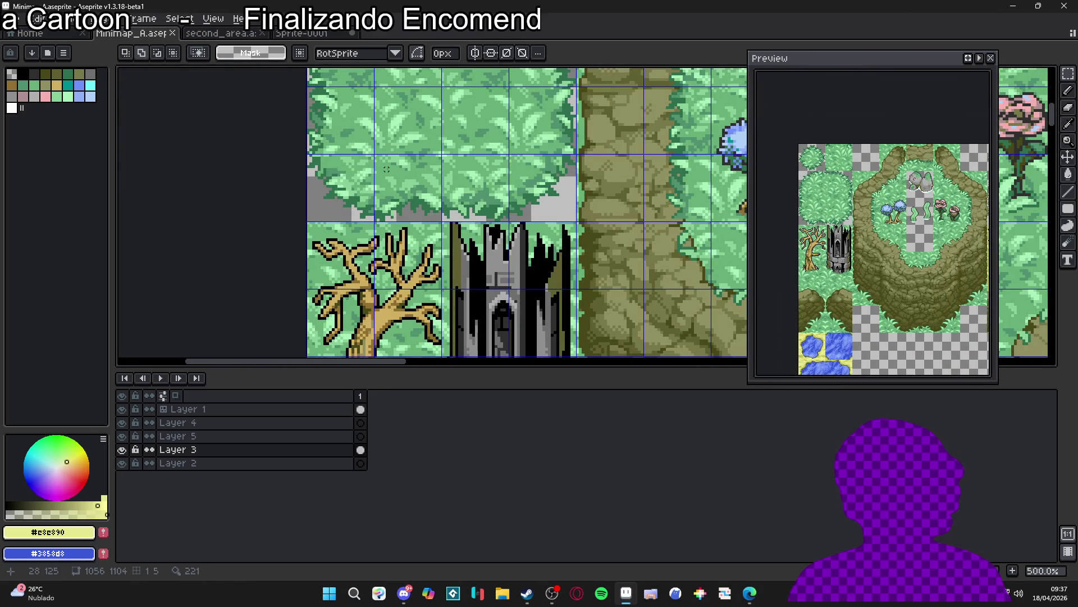
{"action": "scroll", "coordinate": [406, 178], "scroll_direction": "down", "scroll_amount": 3}
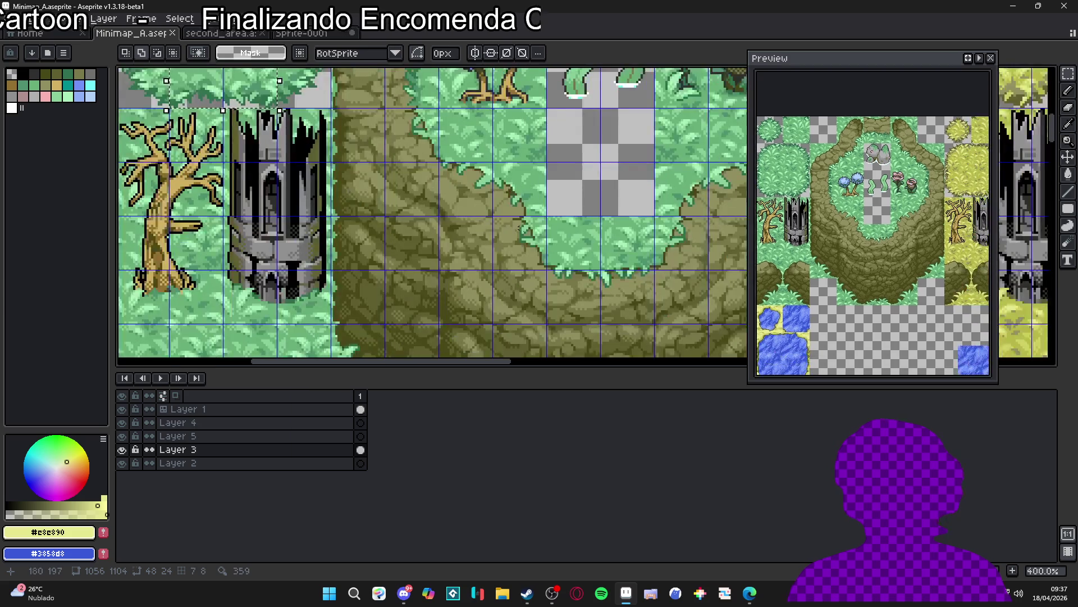
{"action": "scroll", "coordinate": [241, 332], "scroll_direction": "up", "scroll_amount": 5}
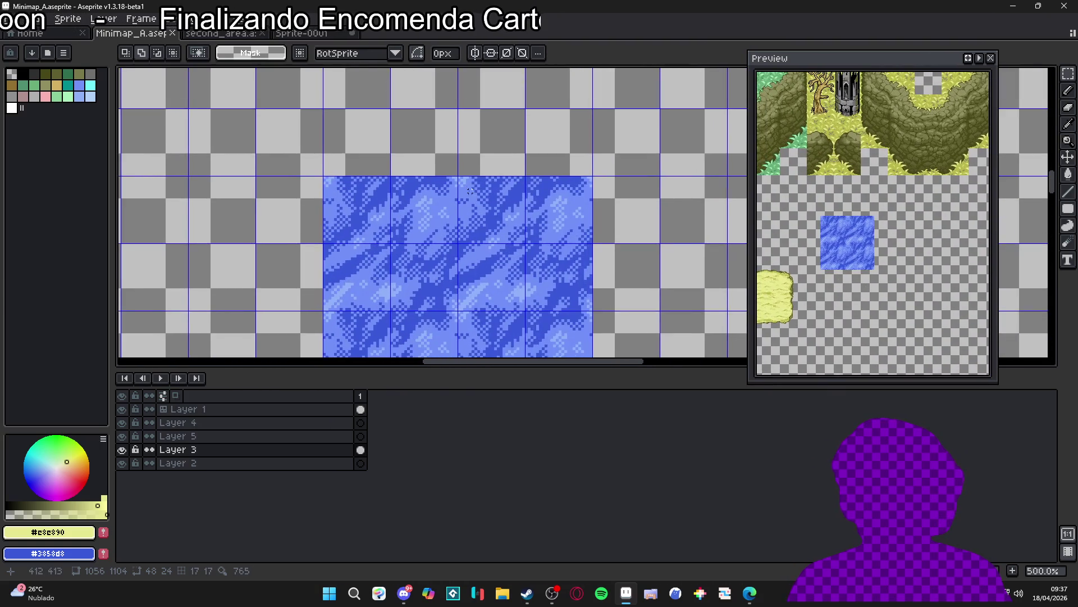
{"action": "key", "text": "ctrl+v"}
{"action": "scroll", "coordinate": [500, 229], "scroll_direction": "up", "scroll_amount": 2}
Step: Position the pasted grass strip along the pond's top edge and commit it
{"action": "mouse_move", "coordinate": [500, 228]}
{"action": "left_mouse_down"}
{"action": "mouse_move", "coordinate": [578, 217]}
{"action": "mouse_move", "coordinate": [566, 230]}
{"action": "left_mouse_up"}
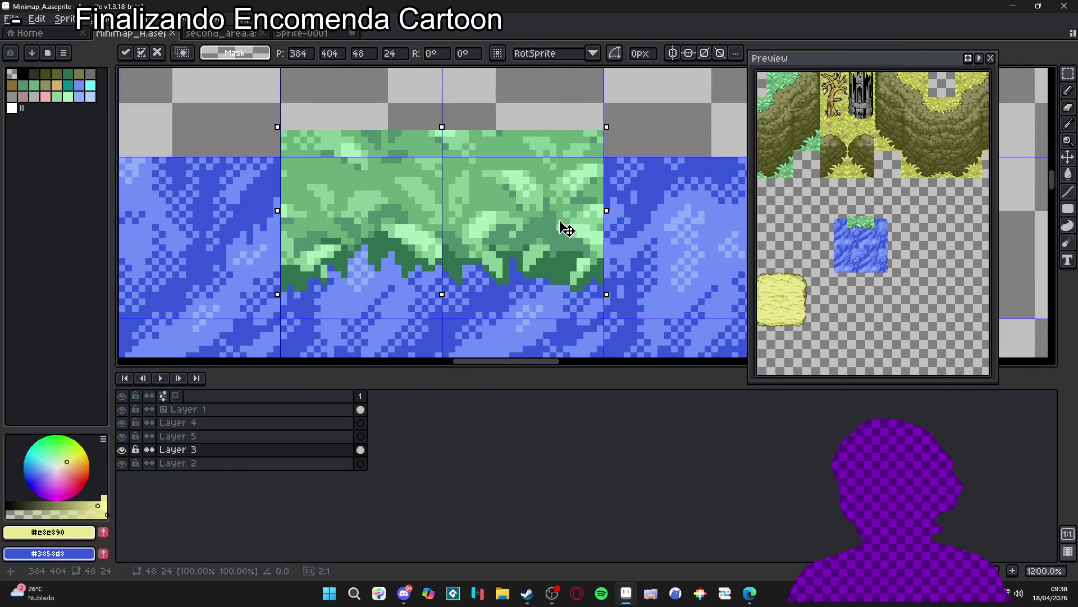
{"action": "left_click_drag", "start_coordinate": [566, 227], "coordinate": [566, 257]}
{"action": "scroll", "coordinate": [561, 247], "scroll_direction": "down", "scroll_amount": 2}
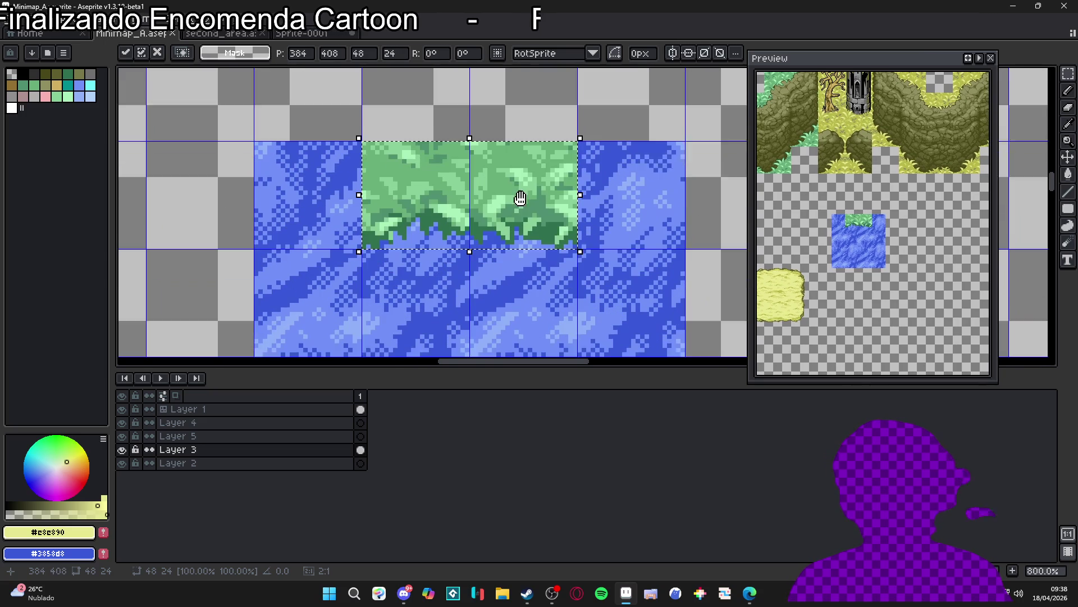
{"action": "left_click_drag", "start_coordinate": [525, 185], "coordinate": [526, 123]}
{"action": "scroll", "coordinate": [513, 132], "scroll_direction": "down", "scroll_amount": 2}
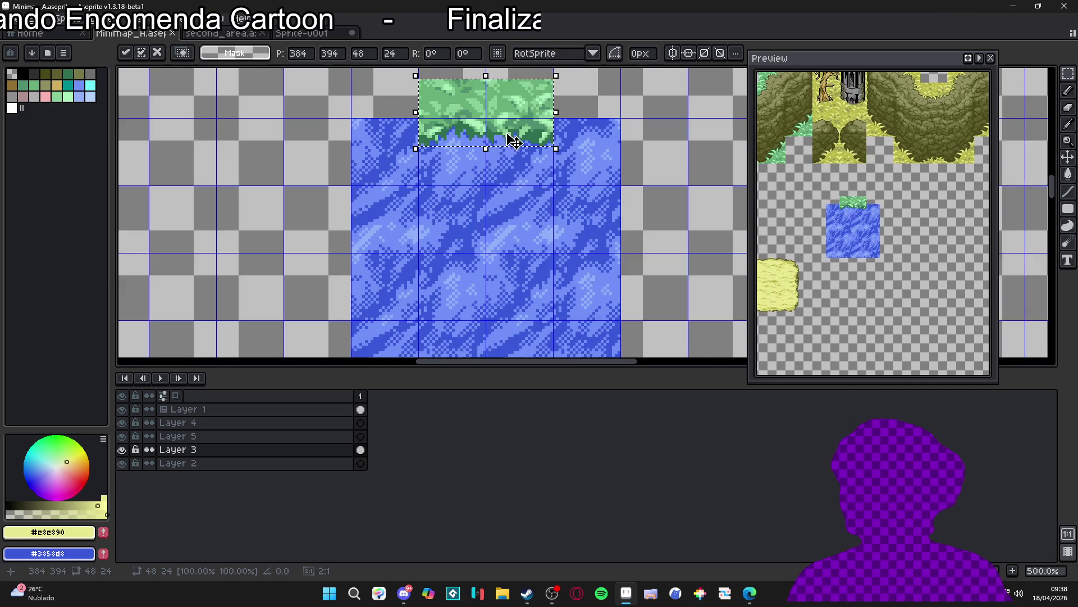
{"action": "key", "text": "Return"}
{"action": "left_click_drag", "start_coordinate": [516, 119], "coordinate": [512, 123]}
{"action": "key", "text": "Return"}
Step: Recentre the view on the pond and deselect the grass strip
{"action": "scroll", "coordinate": [444, 188], "scroll_direction": "down", "scroll_amount": 2}
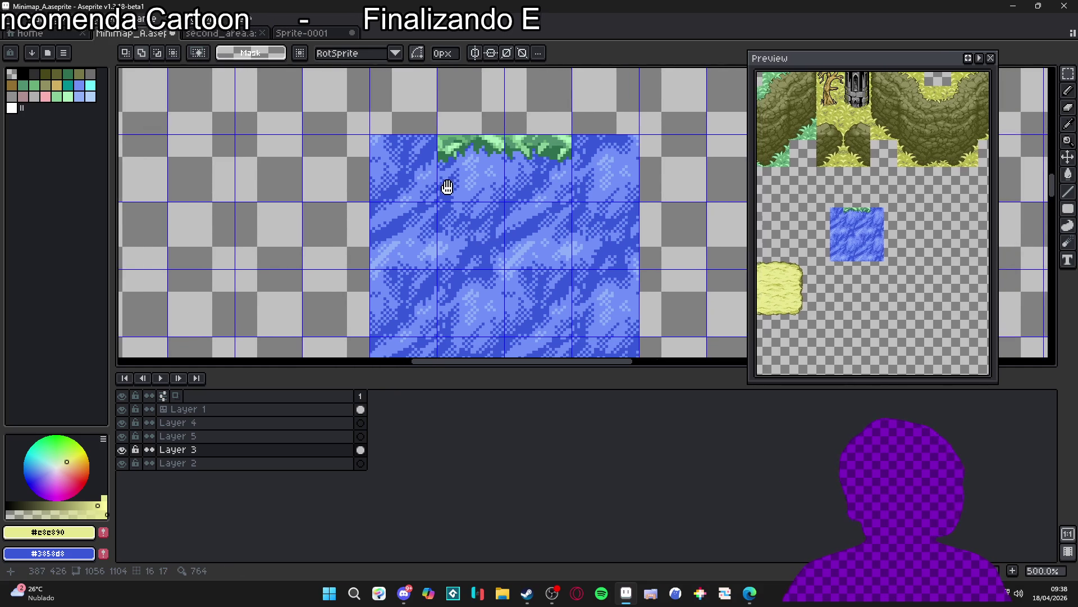
{"action": "left_click_drag", "start_coordinate": [393, 182], "coordinate": [413, 201]}
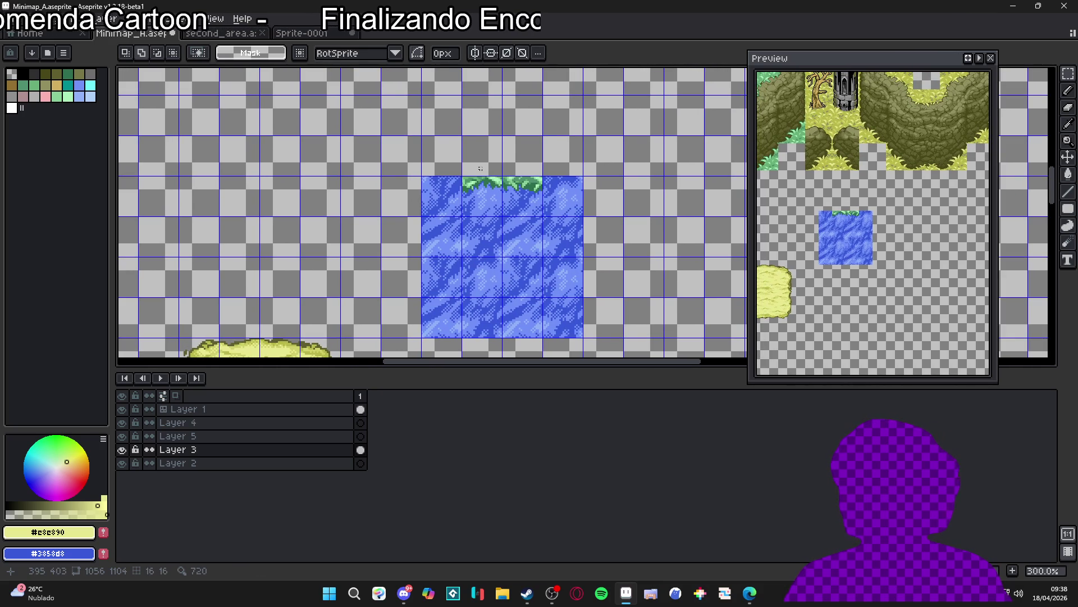
{"action": "left_click", "coordinate": [471, 171]}
{"action": "scroll", "coordinate": [503, 171], "scroll_direction": "up", "scroll_amount": 3}
{"action": "key", "text": "ctrl+d"}
{"action": "scroll", "coordinate": [448, 152], "scroll_direction": "down", "scroll_amount": 4}
{"action": "scroll", "coordinate": [441, 142], "scroll_direction": "up", "scroll_amount": 5}
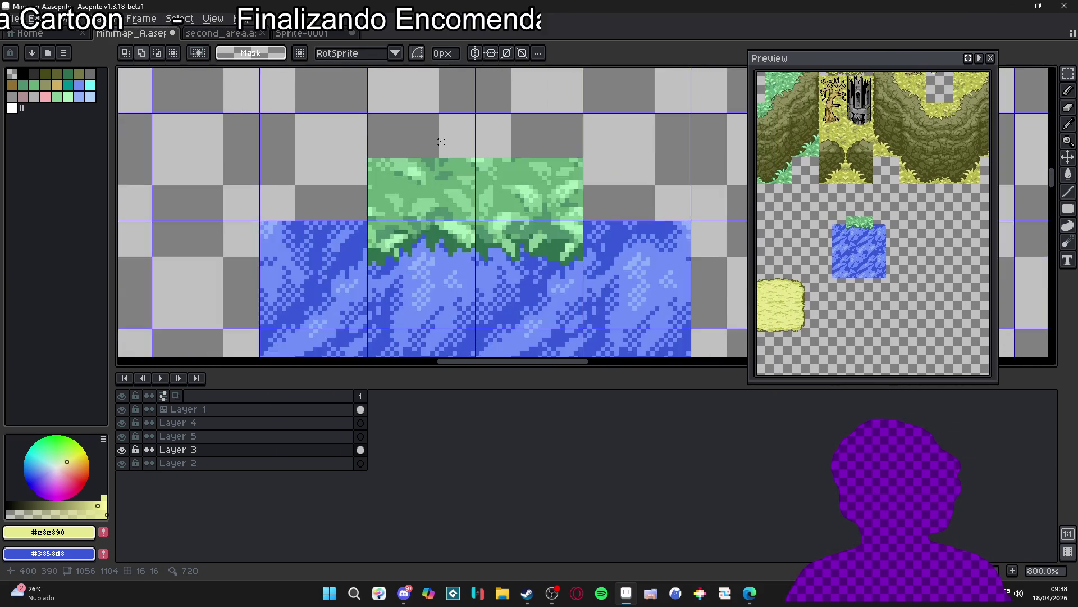
{"action": "scroll", "coordinate": [441, 142], "scroll_direction": "up", "scroll_amount": 4}
Step: Pan over to the trees and ponds area of the map
{"action": "key", "text": "b"}
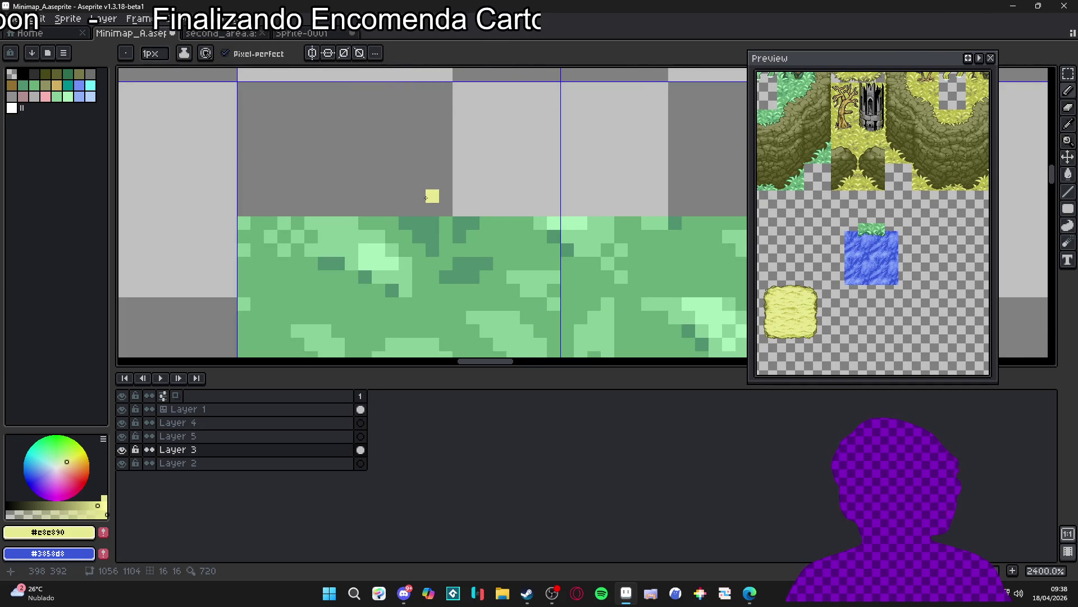
{"action": "scroll", "coordinate": [429, 205], "scroll_direction": "down", "scroll_amount": 7}
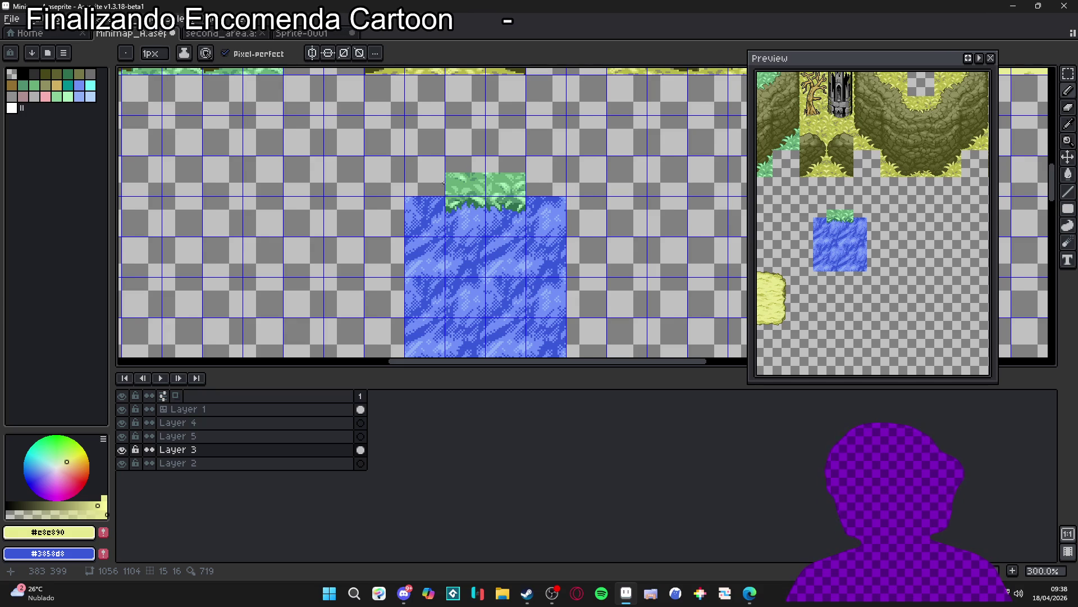
{"action": "scroll", "coordinate": [449, 178], "scroll_direction": "down", "scroll_amount": 1}
{"action": "left_click_drag", "start_coordinate": [378, 174], "coordinate": [473, 205]}
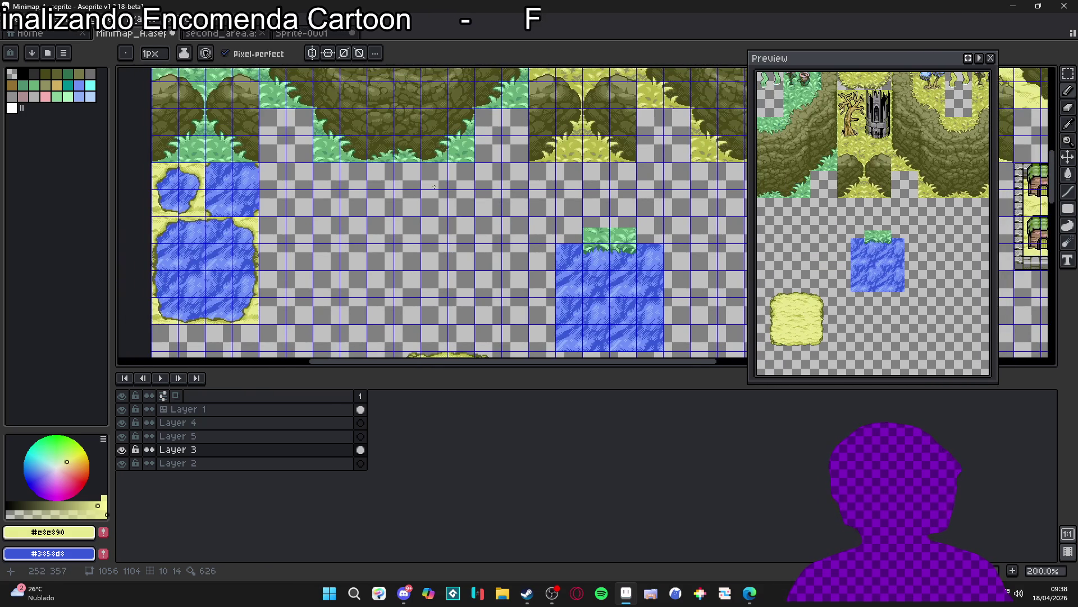
{"action": "scroll", "coordinate": [435, 187], "scroll_direction": "down", "scroll_amount": 1}
{"action": "scroll", "coordinate": [369, 125], "scroll_direction": "up", "scroll_amount": 5}
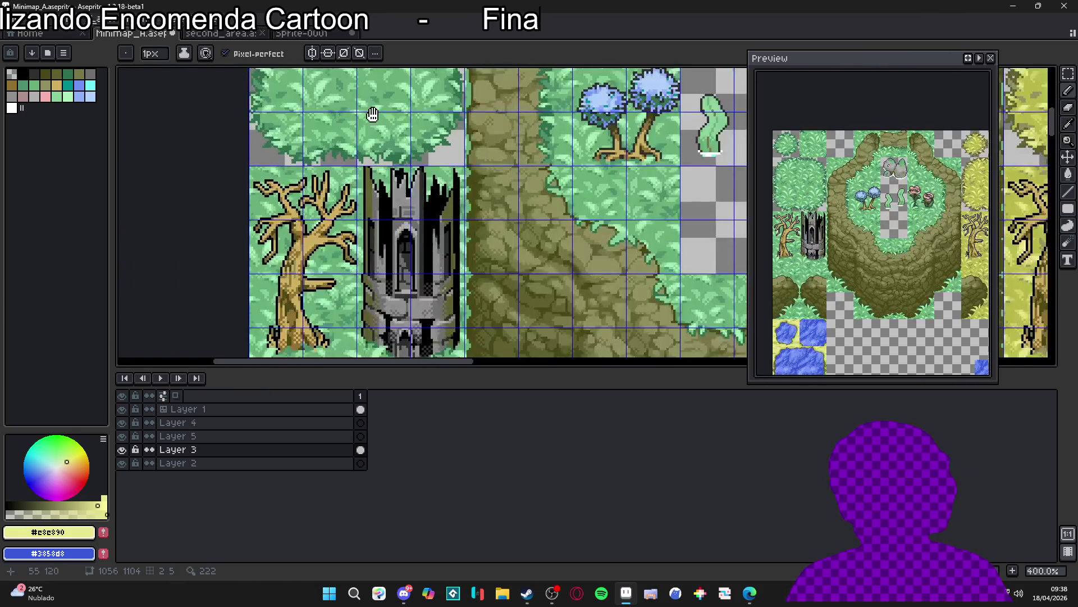
{"action": "key", "text": "v"}
Step: Select one bush tile in the forest area and shift it with the Move tool
{"action": "key", "text": "m"}
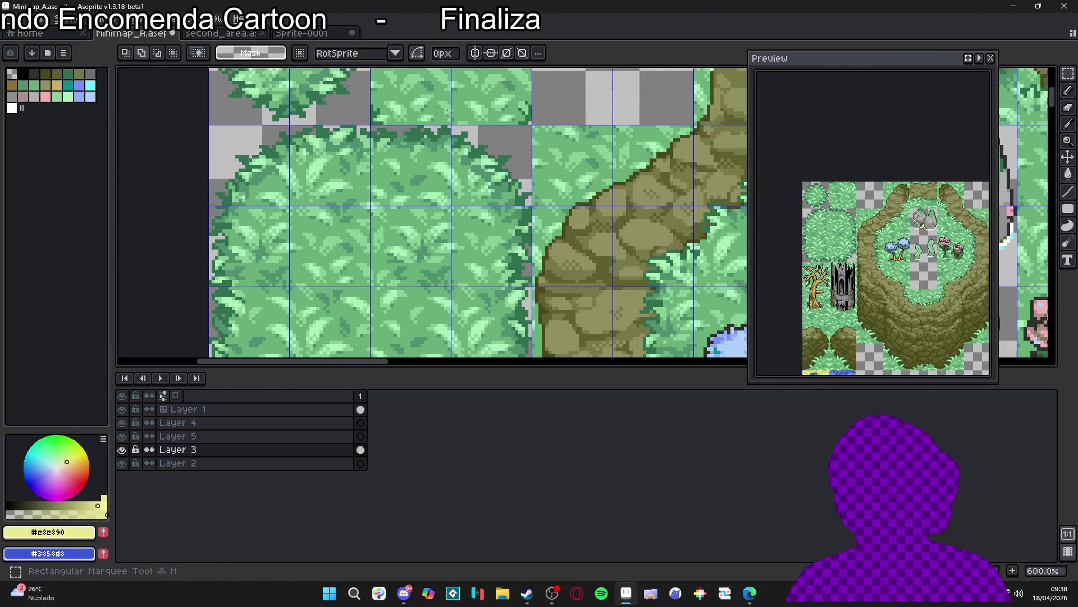
{"action": "left_click_drag", "start_coordinate": [439, 119], "coordinate": [432, 145]}
{"action": "scroll", "coordinate": [542, 285], "scroll_direction": "down", "scroll_amount": 3}
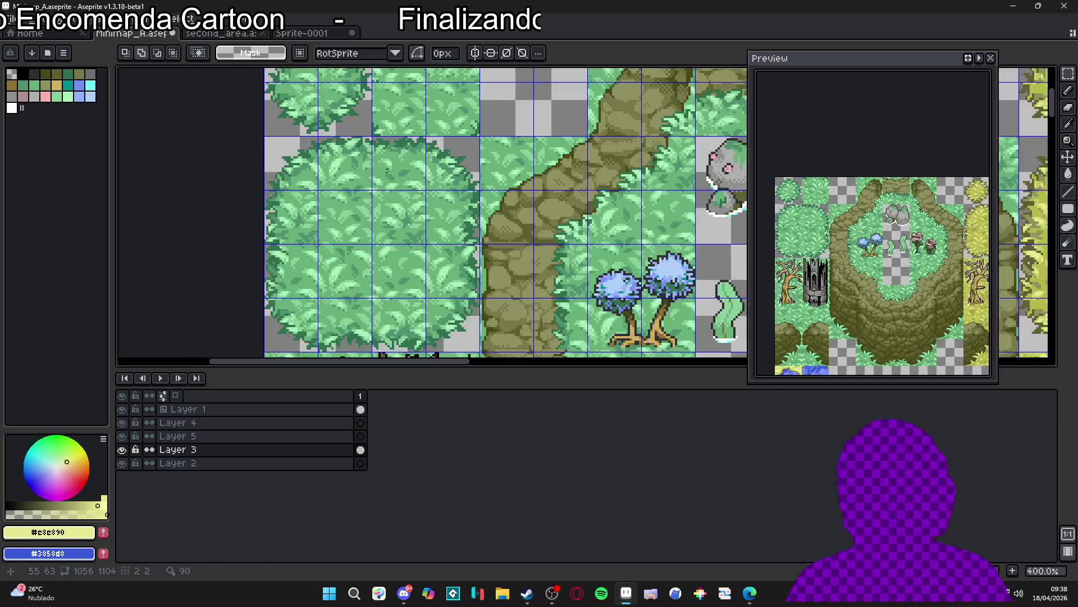
{"action": "scroll", "coordinate": [541, 286], "scroll_direction": "down", "scroll_amount": 10}
{"action": "scroll", "coordinate": [505, 252], "scroll_direction": "right", "scroll_amount": 5}
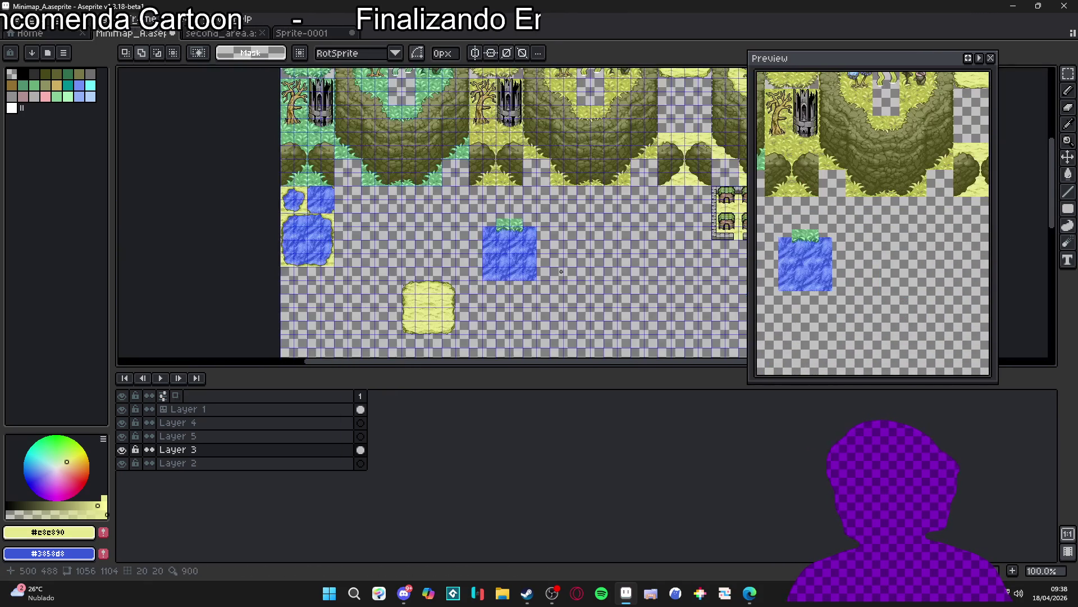
{"action": "scroll", "coordinate": [456, 231], "scroll_direction": "up", "scroll_amount": 2}
{"action": "scroll", "coordinate": [483, 169], "scroll_direction": "down", "scroll_amount": 1}
{"action": "scroll", "coordinate": [483, 168], "scroll_direction": "up", "scroll_amount": 4}
{"action": "key", "text": "v"}
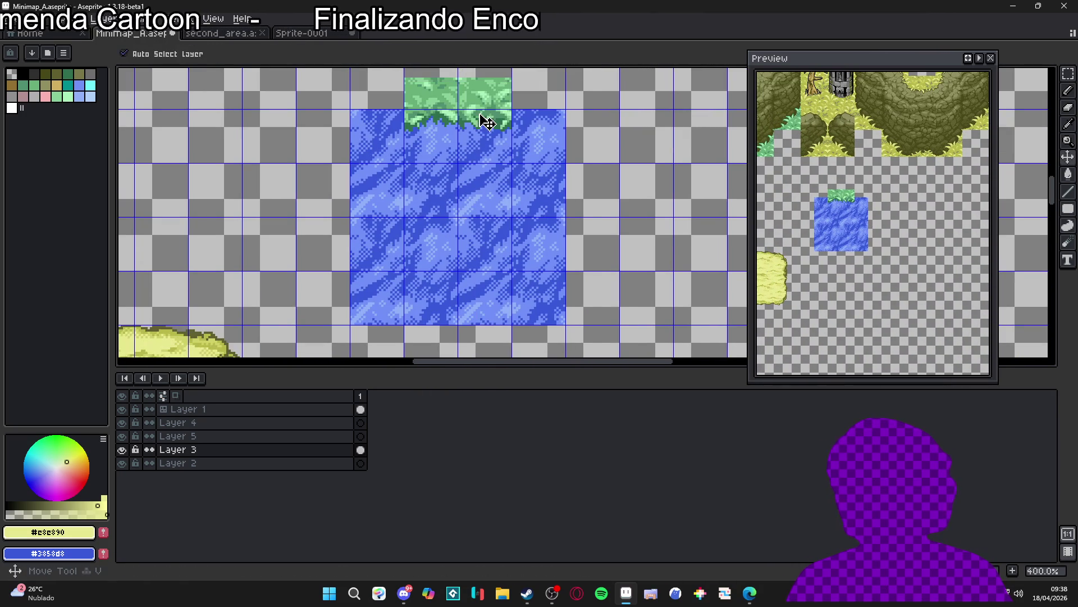
{"action": "left_click_drag", "start_coordinate": [481, 114], "coordinate": [500, 119]}
{"action": "scroll", "coordinate": [488, 135], "scroll_direction": "down", "scroll_amount": 2}
{"action": "scroll", "coordinate": [488, 135], "scroll_direction": "right", "scroll_amount": 2}
Step: Try a grass strip below the pond, cancel it, and undo the strip on top
{"action": "key", "text": "ctrl+v"}
{"action": "mouse_move", "coordinate": [551, 239]}
{"action": "left_mouse_down"}
{"action": "mouse_move", "coordinate": [453, 264]}
{"action": "mouse_move", "coordinate": [451, 289]}
{"action": "left_mouse_up"}
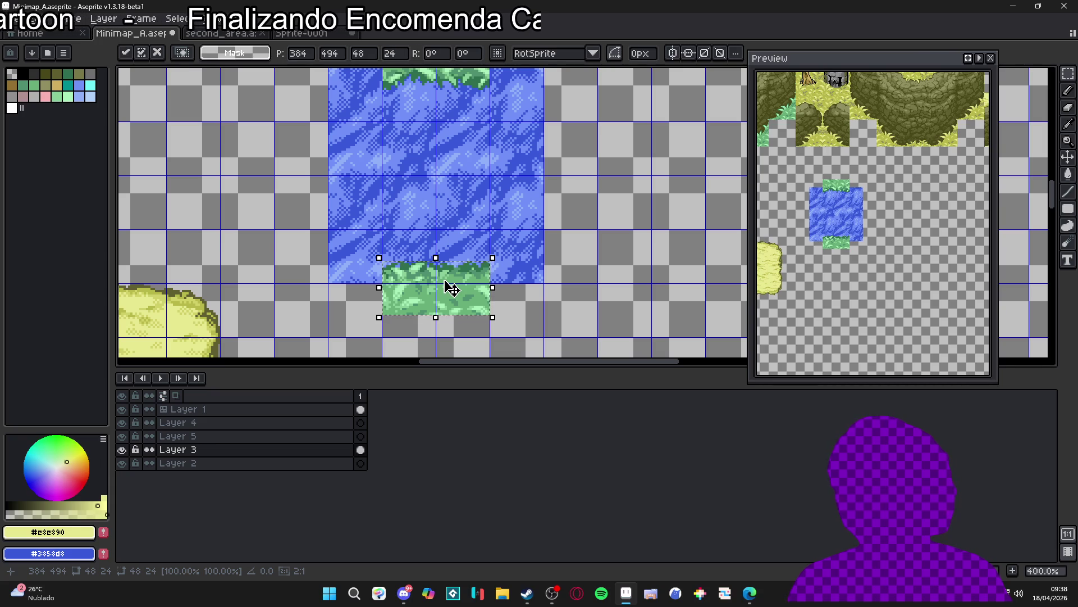
{"action": "scroll", "coordinate": [451, 288], "scroll_direction": "down", "scroll_amount": 2}
{"action": "key", "text": "Escape"}
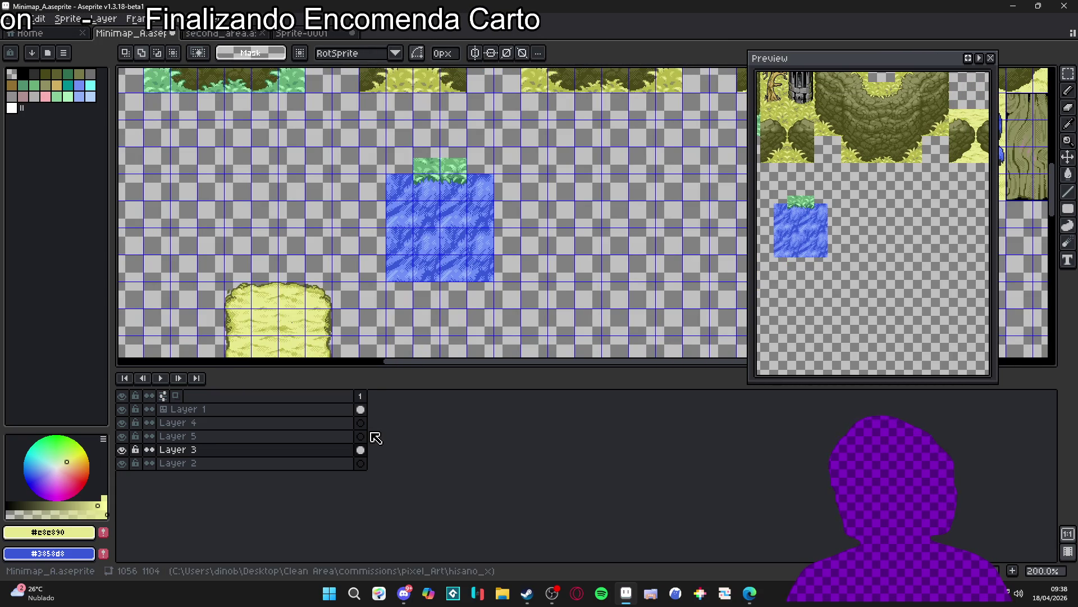
{"action": "key", "text": "m"}
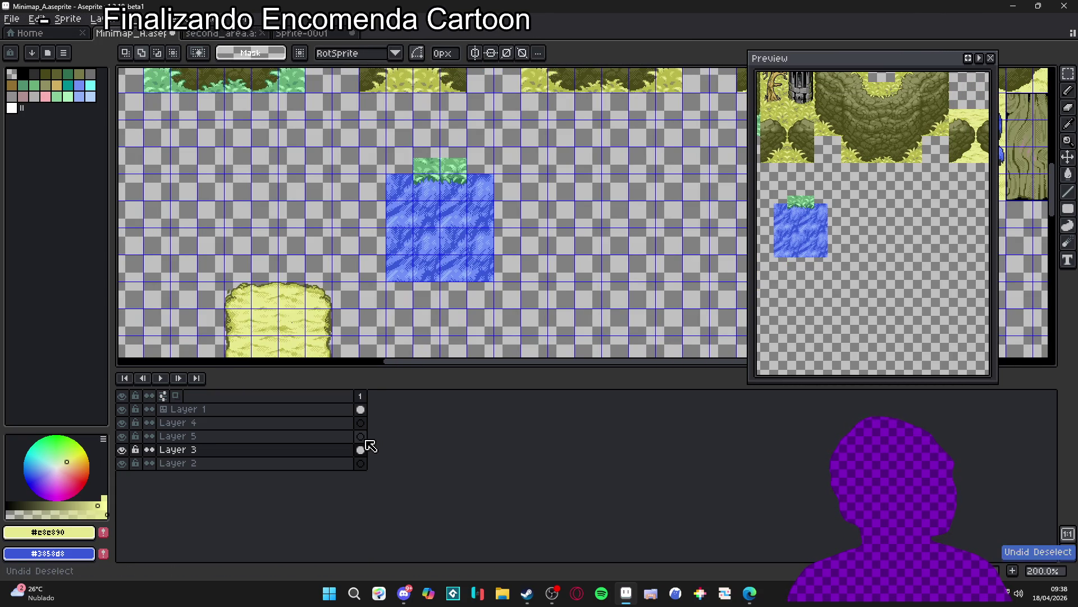
{"action": "key", "text": "ctrl+z"}
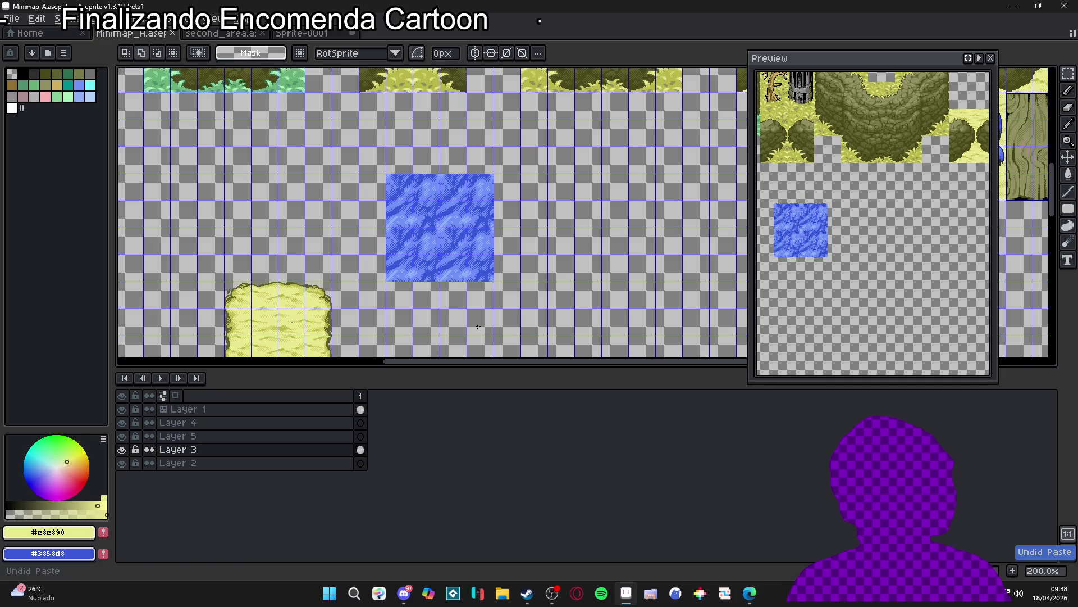
Step: On Layer 5, paste the grass strip under the pond and commit it
{"action": "left_click", "coordinate": [361, 436]}
{"action": "key", "text": "ctrl+v"}
{"action": "scroll", "coordinate": [585, 213], "scroll_direction": "up", "scroll_amount": 1}
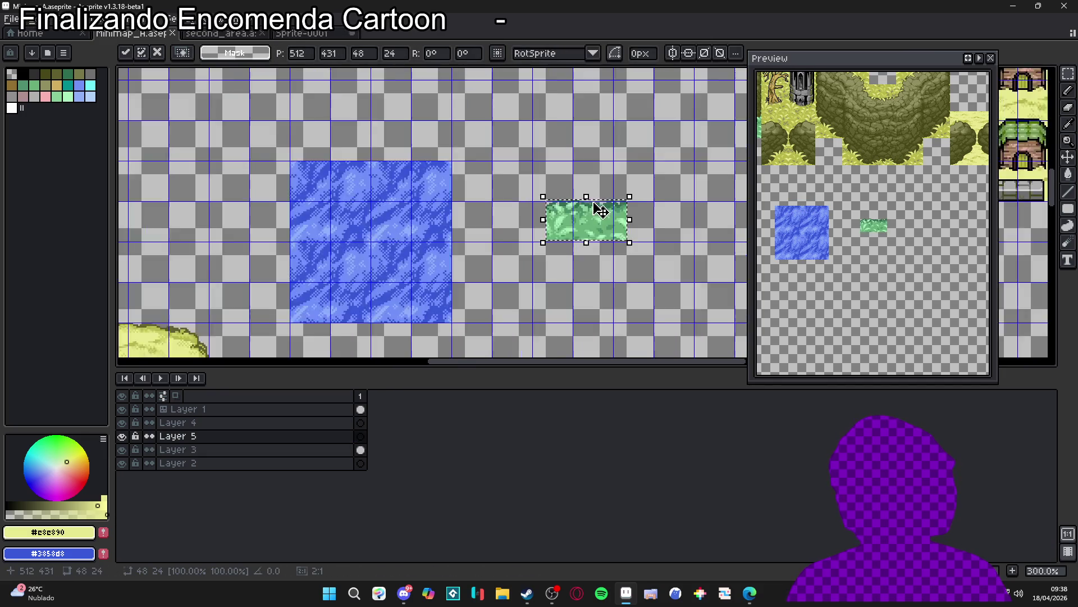
{"action": "scroll", "coordinate": [609, 231], "scroll_direction": "up", "scroll_amount": 1}
{"action": "mouse_move", "coordinate": [609, 231]}
{"action": "left_mouse_down"}
{"action": "mouse_move", "coordinate": [312, 272]}
{"action": "mouse_move", "coordinate": [475, 169]}
{"action": "mouse_move", "coordinate": [474, 250]}
{"action": "mouse_move", "coordinate": [491, 290]}
{"action": "left_mouse_up"}
{"action": "scroll", "coordinate": [477, 253], "scroll_direction": "up", "scroll_amount": 1}
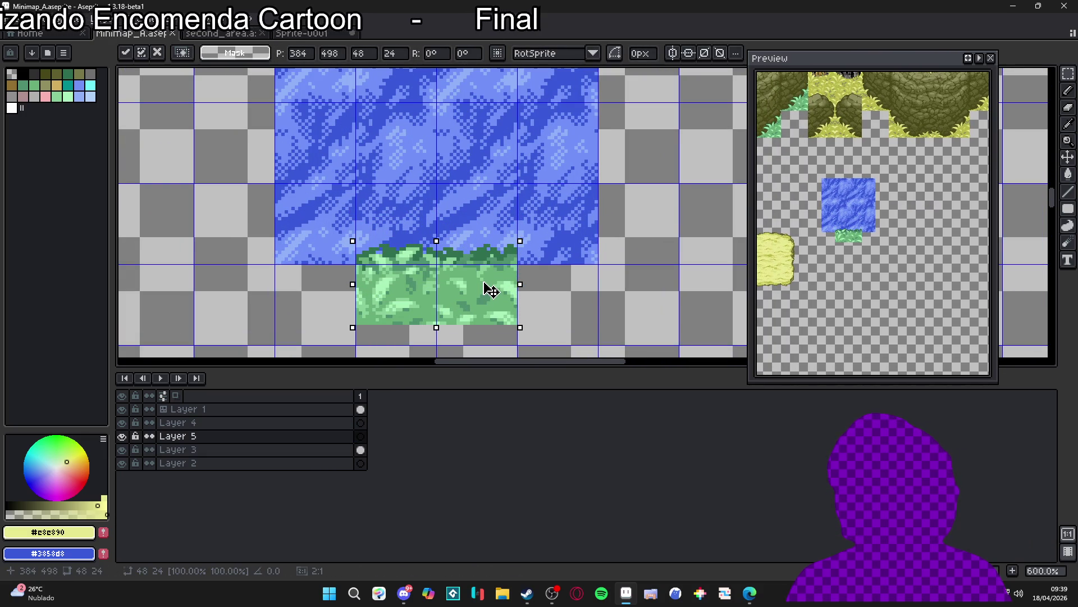
{"action": "key", "text": "Return"}
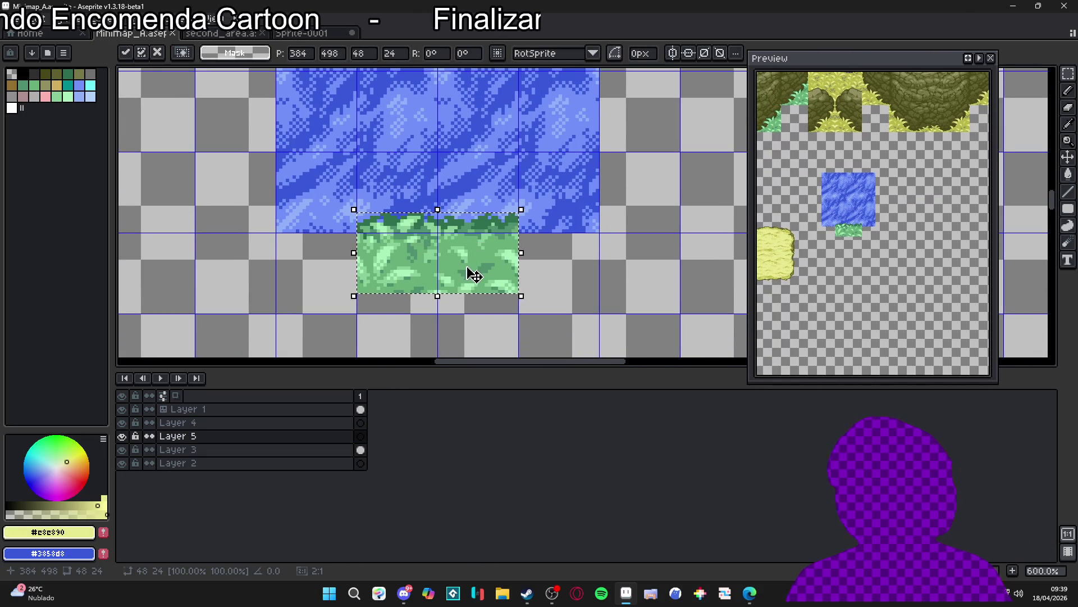
Step: Switch the active layer to Layer 3 while inspecting the pond
{"action": "scroll", "coordinate": [472, 272], "scroll_direction": "down", "scroll_amount": 3}
{"action": "scroll", "coordinate": [438, 230], "scroll_direction": "down", "scroll_amount": 2}
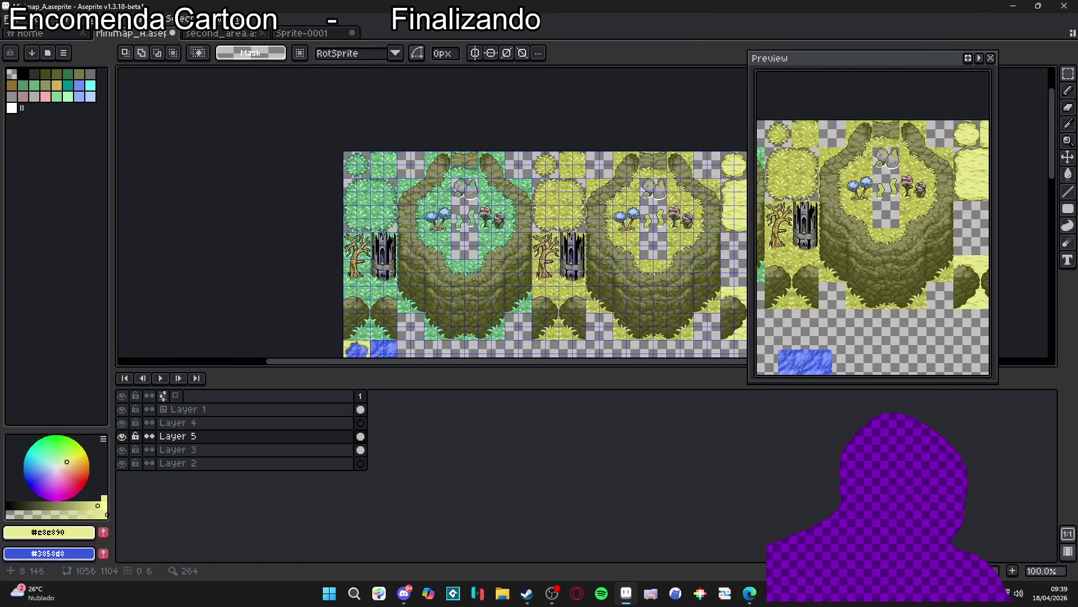
{"action": "scroll", "coordinate": [349, 213], "scroll_direction": "up", "scroll_amount": 3}
{"action": "scroll", "coordinate": [312, 258], "scroll_direction": "up", "scroll_amount": 2}
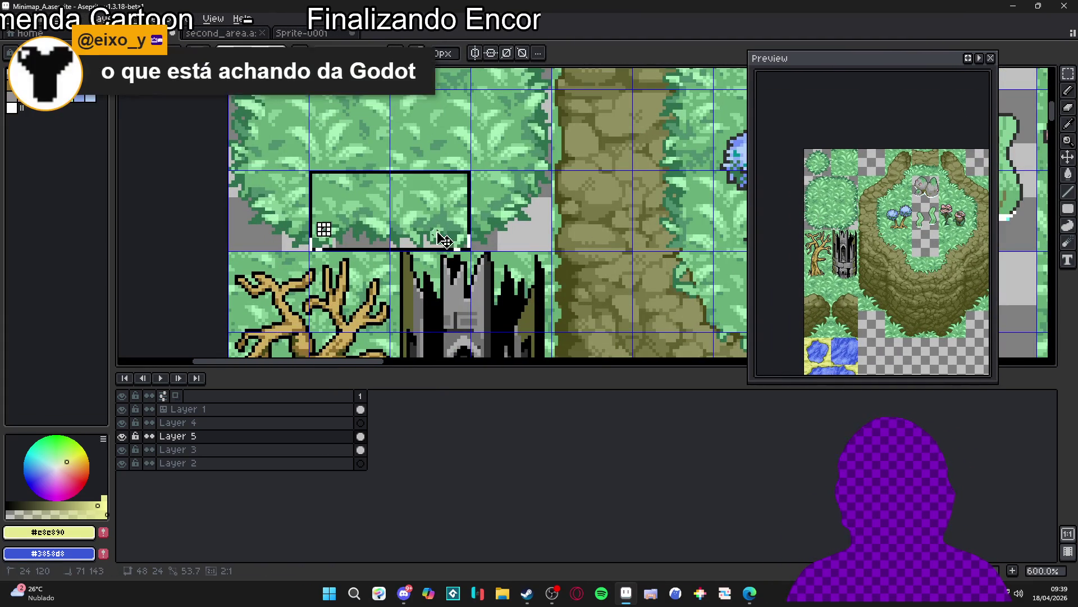
{"action": "scroll", "coordinate": [465, 239], "scroll_direction": "down", "scroll_amount": 2}
{"action": "scroll", "coordinate": [392, 223], "scroll_direction": "up", "scroll_amount": 1}
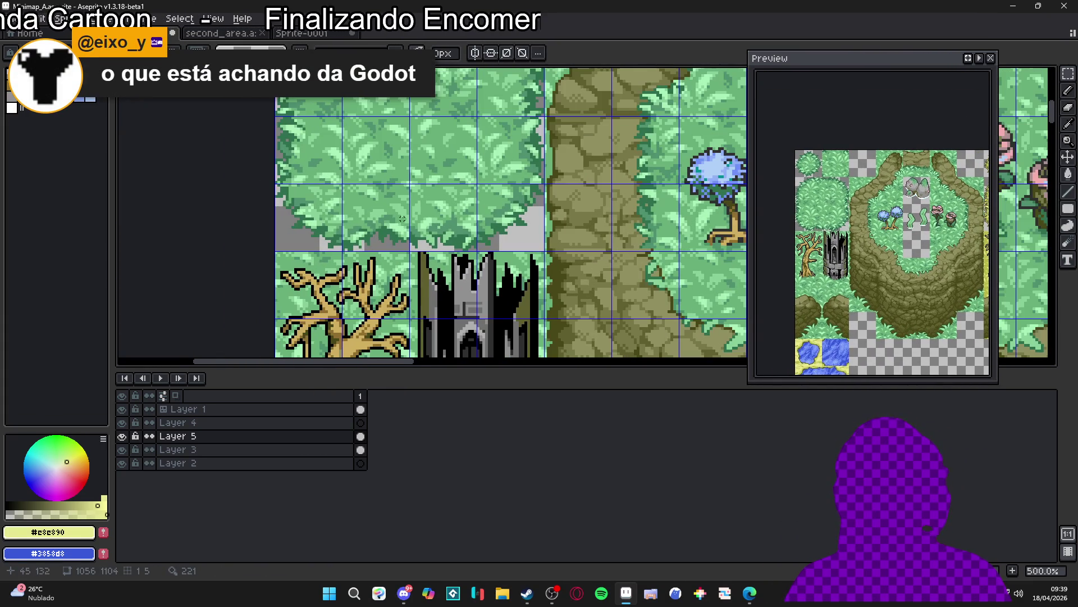
{"action": "left_click", "coordinate": [433, 233], "text": "ctrl"}
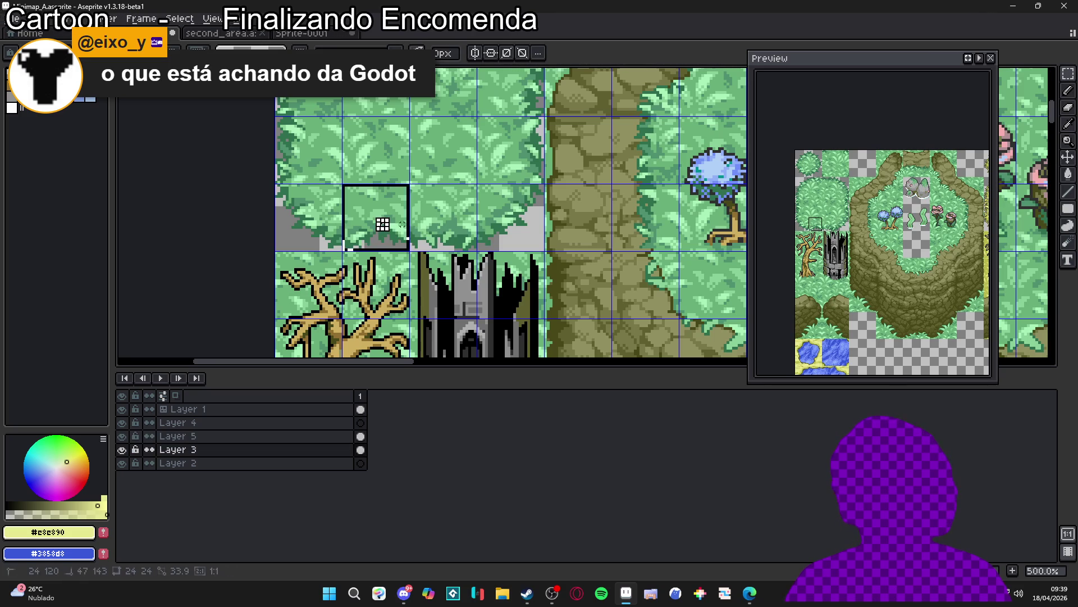
{"action": "scroll", "coordinate": [449, 230], "scroll_direction": "down", "scroll_amount": 4}
{"action": "scroll", "coordinate": [608, 290], "scroll_direction": "up", "scroll_amount": 2}
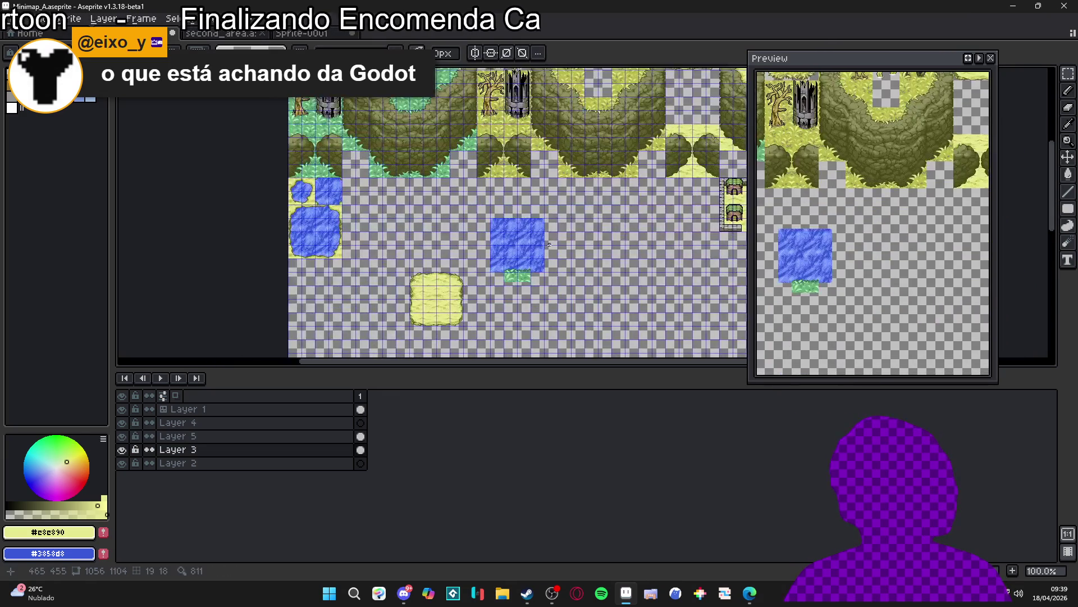
{"action": "scroll", "coordinate": [553, 336], "scroll_direction": "up", "scroll_amount": 2}
Step: Back on Layer 5, paste another grass strip along the pond's top edge and commit it
{"action": "left_click", "coordinate": [550, 340], "text": "ctrl"}
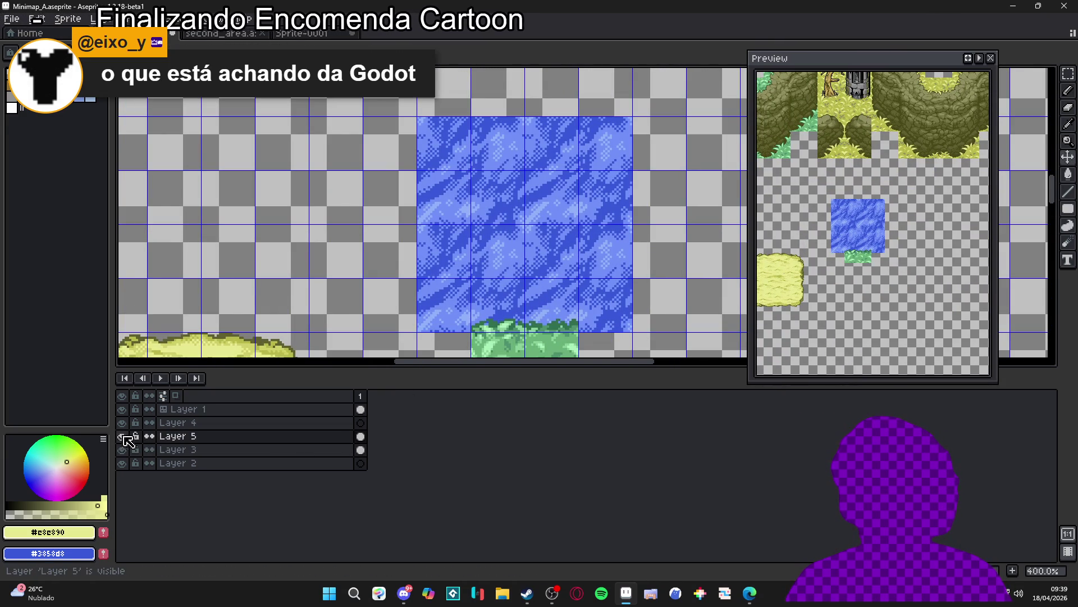
{"action": "key", "text": "ctrl+v"}
{"action": "mouse_move", "coordinate": [609, 217]}
{"action": "left_mouse_down"}
{"action": "mouse_move", "coordinate": [539, 120]}
{"action": "mouse_move", "coordinate": [539, 241]}
{"action": "mouse_move", "coordinate": [560, 229]}
{"action": "left_mouse_up"}
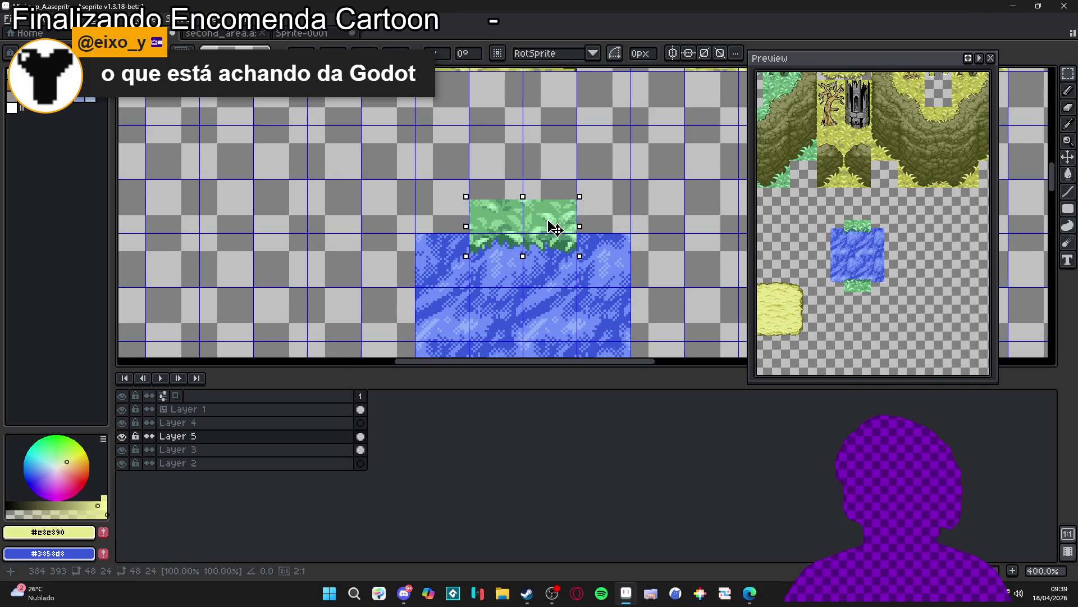
{"action": "scroll", "coordinate": [559, 229], "scroll_direction": "up", "scroll_amount": 2}
{"action": "scroll", "coordinate": [555, 229], "scroll_direction": "down", "scroll_amount": 4}
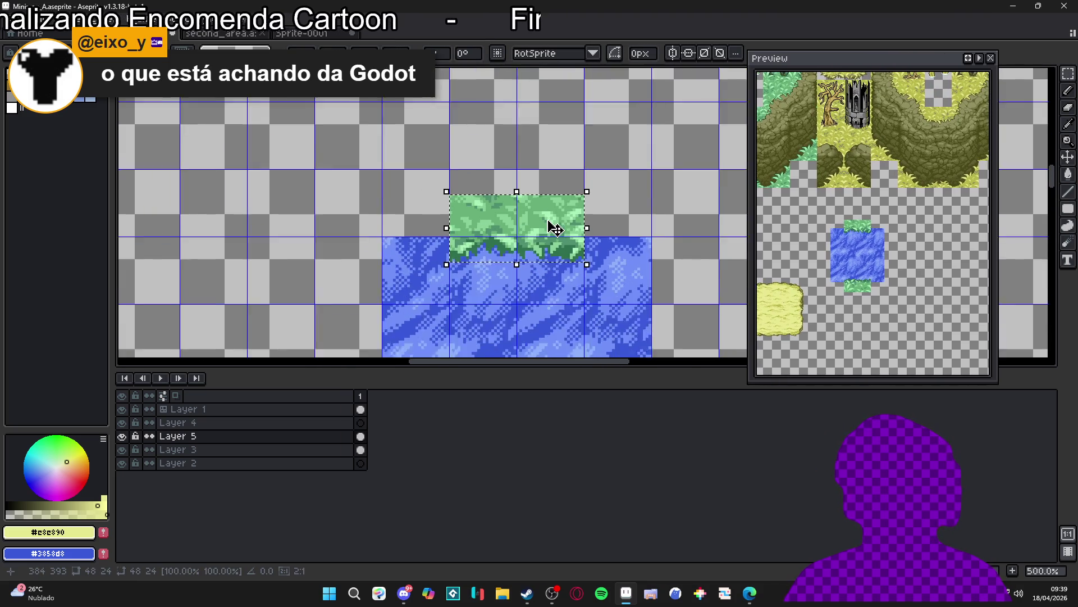
{"action": "mouse_move", "coordinate": [549, 246]}
{"action": "left_mouse_down"}
{"action": "mouse_move", "coordinate": [524, 126]}
{"action": "mouse_move", "coordinate": [539, 181]}
{"action": "mouse_move", "coordinate": [533, 107]}
{"action": "mouse_move", "coordinate": [546, 161]}
{"action": "left_mouse_up"}
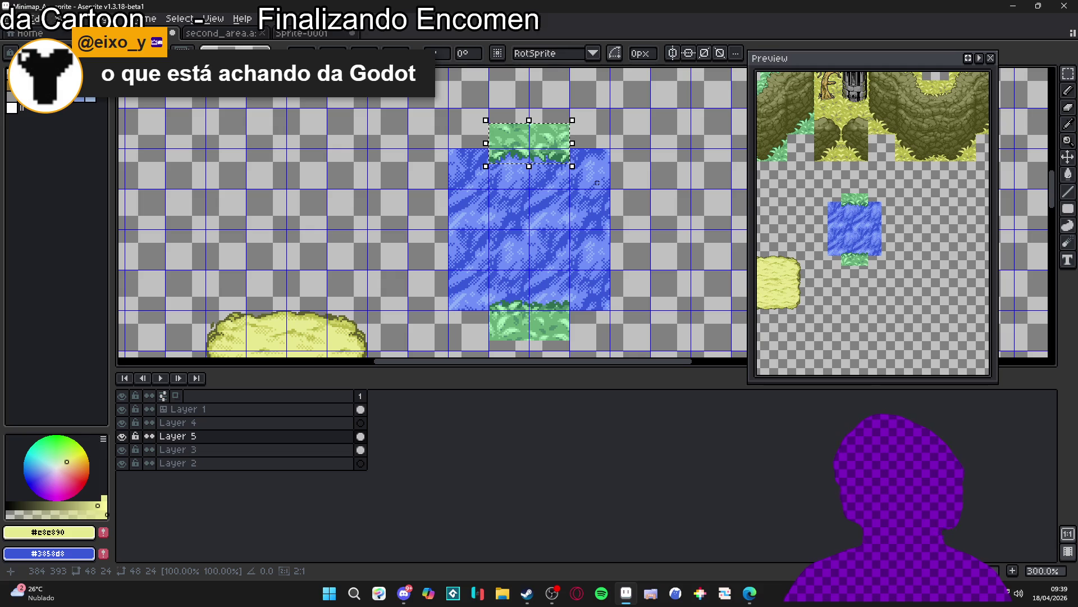
{"action": "key", "text": "Return"}
{"action": "scroll", "coordinate": [595, 183], "scroll_direction": "down", "scroll_amount": 2}
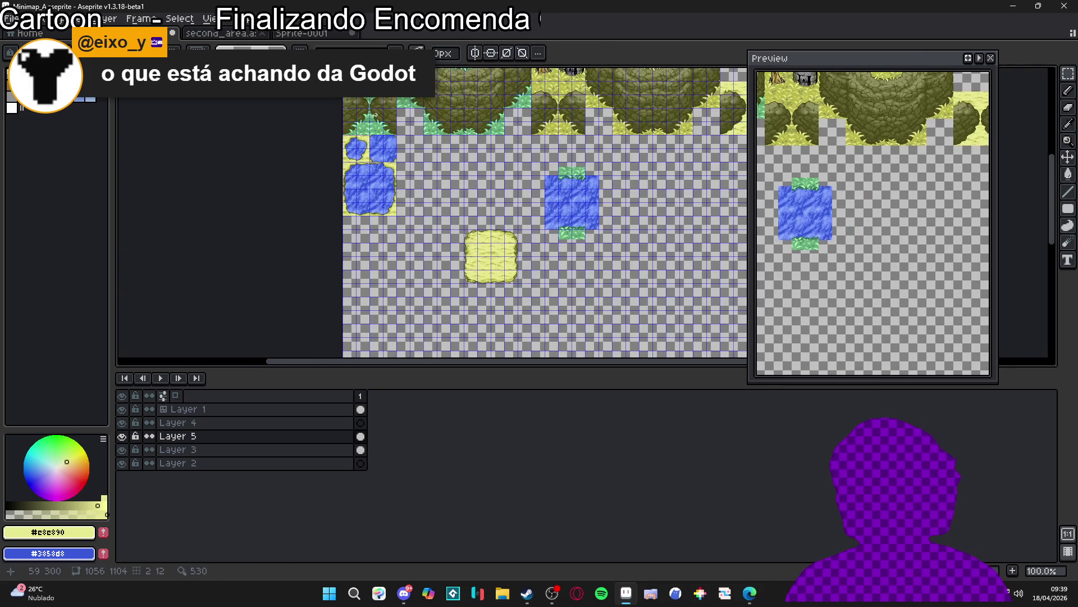
Step: Paste a grass edge tile on Layer 3 and place it along the pond's left side
{"action": "scroll", "coordinate": [429, 237], "scroll_direction": "up", "scroll_amount": 5}
{"action": "scroll", "coordinate": [391, 174], "scroll_direction": "up", "scroll_amount": 3}
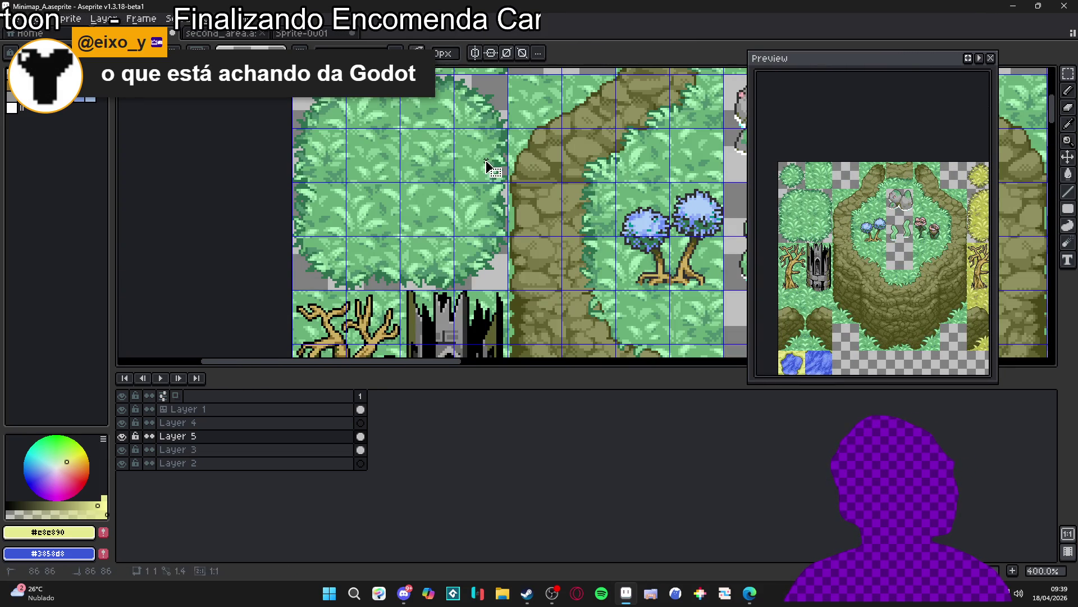
{"action": "scroll", "coordinate": [493, 168], "scroll_direction": "down", "scroll_amount": 4}
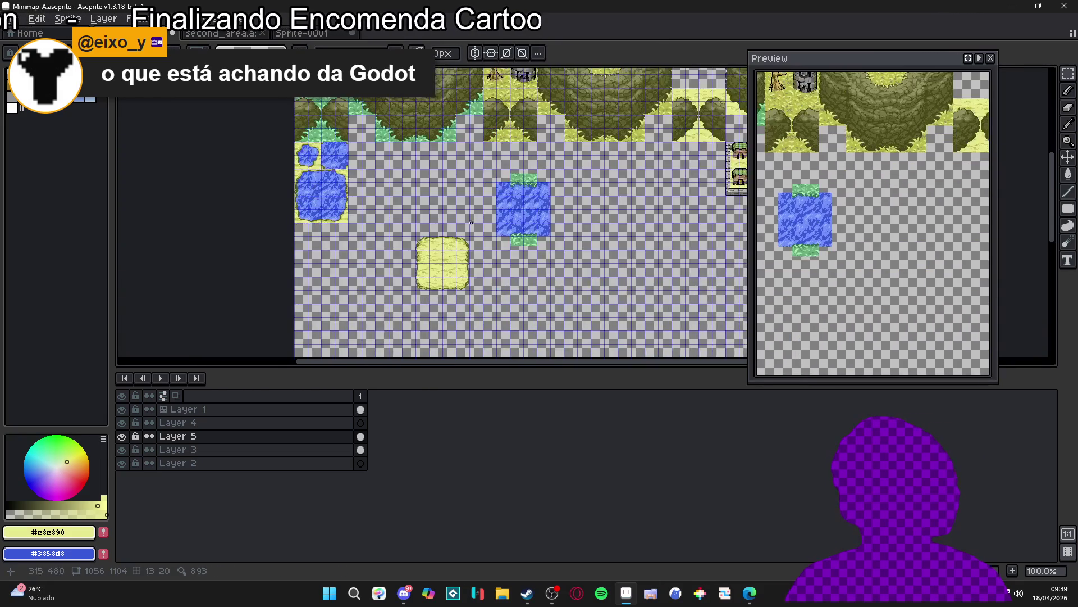
{"action": "scroll", "coordinate": [471, 230], "scroll_direction": "up", "scroll_amount": 3}
{"action": "key", "text": "ctrl+v"}
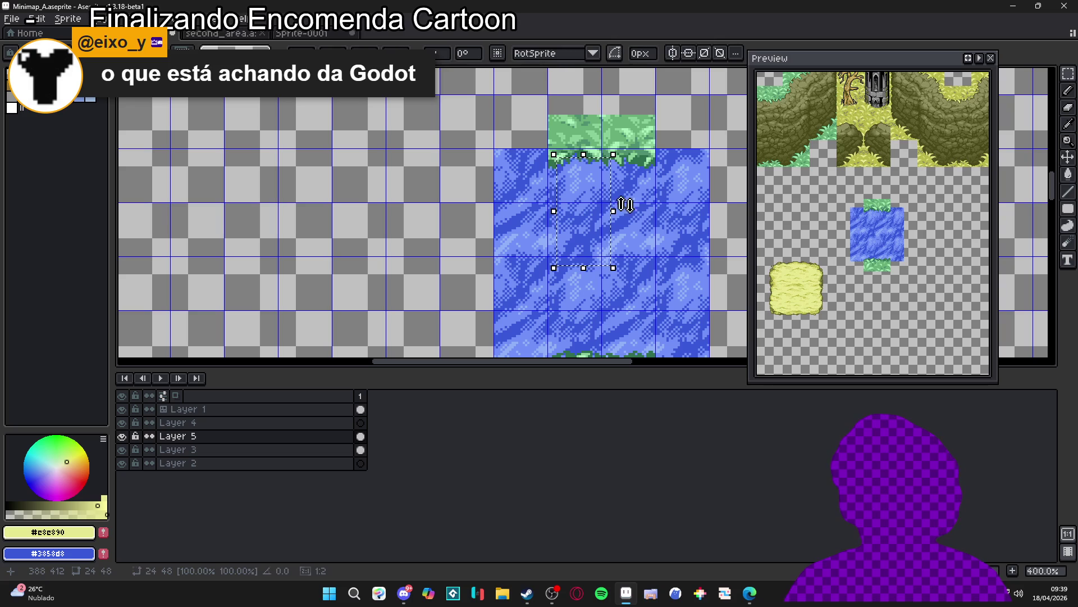
{"action": "scroll", "coordinate": [447, 172], "scroll_direction": "down", "scroll_amount": 3}
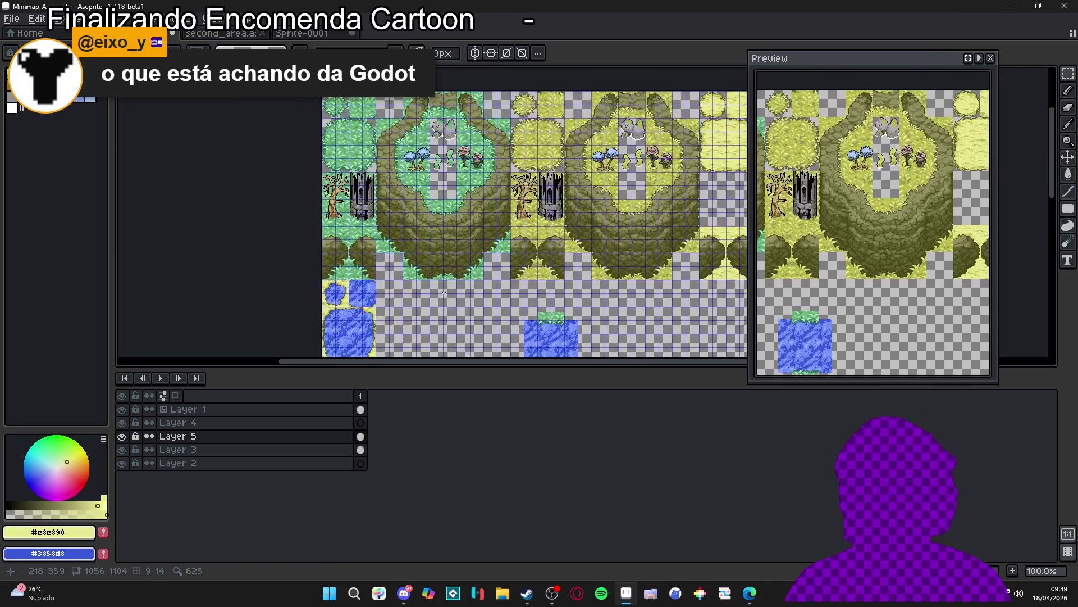
{"action": "scroll", "coordinate": [381, 156], "scroll_direction": "up", "scroll_amount": 2}
{"action": "key", "text": "Down"}
{"action": "scroll", "coordinate": [393, 137], "scroll_direction": "up", "scroll_amount": 2}
{"action": "scroll", "coordinate": [505, 137], "scroll_direction": "down", "scroll_amount": 3}
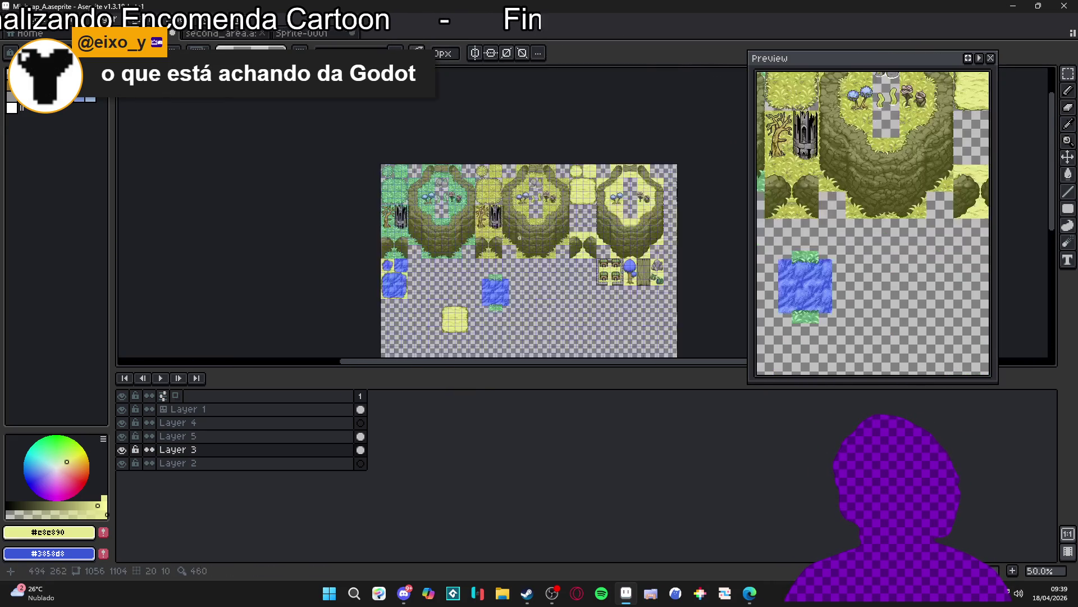
{"action": "scroll", "coordinate": [394, 141], "scroll_direction": "up", "scroll_amount": 8}
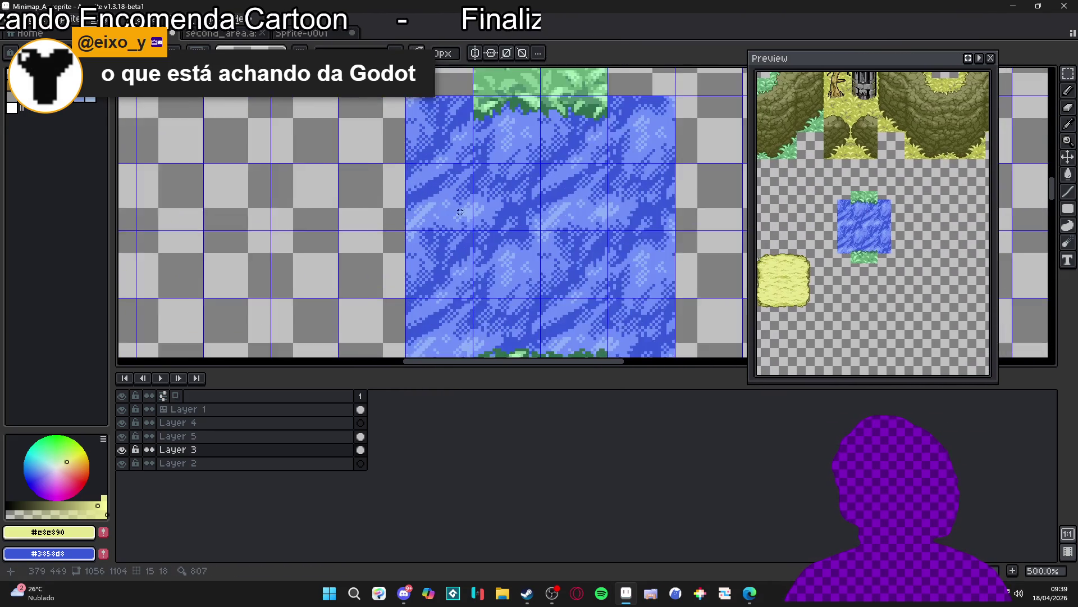
{"action": "key", "text": "ctrl+v"}
{"action": "left_click_drag", "start_coordinate": [604, 232], "coordinate": [407, 244]}
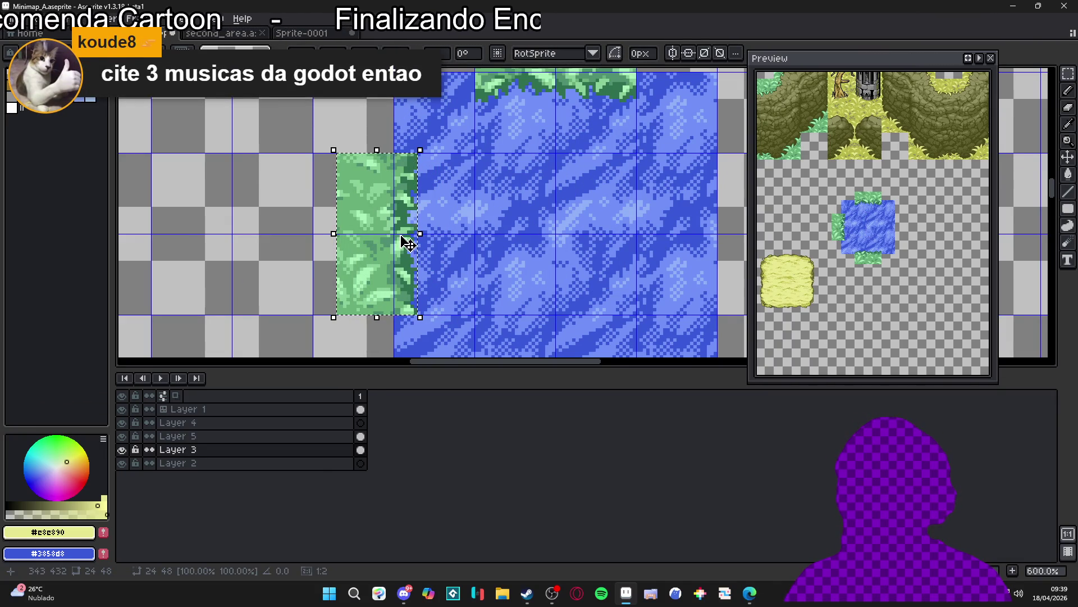
Step: Paste another grass edge tile against the pond's right side and commit it
{"action": "scroll", "coordinate": [423, 235], "scroll_direction": "down", "scroll_amount": 4}
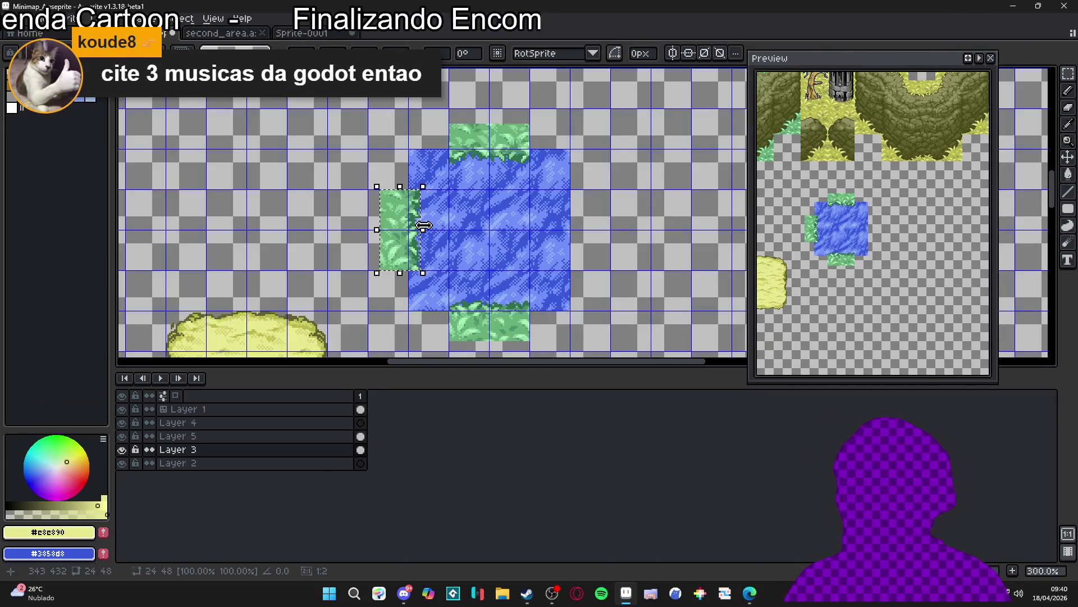
{"action": "scroll", "coordinate": [427, 235], "scroll_direction": "down", "scroll_amount": 2}
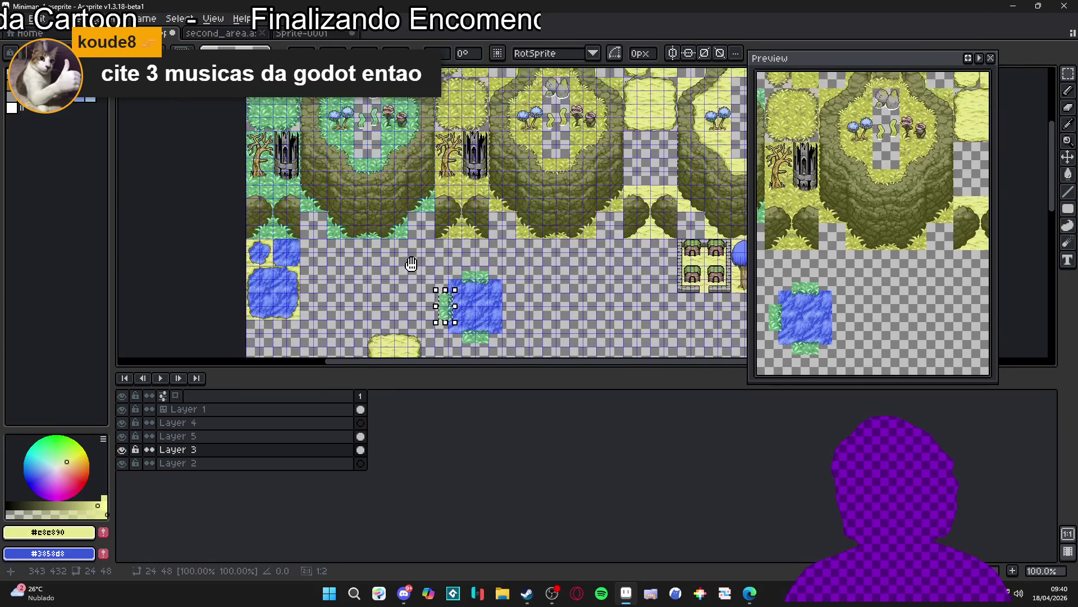
{"action": "scroll", "coordinate": [378, 175], "scroll_direction": "up", "scroll_amount": 3}
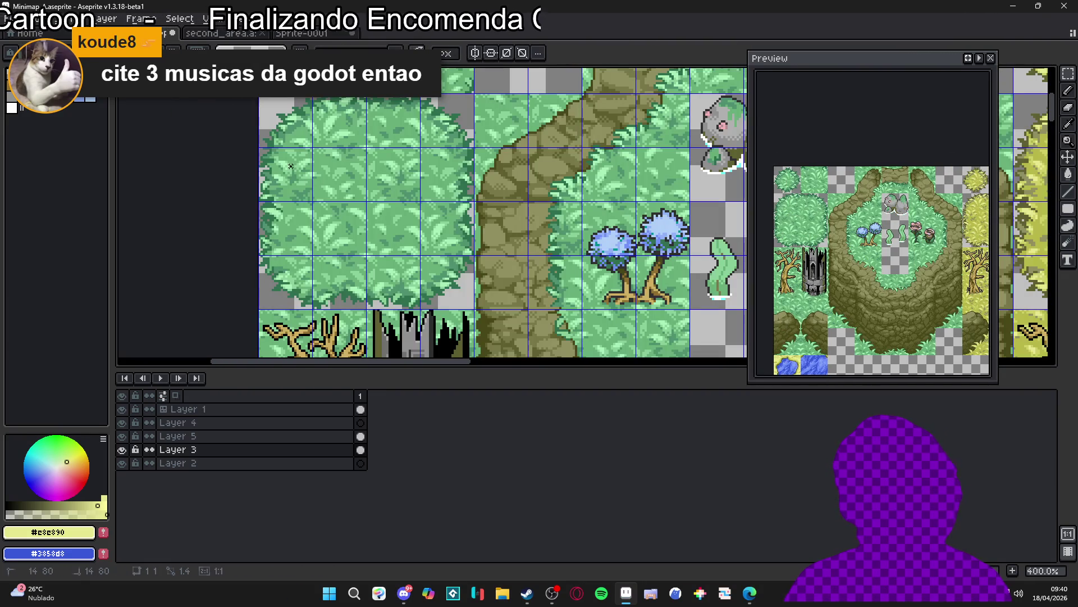
{"action": "scroll", "coordinate": [296, 224], "scroll_direction": "down", "scroll_amount": 4}
{"action": "scroll", "coordinate": [414, 158], "scroll_direction": "up", "scroll_amount": 2}
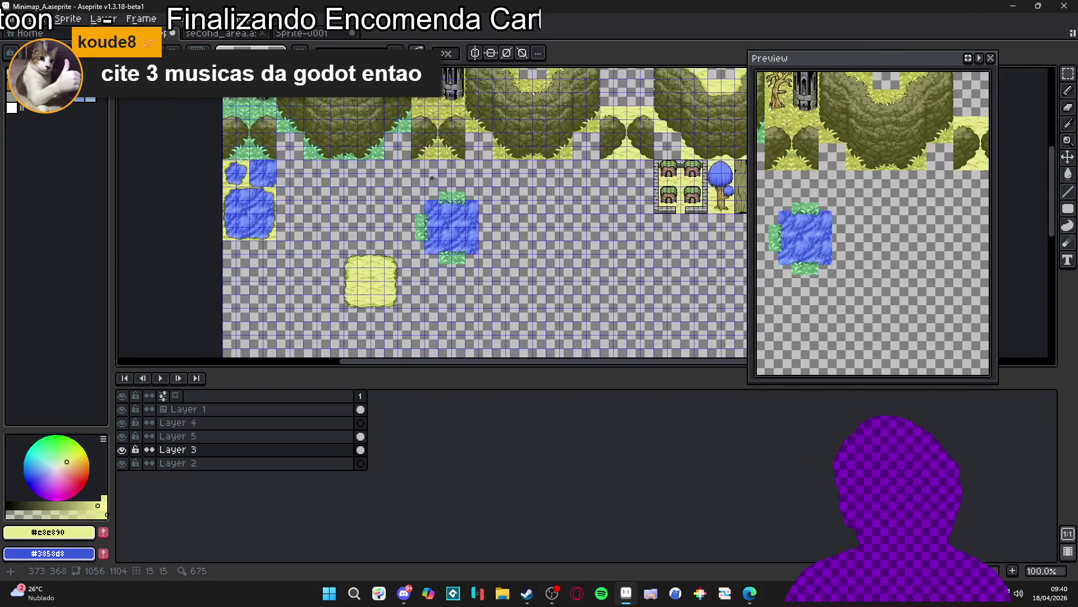
{"action": "scroll", "coordinate": [479, 242], "scroll_direction": "up", "scroll_amount": 5}
{"action": "key", "text": "ctrl+v"}
{"action": "mouse_move", "coordinate": [582, 236]}
{"action": "left_mouse_down"}
{"action": "mouse_move", "coordinate": [490, 217]}
{"action": "mouse_move", "coordinate": [500, 235]}
{"action": "left_mouse_up"}
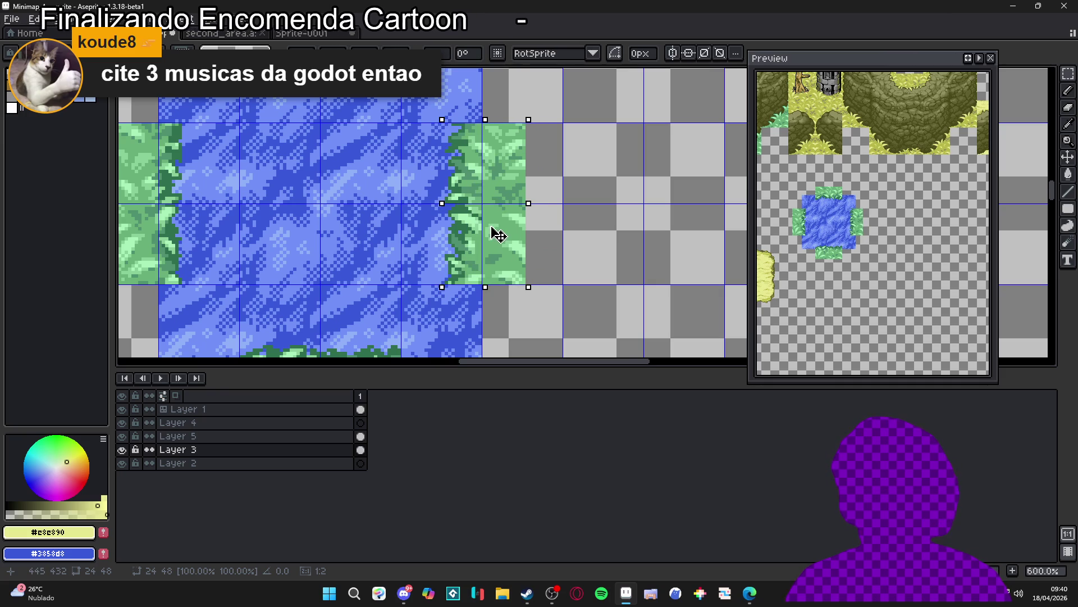
{"action": "scroll", "coordinate": [498, 235], "scroll_direction": "down", "scroll_amount": 3}
{"action": "key", "text": "Return"}
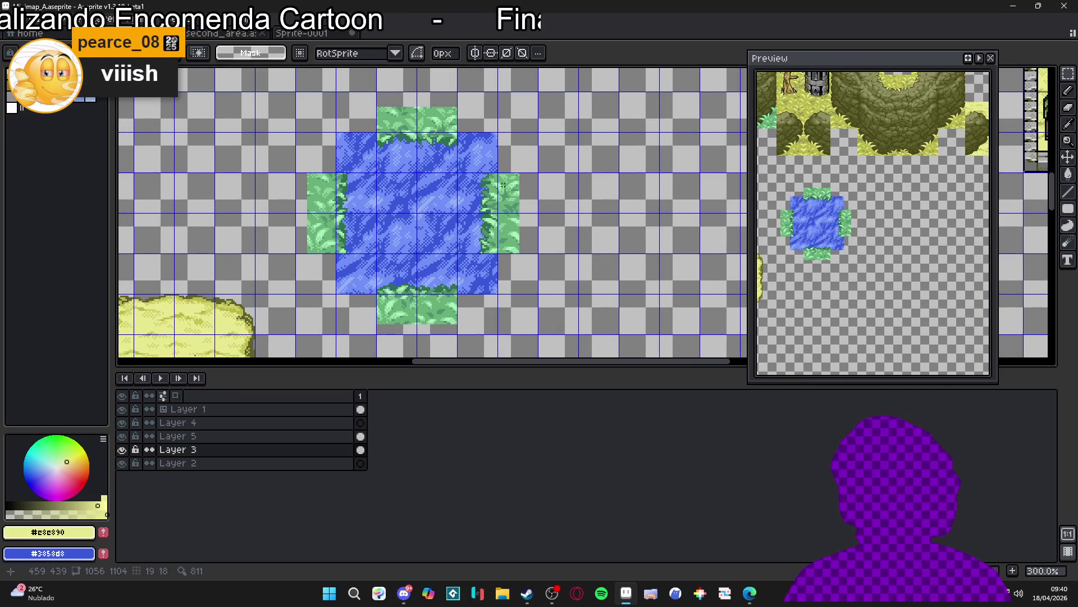
Step: On Layer 5, marquee-select the grass tile above the pond and delete it
{"action": "left_click", "coordinate": [448, 122], "text": "ctrl"}
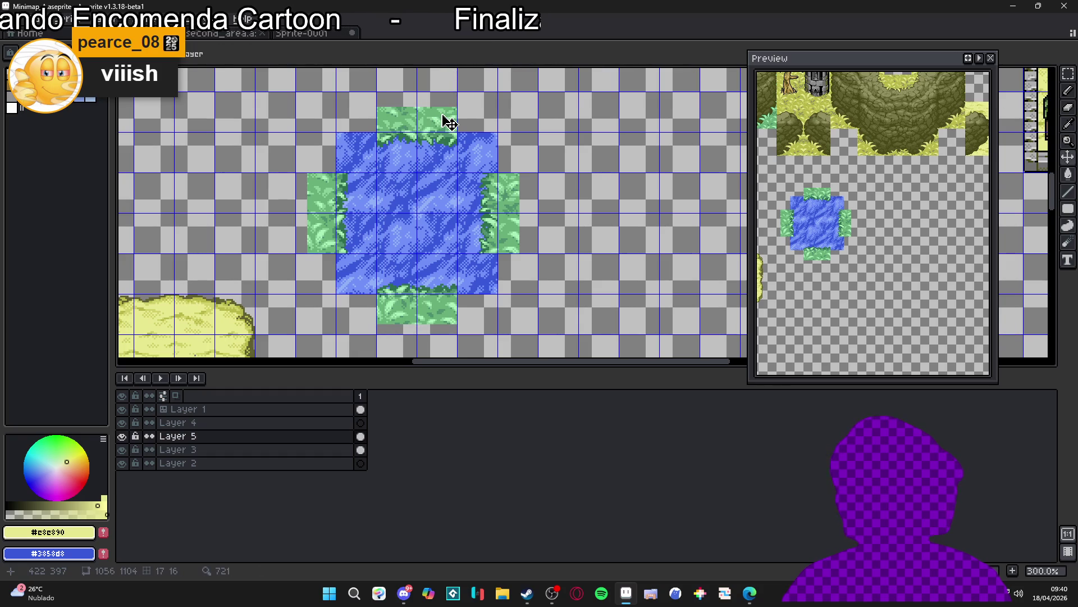
{"action": "key", "text": "m"}
{"action": "left_click_drag", "start_coordinate": [458, 92], "coordinate": [375, 133]}
{"action": "key", "text": "Delete"}
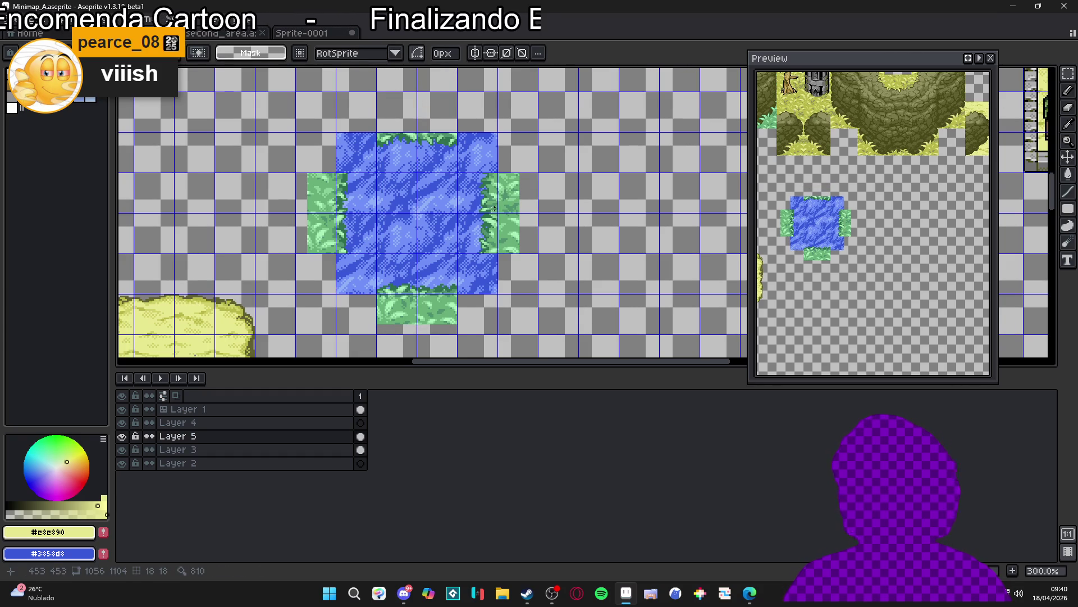
{"action": "left_click", "coordinate": [121, 436]}
{"action": "left_click", "coordinate": [121, 436]}
{"action": "key", "text": "m"}
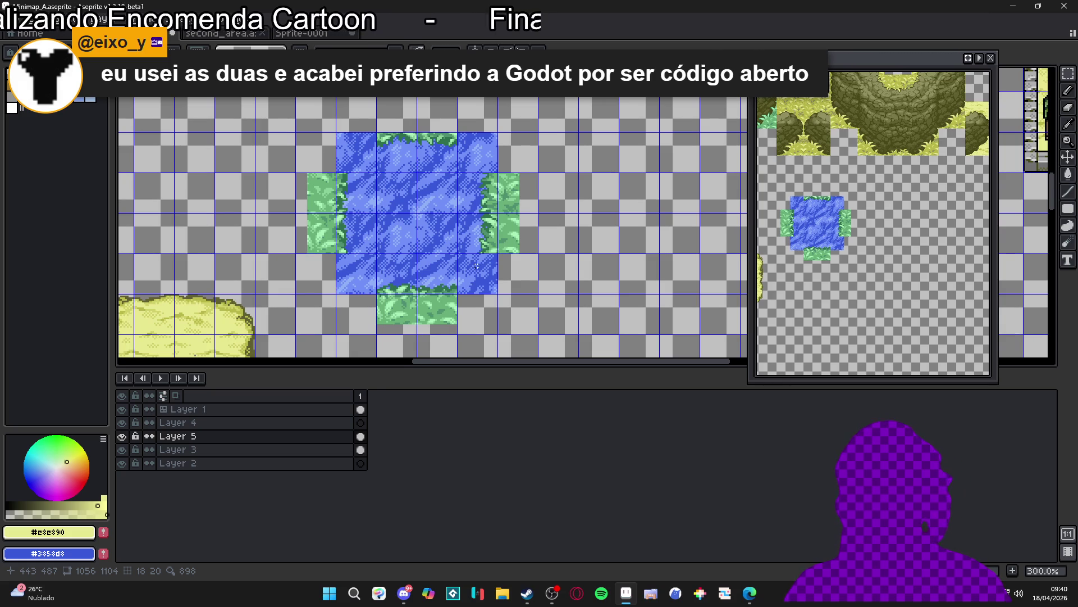
Step: Delete the grass tiles right of, below and left of the pond on Layers 3 and 5
{"action": "key", "text": "Down"}
{"action": "left_click_drag", "start_coordinate": [523, 192], "coordinate": [518, 236]}
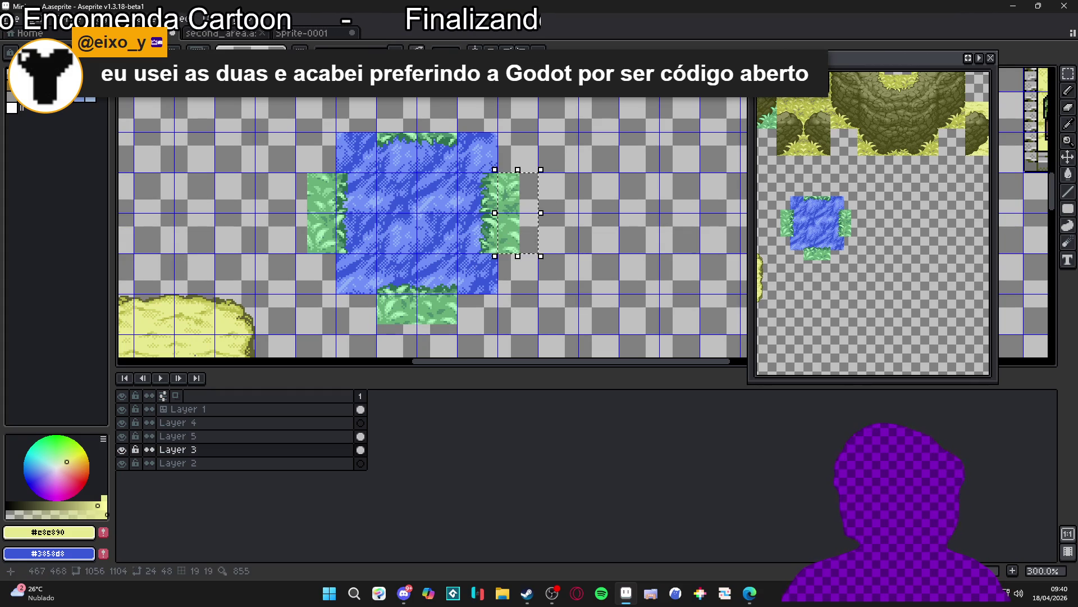
{"action": "key", "text": "Delete"}
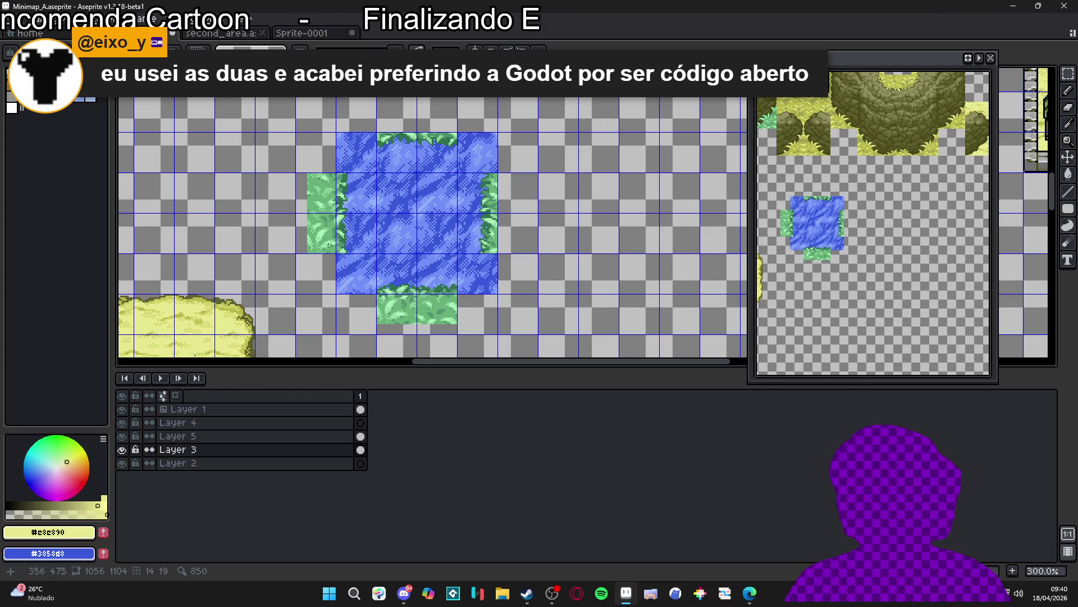
{"action": "key", "text": "Up"}
{"action": "left_click_drag", "start_coordinate": [396, 311], "coordinate": [456, 332]}
{"action": "key", "text": "Delete"}
{"action": "key", "text": "Down"}
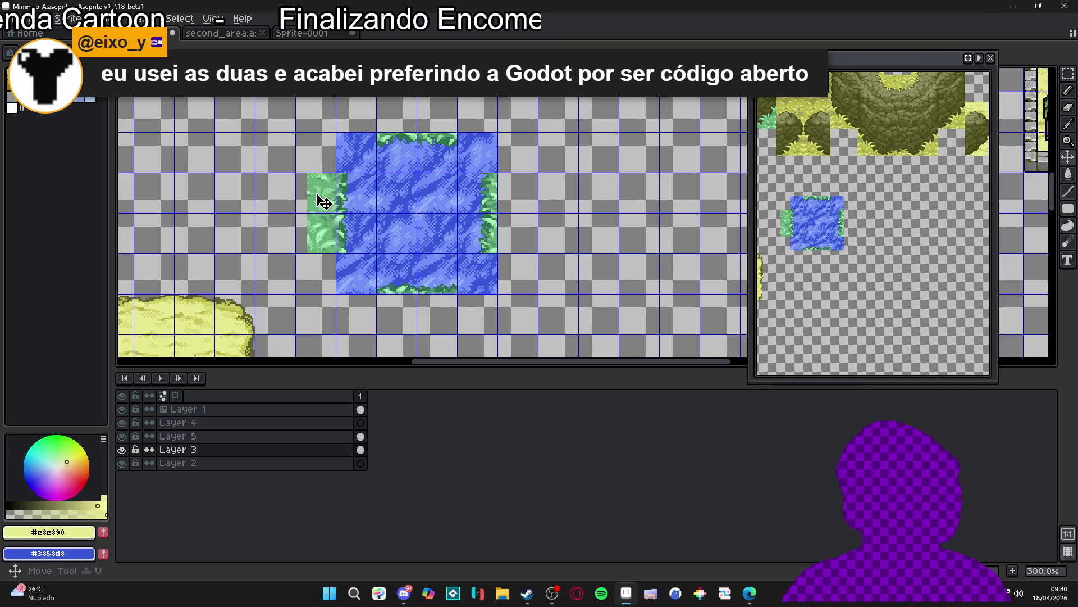
{"action": "left_click_drag", "start_coordinate": [312, 191], "coordinate": [336, 254]}
{"action": "key", "text": "Delete"}
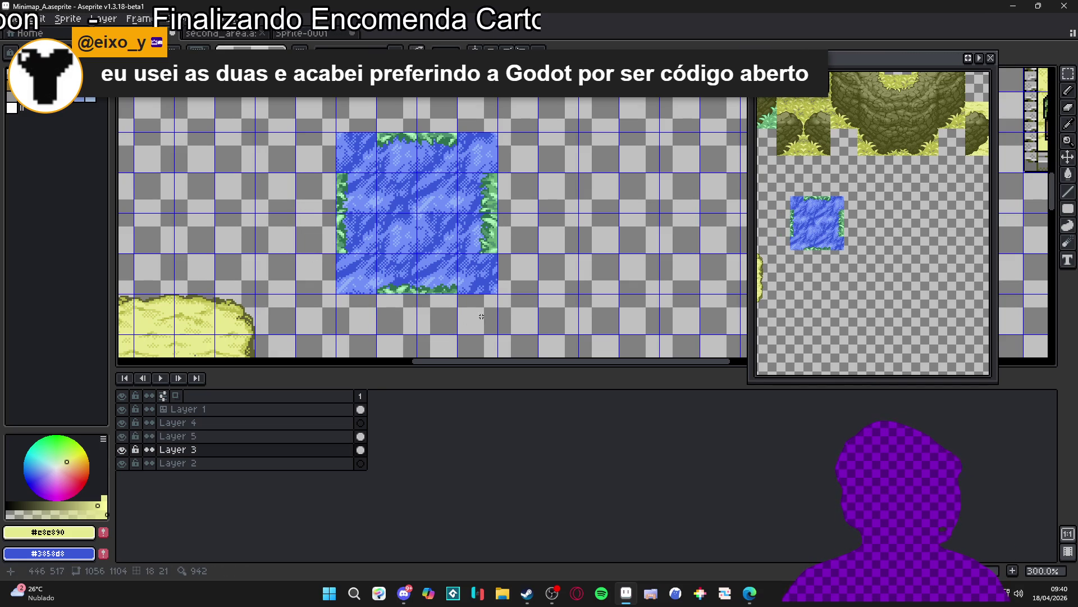
Step: Undo four times to strip the pasted side tiles and the tile below the pond
{"action": "key", "text": "ctrl+z"}
{"action": "key", "text": "ctrl+z"}
{"action": "key", "text": "ctrl+z"}
{"action": "key", "text": "ctrl+z"}
{"action": "key", "text": "ctrl+z"}
{"action": "key", "text": "ctrl+z"}
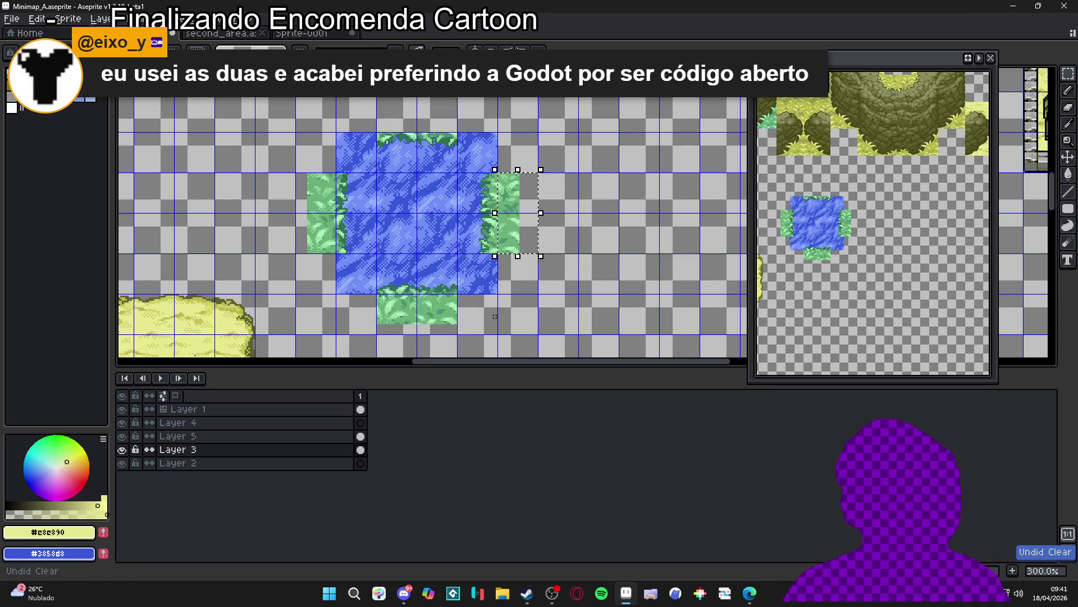
{"action": "key", "text": "ctrl+z"}
{"action": "key", "text": "ctrl+z"}
{"action": "key", "text": "ctrl+z"}
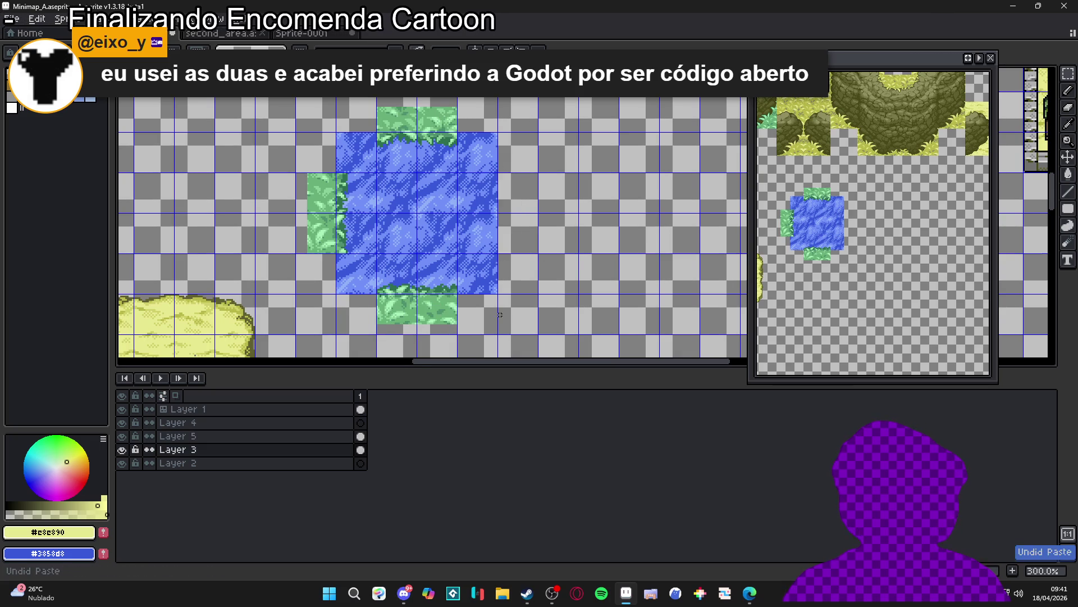
{"action": "key", "text": "ctrl+z"}
{"action": "key", "text": "ctrl+z"}
{"action": "key", "text": "ctrl+z"}
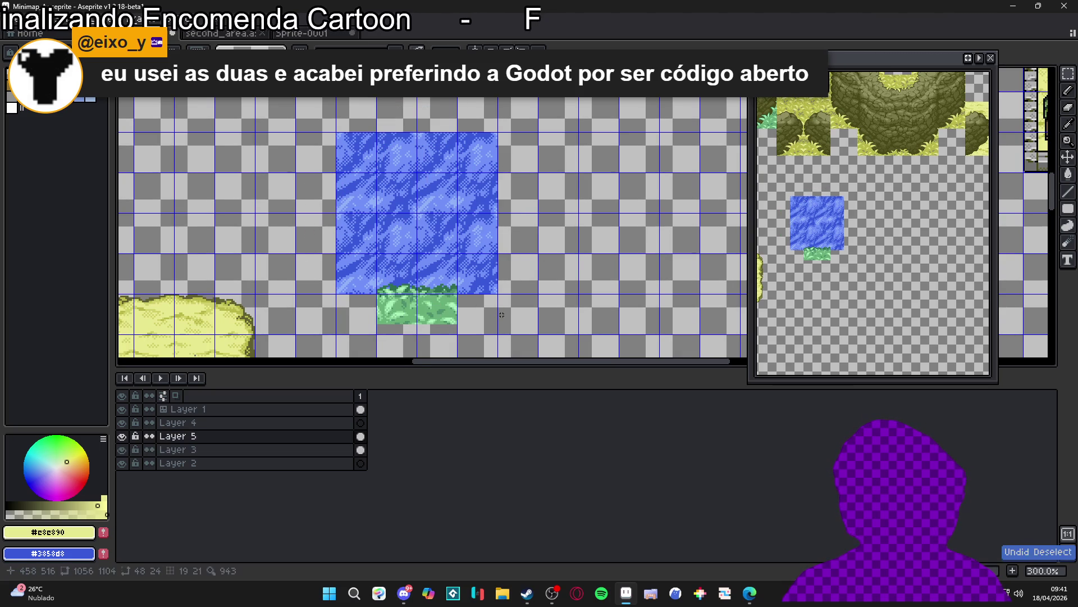
{"action": "key", "text": "ctrl+z"}
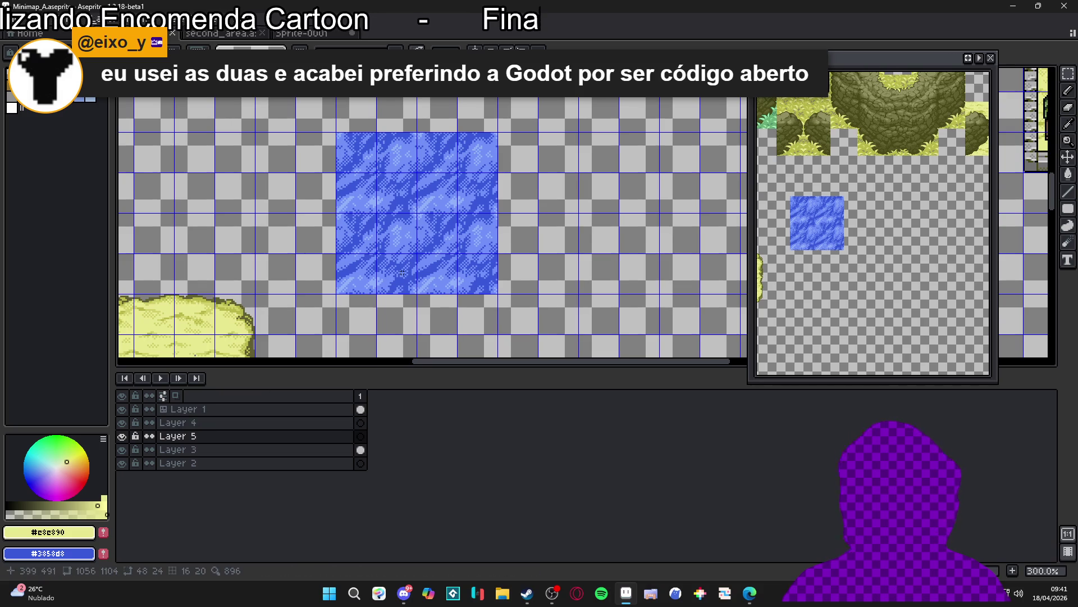
Step: Paste a grass edge tile into Layer 3's cel, place it on the pond's right edge, and commit
{"action": "left_click_drag", "start_coordinate": [402, 273], "coordinate": [426, 285]}
{"action": "left_click", "coordinate": [356, 448]}
{"action": "key", "text": "ctrl+v"}
{"action": "mouse_move", "coordinate": [582, 217]}
{"action": "left_mouse_down"}
{"action": "mouse_move", "coordinate": [505, 226]}
{"action": "mouse_move", "coordinate": [518, 240]}
{"action": "mouse_move", "coordinate": [550, 240]}
{"action": "left_mouse_up"}
{"action": "scroll", "coordinate": [506, 226], "scroll_direction": "up", "scroll_amount": 2}
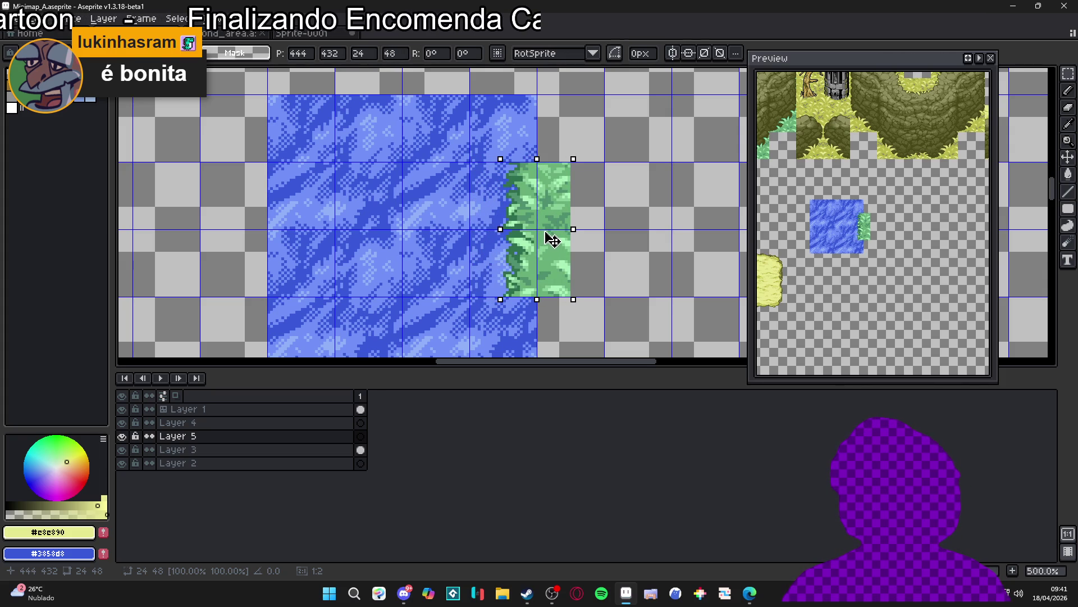
{"action": "scroll", "coordinate": [549, 241], "scroll_direction": "down", "scroll_amount": 1}
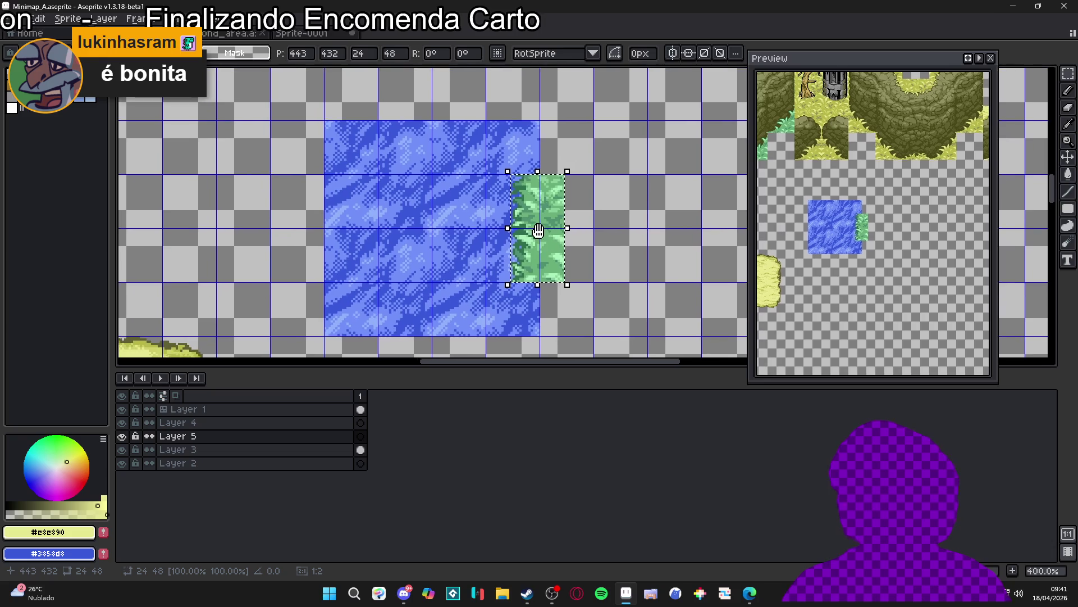
{"action": "left_click", "coordinate": [459, 229]}
{"action": "scroll", "coordinate": [459, 229], "scroll_direction": "down", "scroll_amount": 2}
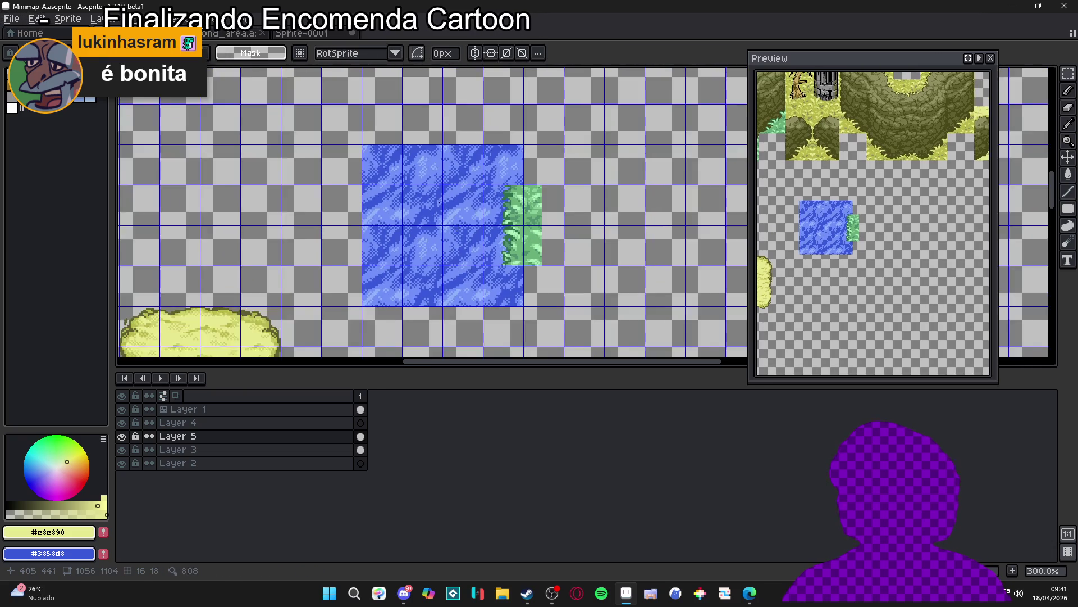
{"action": "scroll", "coordinate": [483, 215], "scroll_direction": "up", "scroll_amount": 5}
{"action": "scroll", "coordinate": [399, 152], "scroll_direction": "up", "scroll_amount": 2}
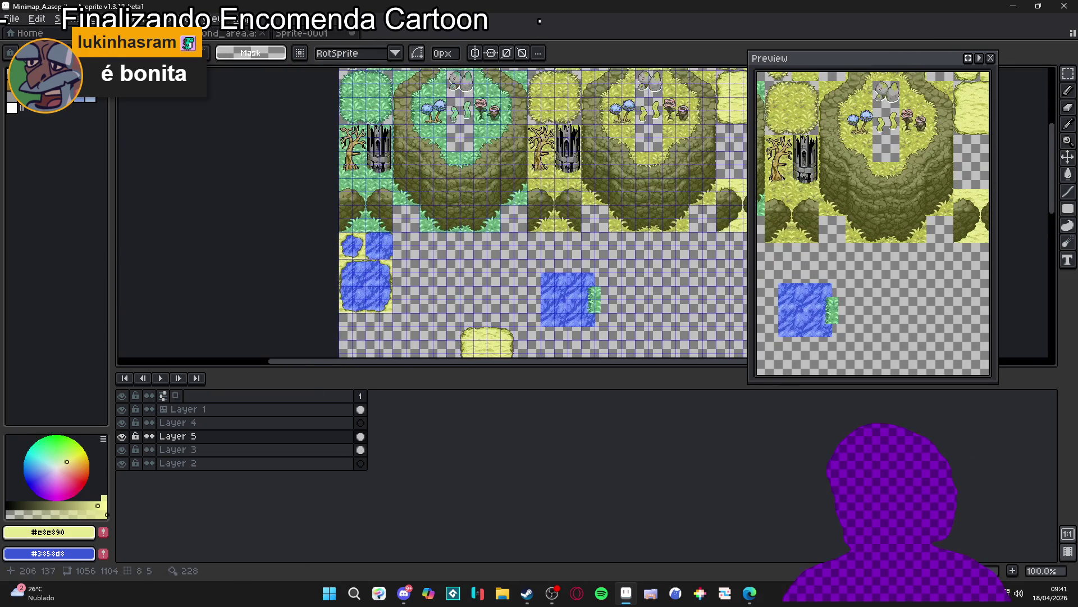
Step: Select two grass tiles from the forest island and paste them over the pond's lower right
{"action": "key", "text": "Down"}
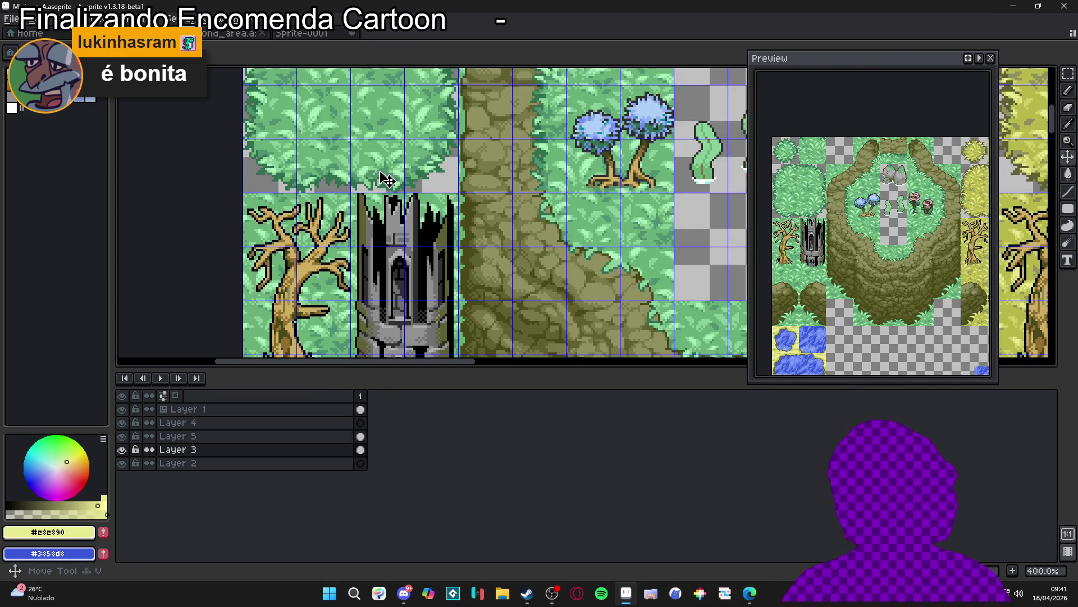
{"action": "left_click_drag", "start_coordinate": [387, 177], "coordinate": [331, 187]}
{"action": "scroll", "coordinate": [331, 187], "scroll_direction": "down", "scroll_amount": 2}
{"action": "scroll", "coordinate": [510, 255], "scroll_direction": "up", "scroll_amount": 1}
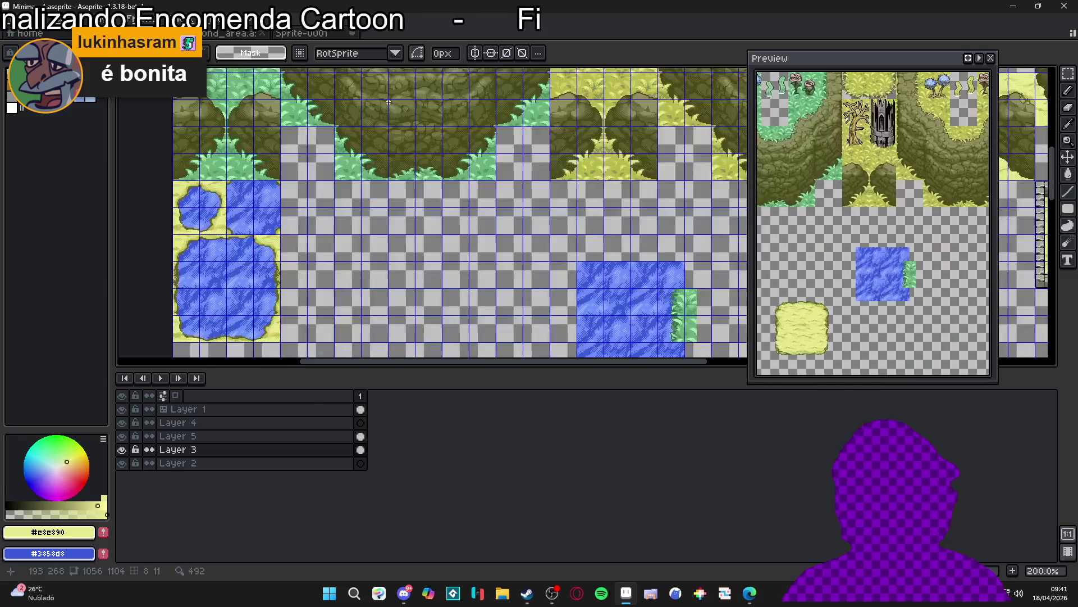
{"action": "scroll", "coordinate": [509, 254], "scroll_direction": "up", "scroll_amount": 3}
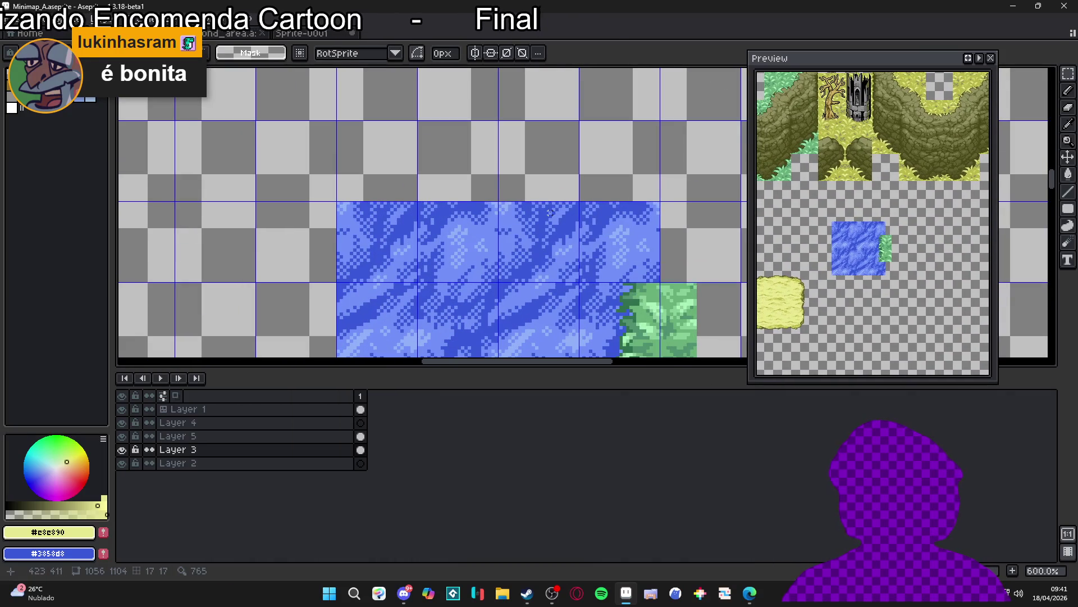
{"action": "key", "text": "ctrl+v"}
{"action": "mouse_move", "coordinate": [631, 211]}
{"action": "left_mouse_down"}
{"action": "mouse_move", "coordinate": [544, 208]}
{"action": "mouse_move", "coordinate": [546, 195]}
{"action": "left_mouse_up"}
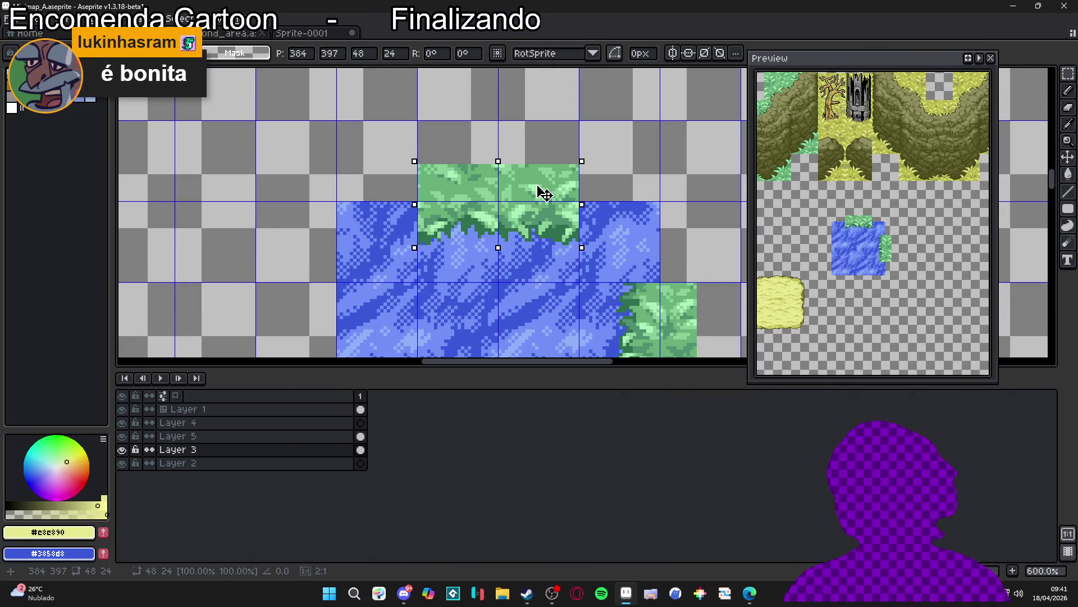
Step: Paste a grass edge tile onto Layer 5 and drag it to the pond's left side
{"action": "scroll", "coordinate": [544, 195], "scroll_direction": "down", "scroll_amount": 5}
{"action": "mouse_move", "coordinate": [371, 191]}
{"action": "left_mouse_down"}
{"action": "mouse_move", "coordinate": [431, 197]}
{"action": "mouse_move", "coordinate": [392, 209]}
{"action": "left_mouse_up"}
{"action": "scroll", "coordinate": [392, 209], "scroll_direction": "up", "scroll_amount": 2}
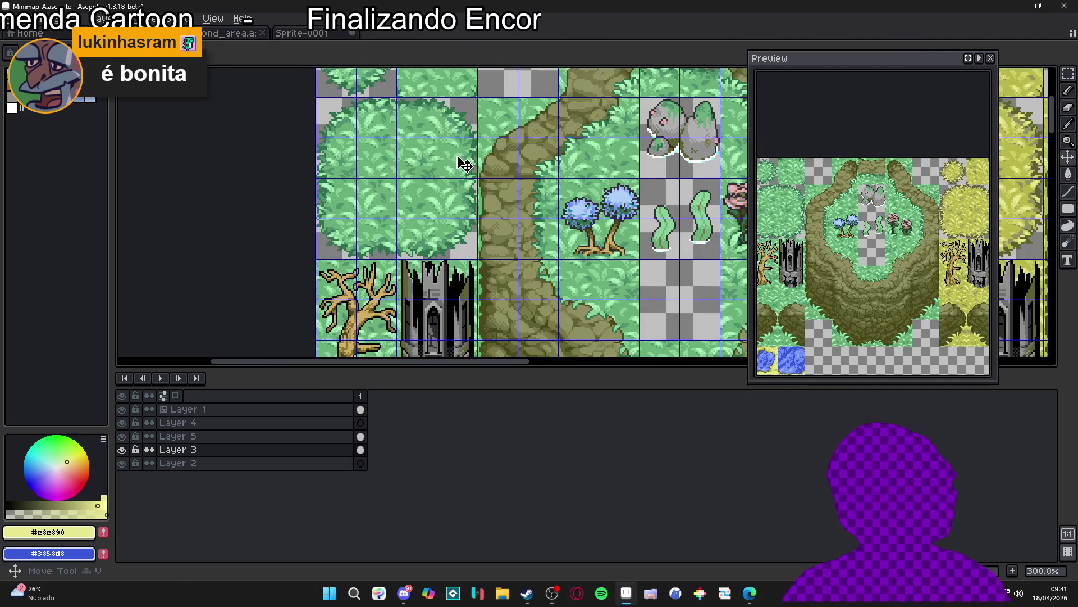
{"action": "scroll", "coordinate": [588, 297], "scroll_direction": "down", "scroll_amount": 1}
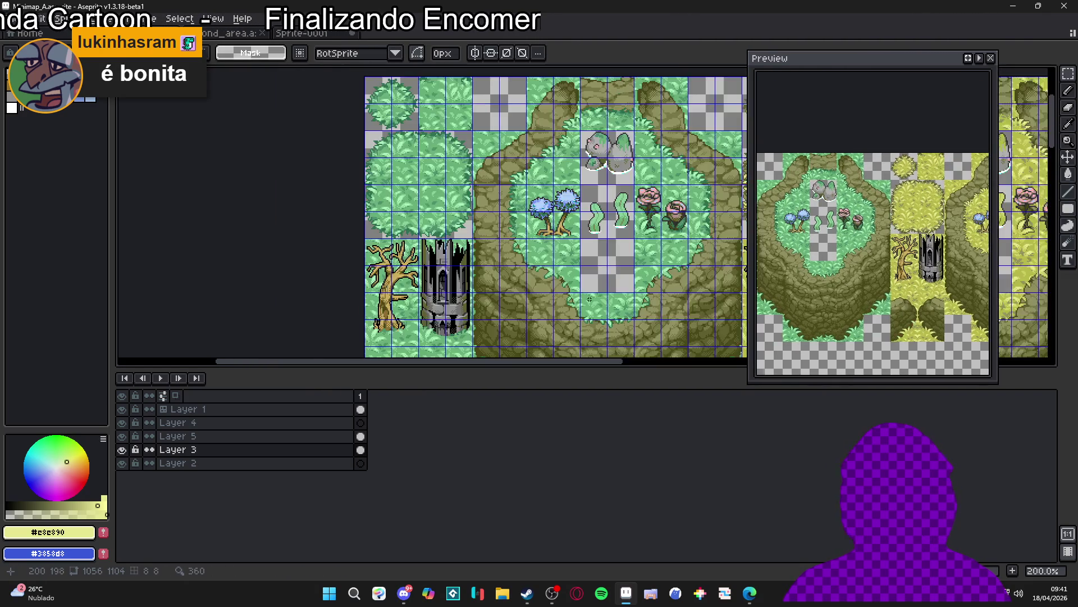
{"action": "scroll", "coordinate": [588, 296], "scroll_direction": "down", "scroll_amount": 10}
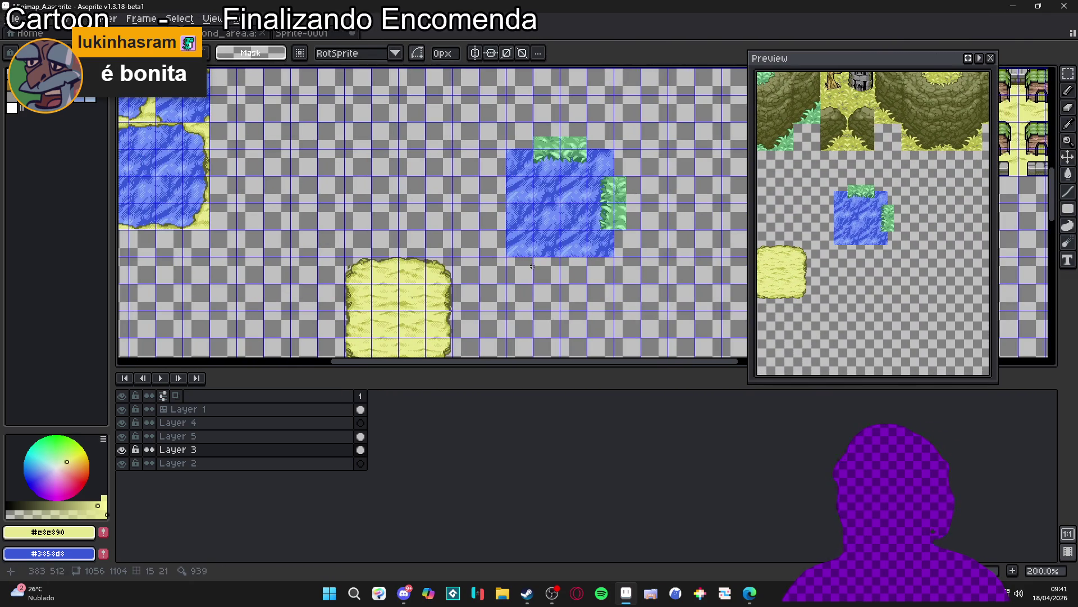
{"action": "scroll", "coordinate": [534, 272], "scroll_direction": "up", "scroll_amount": 3}
{"action": "key", "text": "ctrl+v"}
{"action": "key", "text": "Escape"}
{"action": "key", "text": "Up"}
{"action": "key", "text": "ctrl+v"}
{"action": "mouse_move", "coordinate": [601, 226]}
{"action": "left_mouse_down"}
{"action": "mouse_move", "coordinate": [564, 210]}
{"action": "mouse_move", "coordinate": [466, 208]}
{"action": "left_mouse_up"}
Step: Commit the pasted grass edge in place along the pond's left side
{"action": "key", "text": "ctrl+d"}
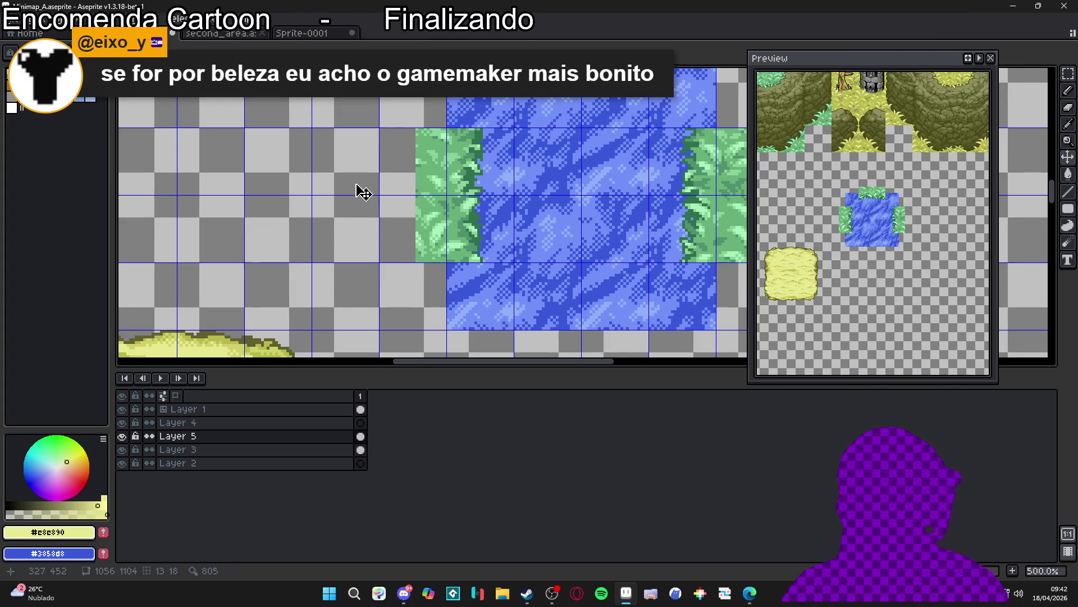
{"action": "scroll", "coordinate": [363, 192], "scroll_direction": "down", "scroll_amount": 4}
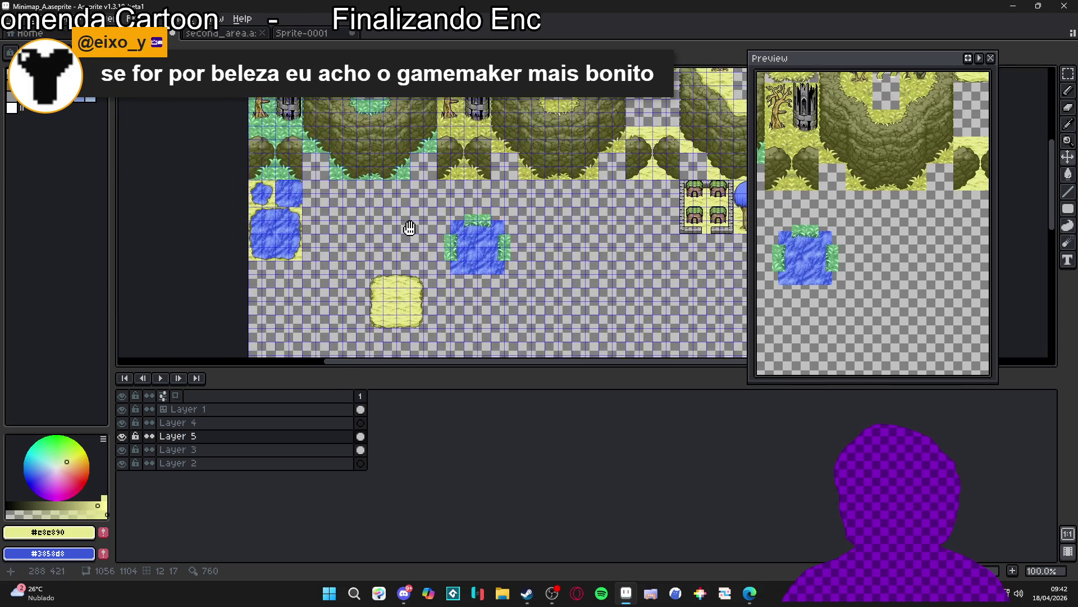
{"action": "left_click_drag", "start_coordinate": [410, 228], "coordinate": [412, 229]}
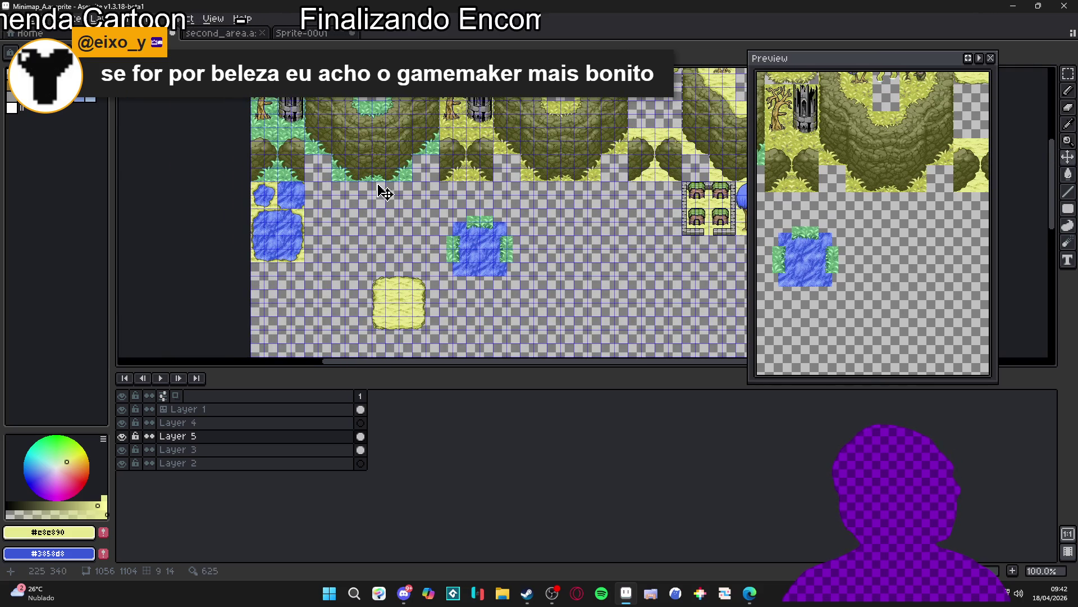
{"action": "scroll", "coordinate": [385, 192], "scroll_direction": "up", "scroll_amount": 3}
{"action": "scroll", "coordinate": [340, 113], "scroll_direction": "up", "scroll_amount": 1}
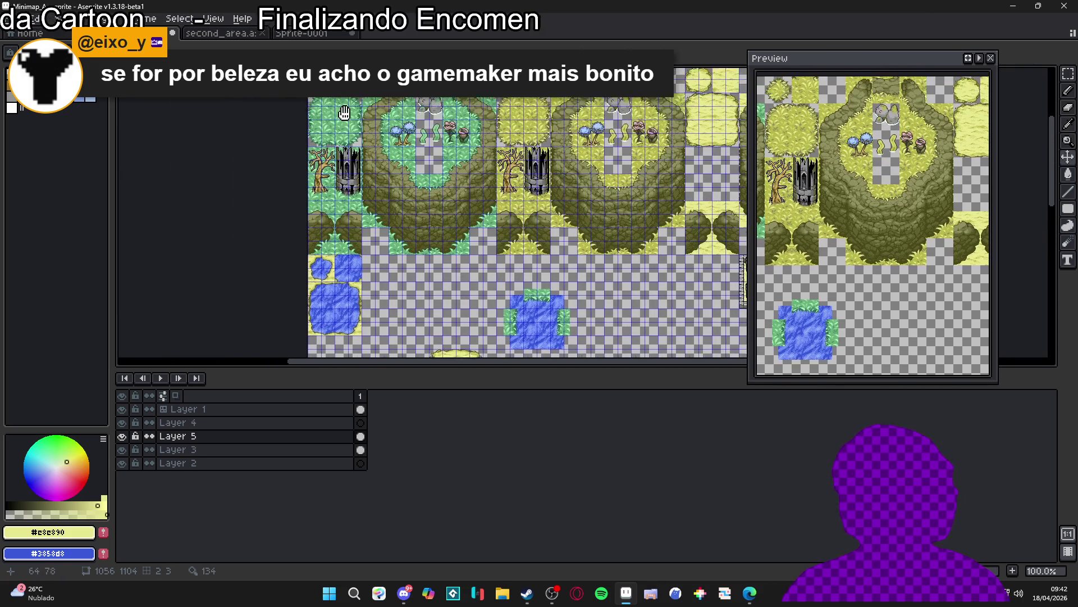
{"action": "scroll", "coordinate": [352, 145], "scroll_direction": "up", "scroll_amount": 2}
Step: Paste a grass block at the pond's bottom on Layer 3, nudge, commit, and erase the overhang
{"action": "key", "text": "Down"}
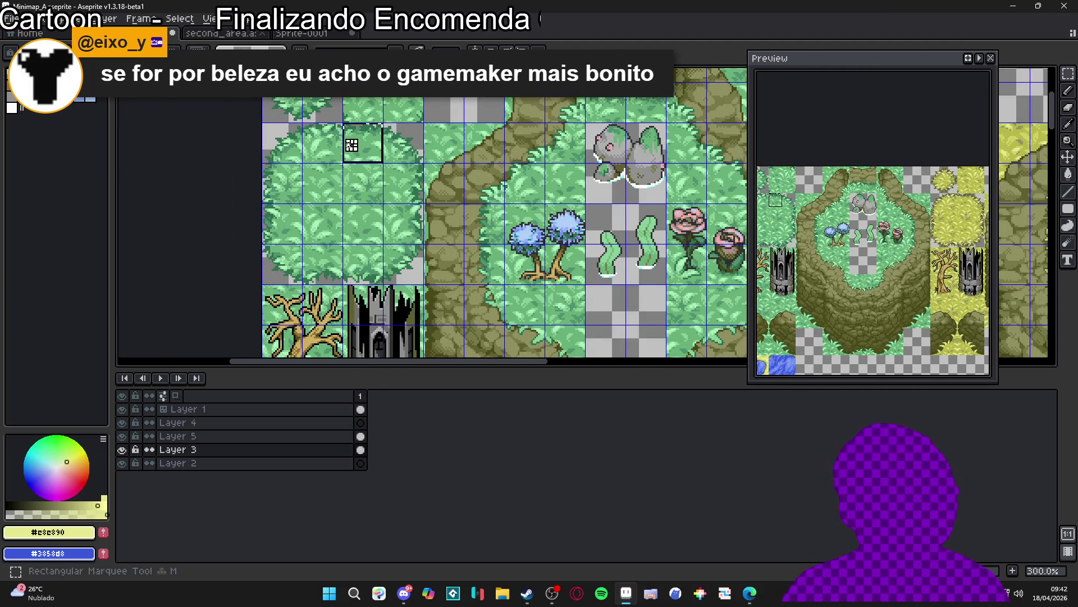
{"action": "scroll", "coordinate": [337, 163], "scroll_direction": "down", "scroll_amount": 3}
{"action": "scroll", "coordinate": [499, 242], "scroll_direction": "up", "scroll_amount": 4}
{"action": "scroll", "coordinate": [500, 242], "scroll_direction": "up", "scroll_amount": 1}
{"action": "key", "text": "ctrl+v"}
{"action": "left_click_drag", "start_coordinate": [621, 231], "coordinate": [525, 287]}
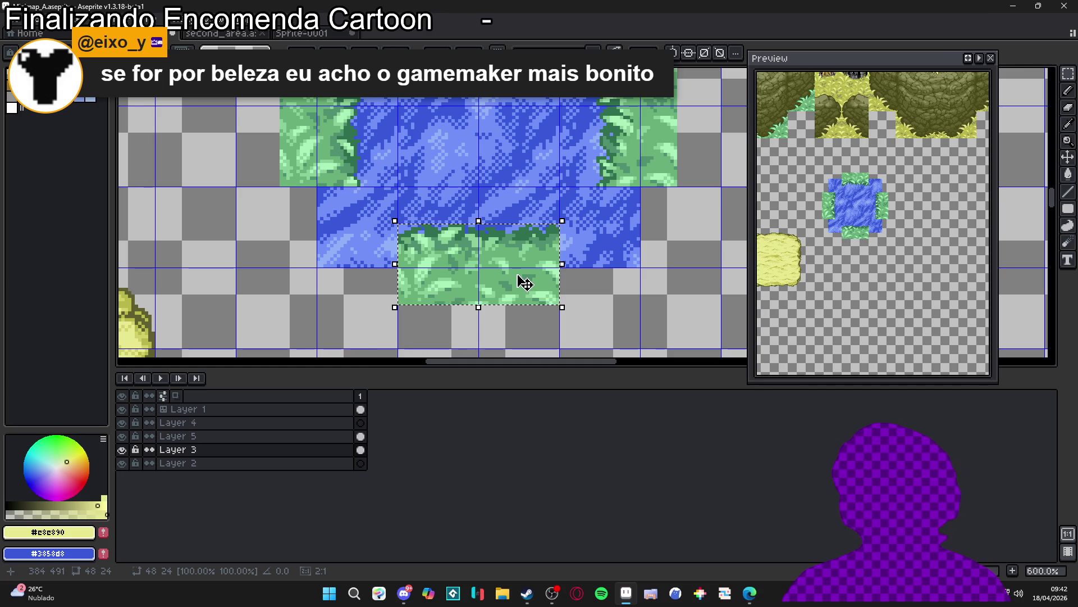
{"action": "mouse_move", "coordinate": [527, 280]}
{"action": "left_mouse_down"}
{"action": "mouse_move", "coordinate": [519, 292]}
{"action": "mouse_move", "coordinate": [493, 284]}
{"action": "left_mouse_up"}
{"action": "key", "text": "Return"}
{"action": "scroll", "coordinate": [519, 272], "scroll_direction": "down", "scroll_amount": 2}
{"action": "key", "text": "Delete"}
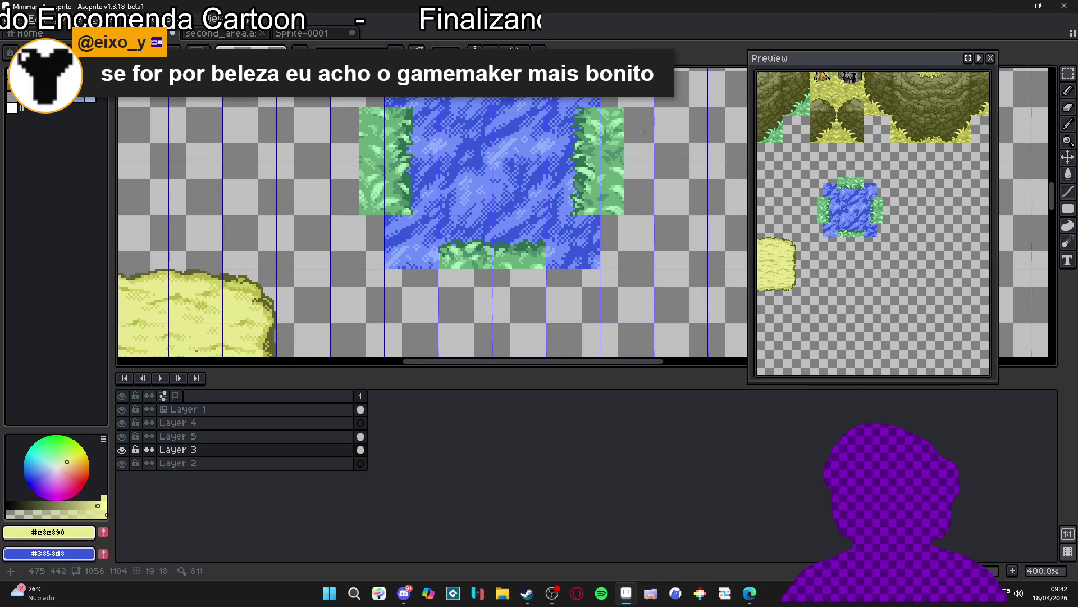
Step: Cut the bottom grass strip out of the water and paste it onto Layer 5 beneath the pond
{"action": "left_click_drag", "start_coordinate": [618, 129], "coordinate": [625, 199]}
{"action": "scroll", "coordinate": [625, 199], "scroll_direction": "down", "scroll_amount": 2}
{"action": "scroll", "coordinate": [531, 285], "scroll_direction": "up", "scroll_amount": 2}
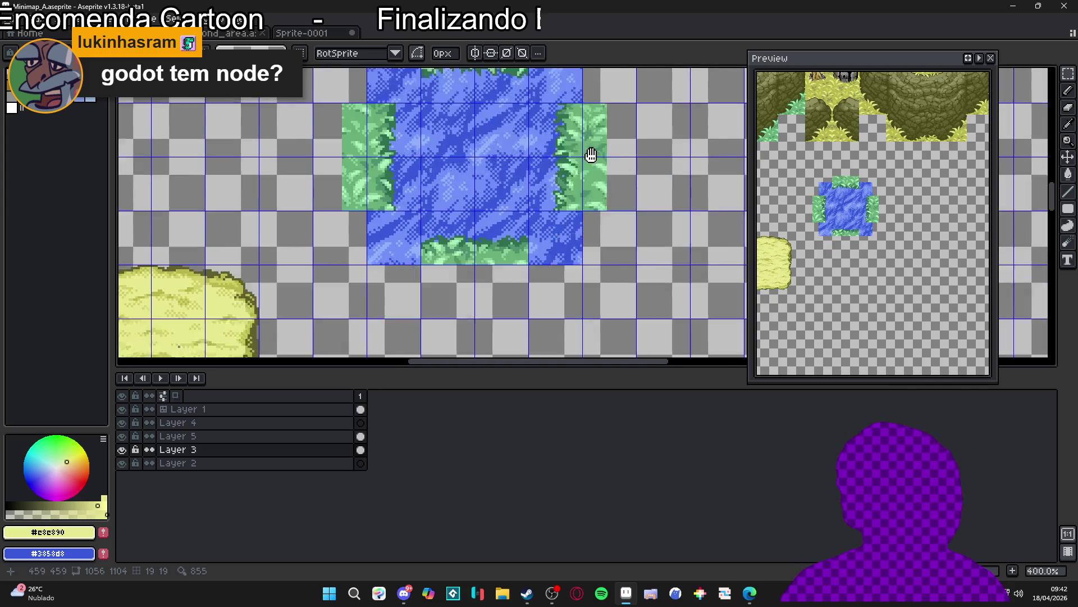
{"action": "left_click_drag", "start_coordinate": [531, 285], "coordinate": [430, 218]}
{"action": "left_click_drag", "start_coordinate": [538, 256], "coordinate": [429, 189]}
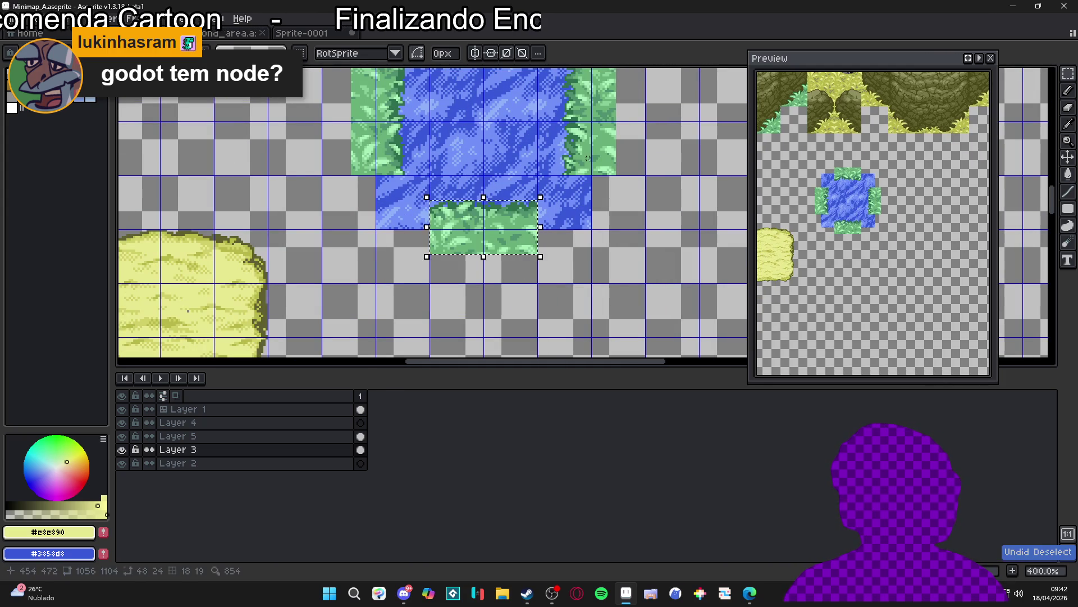
{"action": "key", "text": "Delete"}
{"action": "key", "text": "ctrl+v"}
{"action": "mouse_move", "coordinate": [575, 212]}
{"action": "left_mouse_down"}
{"action": "mouse_move", "coordinate": [530, 240]}
{"action": "mouse_move", "coordinate": [492, 233]}
{"action": "mouse_move", "coordinate": [509, 246]}
{"action": "left_mouse_up"}
Step: Drop the grass strip below the pond, clear leftover grass, and select the tile above the pond
{"action": "key", "text": "Return"}
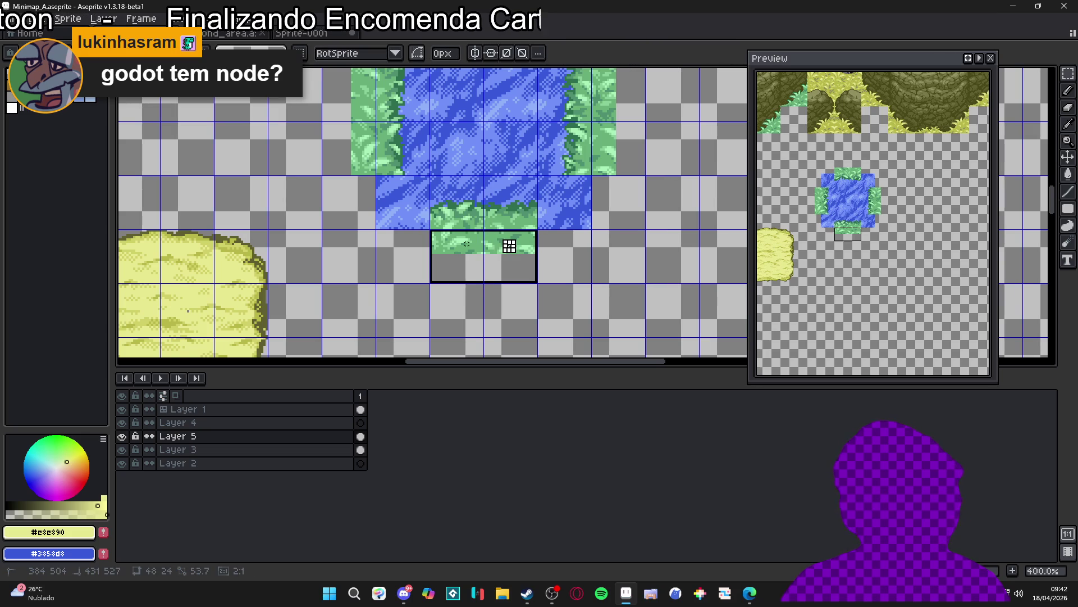
{"action": "key", "text": "Delete"}
{"action": "scroll", "coordinate": [622, 227], "scroll_direction": "up", "scroll_amount": 1}
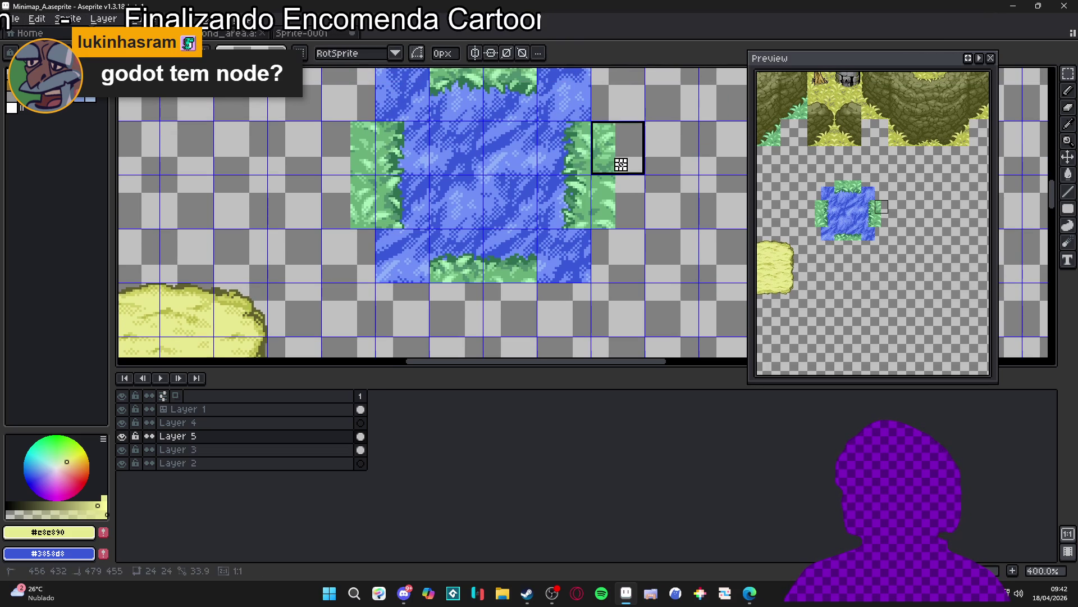
{"action": "scroll", "coordinate": [587, 176], "scroll_direction": "up", "scroll_amount": 2}
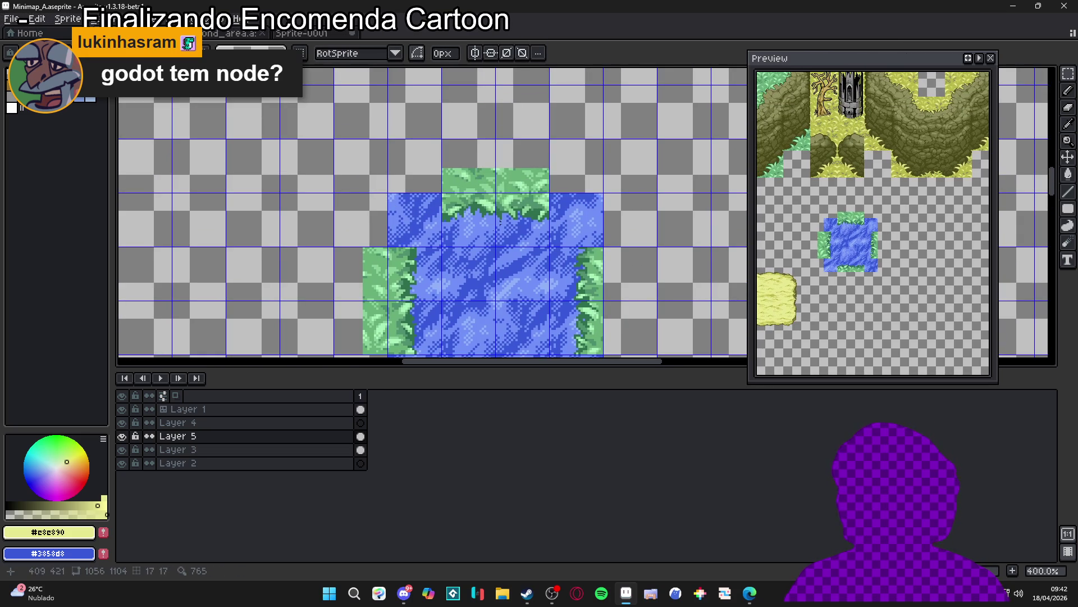
{"action": "left_click_drag", "start_coordinate": [475, 258], "coordinate": [477, 188]}
{"action": "scroll", "coordinate": [420, 244], "scroll_direction": "down", "scroll_amount": 1}
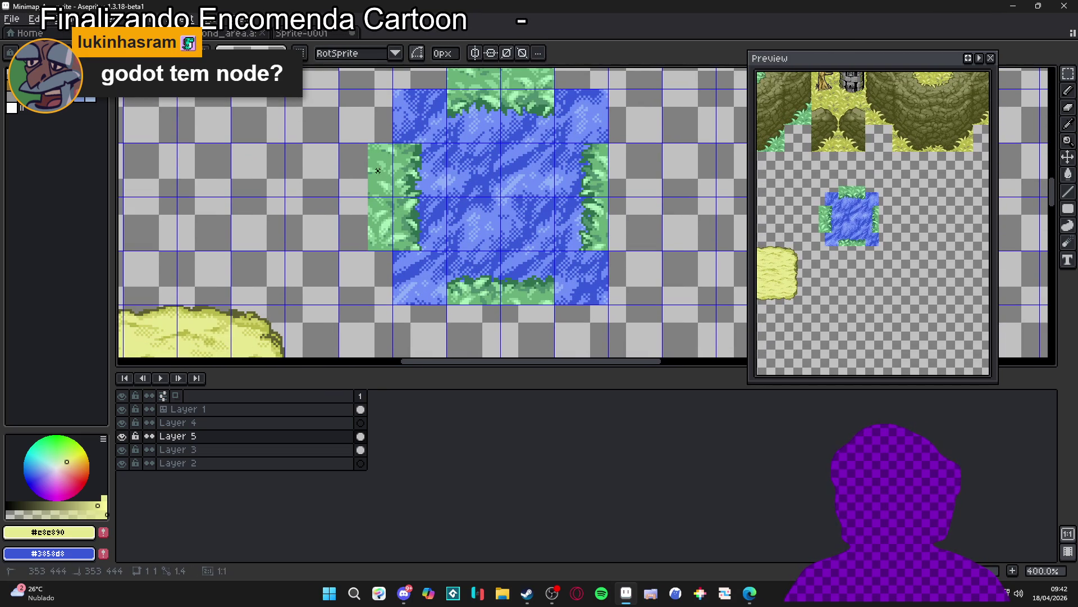
{"action": "scroll", "coordinate": [407, 249], "scroll_direction": "down", "scroll_amount": 2}
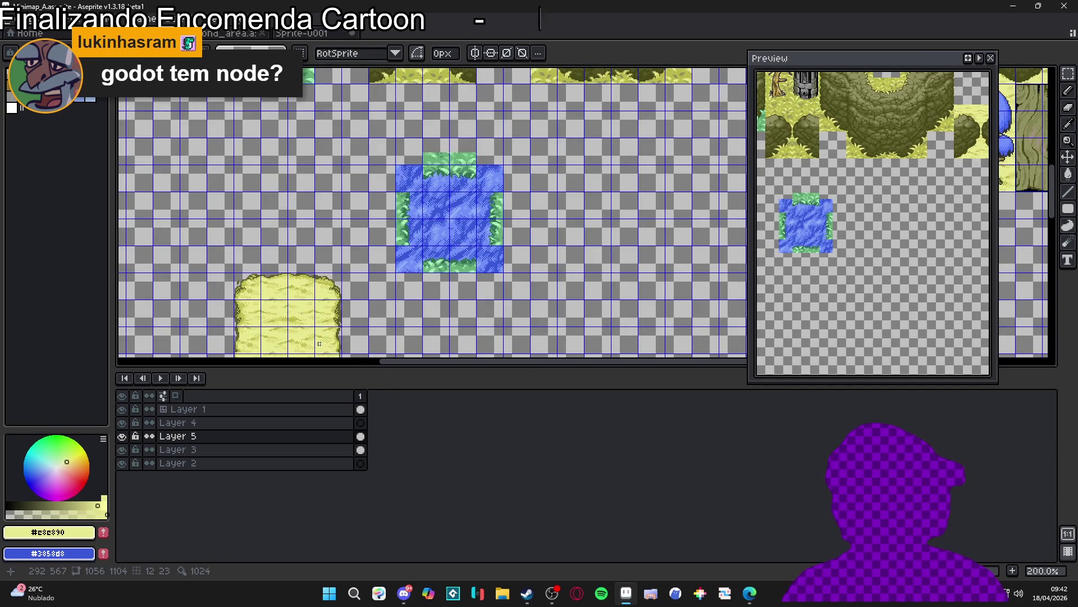
{"action": "left_click_drag", "start_coordinate": [446, 156], "coordinate": [475, 149]}
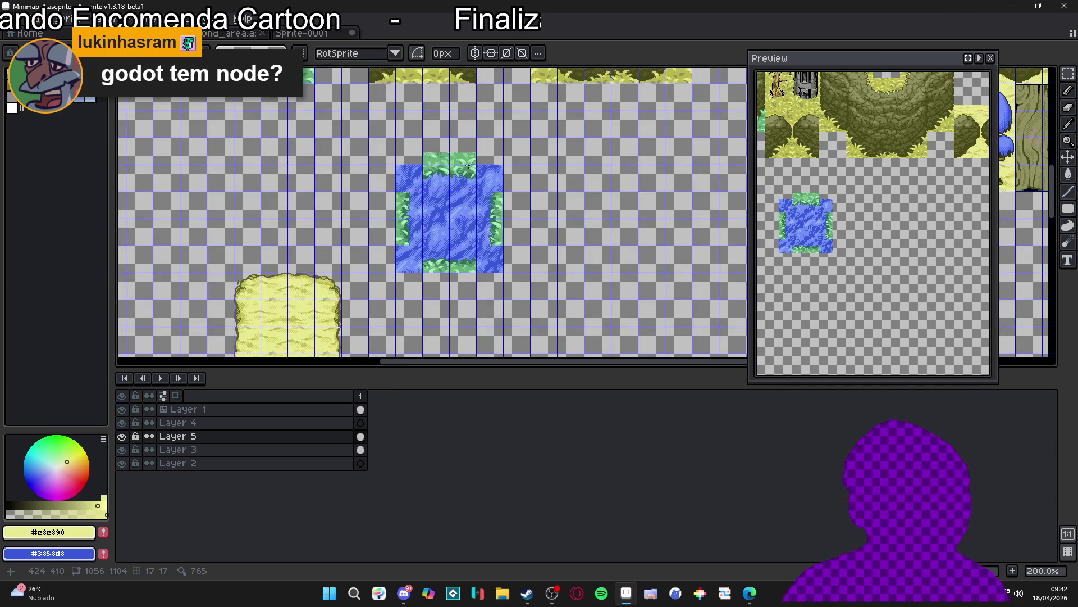
Step: Inspect Layer 3 alone, then move the top grass edge down into the pond
{"action": "left_click", "coordinate": [180, 449]}
{"action": "left_click", "coordinate": [125, 450], "text": "alt"}
{"action": "left_click", "coordinate": [128, 450], "text": "alt"}
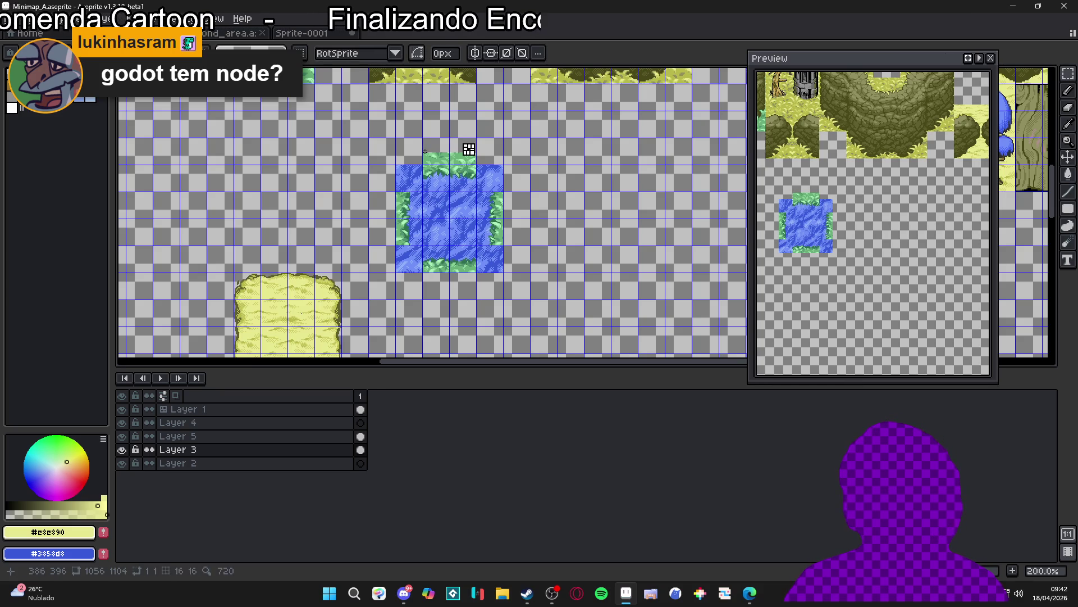
{"action": "left_click_drag", "start_coordinate": [430, 143], "coordinate": [459, 156]}
{"action": "scroll", "coordinate": [465, 182], "scroll_direction": "down", "scroll_amount": 2}
{"action": "scroll", "coordinate": [449, 196], "scroll_direction": "up", "scroll_amount": 3}
{"action": "scroll", "coordinate": [444, 201], "scroll_direction": "down", "scroll_amount": 1}
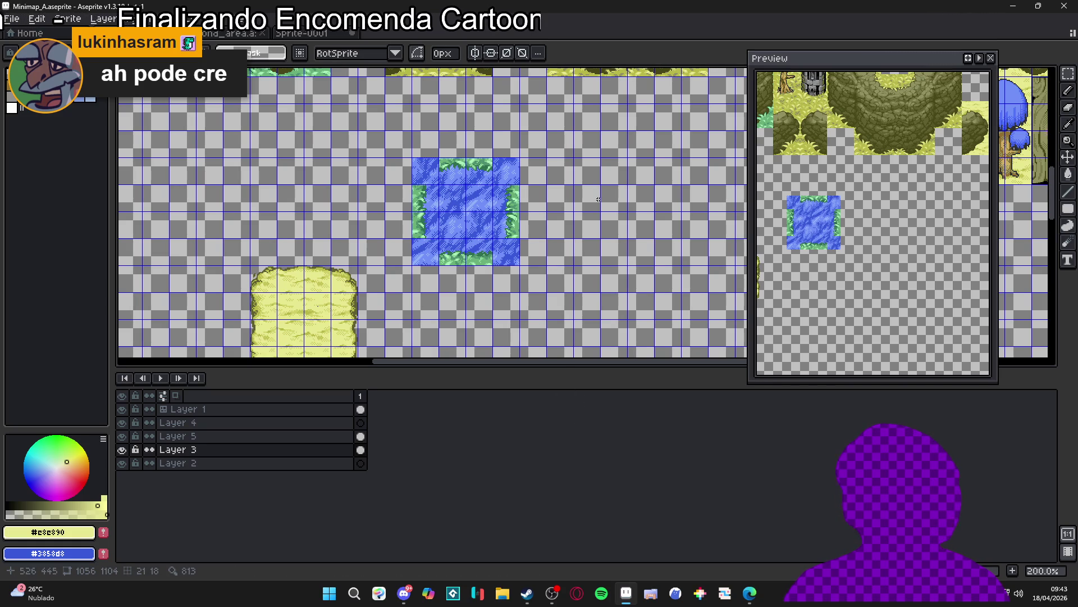
{"action": "scroll", "coordinate": [562, 203], "scroll_direction": "down", "scroll_amount": 3}
{"action": "scroll", "coordinate": [523, 213], "scroll_direction": "up", "scroll_amount": 3}
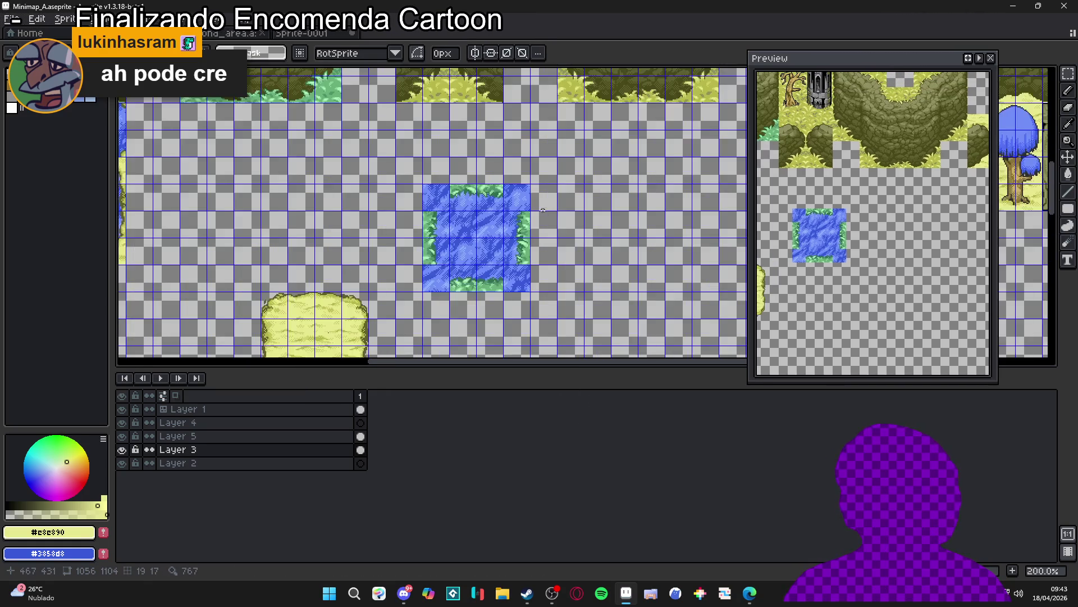
Step: Save Minimap_A.aseprite and pan around the map to review it
{"action": "key", "text": "ctrl+s"}
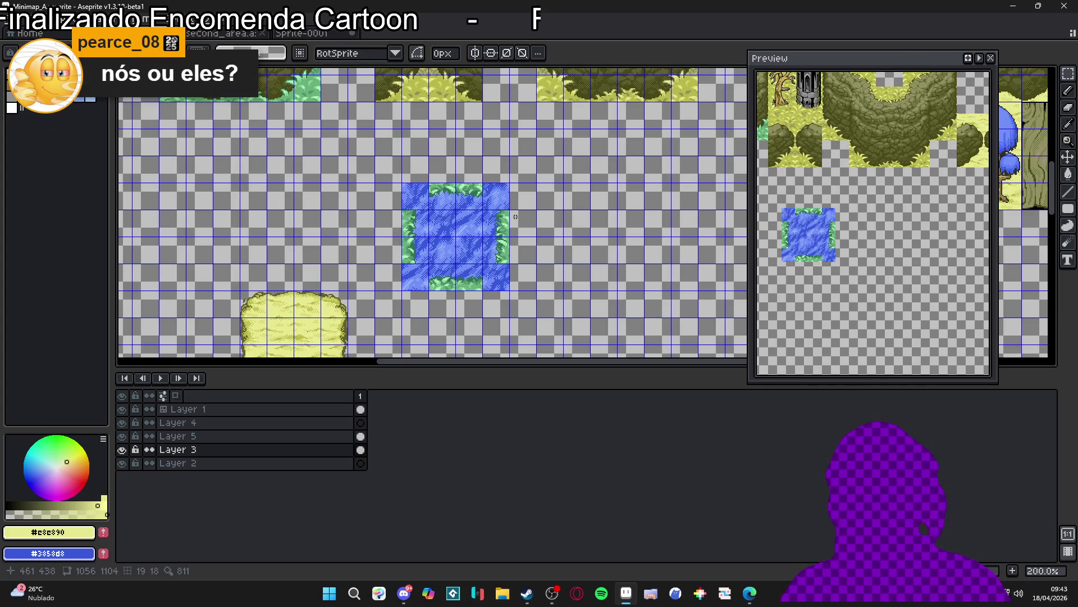
{"action": "scroll", "coordinate": [421, 219], "scroll_direction": "down", "scroll_amount": 2}
{"action": "scroll", "coordinate": [385, 169], "scroll_direction": "up", "scroll_amount": 3}
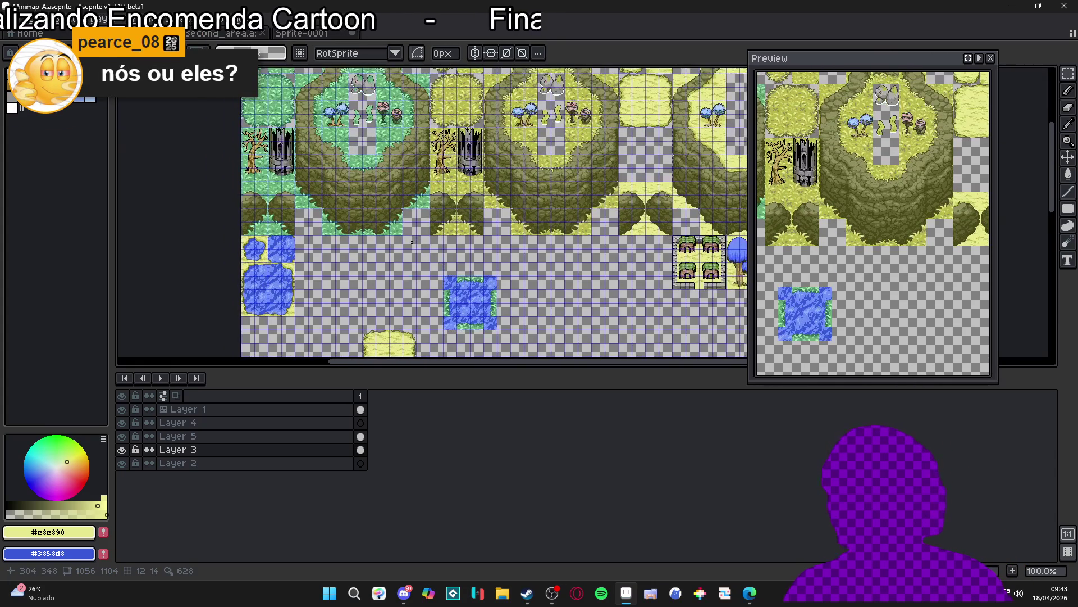
{"action": "scroll", "coordinate": [402, 206], "scroll_direction": "up", "scroll_amount": 2}
{"action": "scroll", "coordinate": [403, 206], "scroll_direction": "down", "scroll_amount": 2}
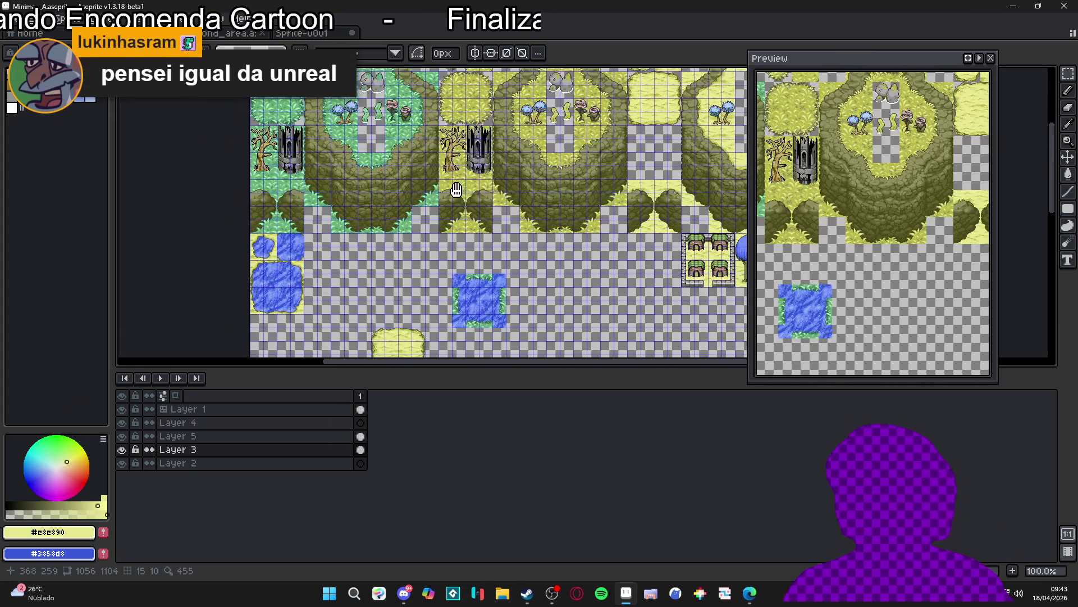
{"action": "scroll", "coordinate": [419, 250], "scroll_direction": "right", "scroll_amount": 2}
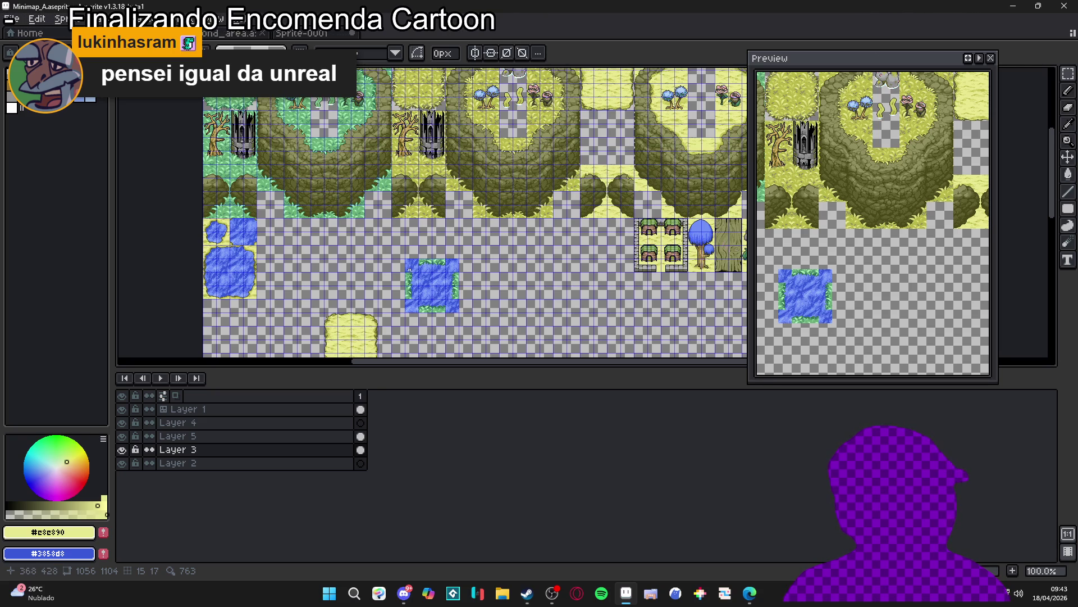
{"action": "mouse_move", "coordinate": [348, 209]}
{"action": "left_mouse_down"}
{"action": "mouse_move", "coordinate": [380, 270]}
{"action": "mouse_move", "coordinate": [375, 254]}
{"action": "left_mouse_up"}
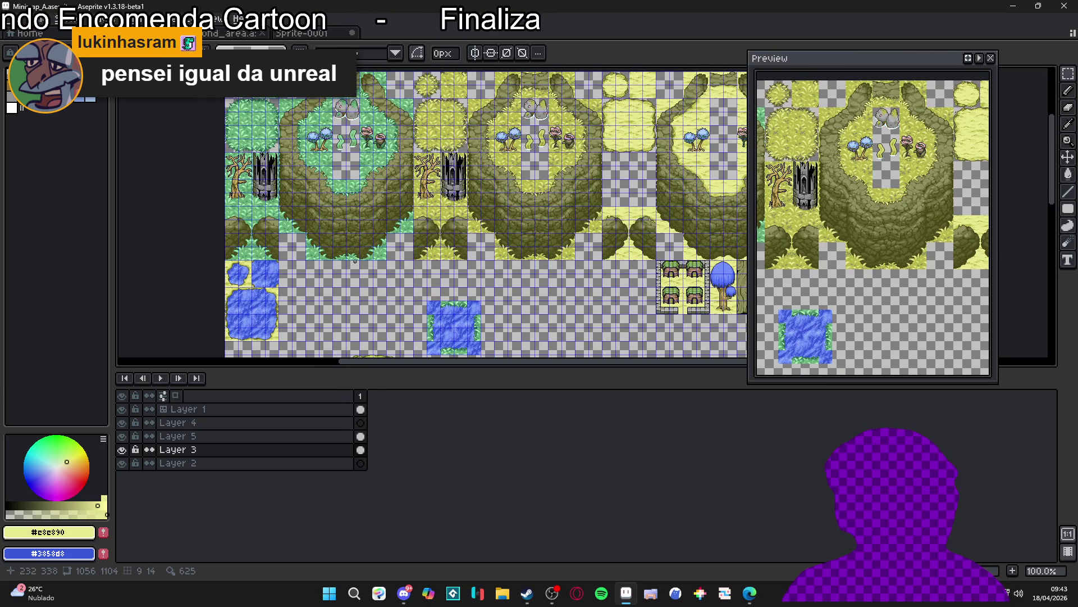
{"action": "scroll", "coordinate": [250, 107], "scroll_direction": "up", "scroll_amount": 3}
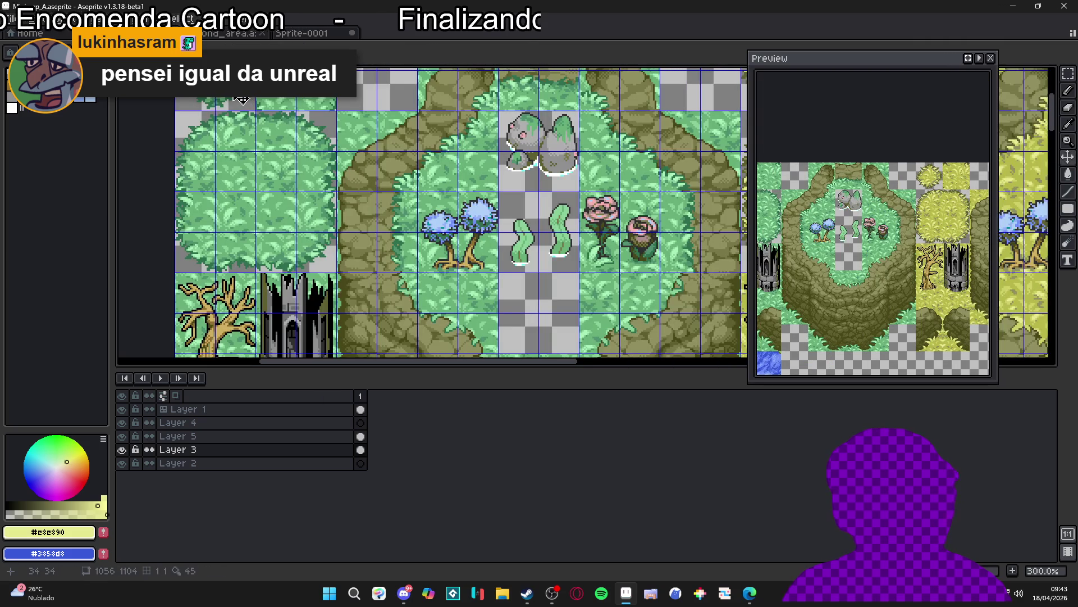
{"action": "scroll", "coordinate": [241, 100], "scroll_direction": "down", "scroll_amount": 1}
{"action": "key", "text": "m"}
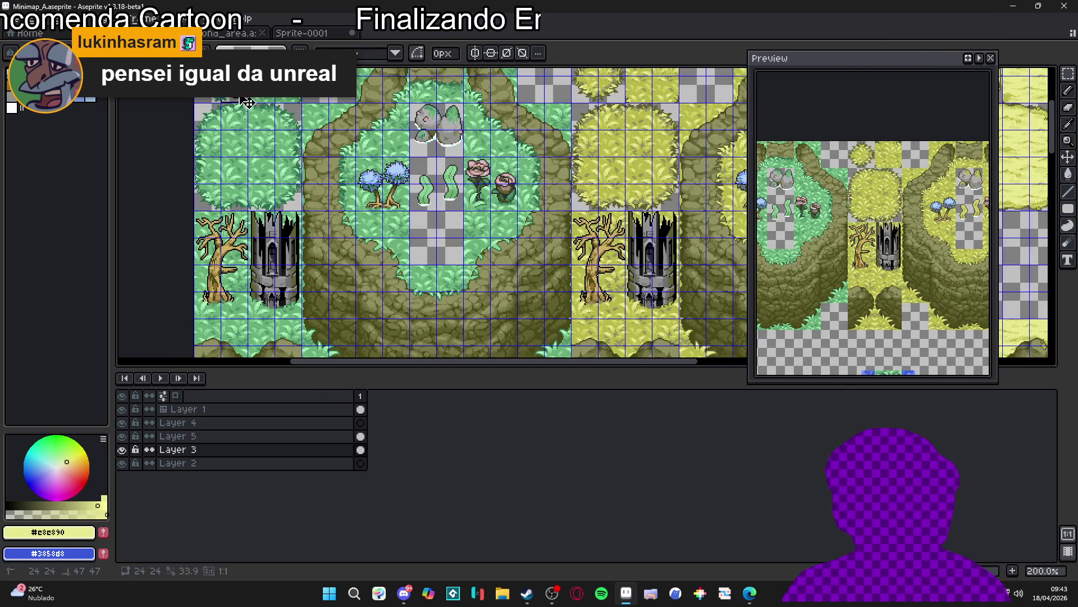
{"action": "mouse_move", "coordinate": [584, 425]}
{"action": "left_mouse_down"}
{"action": "mouse_move", "coordinate": [548, 415]}
{"action": "mouse_move", "coordinate": [394, 81]}
{"action": "mouse_move", "coordinate": [399, 234]}
{"action": "mouse_move", "coordinate": [327, 232]}
{"action": "mouse_move", "coordinate": [360, 151]}
{"action": "left_mouse_up"}
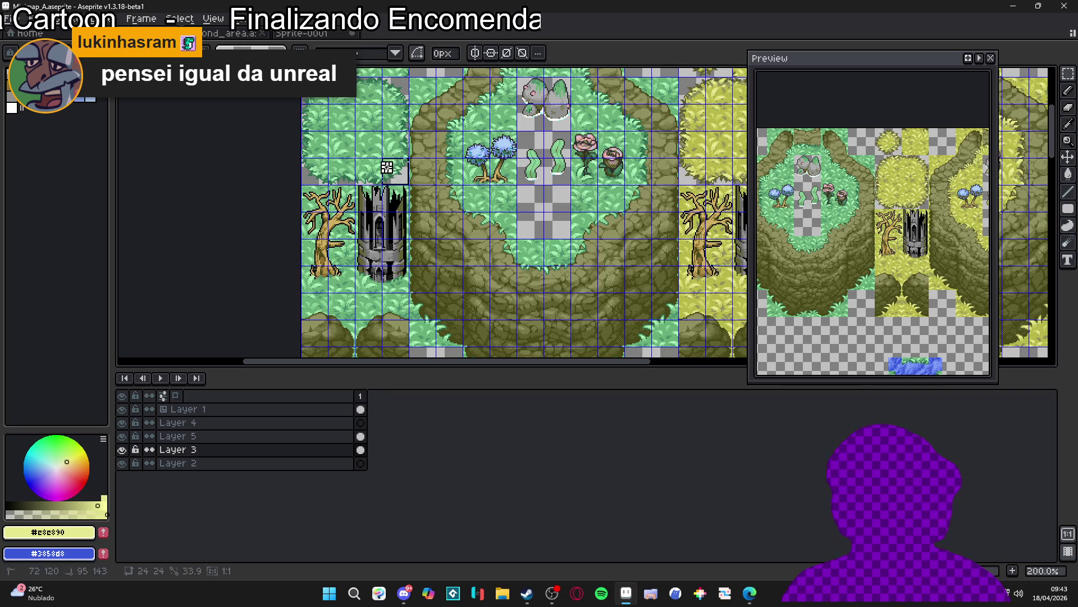
{"action": "mouse_move", "coordinate": [387, 168]}
{"action": "left_mouse_down"}
{"action": "mouse_move", "coordinate": [573, 295]}
{"action": "mouse_move", "coordinate": [458, 216]}
{"action": "left_mouse_up"}
{"action": "scroll", "coordinate": [458, 215], "scroll_direction": "up", "scroll_amount": 2}
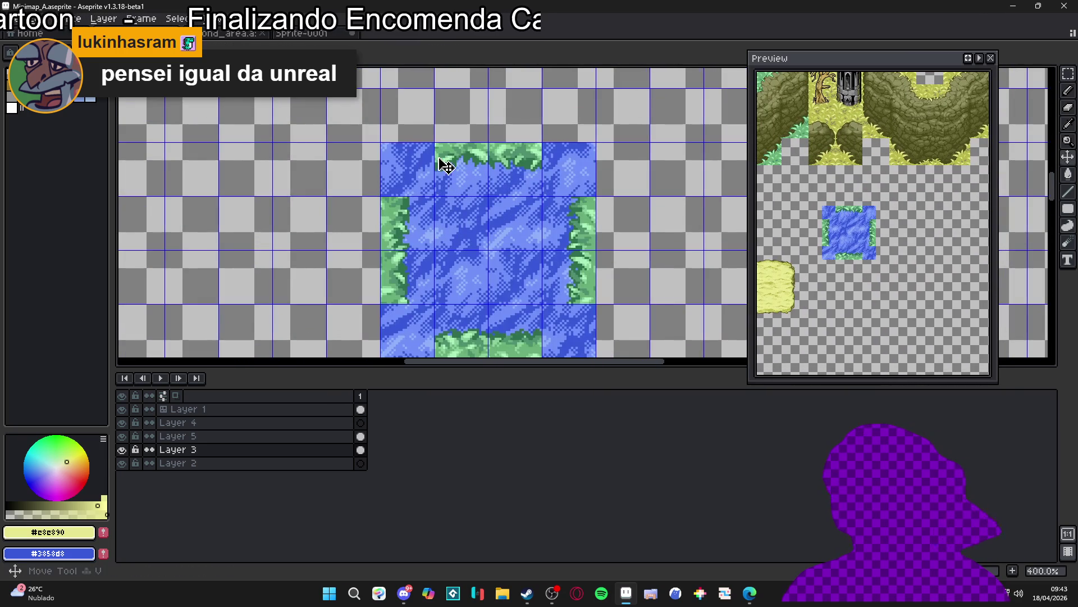
Step: Merge Layer 5 down into Layer 3 and check the result
{"action": "left_click", "coordinate": [122, 437]}
{"action": "left_click", "coordinate": [121, 436]}
{"action": "left_click", "coordinate": [169, 436]}
{"action": "right_click", "coordinate": [203, 439]}
{"action": "key", "text": "Escape"}
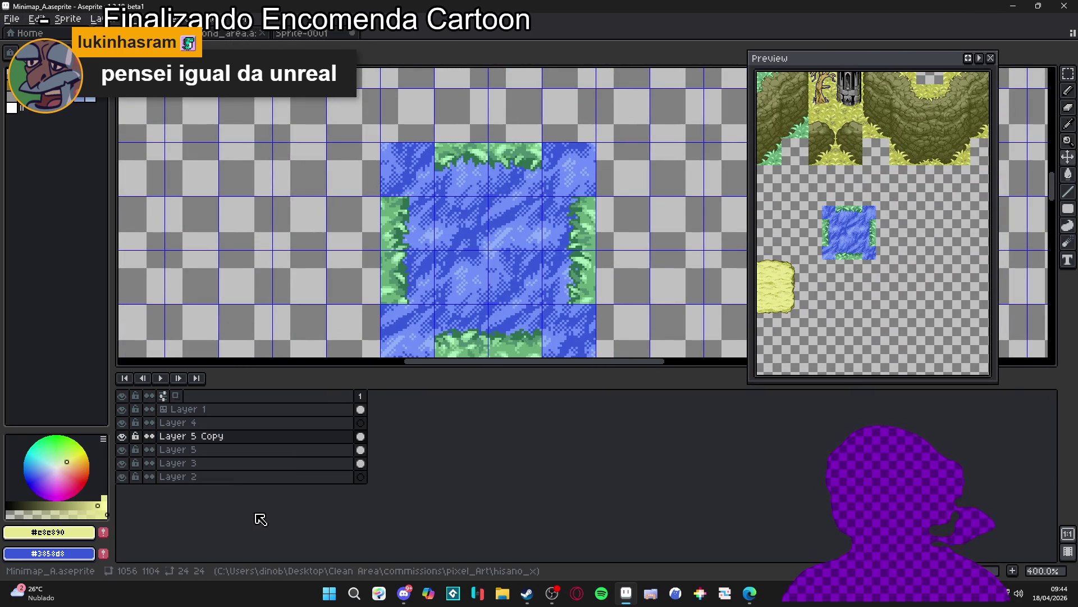
{"action": "right_click", "coordinate": [201, 440]}
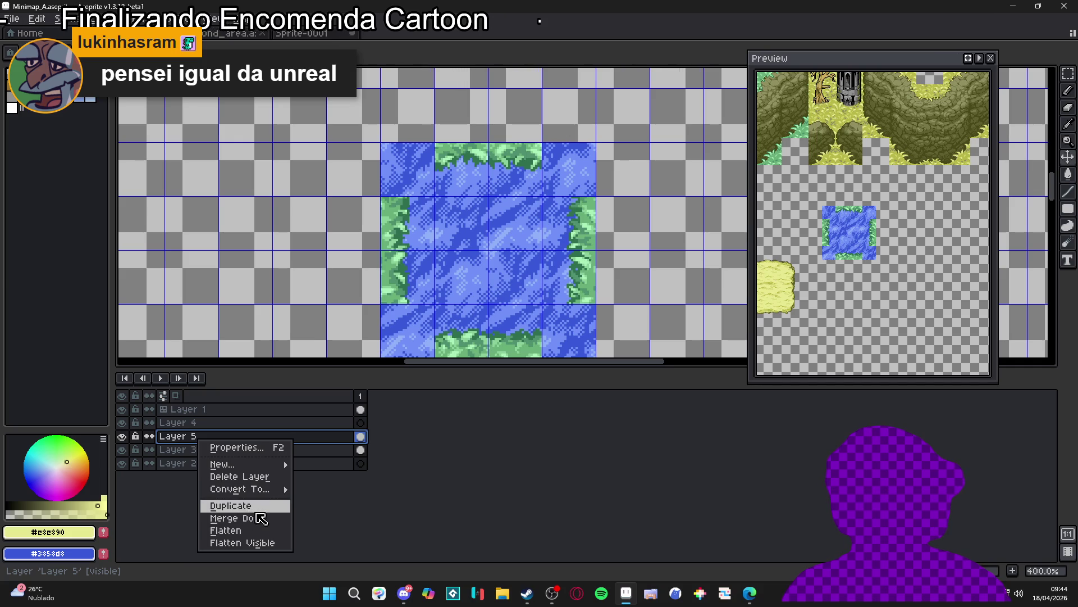
{"action": "left_click", "coordinate": [259, 518]}
{"action": "left_click", "coordinate": [121, 437]}
{"action": "left_click", "coordinate": [122, 436]}
Step: Add a new layer above Layer 3 and paste a grass piece over the pond's top-left corner
{"action": "left_click", "coordinate": [267, 440]}
{"action": "key", "text": "shift+n"}
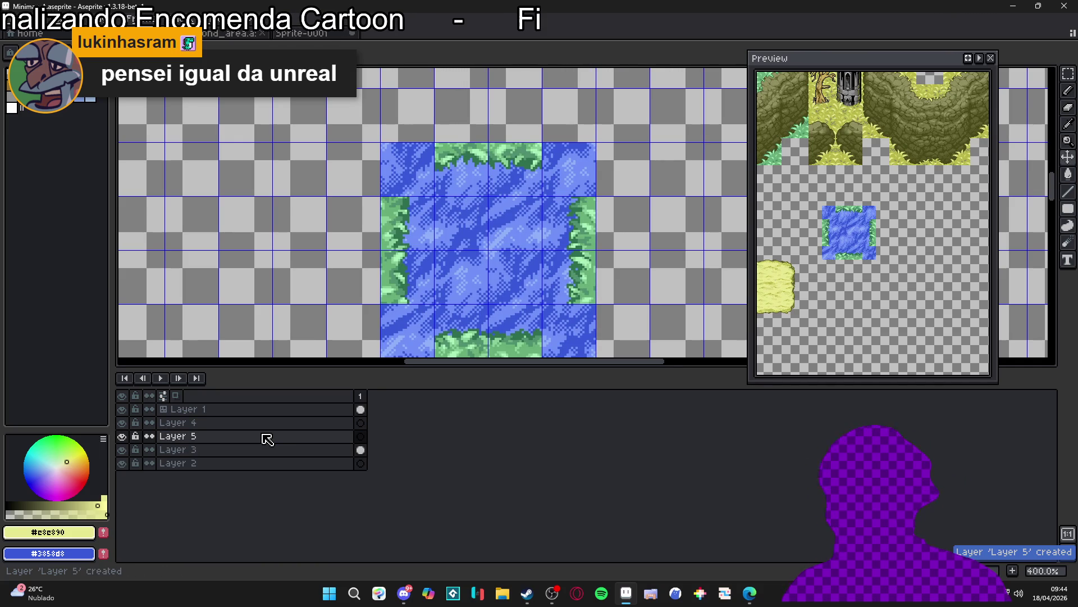
{"action": "key", "text": "ctrl+v"}
{"action": "mouse_move", "coordinate": [585, 205]}
{"action": "left_mouse_down"}
{"action": "mouse_move", "coordinate": [409, 173]}
{"action": "mouse_move", "coordinate": [424, 172]}
{"action": "left_mouse_up"}
Step: Commit the floating grass corner piece at the pond's top-left on Layer 5
{"action": "scroll", "coordinate": [417, 176], "scroll_direction": "up", "scroll_amount": 2}
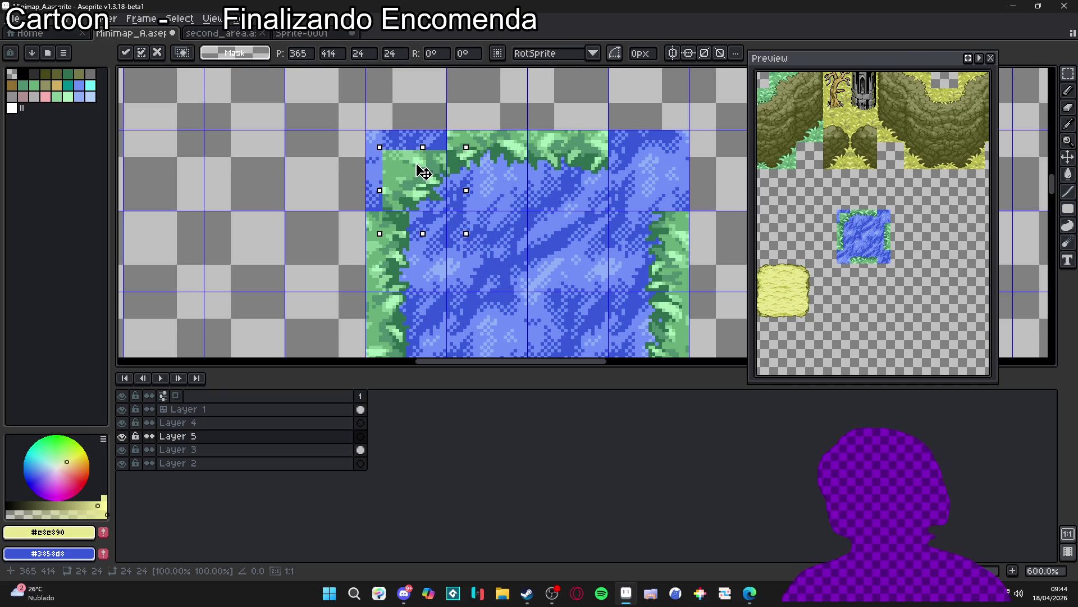
{"action": "scroll", "coordinate": [424, 172], "scroll_direction": "down", "scroll_amount": 4}
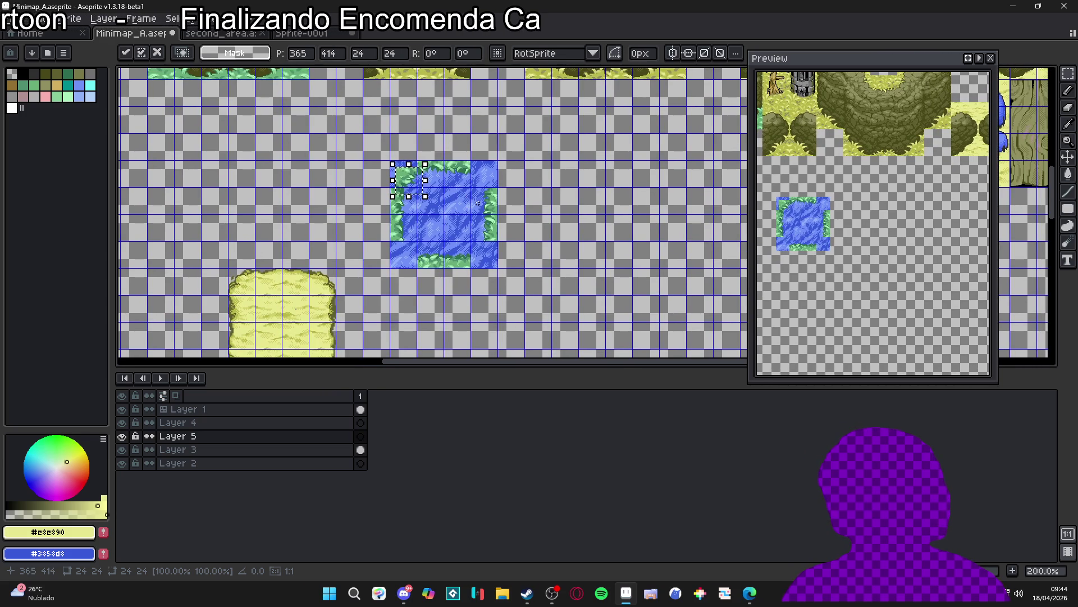
{"action": "left_click", "coordinate": [469, 211]}
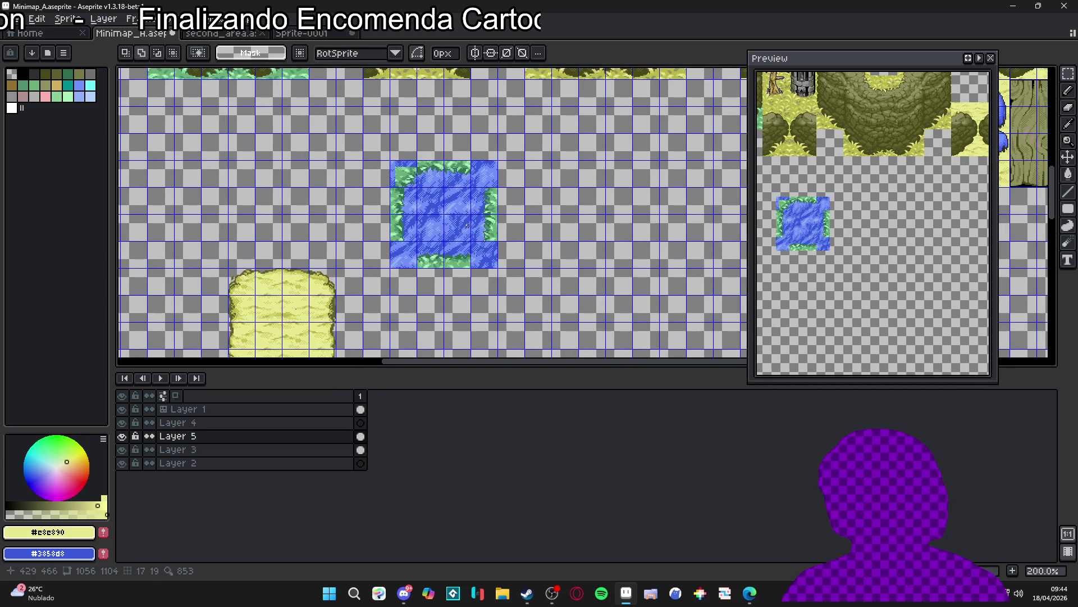
{"action": "scroll", "coordinate": [422, 210], "scroll_direction": "down", "scroll_amount": 1}
{"action": "scroll", "coordinate": [413, 194], "scroll_direction": "up", "scroll_amount": 4}
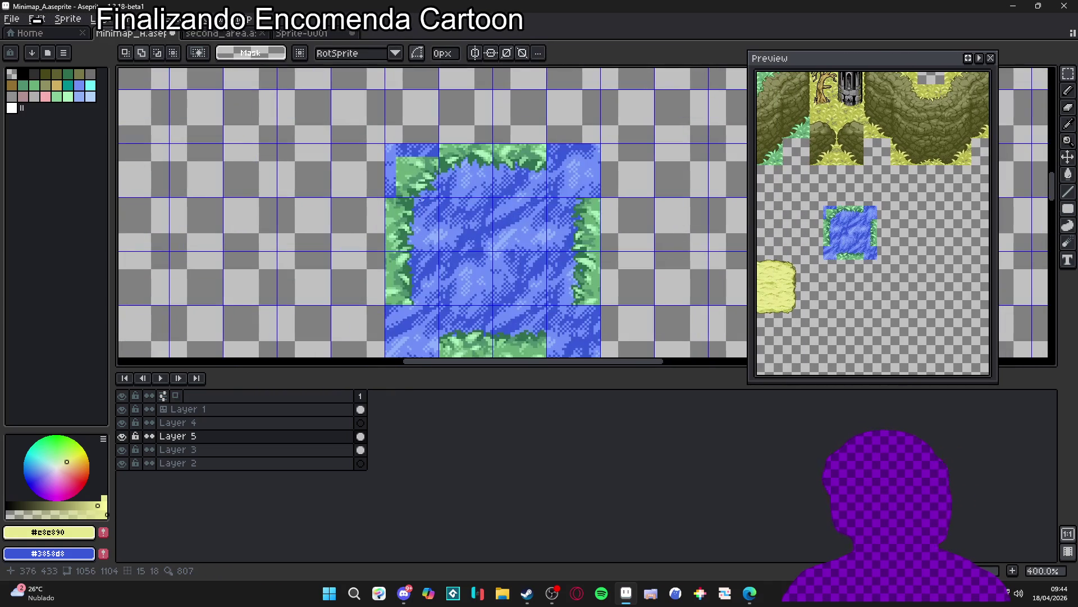
{"action": "scroll", "coordinate": [406, 179], "scroll_direction": "up", "scroll_amount": 4}
Step: Paint water over the top-left grass corner with a 3px pencil so it curves diagonally
{"action": "key", "text": "b"}
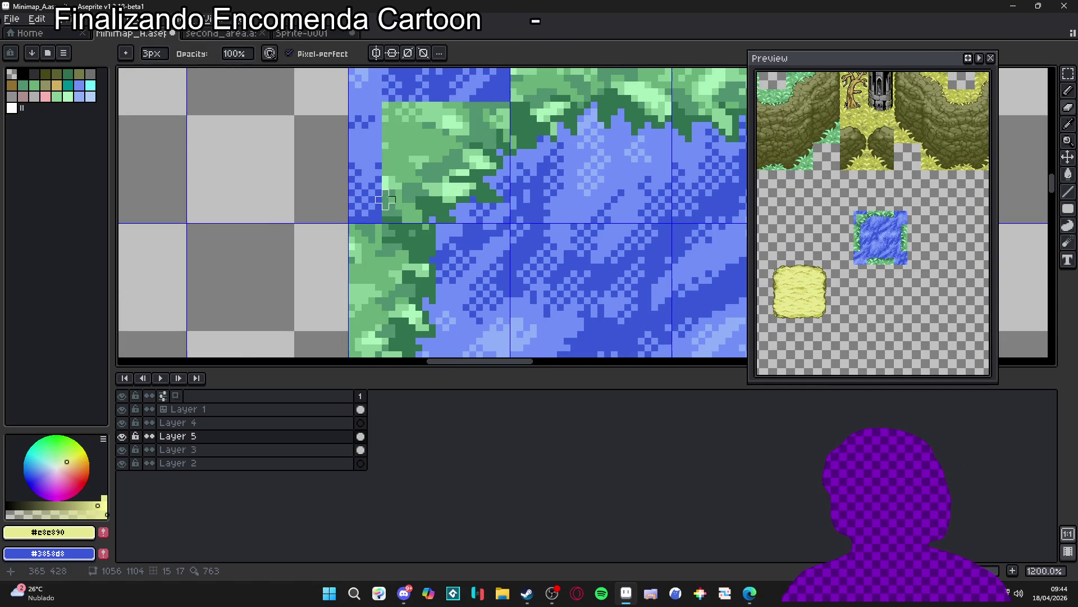
{"action": "left_click", "coordinate": [386, 206]}
{"action": "left_click_drag", "start_coordinate": [392, 193], "coordinate": [446, 146]}
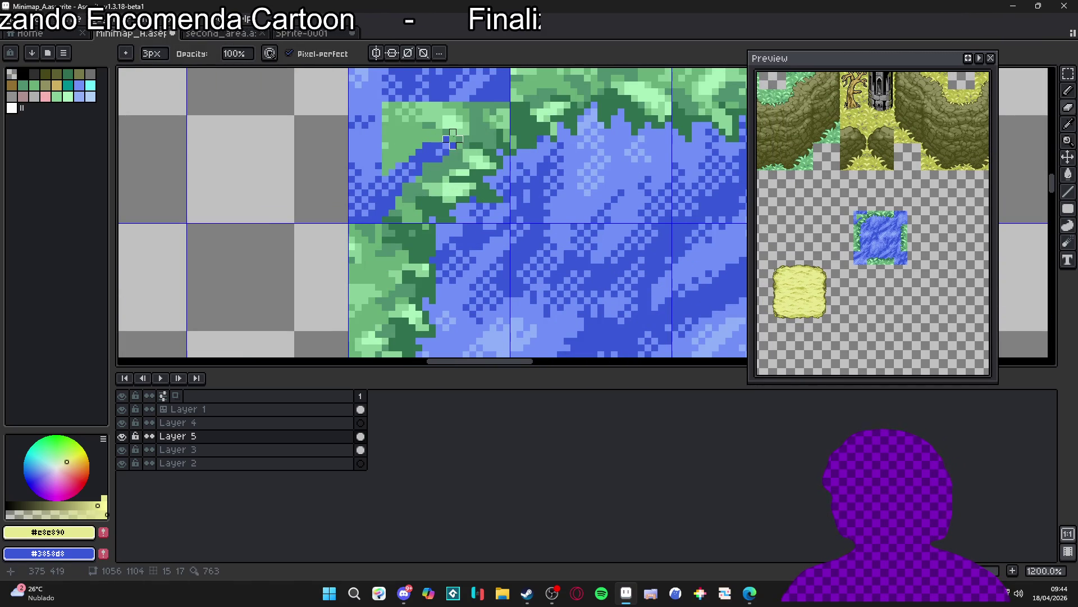
{"action": "mouse_move", "coordinate": [453, 105]}
{"action": "left_mouse_down"}
{"action": "mouse_move", "coordinate": [441, 126]}
{"action": "mouse_move", "coordinate": [432, 104]}
{"action": "mouse_move", "coordinate": [398, 152]}
{"action": "mouse_move", "coordinate": [373, 163]}
{"action": "mouse_move", "coordinate": [410, 86]}
{"action": "mouse_move", "coordinate": [379, 145]}
{"action": "left_mouse_up"}
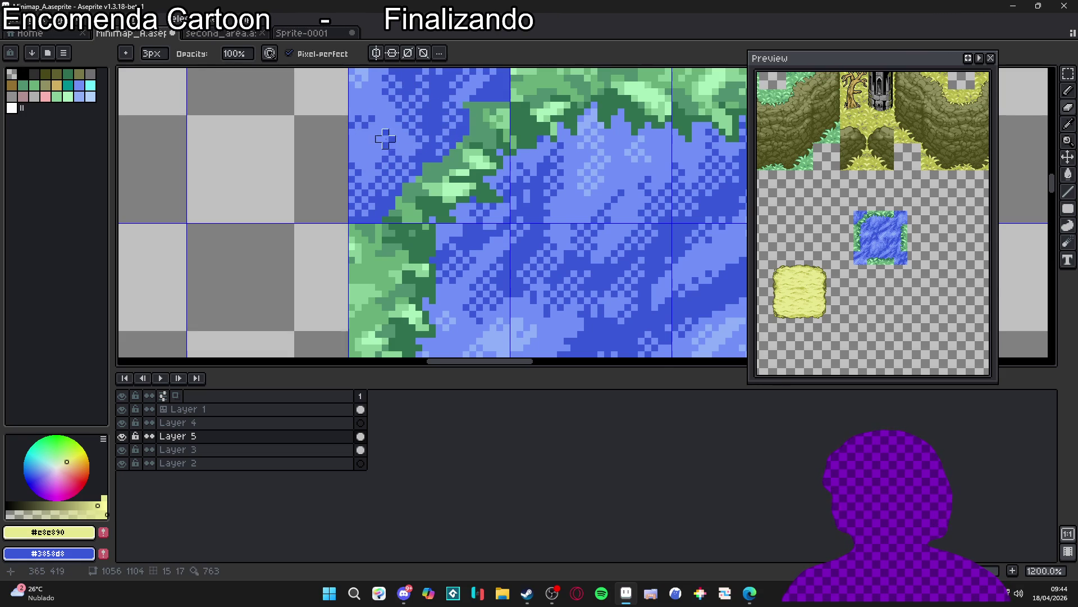
{"action": "scroll", "coordinate": [378, 146], "scroll_direction": "down", "scroll_amount": 4}
{"action": "scroll", "coordinate": [393, 135], "scroll_direction": "up", "scroll_amount": 3}
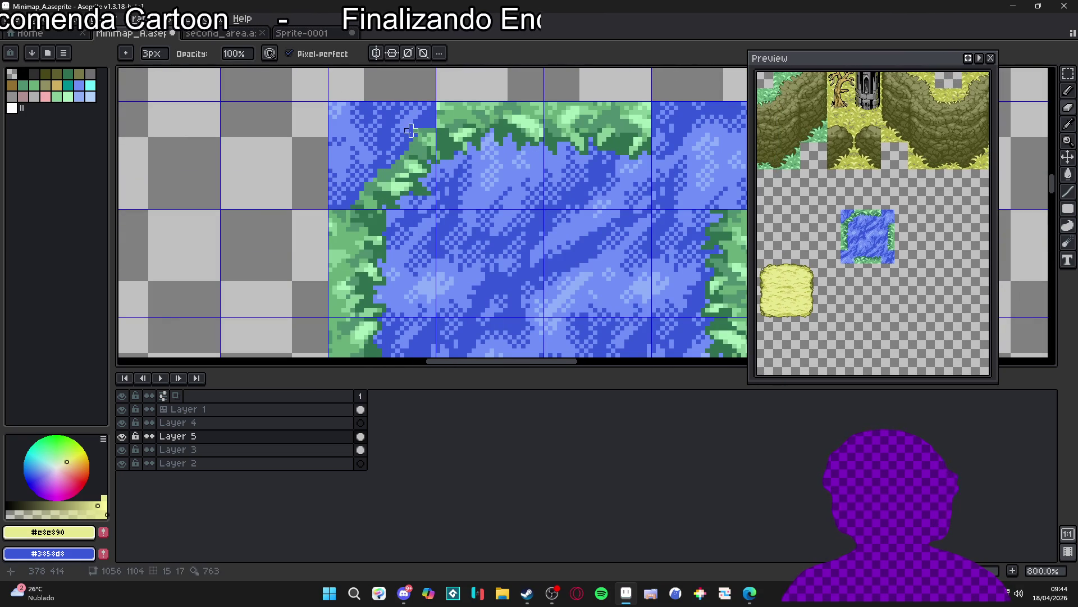
{"action": "scroll", "coordinate": [415, 140], "scroll_direction": "down", "scroll_amount": 5}
{"action": "scroll", "coordinate": [423, 160], "scroll_direction": "down", "scroll_amount": 3}
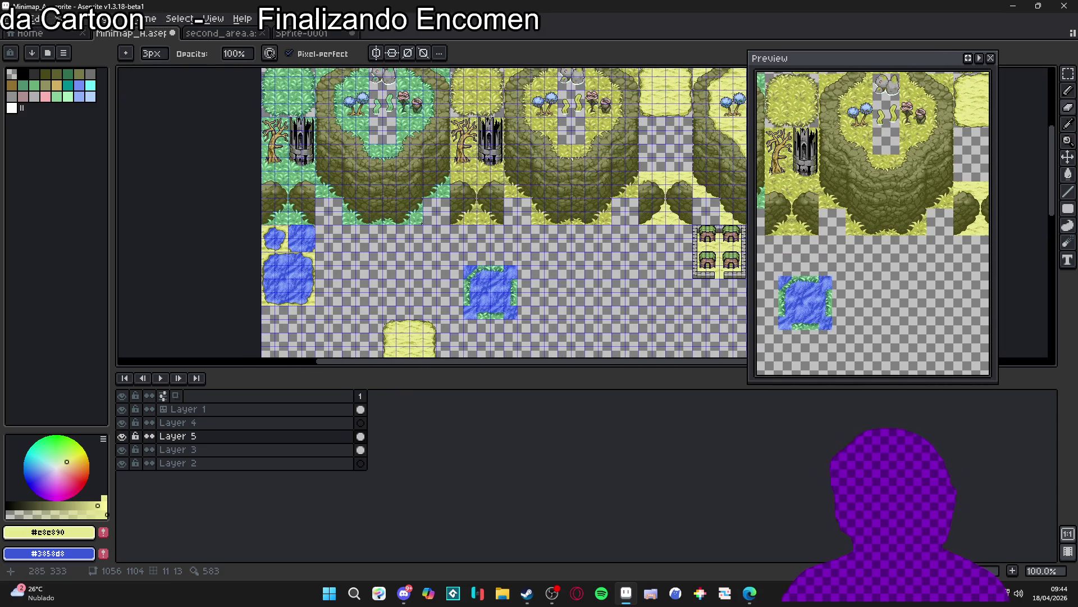
{"action": "scroll", "coordinate": [424, 223], "scroll_direction": "up", "scroll_amount": 1}
{"action": "scroll", "coordinate": [415, 185], "scroll_direction": "down", "scroll_amount": 1}
Step: Make the forest layer (Layer 3) active and marquee one grass tile
{"action": "scroll", "coordinate": [405, 146], "scroll_direction": "up", "scroll_amount": 2}
{"action": "key", "text": "v"}
{"action": "key", "text": "ctrl"}
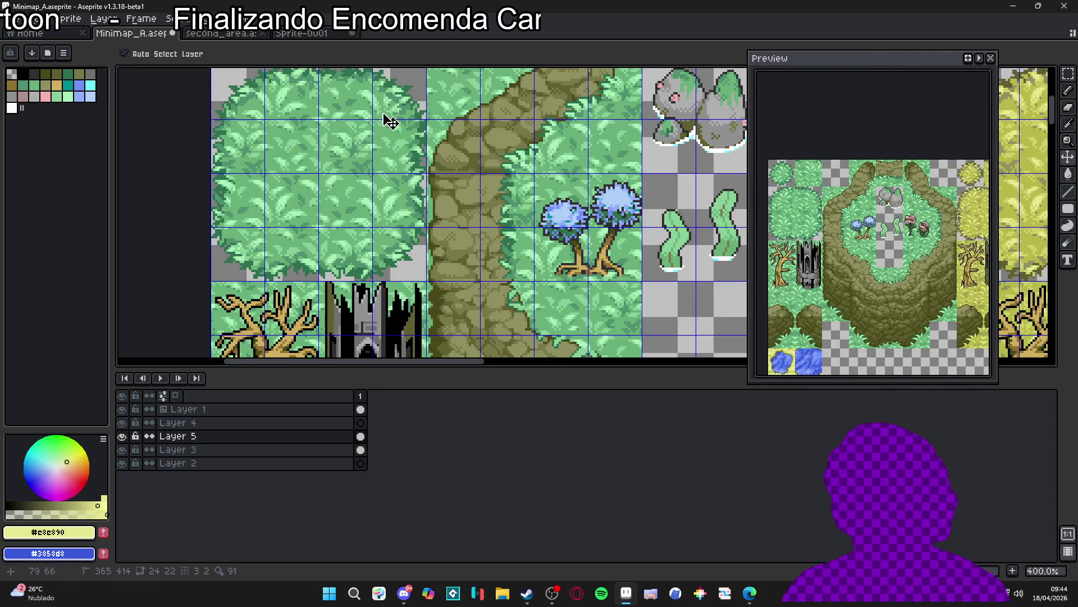
{"action": "left_click", "coordinate": [251, 261]}
{"action": "key", "text": "m"}
{"action": "left_click_drag", "start_coordinate": [250, 260], "coordinate": [255, 258]}
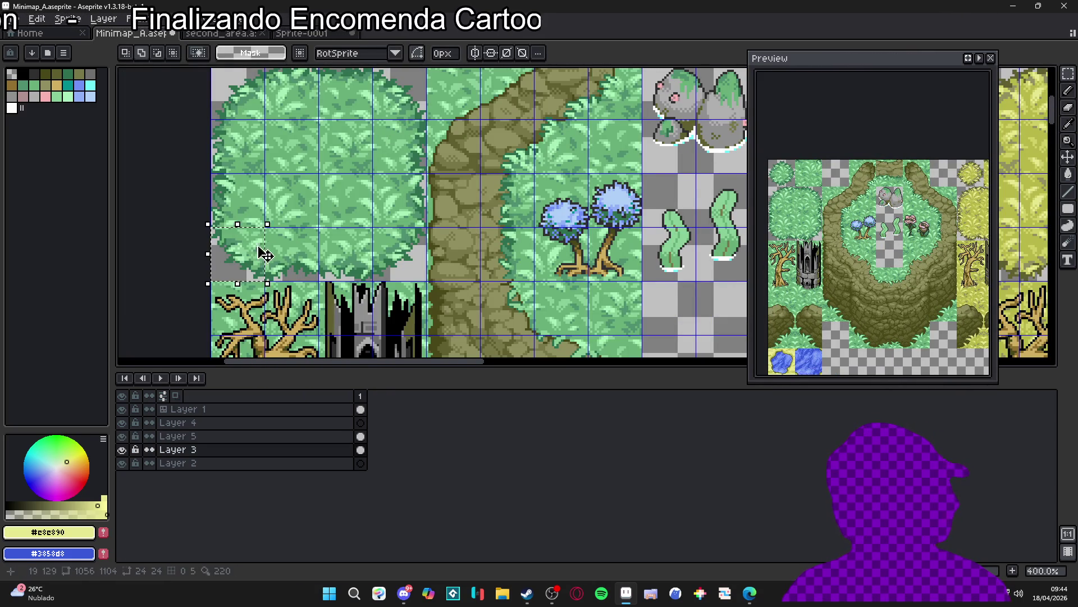
Step: Turn the selected grass tile into a custom brush using Paint brush mode
{"action": "key", "text": "b"}
{"action": "scroll", "coordinate": [255, 258], "scroll_direction": "down", "scroll_amount": 1}
{"action": "scroll", "coordinate": [393, 235], "scroll_direction": "down", "scroll_amount": 6}
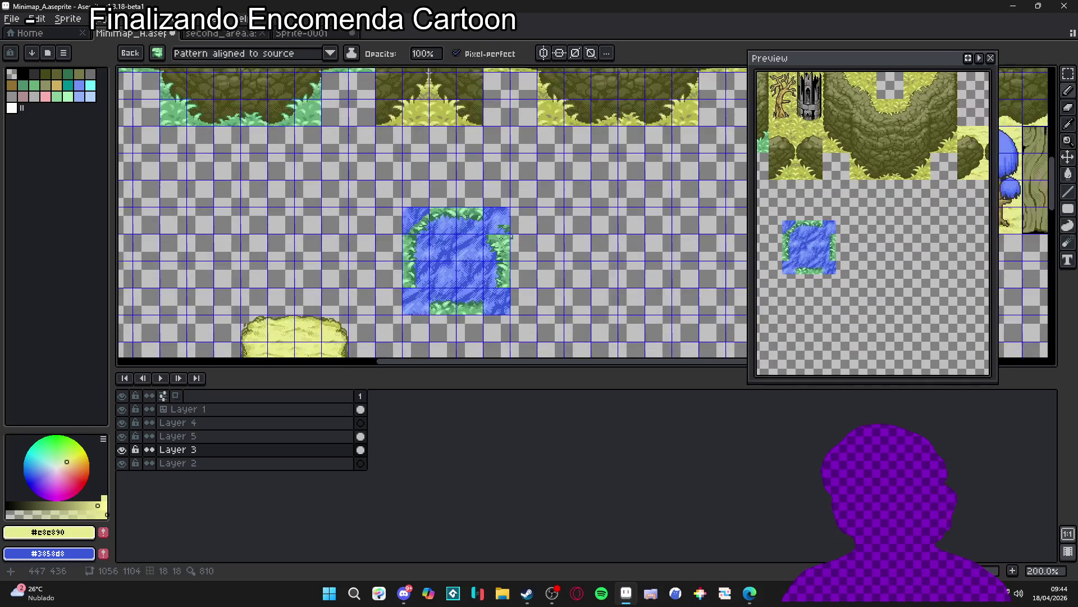
{"action": "scroll", "coordinate": [500, 239], "scroll_direction": "up", "scroll_amount": 1}
{"action": "left_click", "coordinate": [247, 53]}
{"action": "left_click", "coordinate": [247, 97]}
{"action": "scroll", "coordinate": [500, 241], "scroll_direction": "up", "scroll_amount": 1}
{"action": "scroll", "coordinate": [500, 243], "scroll_direction": "up", "scroll_amount": 2}
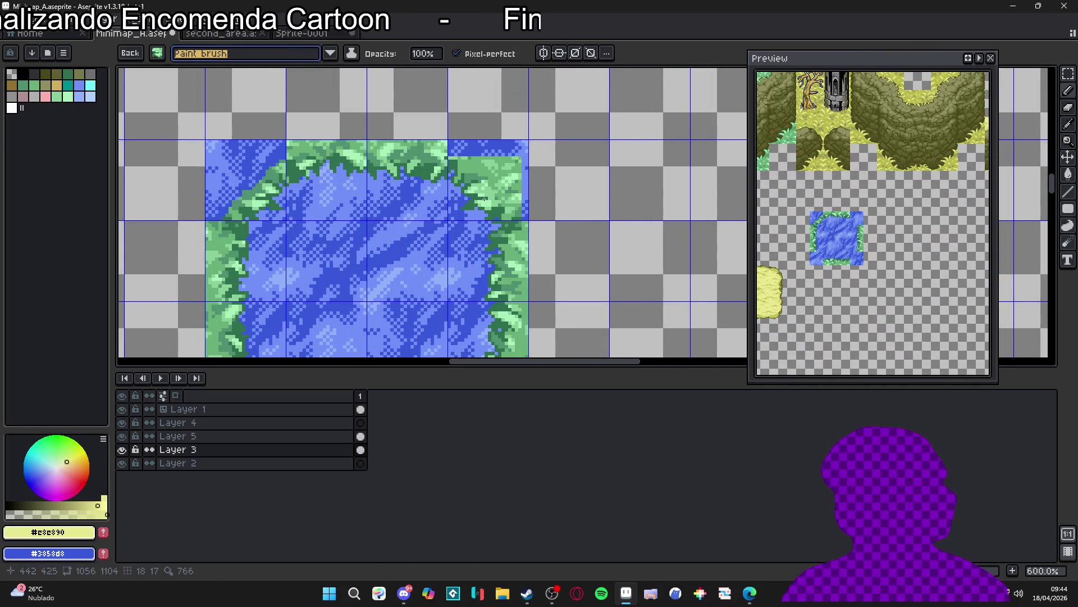
{"action": "key", "text": "w"}
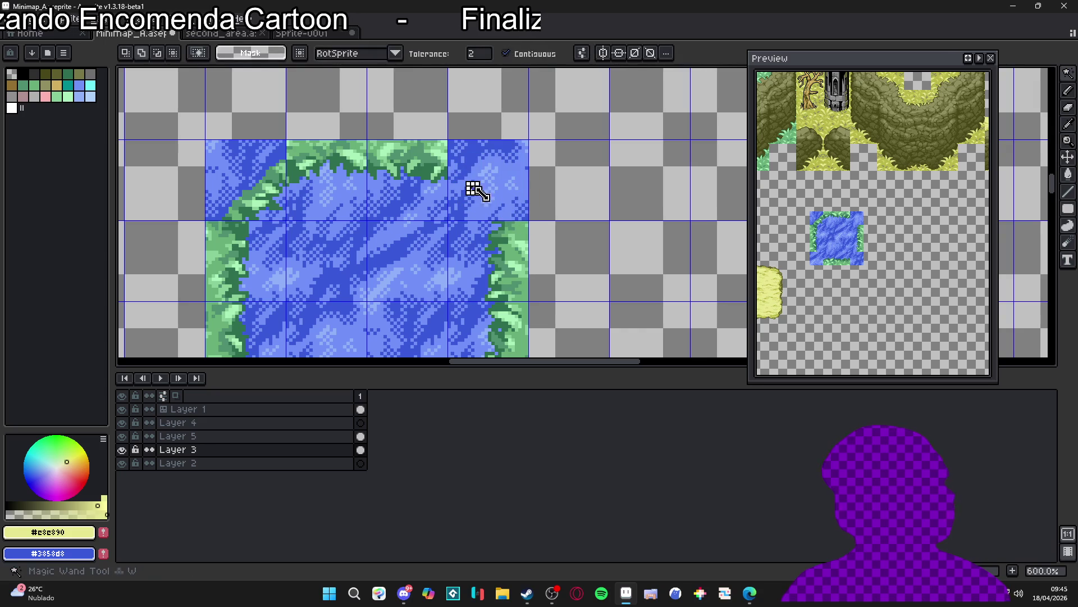
{"action": "left_click", "coordinate": [477, 191]}
{"action": "key", "text": "b"}
{"action": "left_click", "coordinate": [476, 195]}
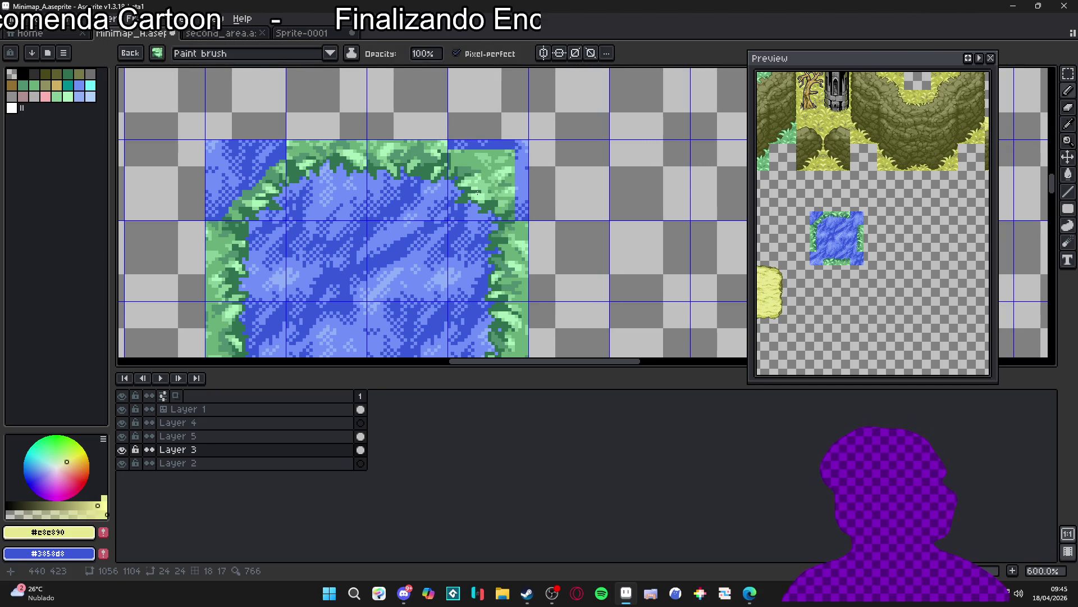
{"action": "scroll", "coordinate": [572, 221], "scroll_direction": "down", "scroll_amount": 2}
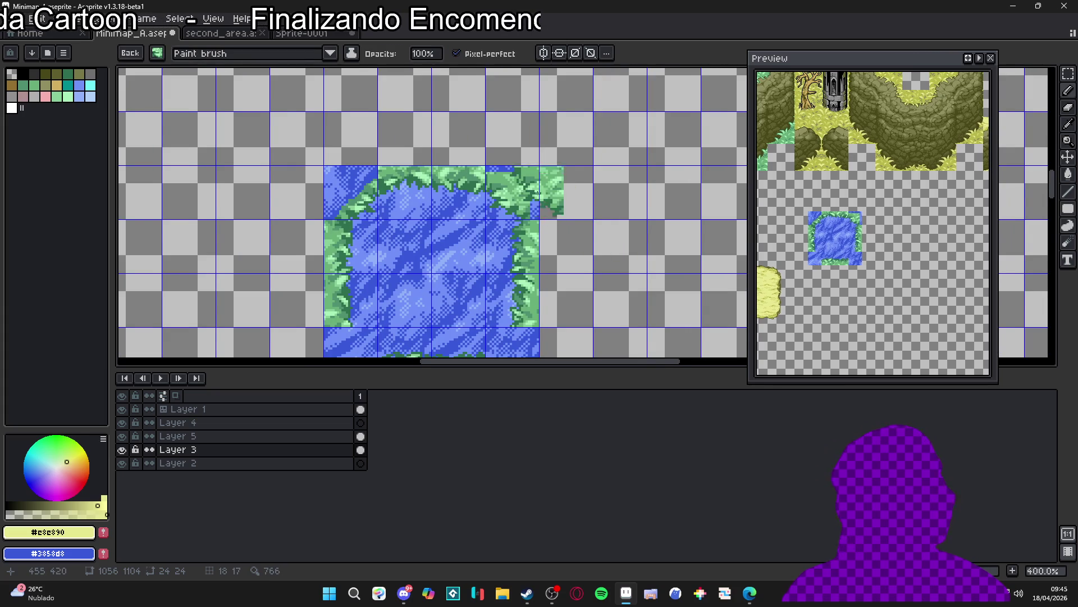
{"action": "scroll", "coordinate": [525, 180], "scroll_direction": "down", "scroll_amount": 1}
{"action": "key", "text": "Escape"}
{"action": "scroll", "coordinate": [495, 169], "scroll_direction": "up", "scroll_amount": 3}
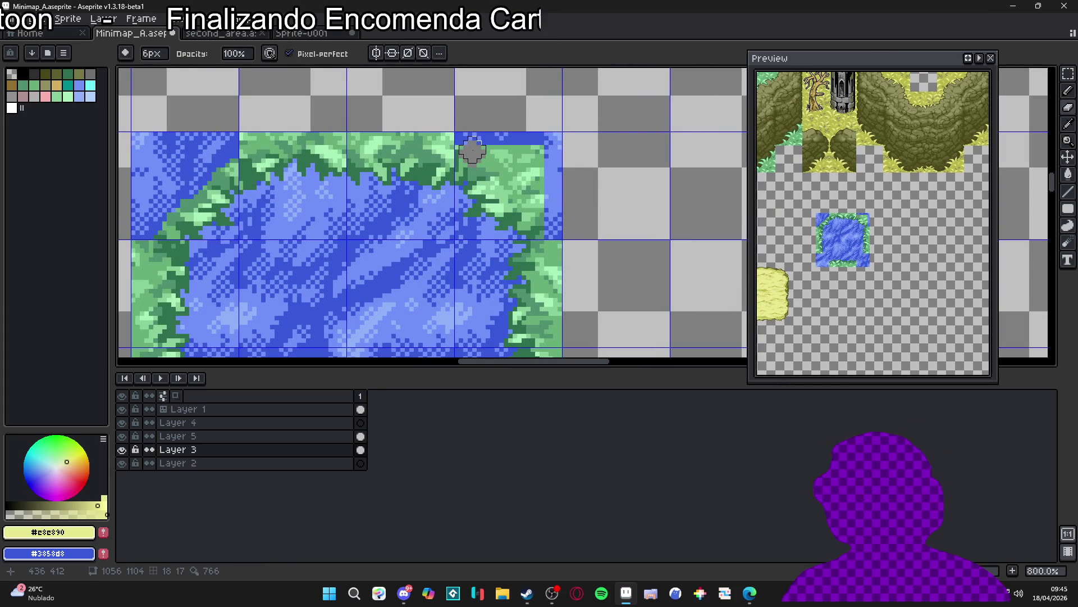
{"action": "key", "text": "ctrl+z"}
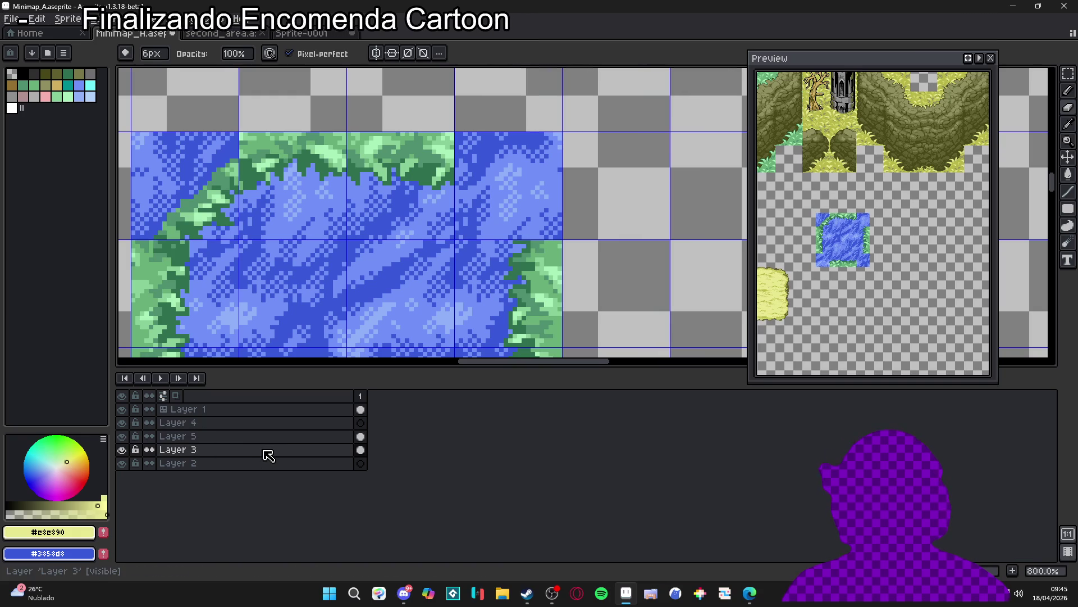
{"action": "left_click", "coordinate": [286, 440]}
Step: Make the water tile's layer active by clicking its content
{"action": "scroll", "coordinate": [590, 279], "scroll_direction": "down", "scroll_amount": 4}
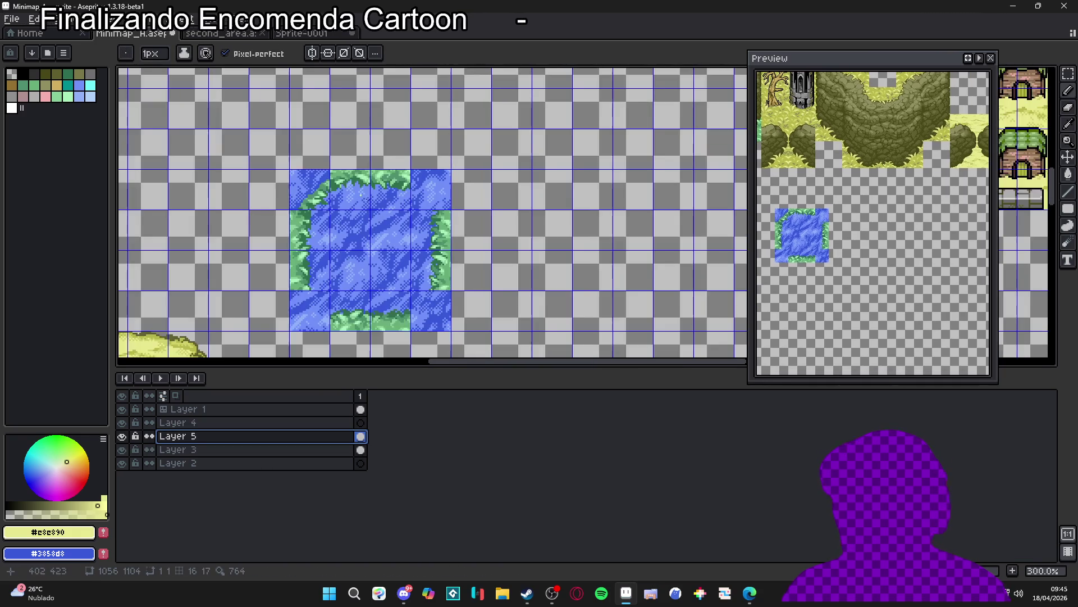
{"action": "scroll", "coordinate": [591, 279], "scroll_direction": "down", "scroll_amount": 3}
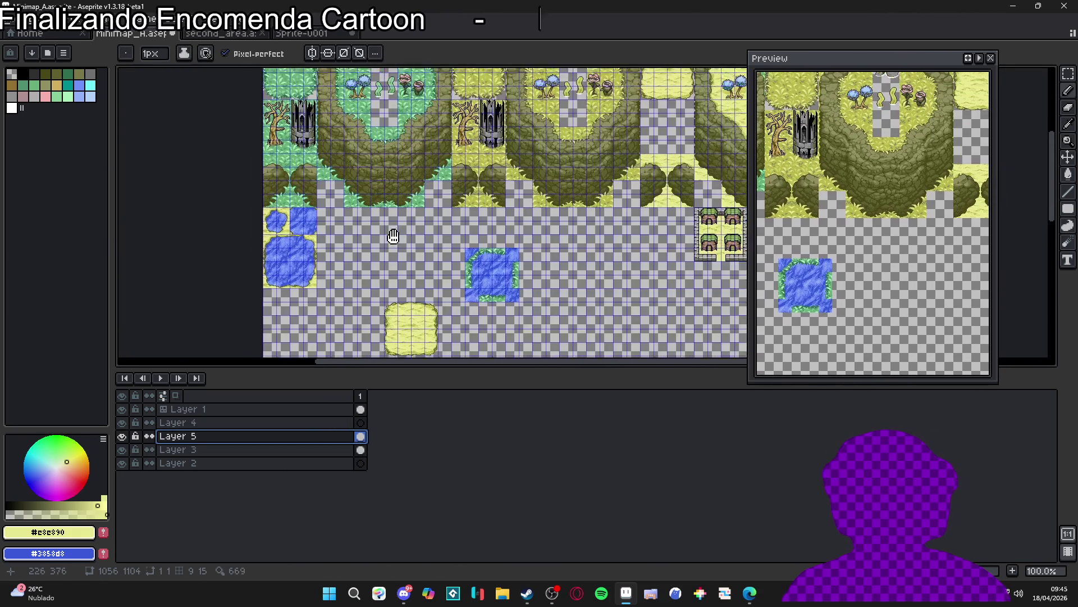
{"action": "scroll", "coordinate": [590, 278], "scroll_direction": "up", "scroll_amount": 1}
{"action": "scroll", "coordinate": [590, 278], "scroll_direction": "down", "scroll_amount": 1}
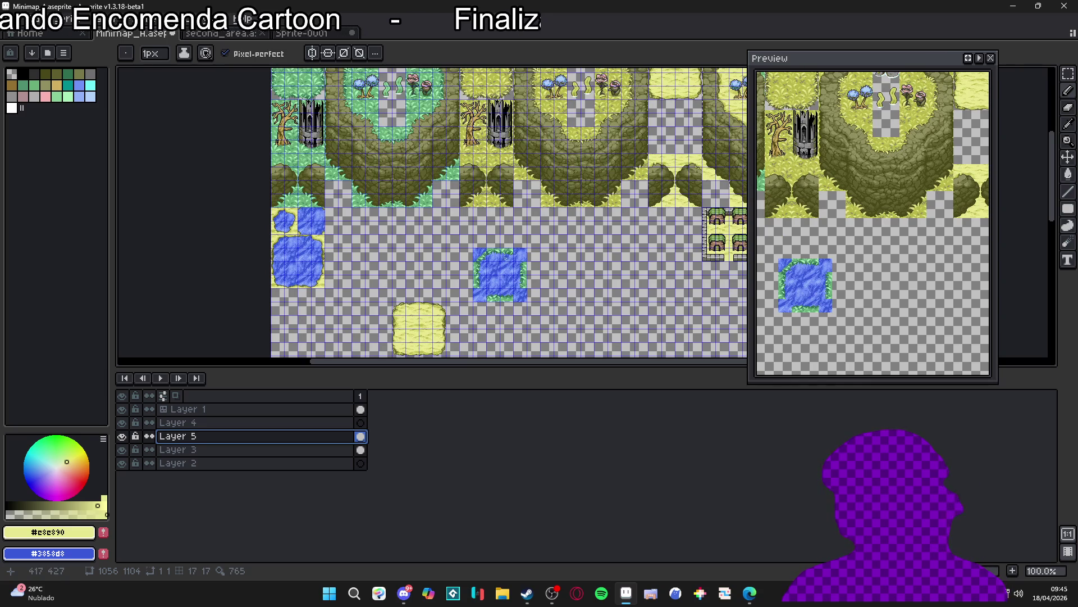
{"action": "scroll", "coordinate": [506, 253], "scroll_direction": "up", "scroll_amount": 3}
{"action": "key", "text": "v"}
{"action": "left_click", "coordinate": [511, 248]}
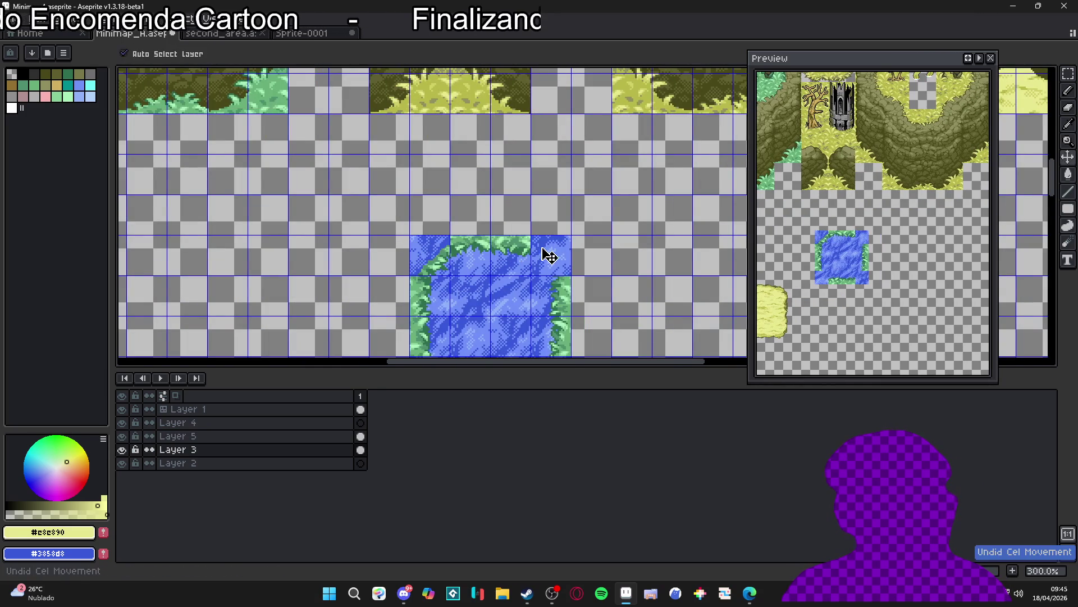
Step: Undo the pasted grass edges back to a plain water tile and save Minimap_A.aseprite
{"action": "key", "text": "ctrl+z"}
{"action": "key", "text": "ctrl+z"}
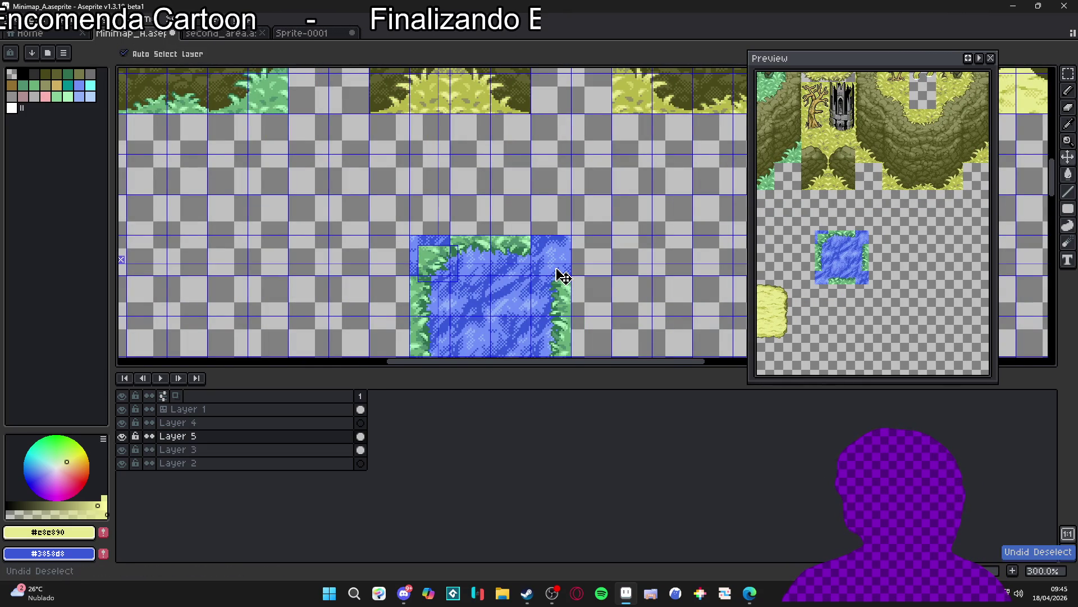
{"action": "key", "text": "ctrl+z"}
{"action": "scroll", "coordinate": [556, 270], "scroll_direction": "down", "scroll_amount": 2}
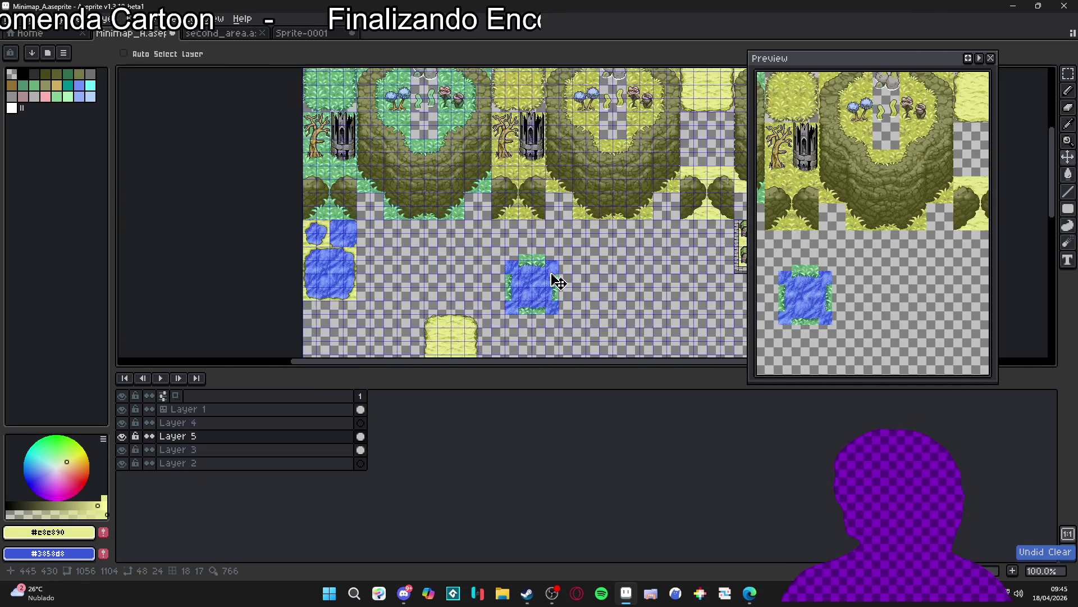
{"action": "key", "text": "ctrl+y"}
{"action": "left_click", "coordinate": [121, 436]}
{"action": "key", "text": "ctrl+z"}
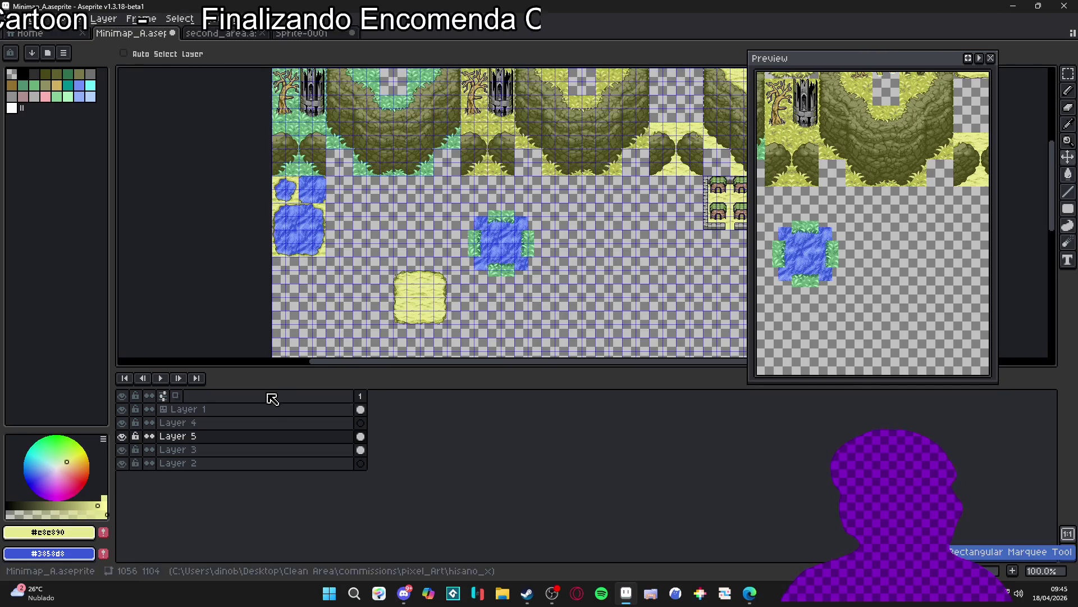
{"action": "key", "text": "ctrl+z"}
{"action": "key", "text": "ctrl+z"}
{"action": "key", "text": "ctrl+z"}
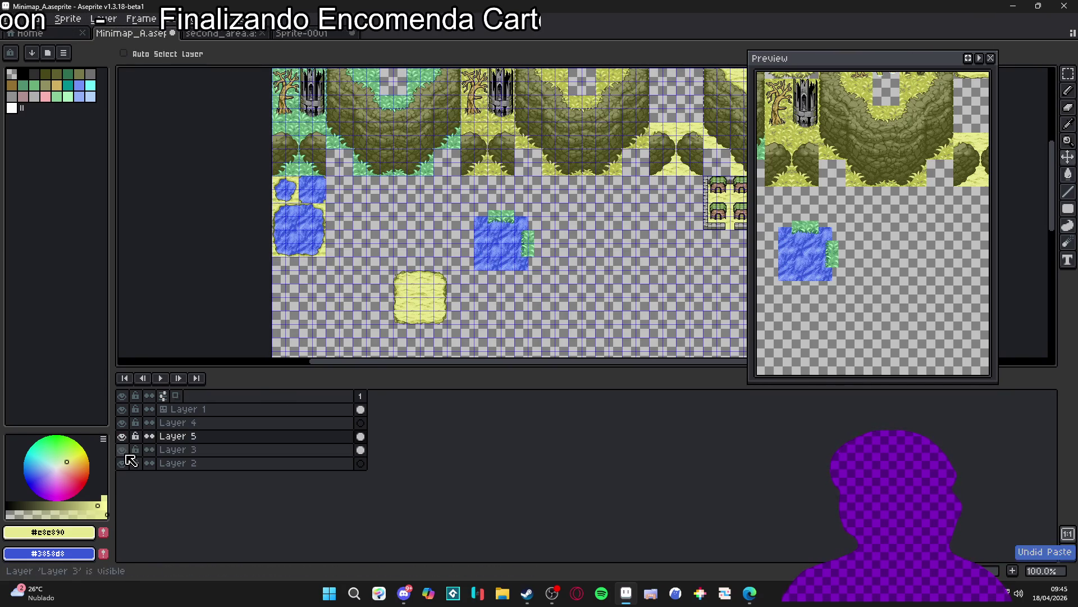
{"action": "key", "text": "ctrl+z"}
{"action": "key", "text": "ctrl+z"}
{"action": "key", "text": "ctrl+z"}
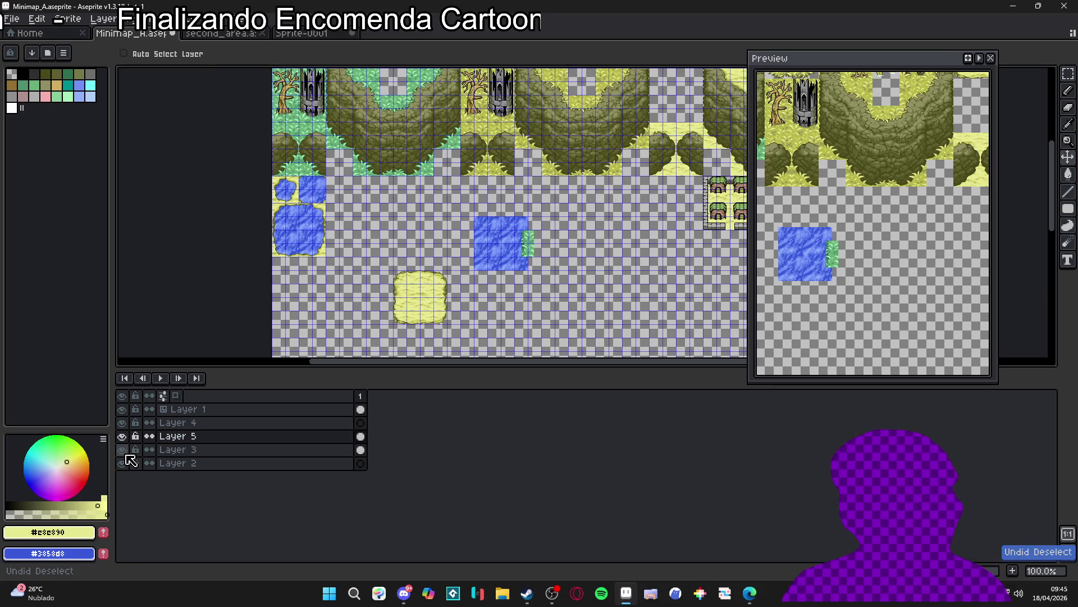
{"action": "key", "text": "ctrl+s"}
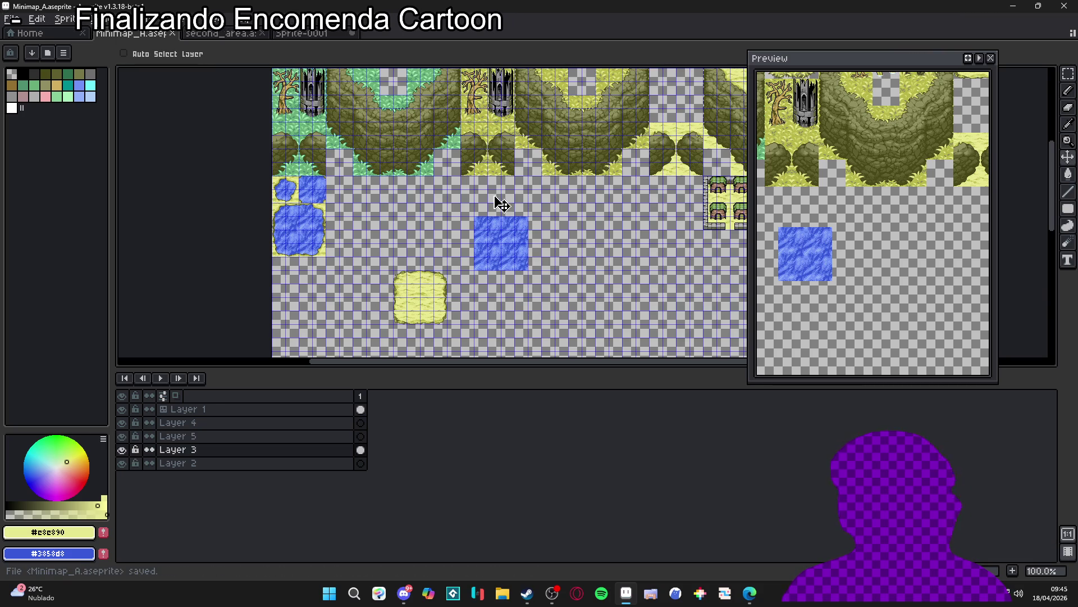
{"action": "scroll", "coordinate": [519, 190], "scroll_direction": "up", "scroll_amount": 1}
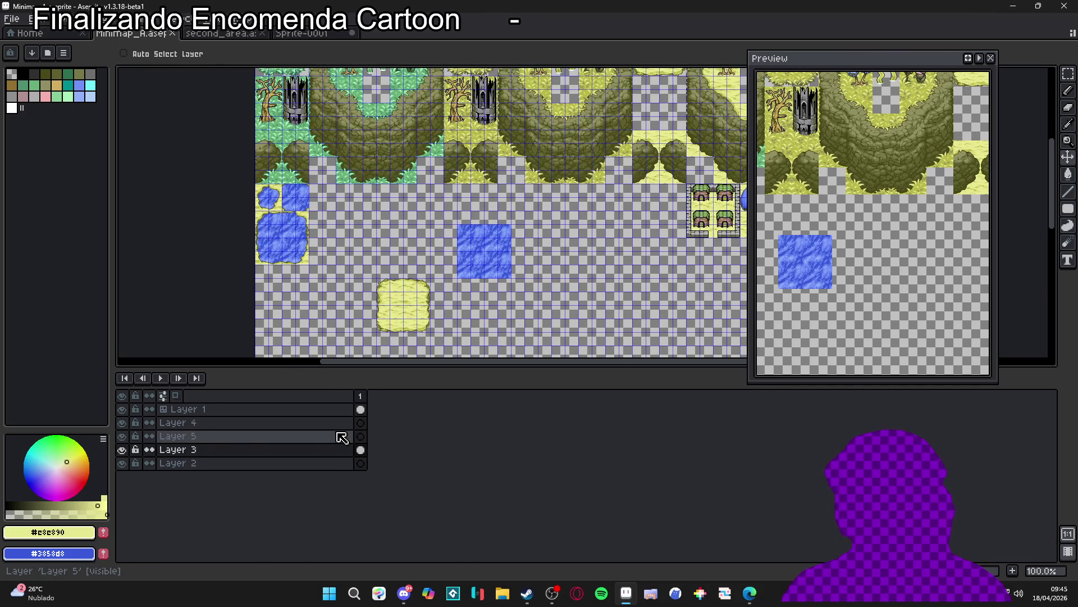
{"action": "scroll", "coordinate": [523, 264], "scroll_direction": "up", "scroll_amount": 3}
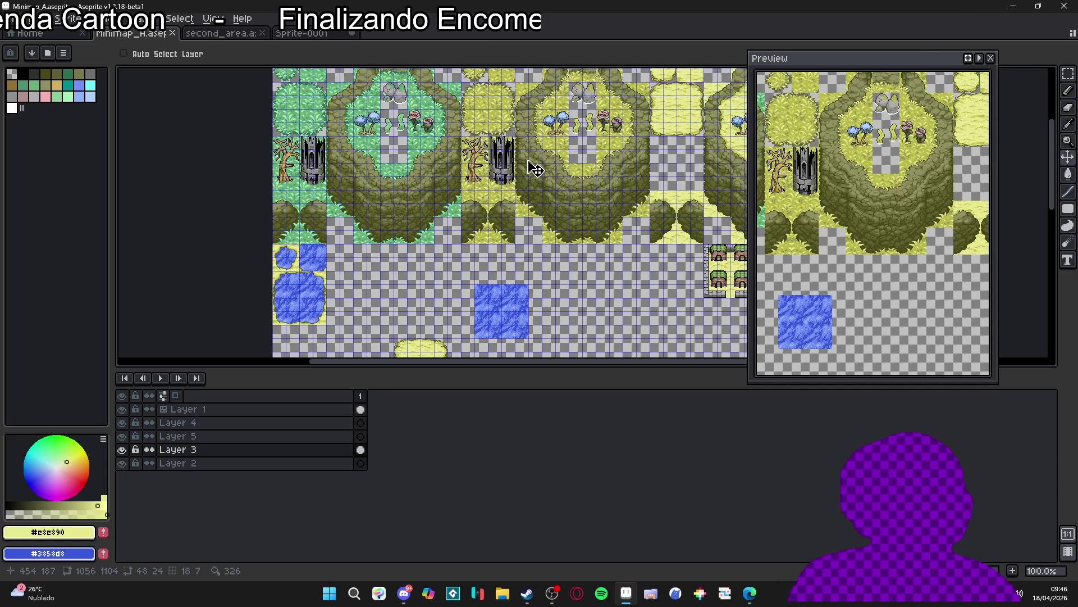
{"action": "scroll", "coordinate": [531, 168], "scroll_direction": "down", "scroll_amount": 1}
{"action": "scroll", "coordinate": [526, 225], "scroll_direction": "up", "scroll_amount": 1}
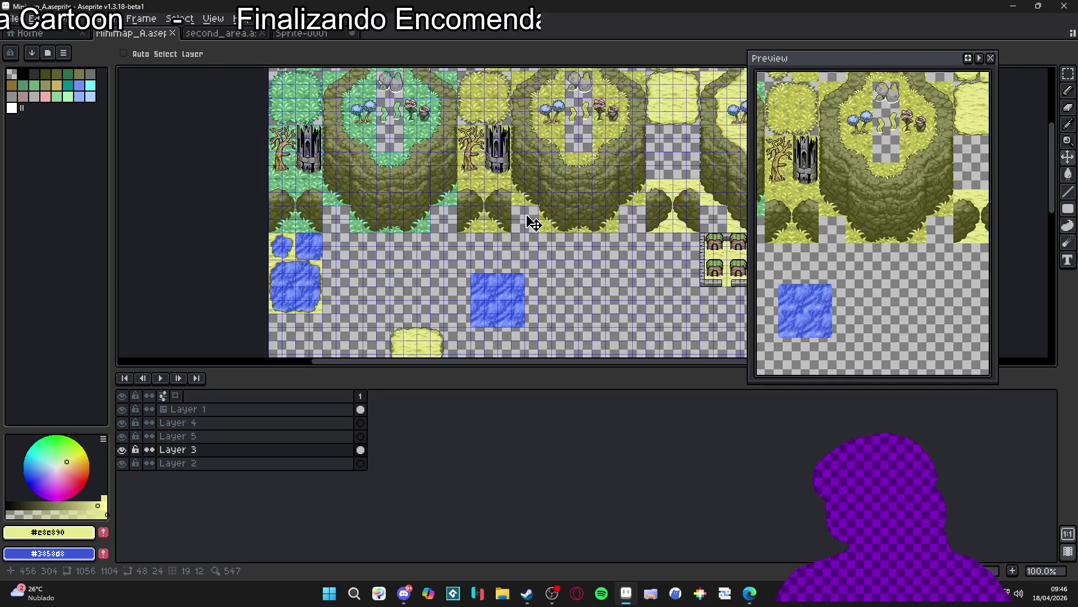
{"action": "scroll", "coordinate": [456, 267], "scroll_direction": "down", "scroll_amount": 1}
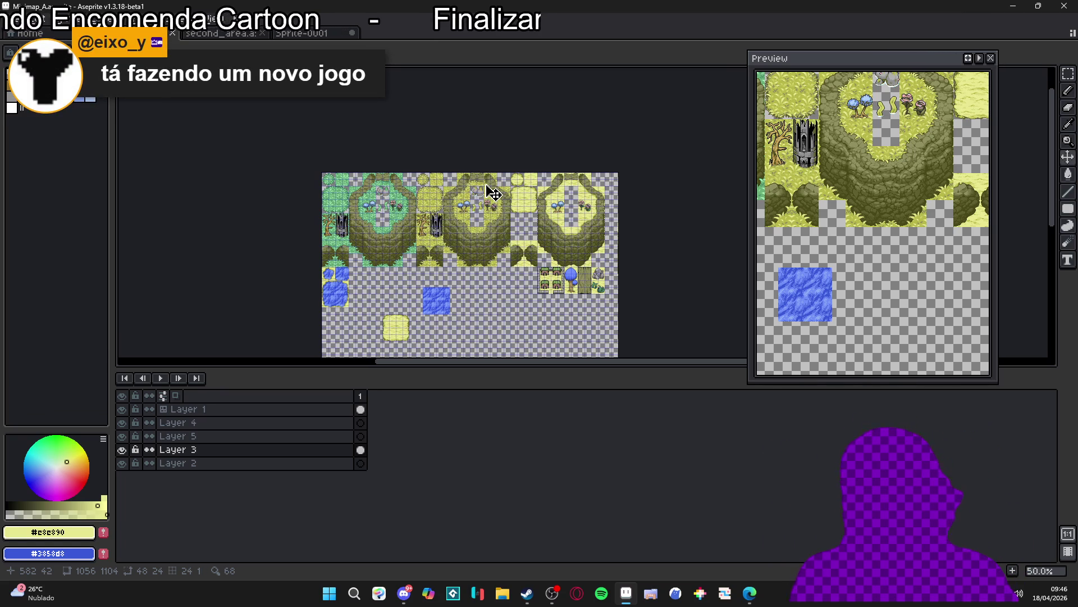
Step: Recentre the view on the minimap and turn off the grid overlay
{"action": "scroll", "coordinate": [493, 192], "scroll_direction": "up", "scroll_amount": 2}
{"action": "scroll", "coordinate": [488, 236], "scroll_direction": "down", "scroll_amount": 2}
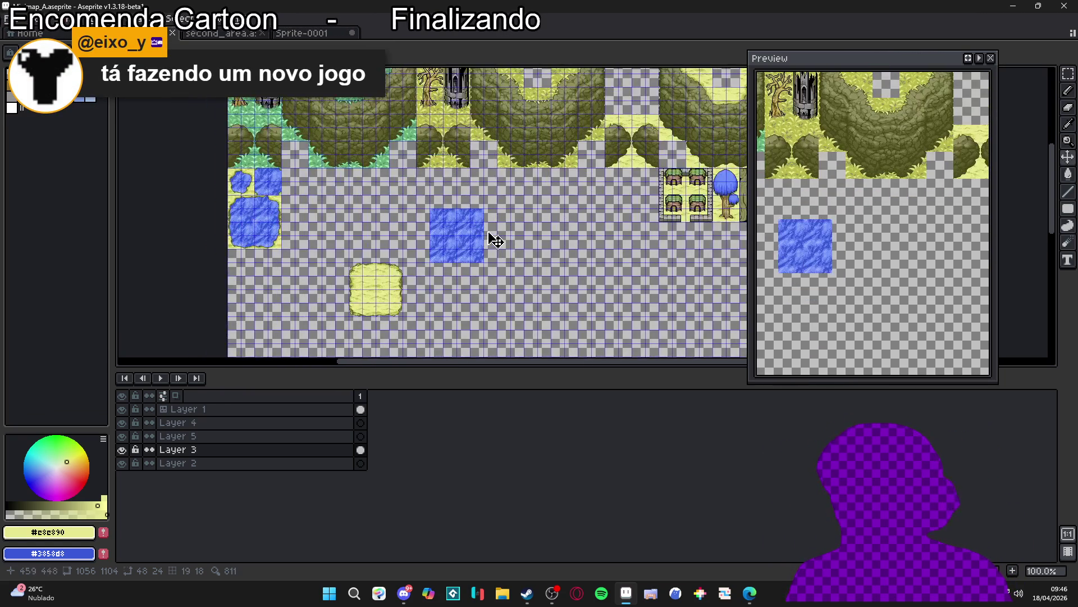
{"action": "scroll", "coordinate": [523, 262], "scroll_direction": "up", "scroll_amount": 1}
{"action": "scroll", "coordinate": [522, 269], "scroll_direction": "down", "scroll_amount": 1}
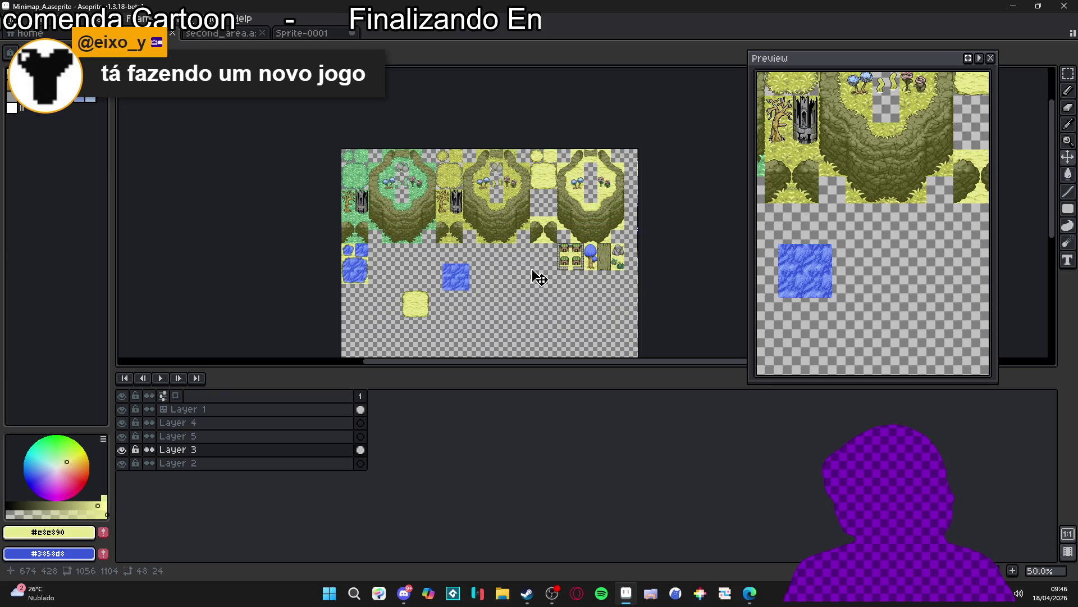
{"action": "scroll", "coordinate": [637, 245], "scroll_direction": "up", "scroll_amount": 2}
{"action": "scroll", "coordinate": [640, 251], "scroll_direction": "down", "scroll_amount": 1}
{"action": "mouse_move", "coordinate": [448, 271]}
{"action": "left_mouse_down"}
{"action": "mouse_move", "coordinate": [480, 262]}
{"action": "mouse_move", "coordinate": [494, 273]}
{"action": "mouse_move", "coordinate": [474, 253]}
{"action": "left_mouse_up"}
{"action": "scroll", "coordinate": [441, 265], "scroll_direction": "down", "scroll_amount": 1}
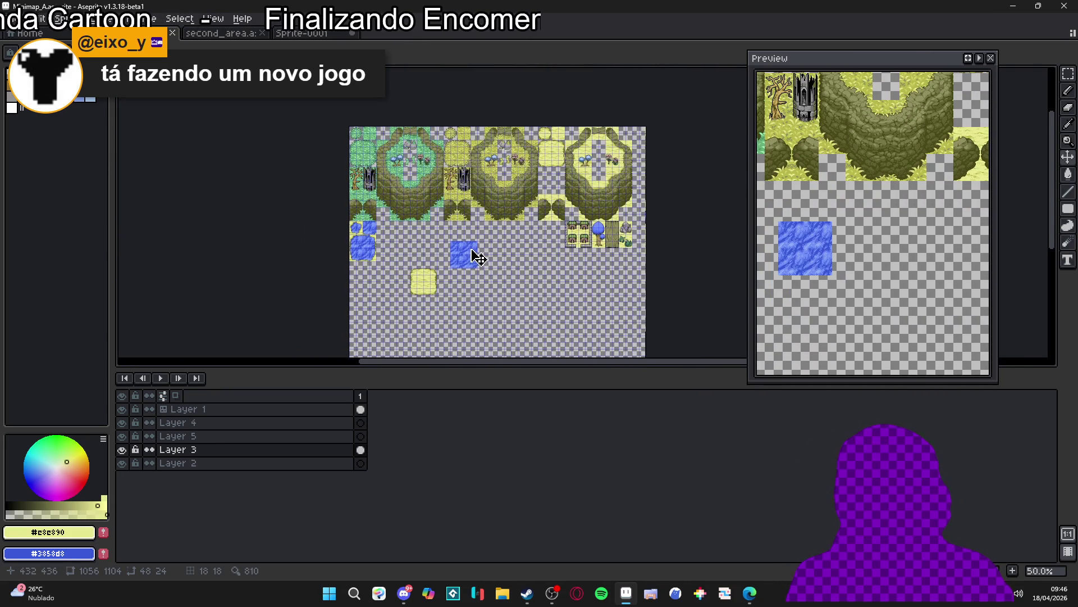
{"action": "scroll", "coordinate": [517, 234], "scroll_direction": "up", "scroll_amount": 1}
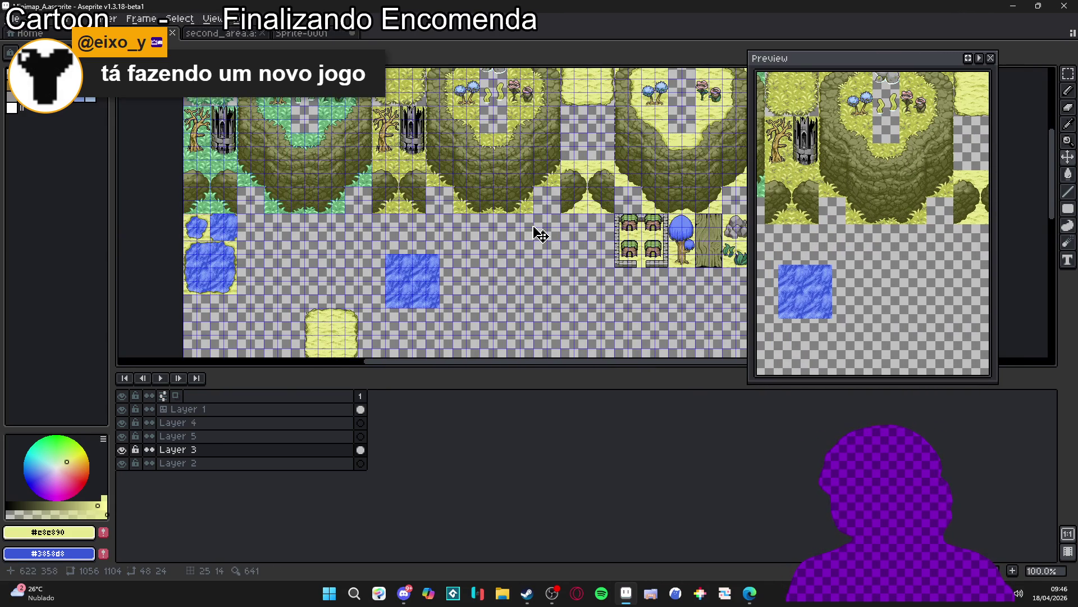
{"action": "mouse_move", "coordinate": [385, 268]}
{"action": "left_mouse_down"}
{"action": "mouse_move", "coordinate": [587, 259]}
{"action": "mouse_move", "coordinate": [395, 303]}
{"action": "left_mouse_up"}
{"action": "key", "text": "ctrl+apostrophe"}
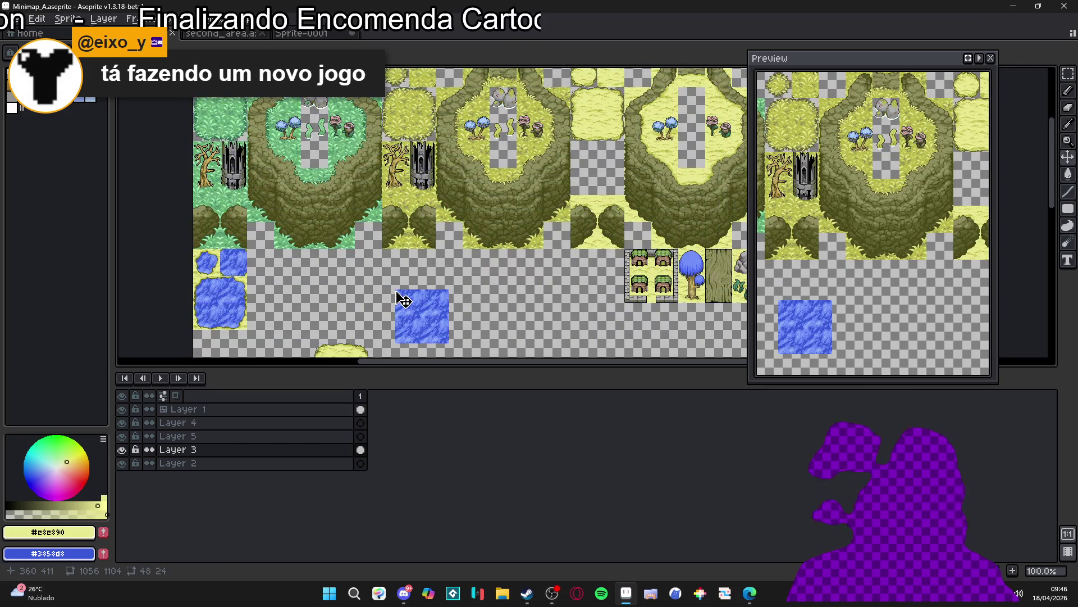
Step: Make the cliff tileset layer editable
{"action": "scroll", "coordinate": [405, 298], "scroll_direction": "left", "scroll_amount": 2}
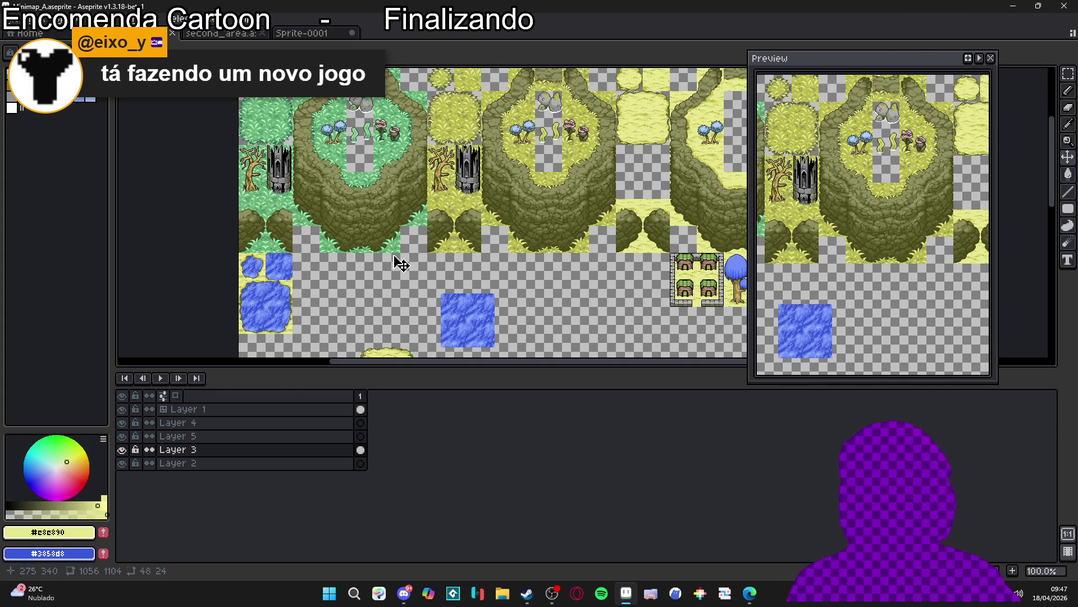
{"action": "scroll", "coordinate": [401, 263], "scroll_direction": "down", "scroll_amount": 1}
{"action": "scroll", "coordinate": [430, 228], "scroll_direction": "up", "scroll_amount": 1}
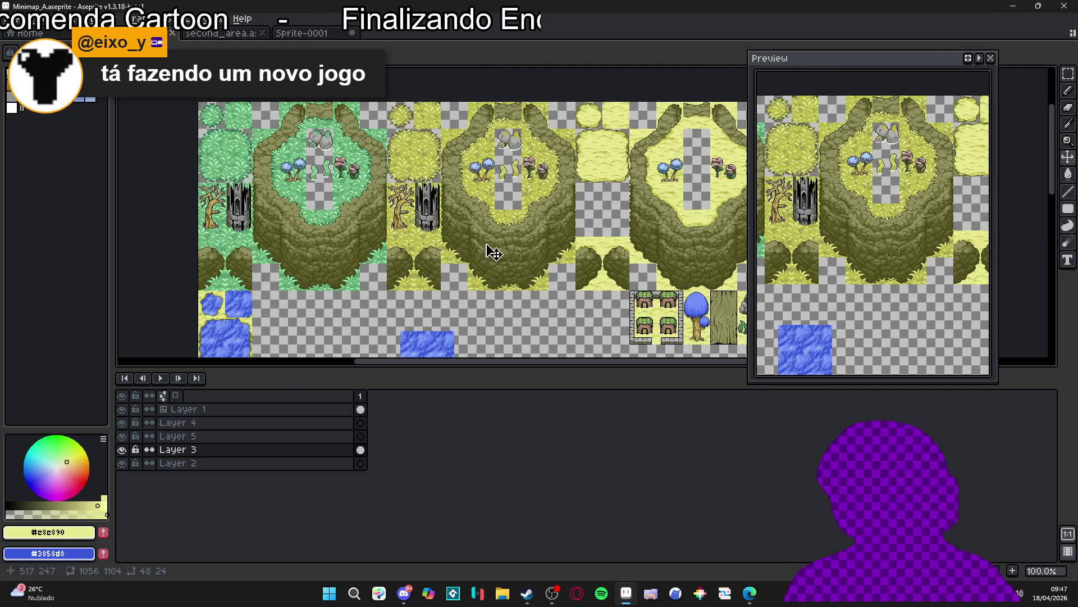
{"action": "scroll", "coordinate": [478, 247], "scroll_direction": "down", "scroll_amount": 1}
{"action": "scroll", "coordinate": [518, 250], "scroll_direction": "up", "scroll_amount": 1}
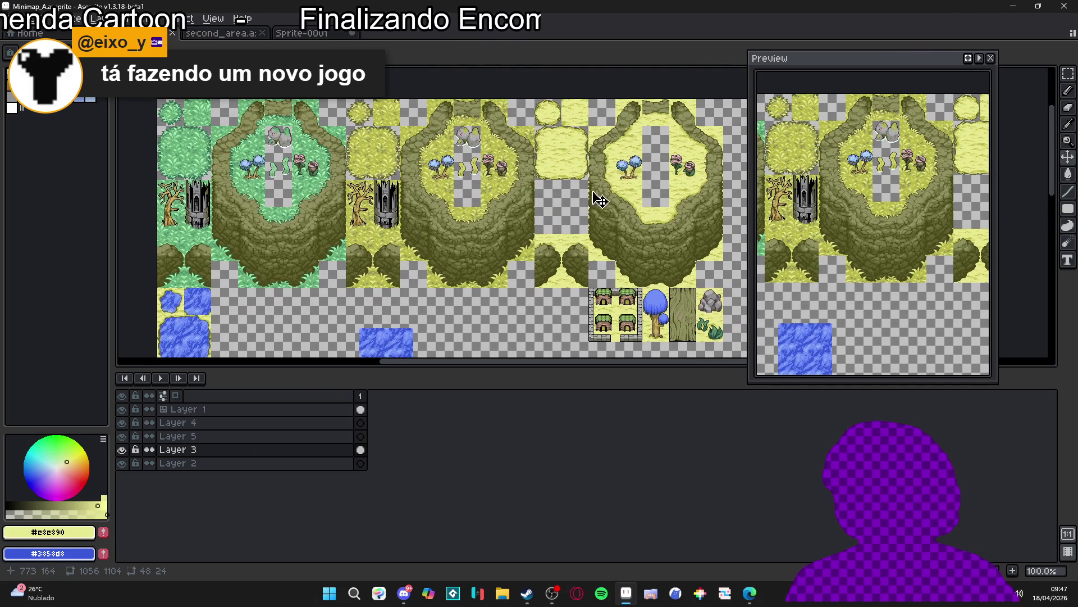
{"action": "scroll", "coordinate": [612, 216], "scroll_direction": "up", "scroll_amount": 8}
{"action": "key", "text": "alt+Up"}
{"action": "key", "text": "alt+Up"}
{"action": "key", "text": "alt+Up"}
Step: Marquee a narrow strip along the cliff tile's edge on Layer 1
{"action": "key", "text": "e"}
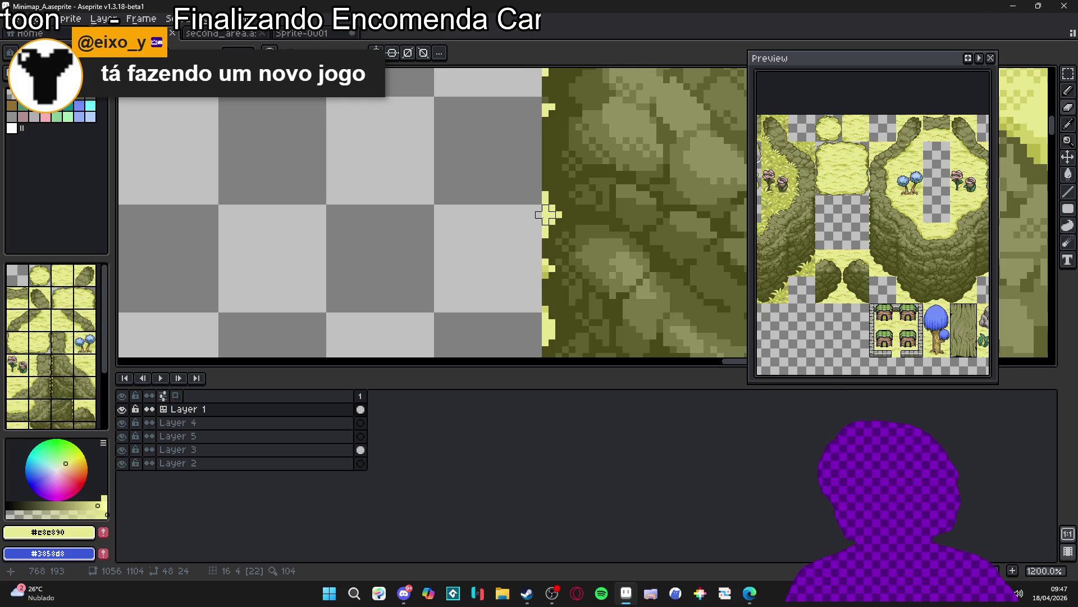
{"action": "scroll", "coordinate": [546, 215], "scroll_direction": "down", "scroll_amount": 5}
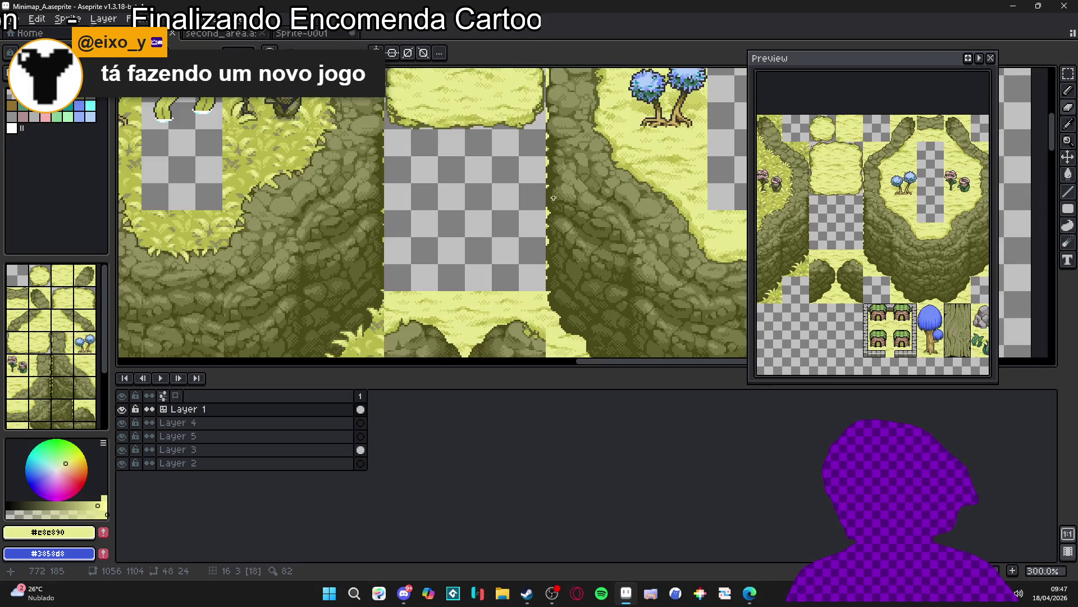
{"action": "scroll", "coordinate": [551, 133], "scroll_direction": "down", "scroll_amount": 2}
{"action": "scroll", "coordinate": [553, 135], "scroll_direction": "up", "scroll_amount": 1}
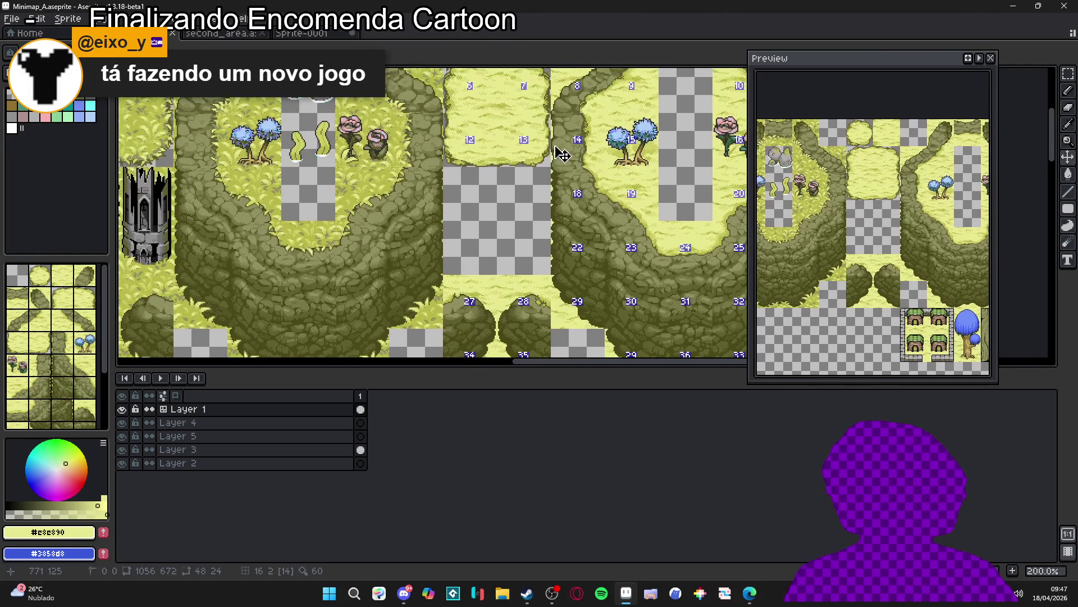
{"action": "key", "text": "m"}
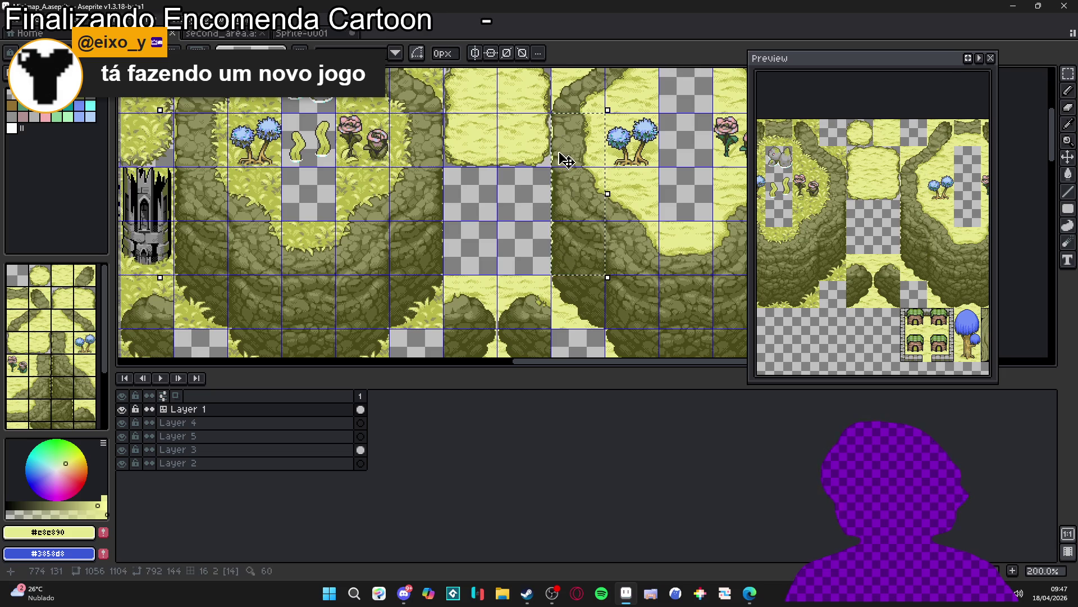
{"action": "scroll", "coordinate": [558, 123], "scroll_direction": "up", "scroll_amount": 2}
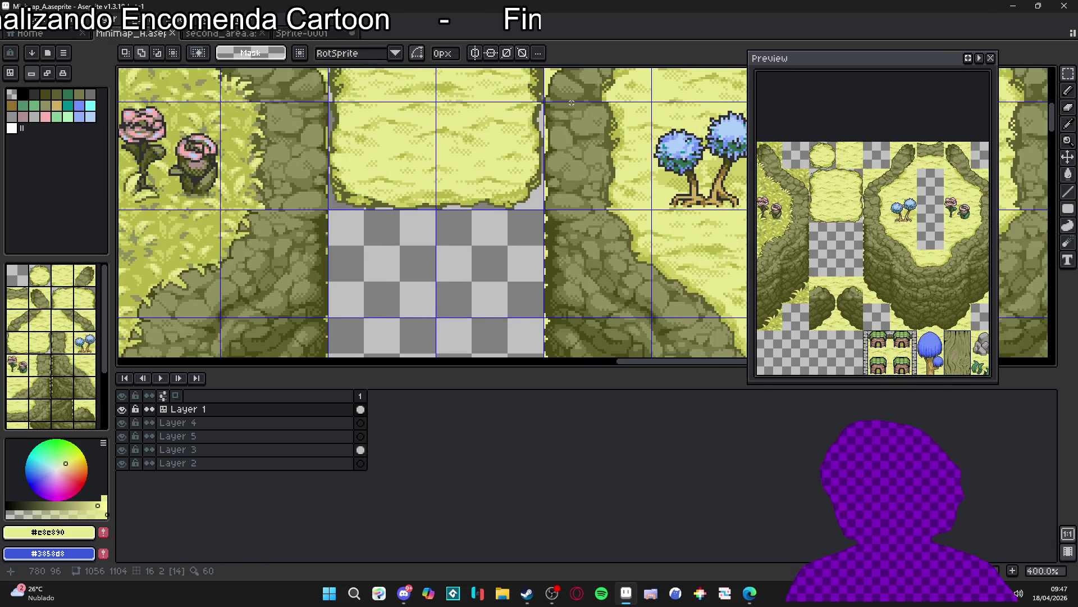
{"action": "scroll", "coordinate": [569, 104], "scroll_direction": "down", "scroll_amount": 1}
{"action": "mouse_move", "coordinate": [572, 68]}
{"action": "left_mouse_down"}
{"action": "mouse_move", "coordinate": [544, 353]}
{"action": "mouse_move", "coordinate": [552, 303]}
{"action": "left_mouse_up"}
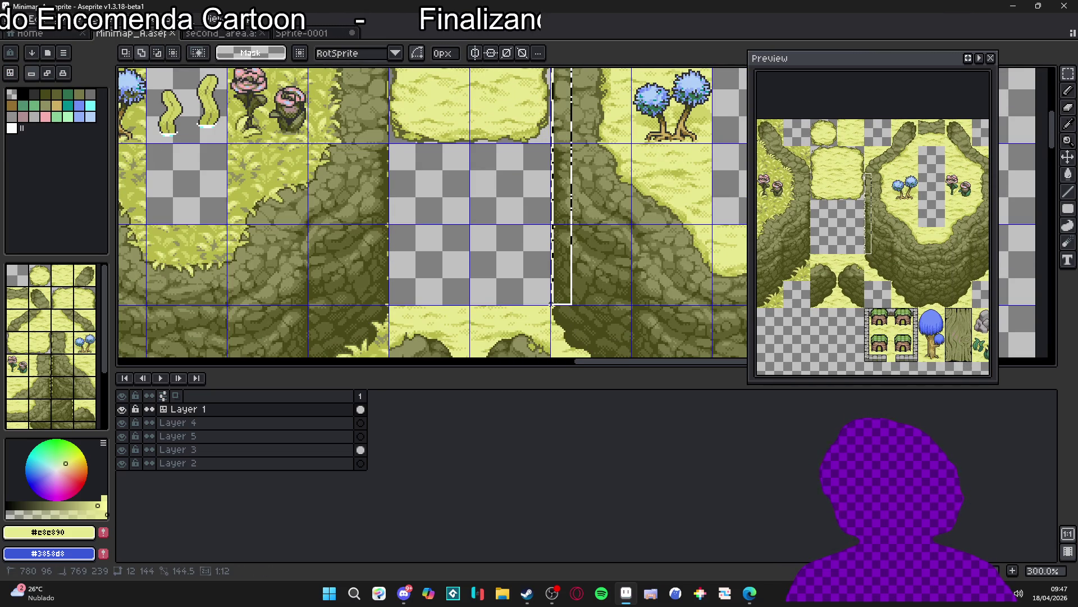
Step: Replace #c8c890, #d0d068 and #b8b848 in the strip with transparency
{"action": "key", "text": "w"}
{"action": "scroll", "coordinate": [556, 292], "scroll_direction": "up", "scroll_amount": 7}
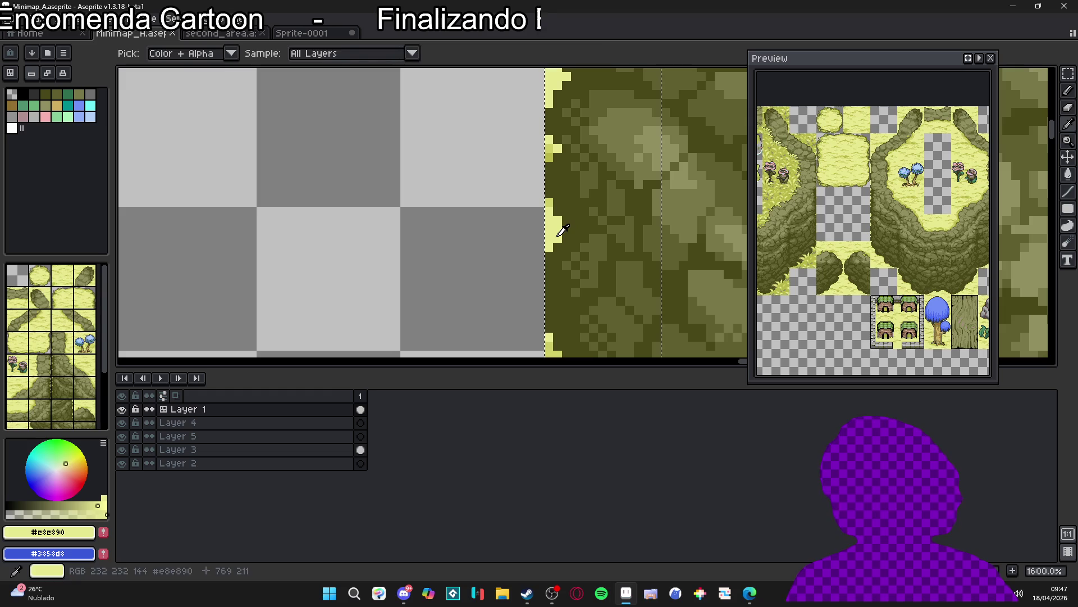
{"action": "right_click", "coordinate": [486, 247], "text": "alt"}
{"action": "key", "text": "shift+r"}
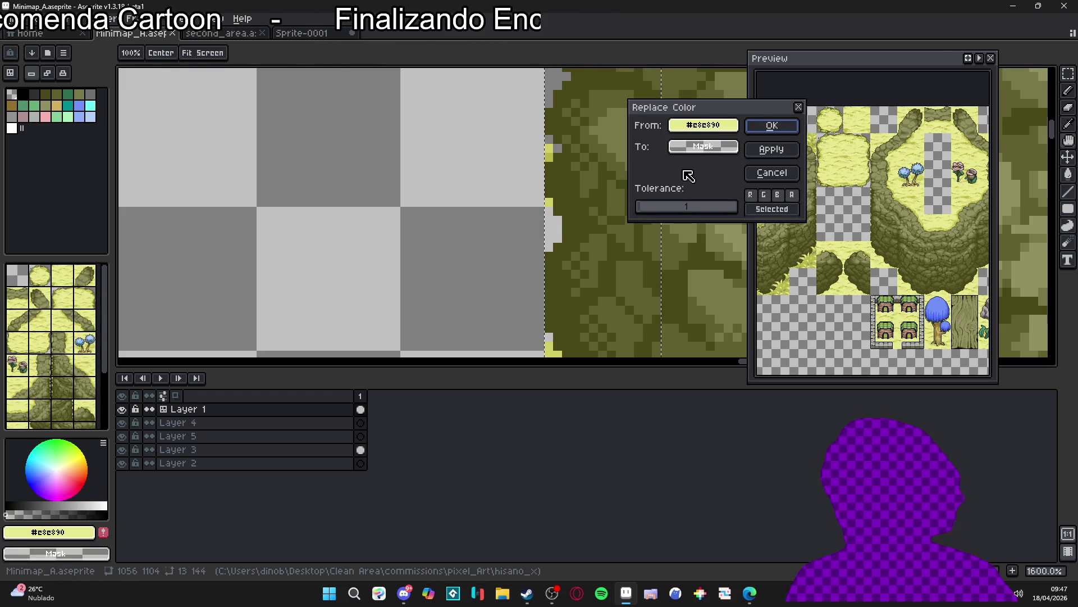
{"action": "left_click", "coordinate": [784, 128]}
{"action": "left_click", "coordinate": [549, 153], "text": "alt"}
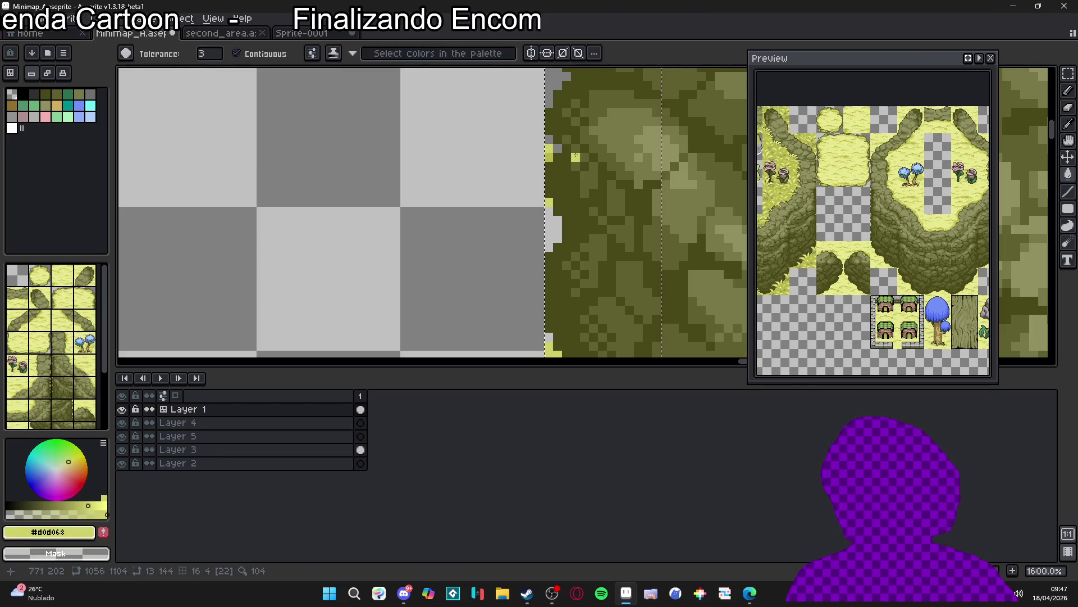
{"action": "key", "text": "shift+r"}
{"action": "left_click", "coordinate": [765, 120]}
{"action": "left_click", "coordinate": [544, 159], "text": "alt"}
{"action": "key", "text": "shift+r"}
{"action": "left_click", "coordinate": [769, 126]}
{"action": "scroll", "coordinate": [505, 197], "scroll_direction": "down", "scroll_amount": 6}
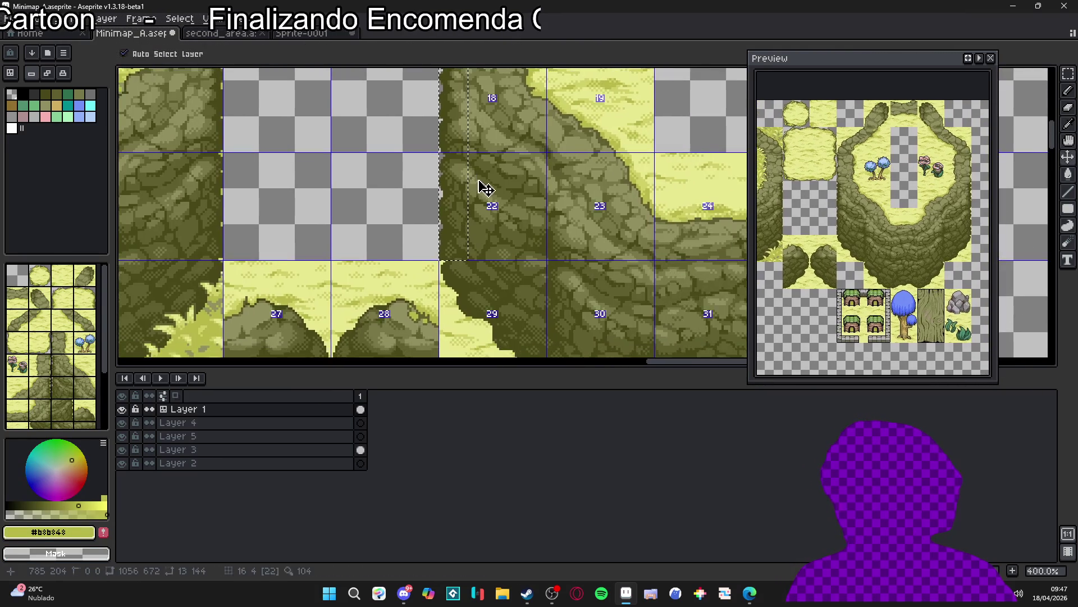
Step: Marquee a tall strip along the right cliff edge of the island tiles
{"action": "scroll", "coordinate": [549, 204], "scroll_direction": "up", "scroll_amount": 3}
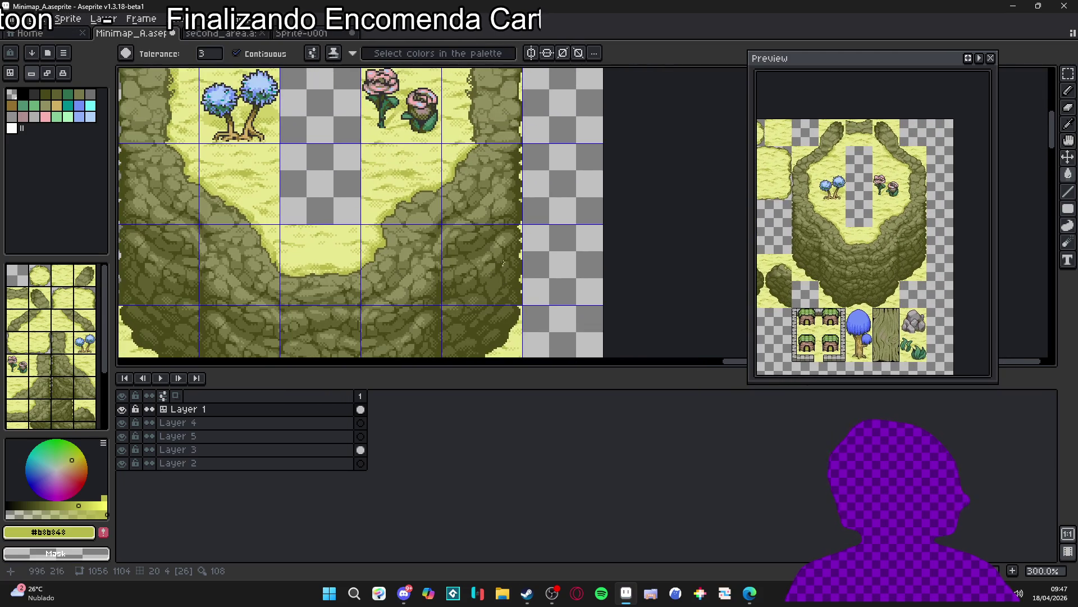
{"action": "scroll", "coordinate": [504, 226], "scroll_direction": "down", "scroll_amount": 1}
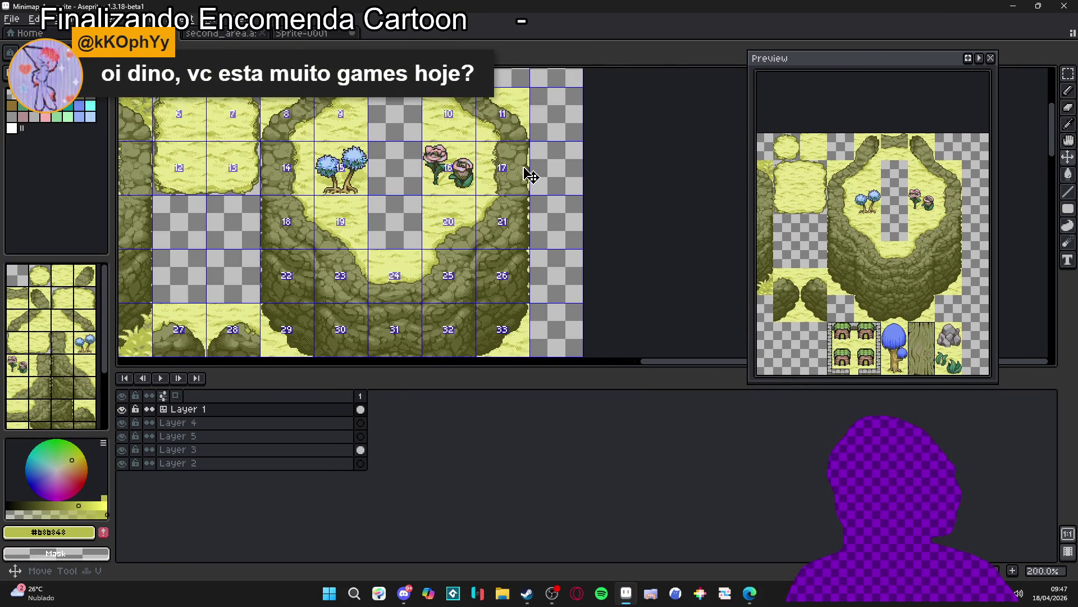
{"action": "scroll", "coordinate": [527, 176], "scroll_direction": "up", "scroll_amount": 3}
{"action": "mouse_move", "coordinate": [522, 145]}
{"action": "left_mouse_down"}
{"action": "mouse_move", "coordinate": [505, 180]}
{"action": "mouse_move", "coordinate": [493, 109]}
{"action": "mouse_move", "coordinate": [475, 112]}
{"action": "left_mouse_up"}
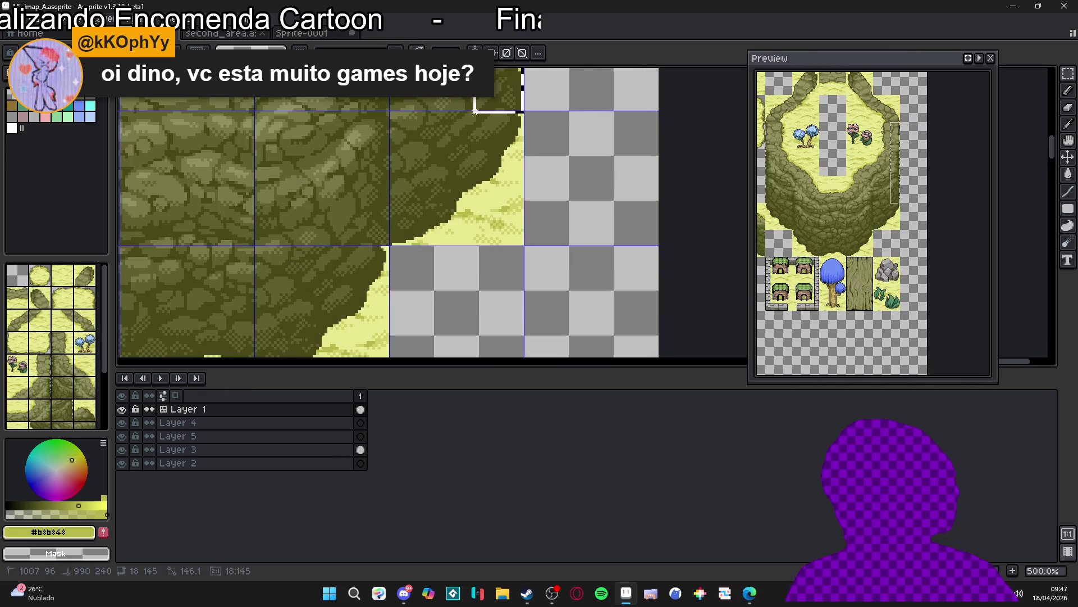
{"action": "scroll", "coordinate": [478, 169], "scroll_direction": "up", "scroll_amount": 5}
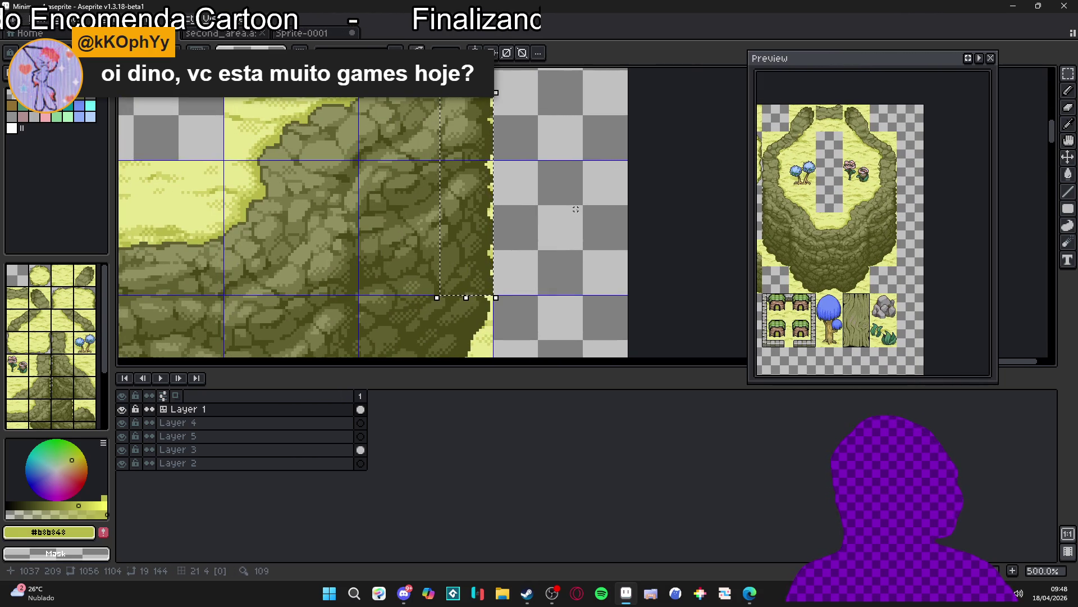
{"action": "key", "text": "shift+r"}
{"action": "scroll", "coordinate": [522, 174], "scroll_direction": "up", "scroll_amount": 2}
{"action": "left_click", "coordinate": [768, 125]}
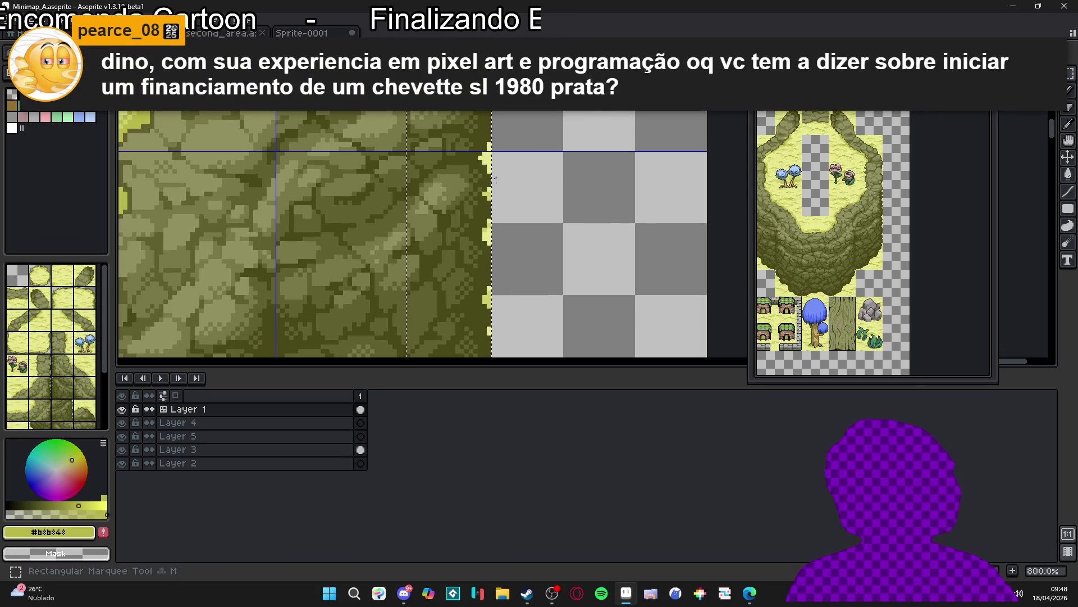
Step: Replace #c8c890 and #d0d068 in that strip with transparency
{"action": "left_click", "coordinate": [490, 175], "text": "alt"}
{"action": "key", "text": "shift+r"}
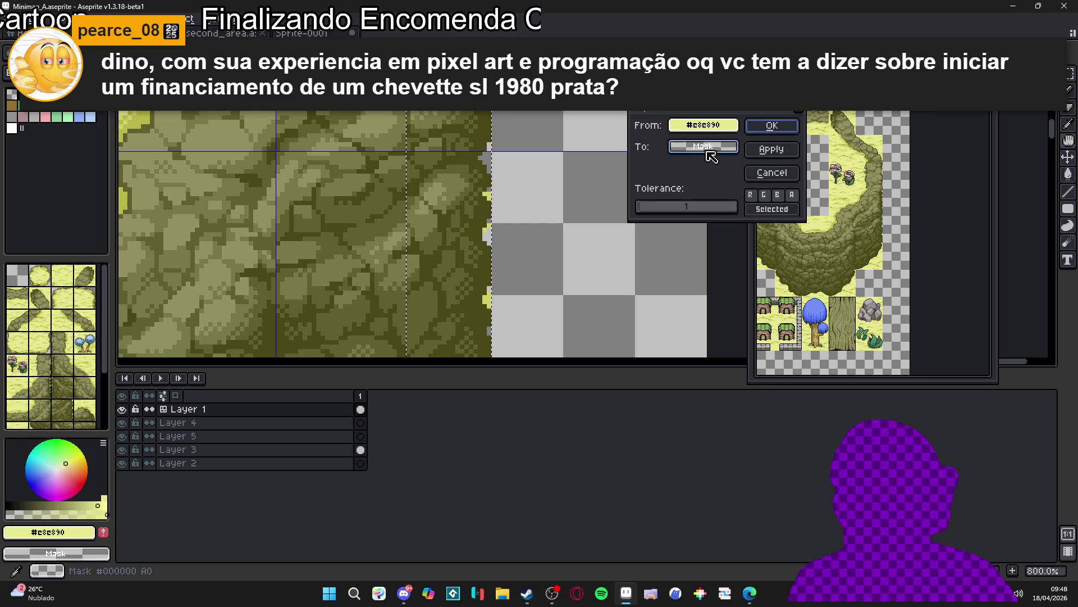
{"action": "left_click", "coordinate": [771, 125]}
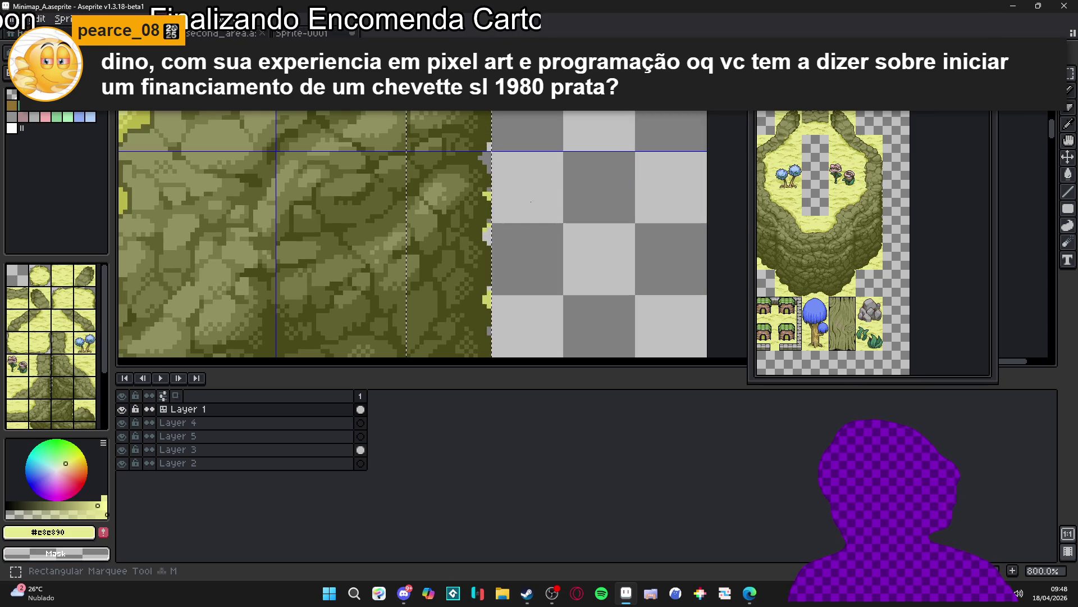
{"action": "left_click", "coordinate": [487, 194], "text": "alt"}
{"action": "key", "text": "shift+r"}
{"action": "left_click", "coordinate": [771, 126]}
{"action": "scroll", "coordinate": [444, 192], "scroll_direction": "down", "scroll_amount": 3}
{"action": "left_click_drag", "start_coordinate": [441, 174], "coordinate": [471, 243]}
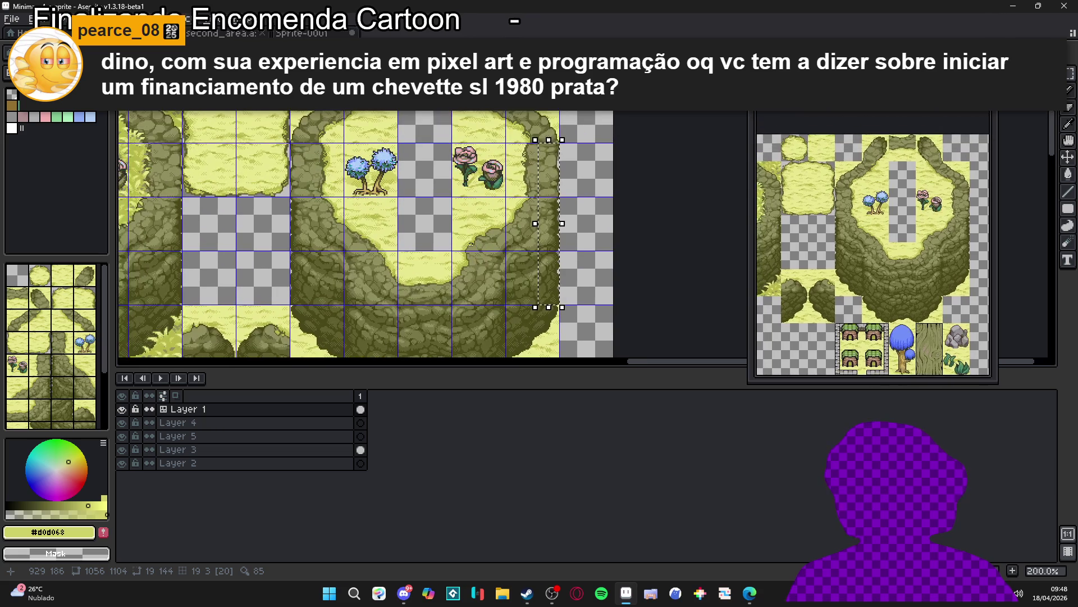
Step: Zoom out, make Layer 3 active and save Minimap_A.aseprite
{"action": "scroll", "coordinate": [504, 242], "scroll_direction": "down", "scroll_amount": 2}
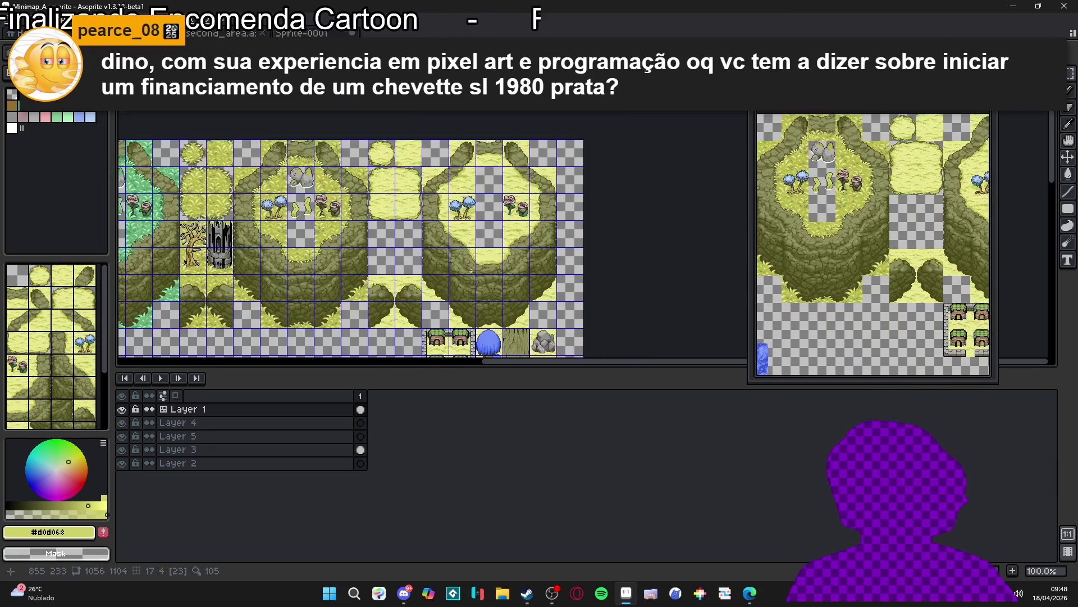
{"action": "scroll", "coordinate": [442, 223], "scroll_direction": "up", "scroll_amount": 1}
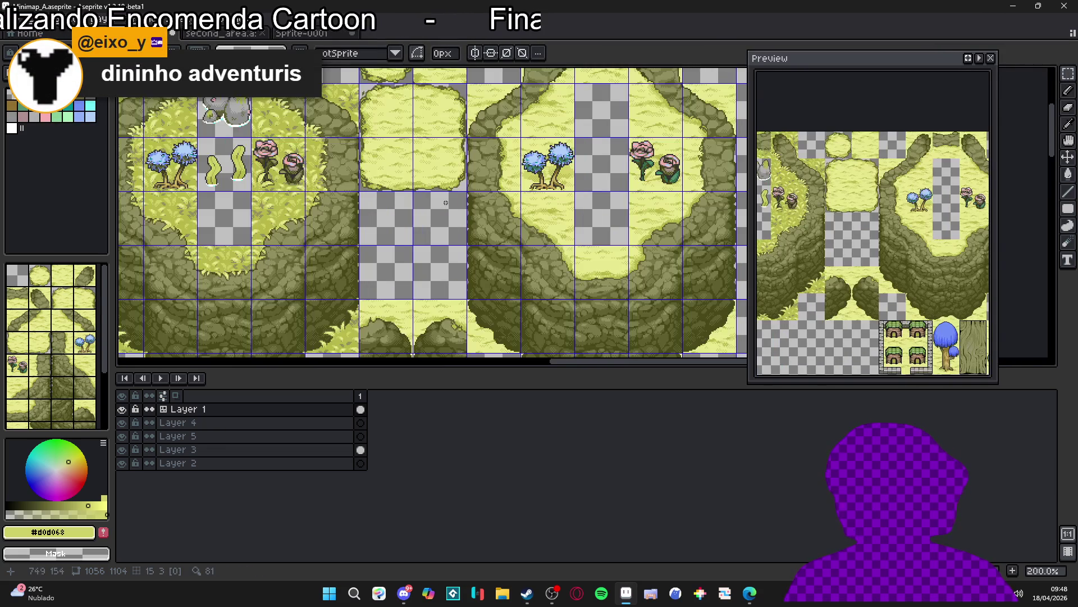
{"action": "scroll", "coordinate": [459, 200], "scroll_direction": "down", "scroll_amount": 1}
{"action": "scroll", "coordinate": [433, 217], "scroll_direction": "down", "scroll_amount": 3}
{"action": "scroll", "coordinate": [427, 236], "scroll_direction": "left", "scroll_amount": 4}
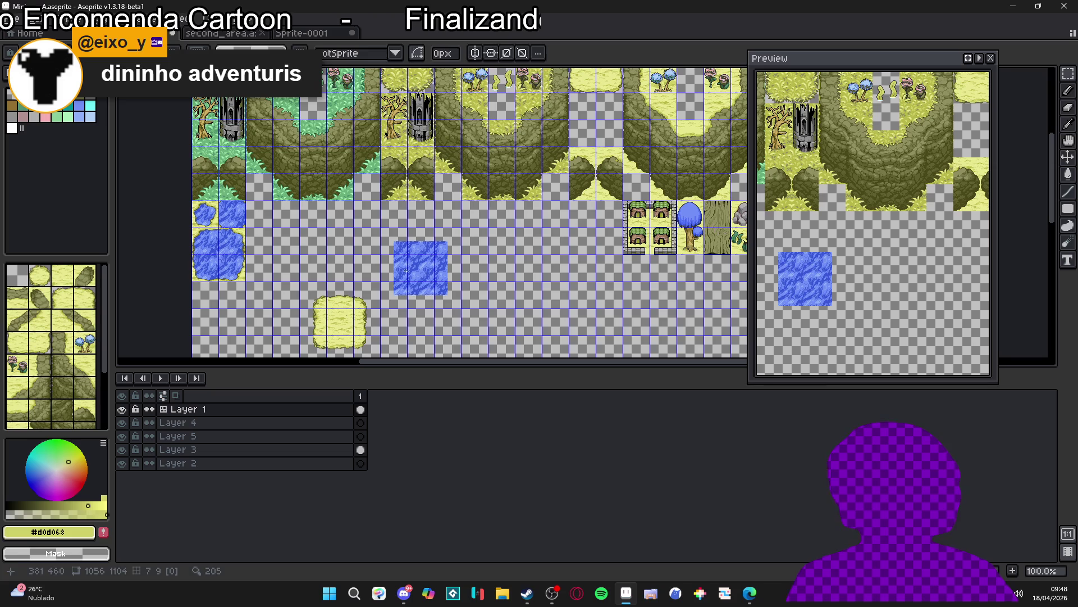
{"action": "left_click", "coordinate": [419, 287], "text": "ctrl"}
{"action": "key", "text": "ctrl+s"}
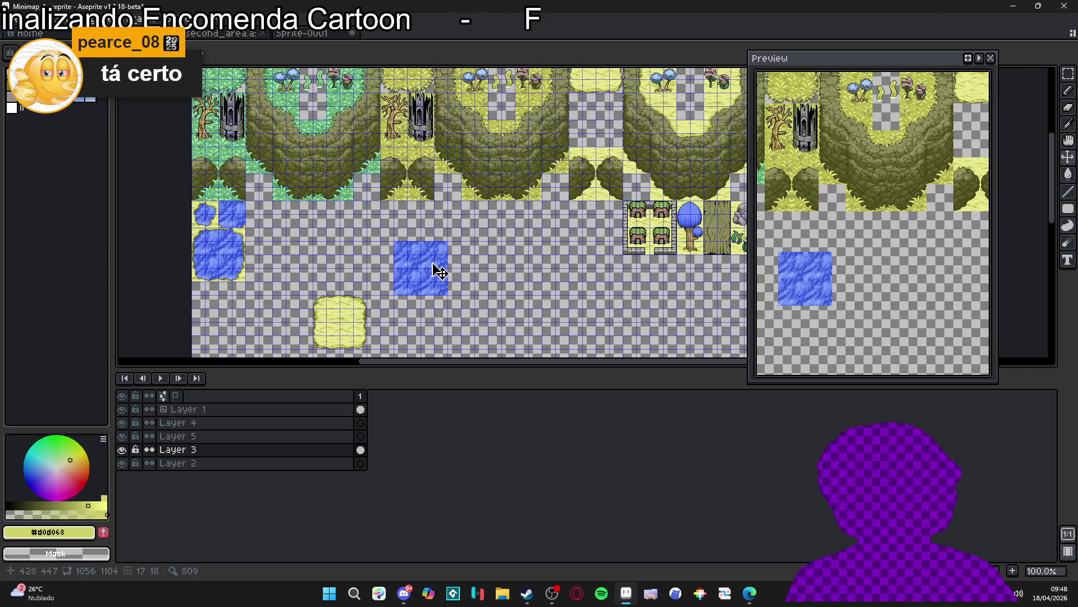
{"action": "key", "text": "ctrl+a"}
{"action": "key", "text": "ctrl+d"}
{"action": "key", "text": "m"}
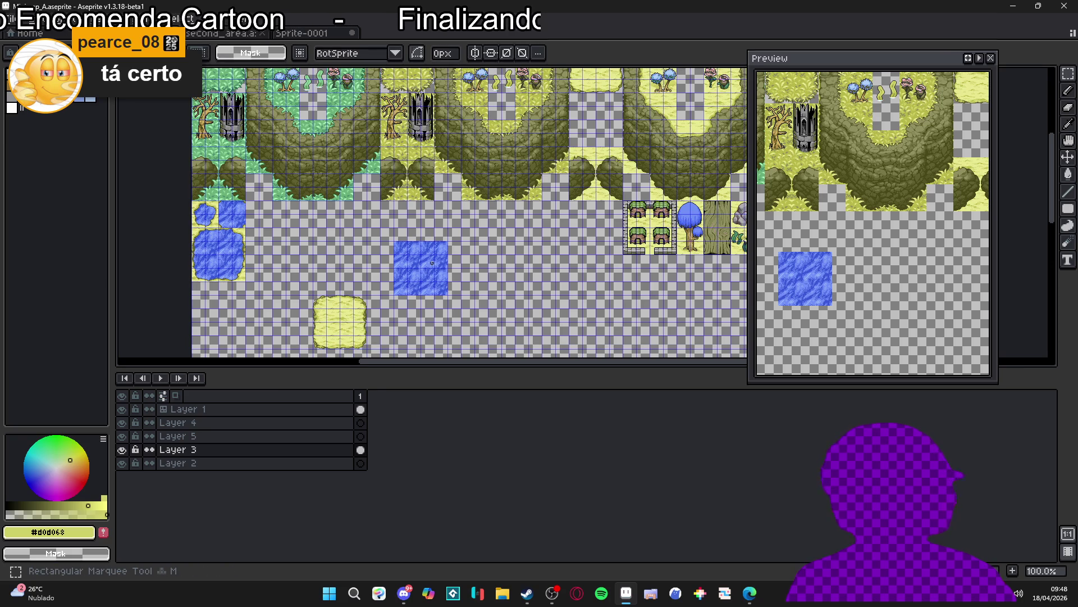
{"action": "key", "text": "v"}
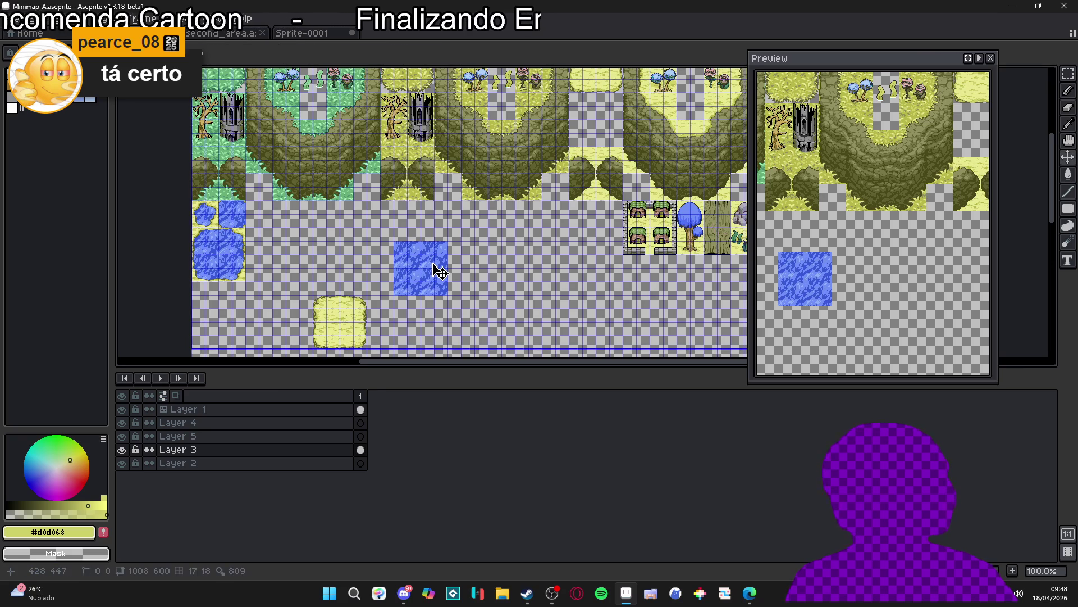
{"action": "key", "text": "m"}
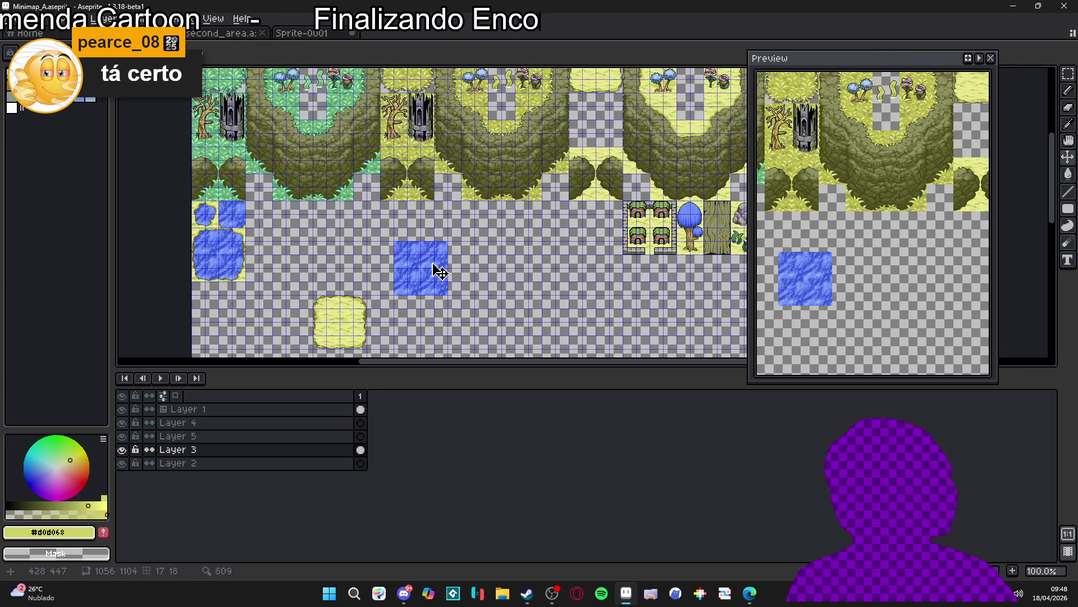
{"action": "key", "text": "v"}
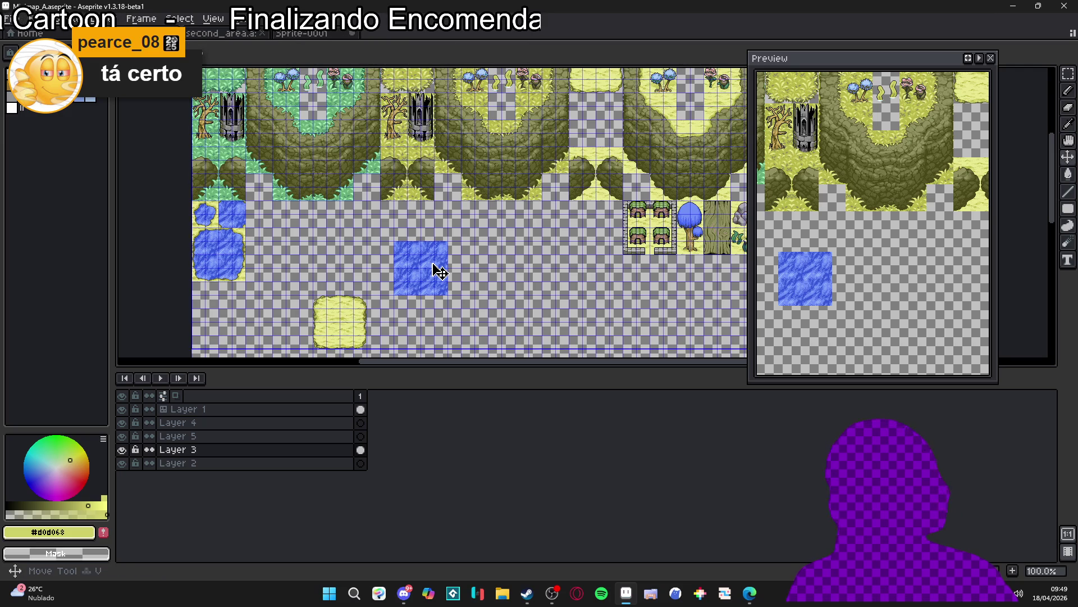
{"action": "key", "text": "m"}
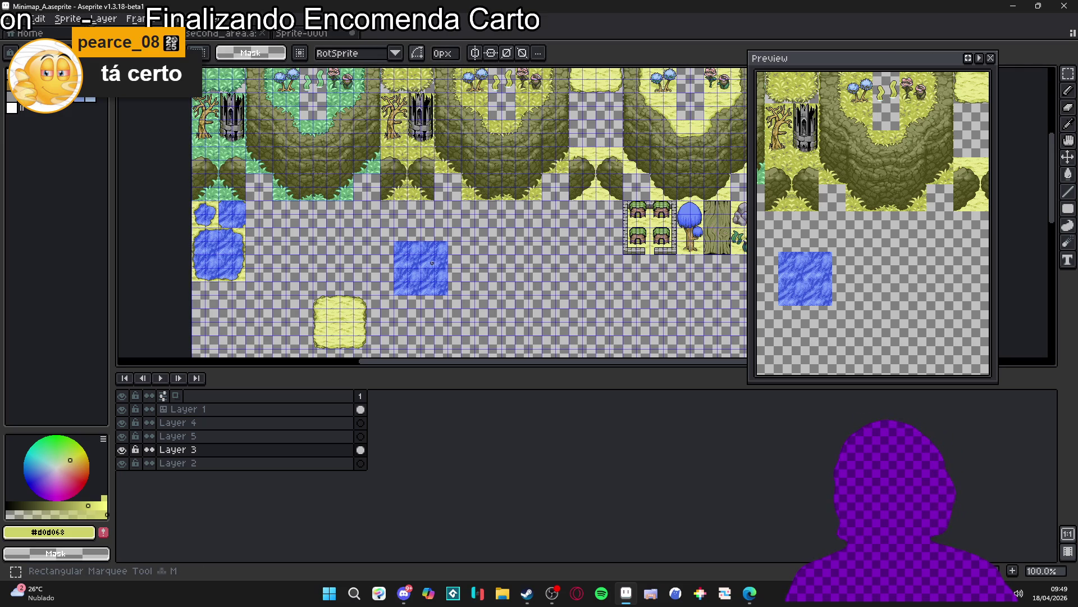
{"action": "scroll", "coordinate": [432, 263], "scroll_direction": "up", "scroll_amount": 1}
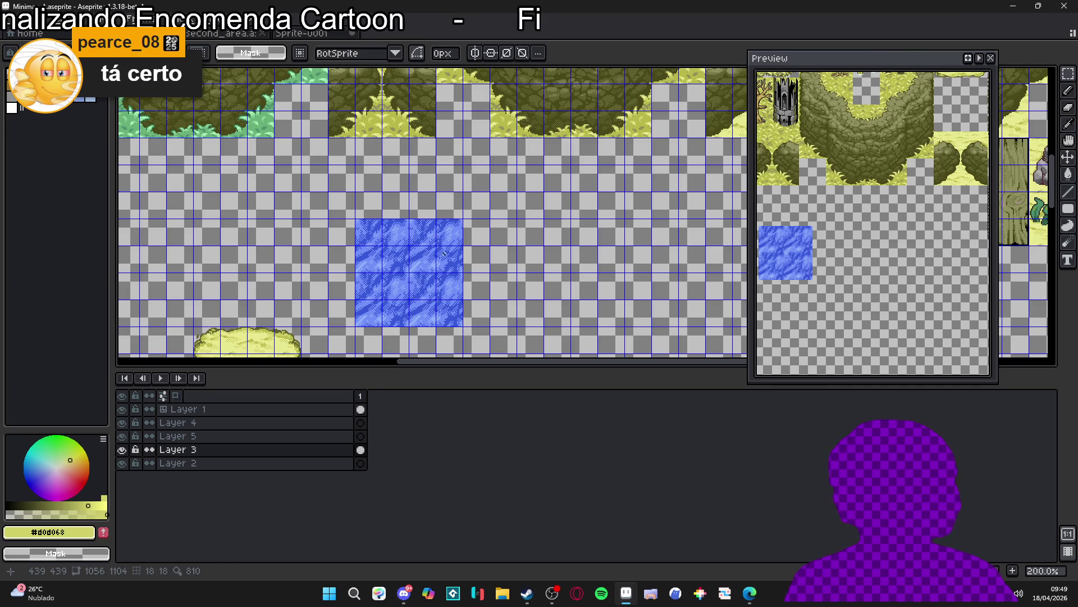
{"action": "left_click_drag", "start_coordinate": [447, 247], "coordinate": [498, 202]}
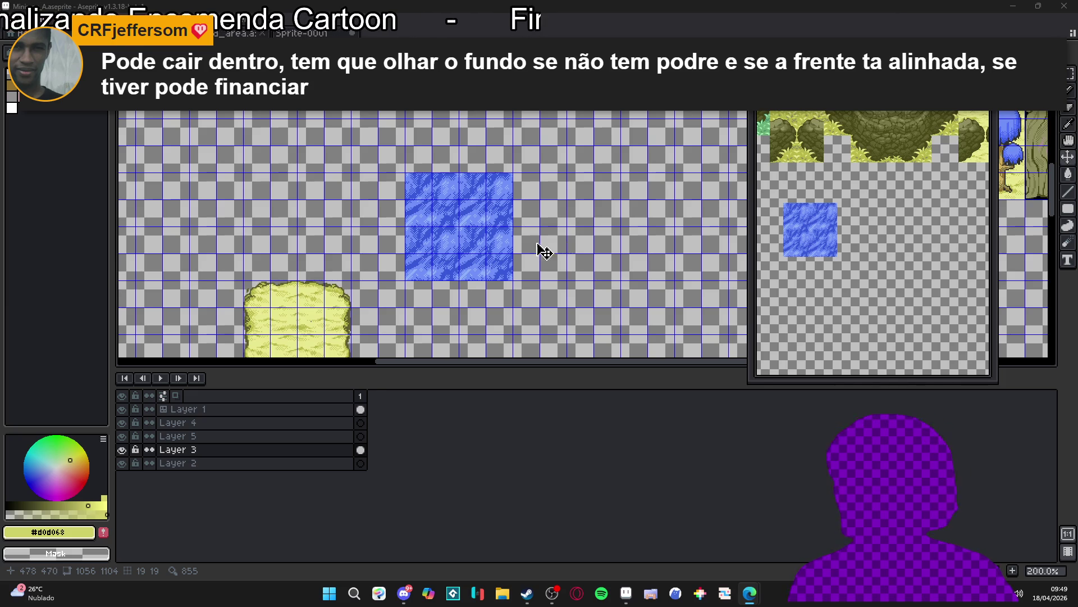
{"action": "scroll", "coordinate": [445, 241], "scroll_direction": "down", "scroll_amount": 2}
{"action": "scroll", "coordinate": [448, 245], "scroll_direction": "up", "scroll_amount": 2}
{"action": "scroll", "coordinate": [440, 248], "scroll_direction": "down", "scroll_amount": 1}
{"action": "scroll", "coordinate": [443, 252], "scroll_direction": "down", "scroll_amount": 2}
{"action": "scroll", "coordinate": [442, 285], "scroll_direction": "up", "scroll_amount": 1}
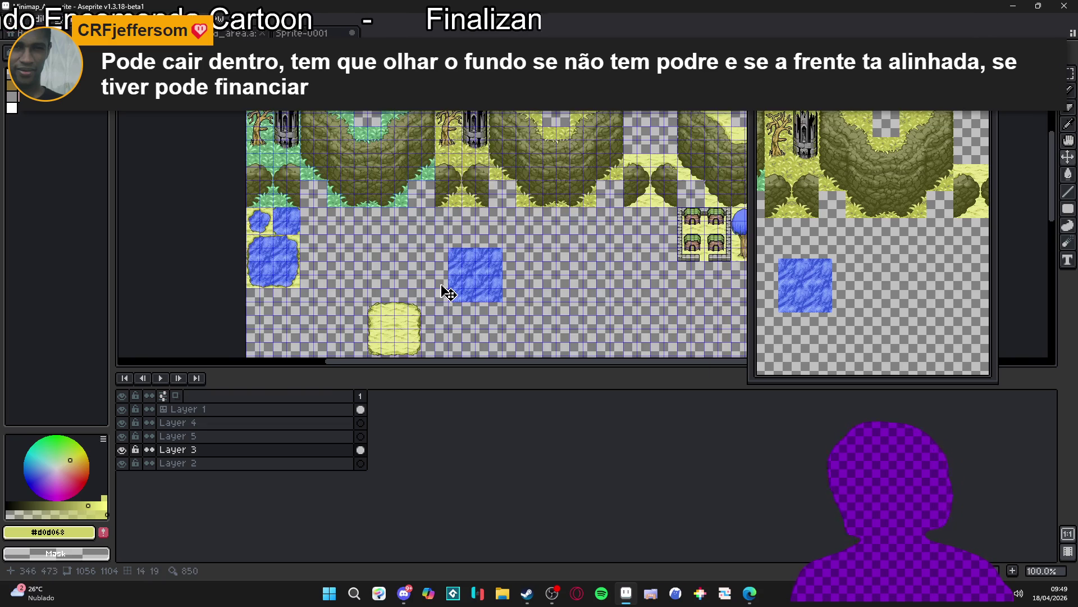
{"action": "scroll", "coordinate": [434, 306], "scroll_direction": "down", "scroll_amount": 2}
{"action": "left_click_drag", "start_coordinate": [449, 203], "coordinate": [432, 247]}
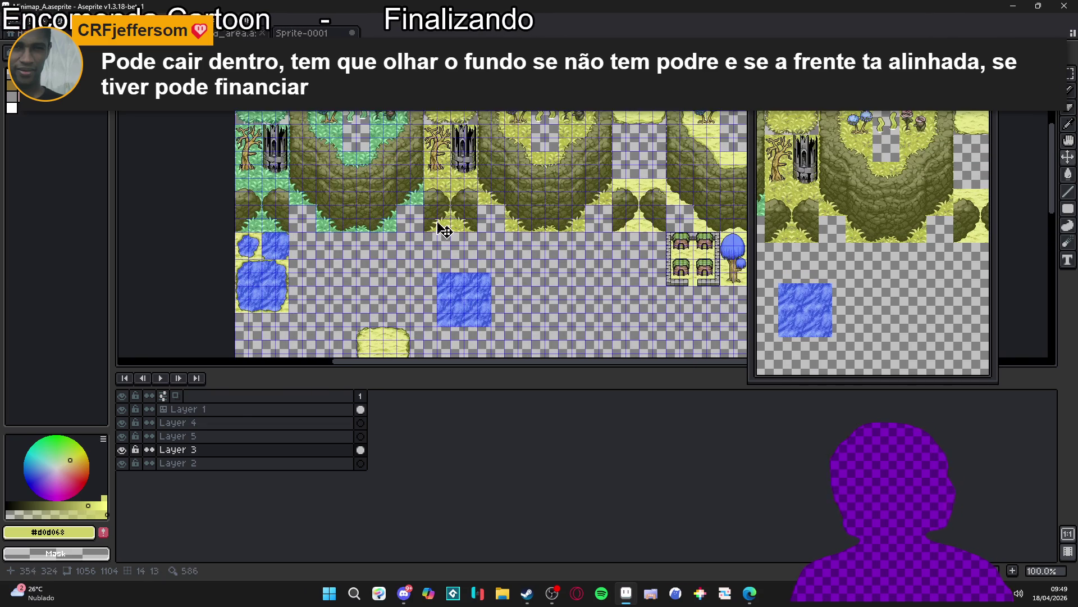
{"action": "scroll", "coordinate": [449, 134], "scroll_direction": "up", "scroll_amount": 1}
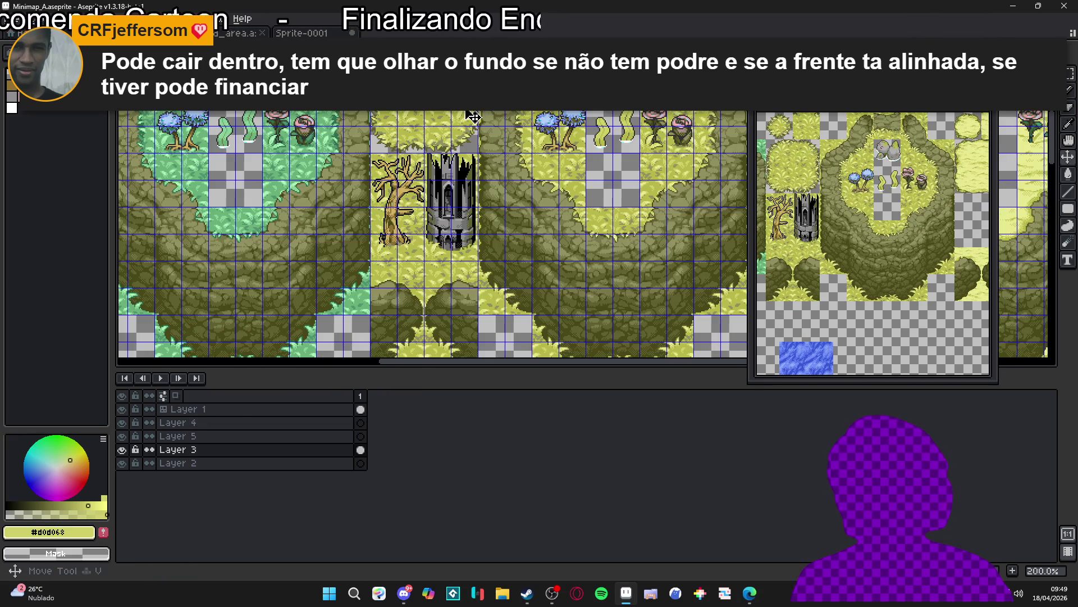
{"action": "left_click_drag", "start_coordinate": [473, 115], "coordinate": [494, 140]}
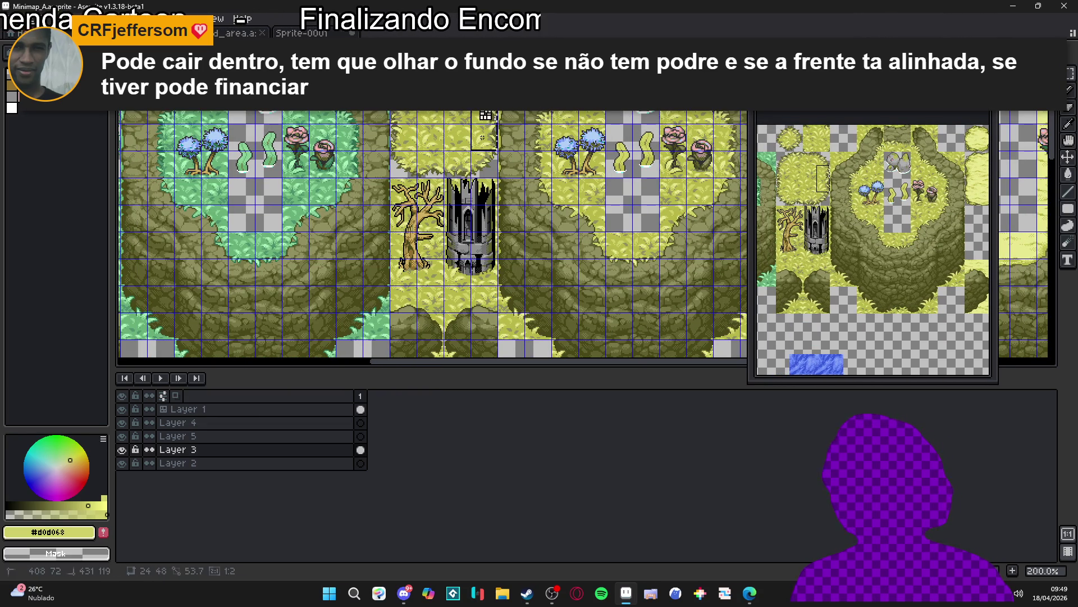
{"action": "scroll", "coordinate": [456, 203], "scroll_direction": "down", "scroll_amount": 1}
{"action": "scroll", "coordinate": [456, 203], "scroll_direction": "down", "scroll_amount": 4}
{"action": "scroll", "coordinate": [472, 273], "scroll_direction": "up", "scroll_amount": 3}
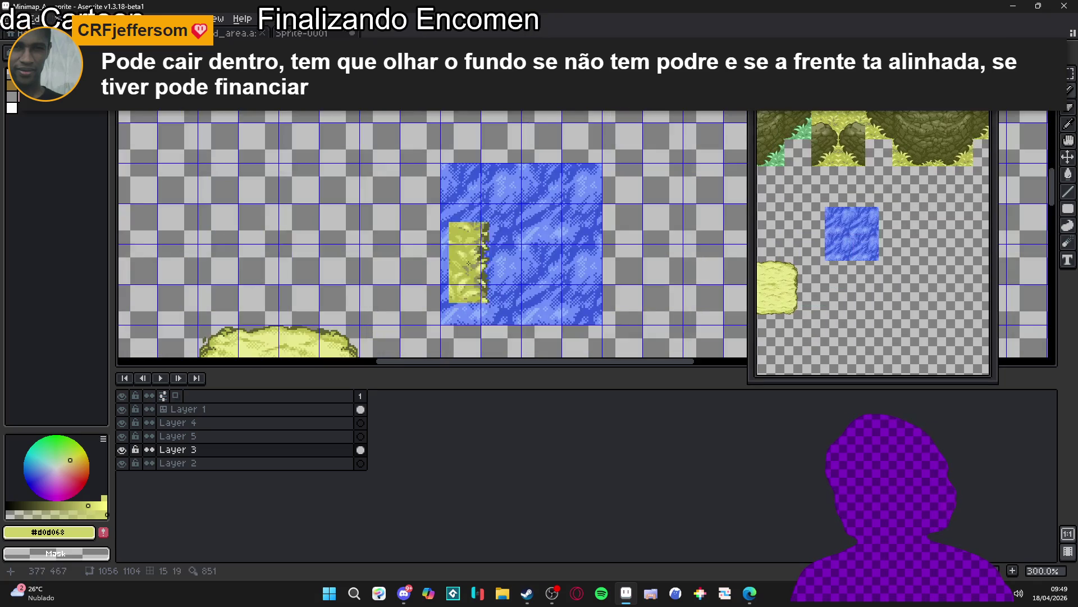
Step: Stamp a grass edge tile against the pond's left side on Layer 5
{"action": "left_click", "coordinate": [308, 438]}
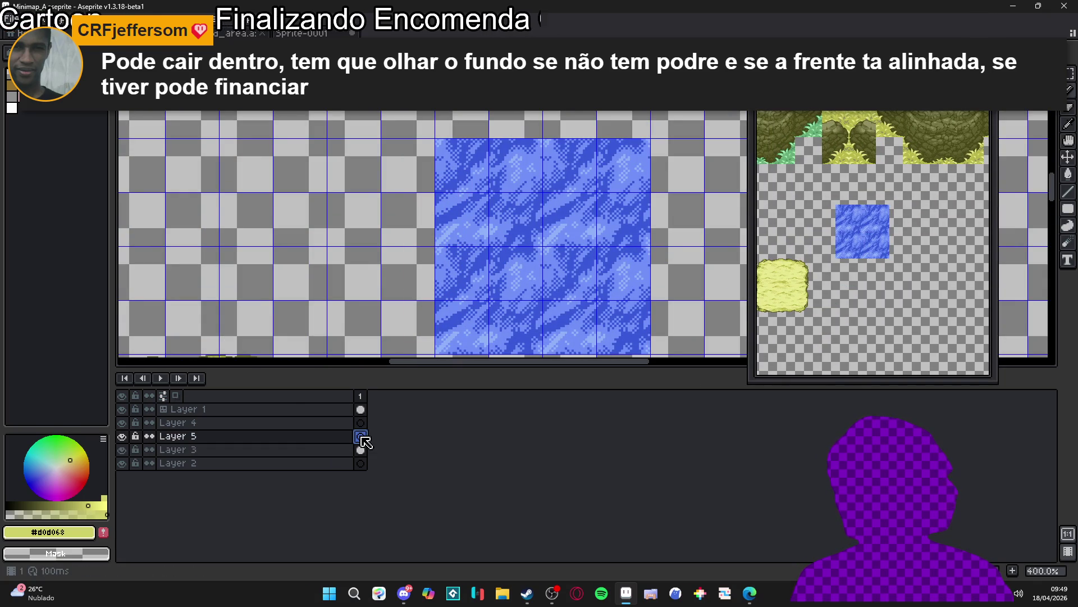
{"action": "scroll", "coordinate": [456, 258], "scroll_direction": "down", "scroll_amount": 1}
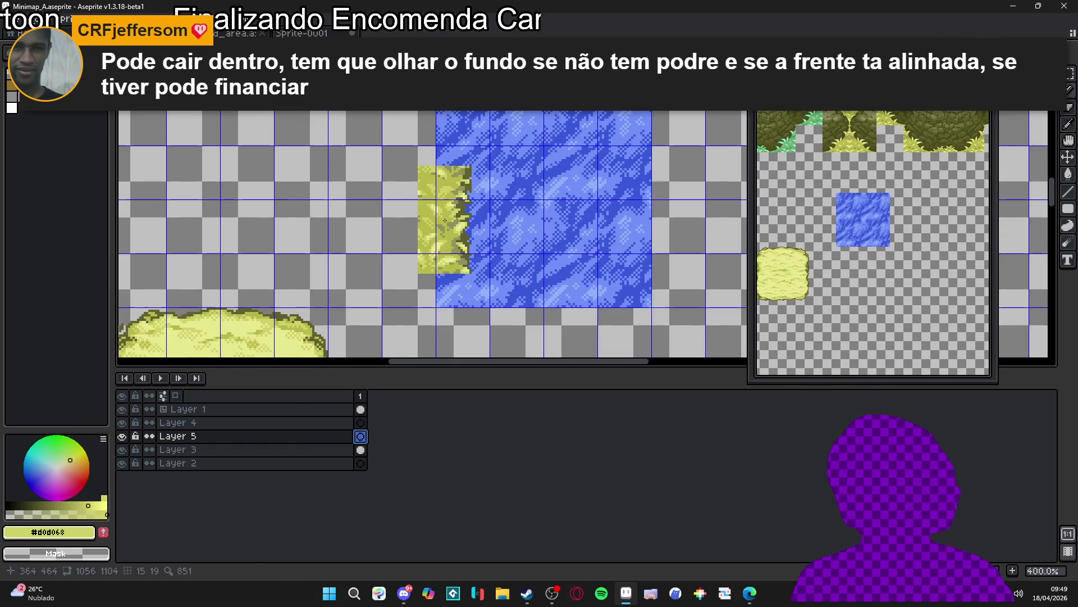
{"action": "scroll", "coordinate": [444, 202], "scroll_direction": "up", "scroll_amount": 1}
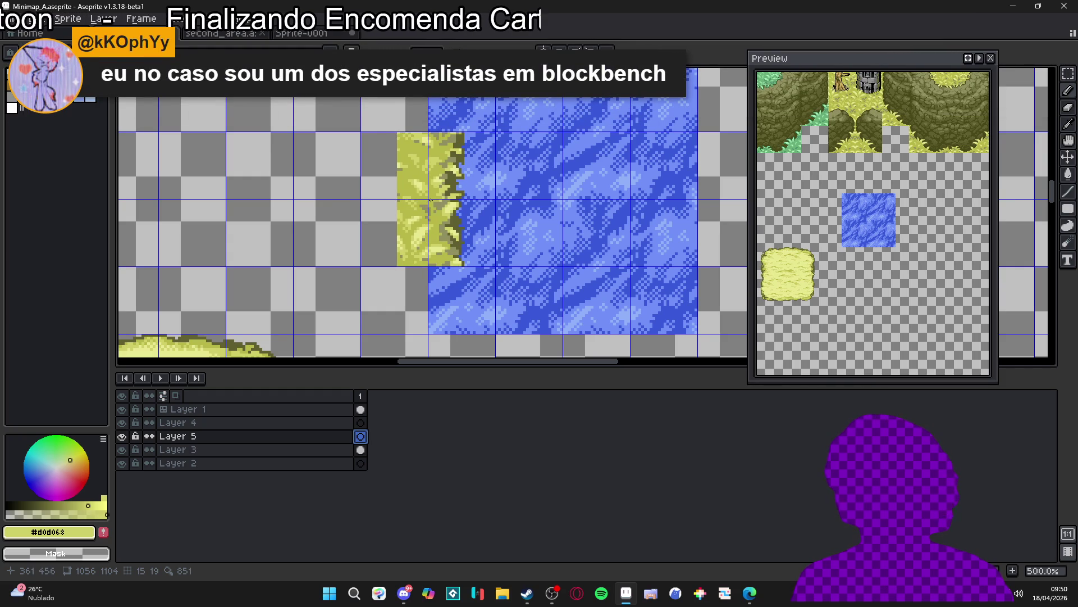
{"action": "left_click", "coordinate": [430, 200]}
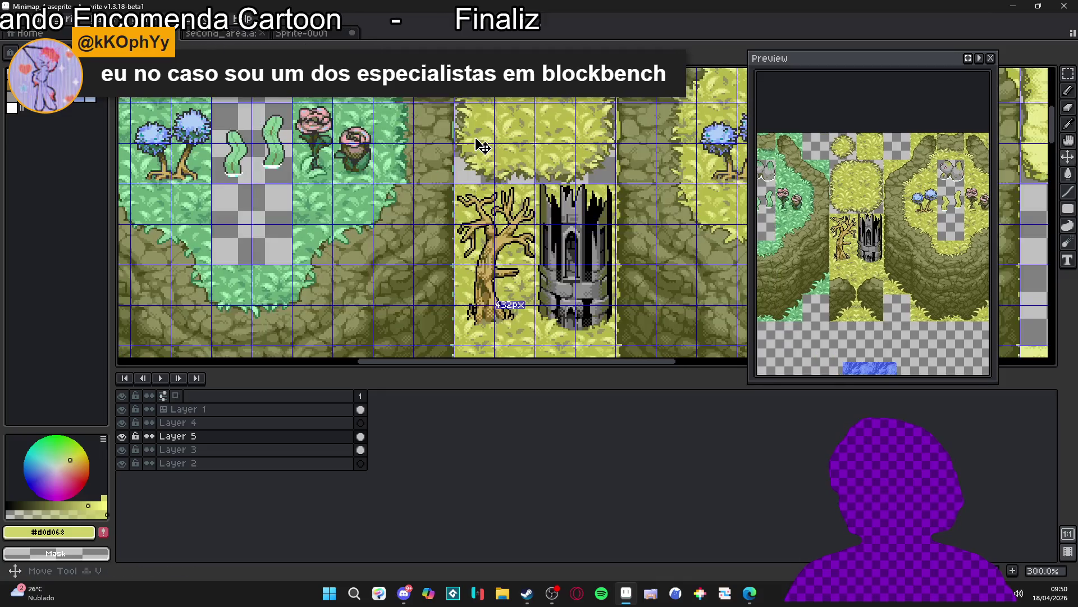
Step: Make Layer 3 active and place a grass edge on the pond's right side
{"action": "left_click", "coordinate": [479, 145], "text": "ctrl"}
{"action": "scroll", "coordinate": [472, 149], "scroll_direction": "up", "scroll_amount": 2}
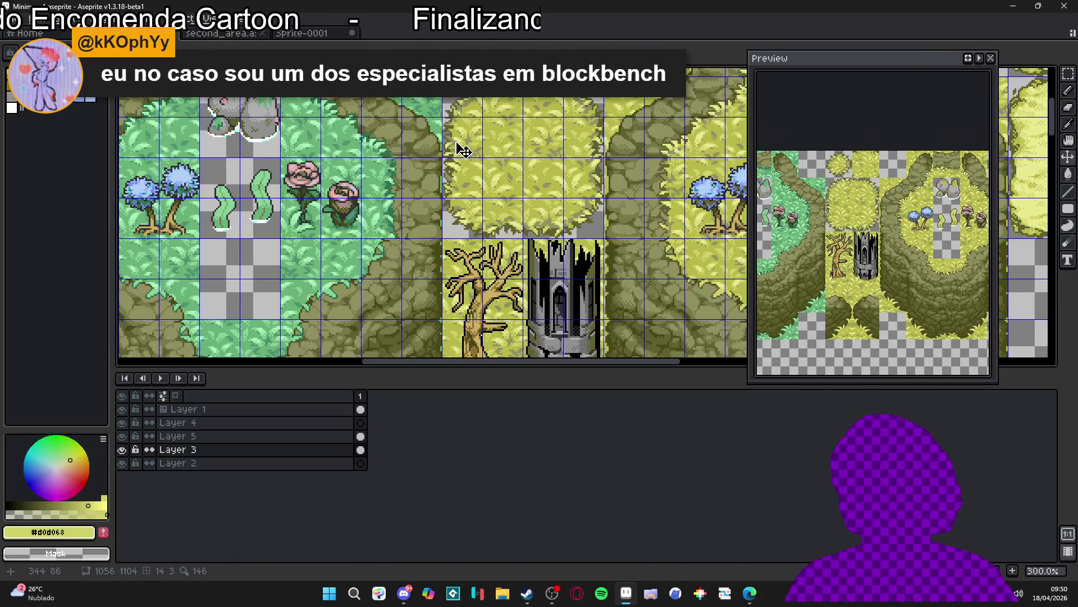
{"action": "scroll", "coordinate": [464, 168], "scroll_direction": "down", "scroll_amount": 3}
{"action": "scroll", "coordinate": [475, 154], "scroll_direction": "down", "scroll_amount": 10}
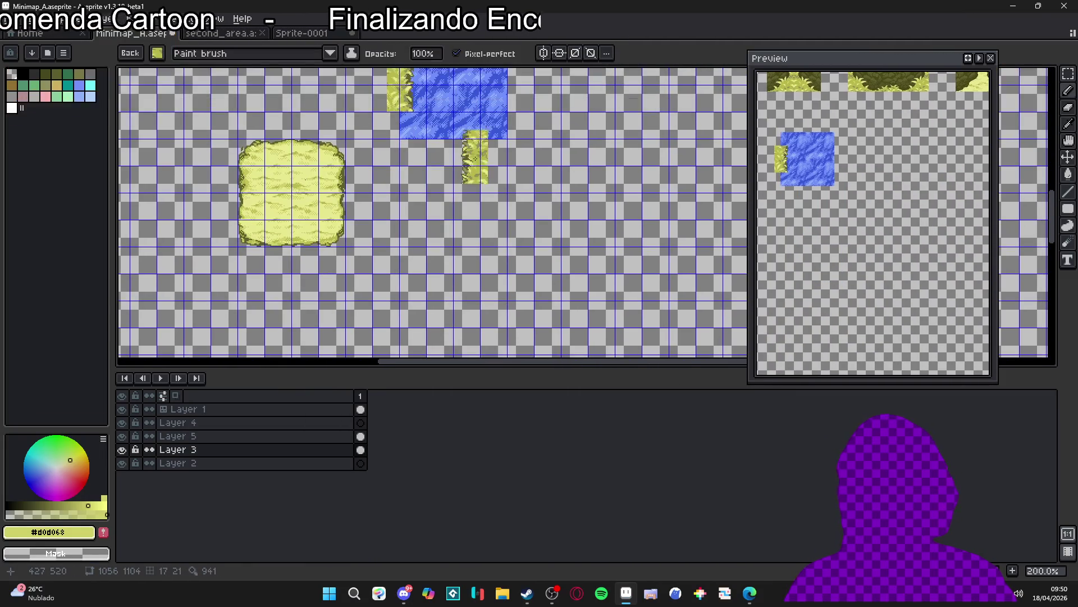
{"action": "scroll", "coordinate": [475, 154], "scroll_direction": "up", "scroll_amount": 3}
{"action": "left_click_drag", "start_coordinate": [420, 217], "coordinate": [568, 208]}
{"action": "scroll", "coordinate": [565, 209], "scroll_direction": "up", "scroll_amount": 1}
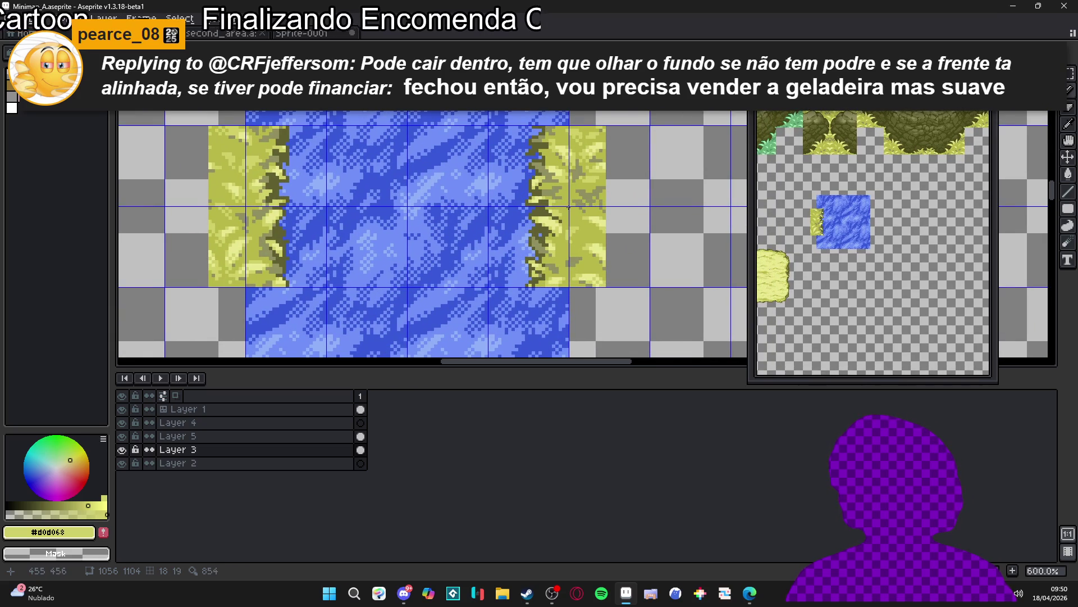
{"action": "scroll", "coordinate": [568, 208], "scroll_direction": "down", "scroll_amount": 4}
{"action": "scroll", "coordinate": [567, 208], "scroll_direction": "up", "scroll_amount": 3}
{"action": "scroll", "coordinate": [494, 273], "scroll_direction": "up", "scroll_amount": 2}
Step: Copy a two-tile grass edge strip along the pond's top edge
{"action": "left_click_drag", "start_coordinate": [493, 273], "coordinate": [424, 244]}
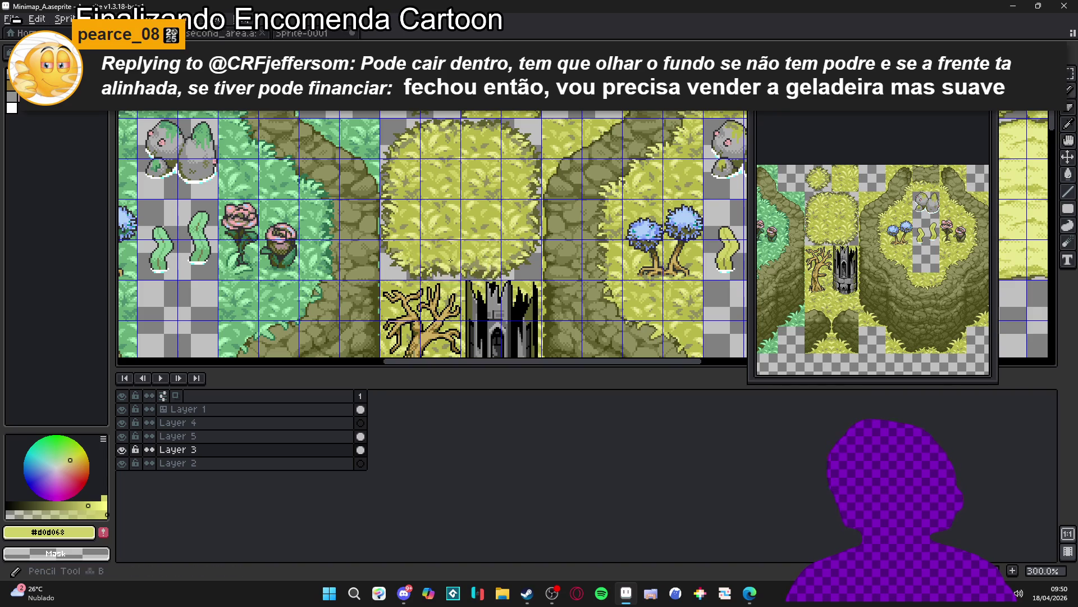
{"action": "scroll", "coordinate": [482, 208], "scroll_direction": "down", "scroll_amount": 1}
{"action": "scroll", "coordinate": [482, 207], "scroll_direction": "up", "scroll_amount": 3}
{"action": "left_click_drag", "start_coordinate": [482, 207], "coordinate": [475, 204]}
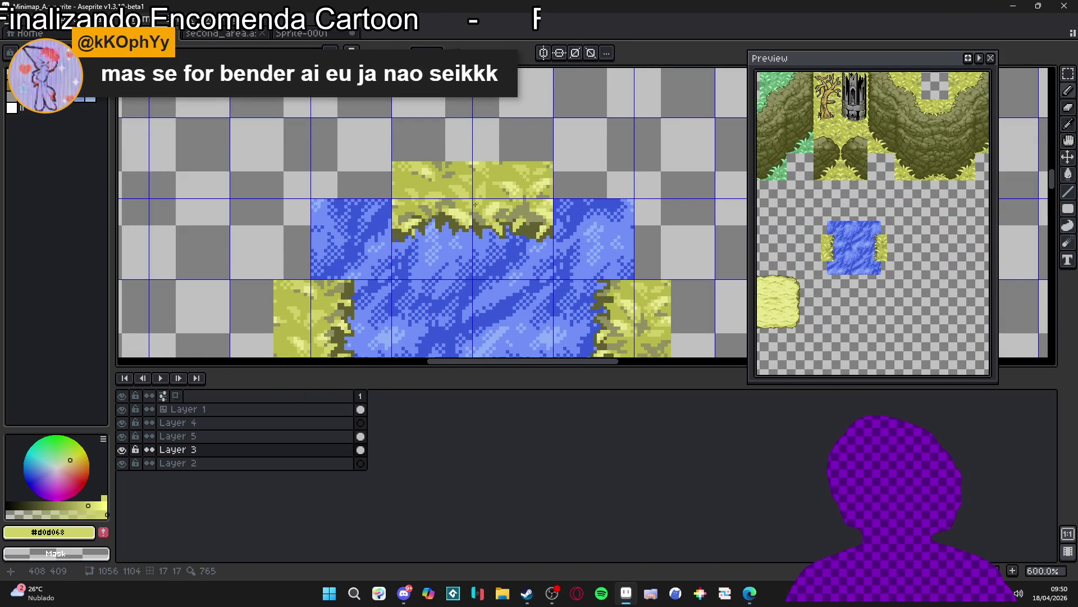
{"action": "scroll", "coordinate": [475, 204], "scroll_direction": "down", "scroll_amount": 3}
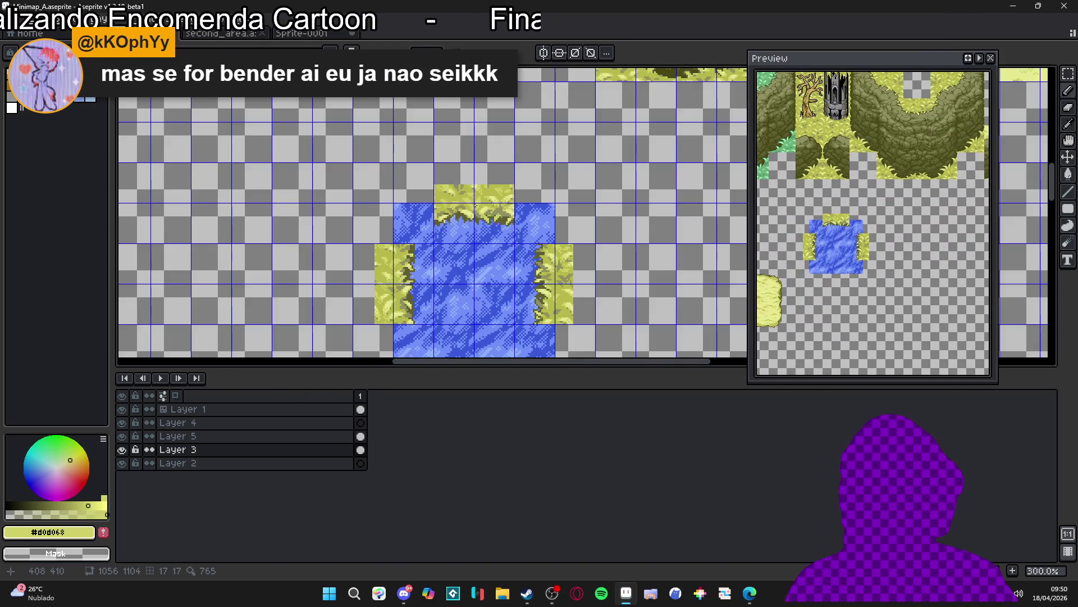
{"action": "scroll", "coordinate": [466, 233], "scroll_direction": "down", "scroll_amount": 3}
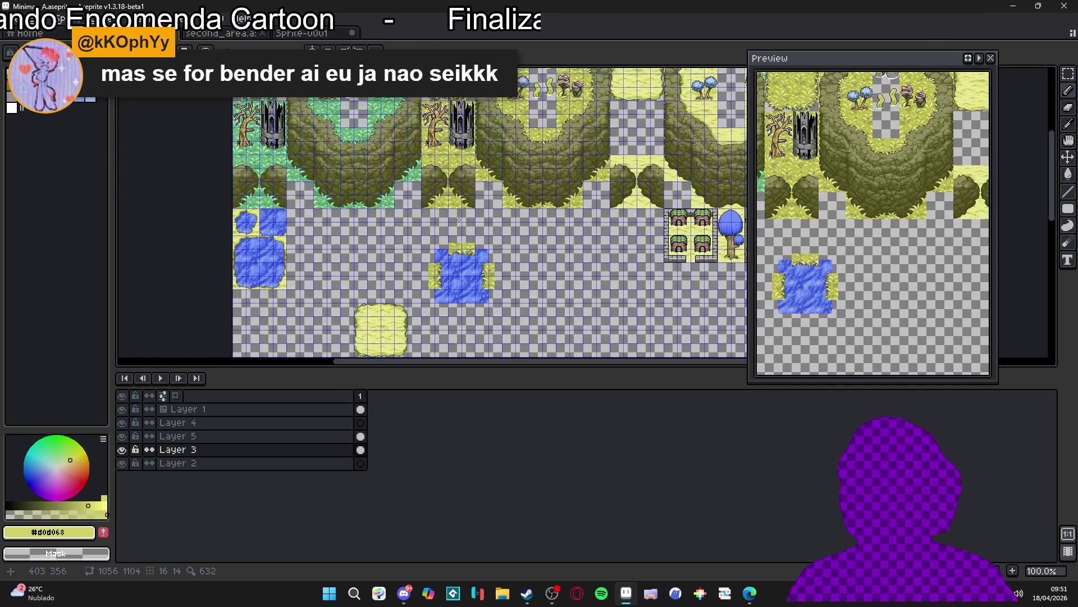
{"action": "scroll", "coordinate": [461, 223], "scroll_direction": "up", "scroll_amount": 3}
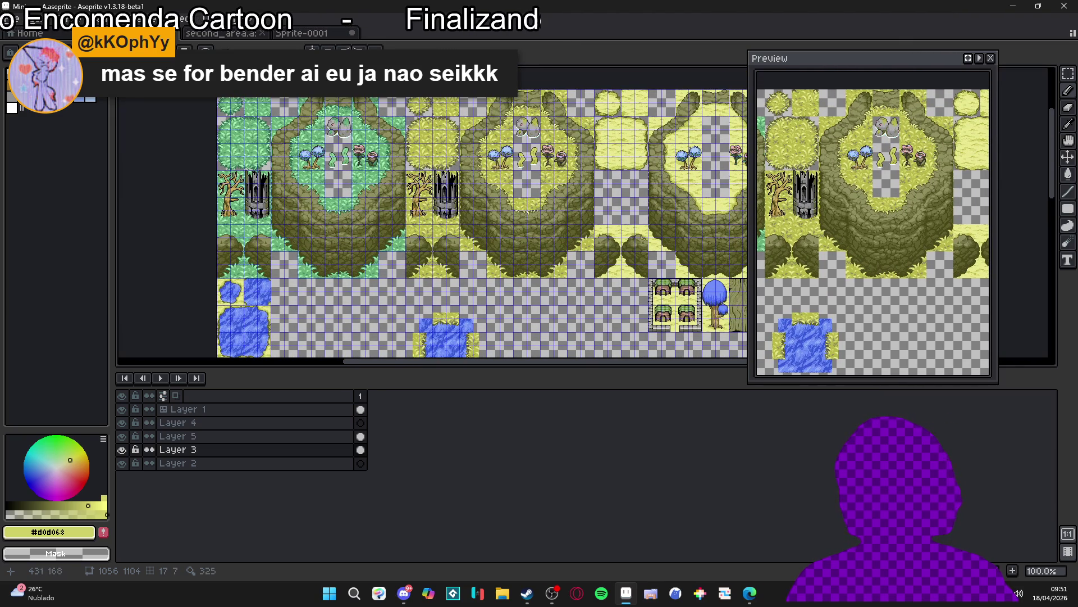
{"action": "scroll", "coordinate": [438, 129], "scroll_direction": "up", "scroll_amount": 3}
Step: Move another two-tile grass strip into alignment below the pond
{"action": "left_click_drag", "start_coordinate": [415, 115], "coordinate": [432, 115]}
{"action": "scroll", "coordinate": [432, 118], "scroll_direction": "down", "scroll_amount": 3}
{"action": "scroll", "coordinate": [444, 149], "scroll_direction": "up", "scroll_amount": 3}
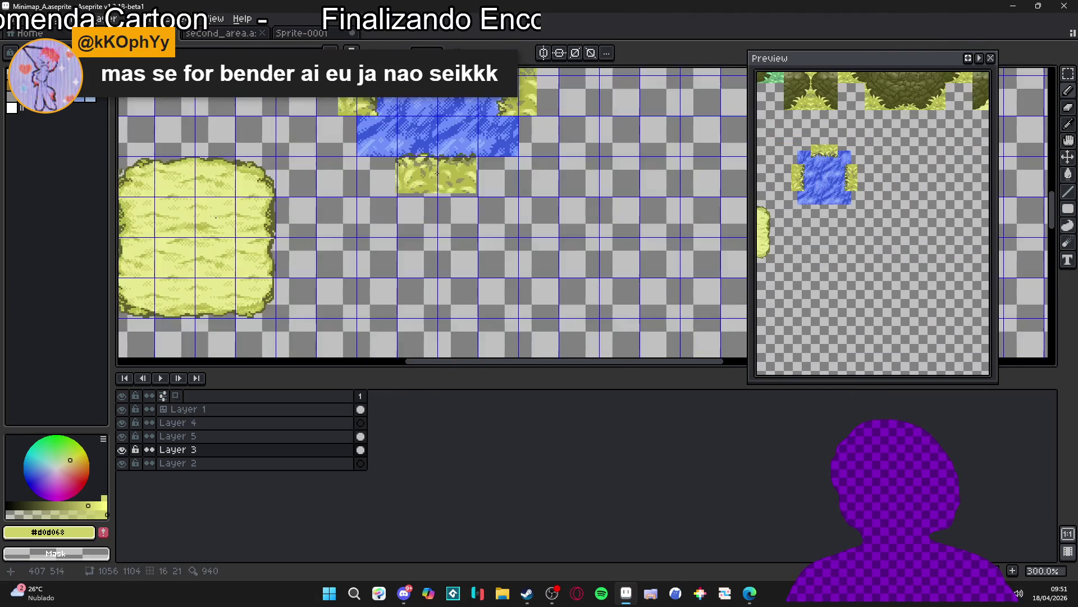
{"action": "scroll", "coordinate": [445, 150], "scroll_direction": "up", "scroll_amount": 2}
{"action": "mouse_move", "coordinate": [445, 151]}
{"action": "left_mouse_down"}
{"action": "mouse_move", "coordinate": [428, 145]}
{"action": "mouse_move", "coordinate": [437, 200]}
{"action": "left_mouse_up"}
{"action": "scroll", "coordinate": [436, 168], "scroll_direction": "up", "scroll_amount": 1}
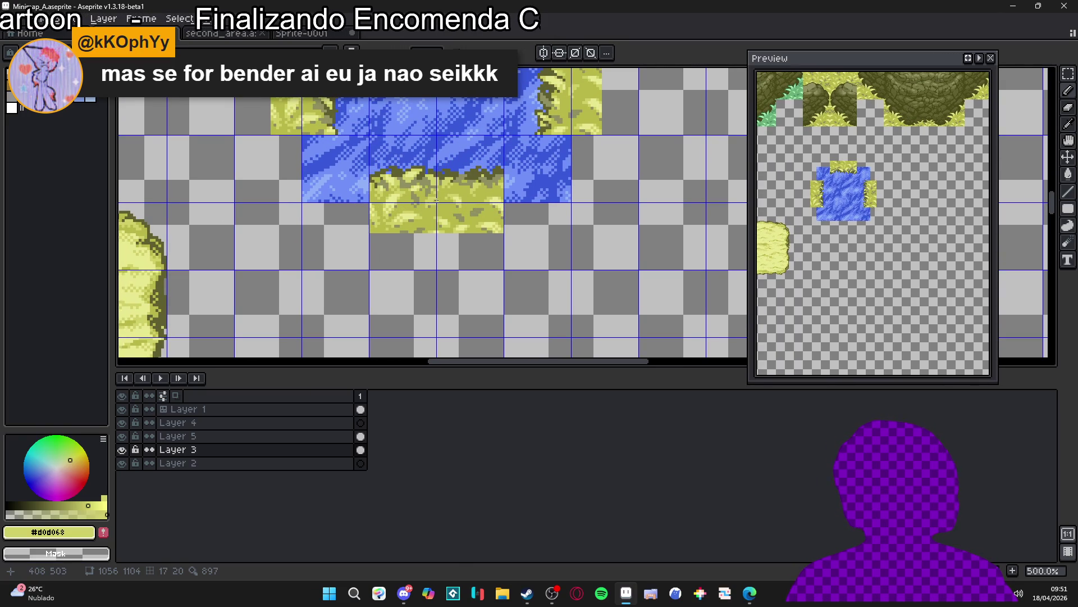
{"action": "left_click_drag", "start_coordinate": [436, 200], "coordinate": [438, 199]}
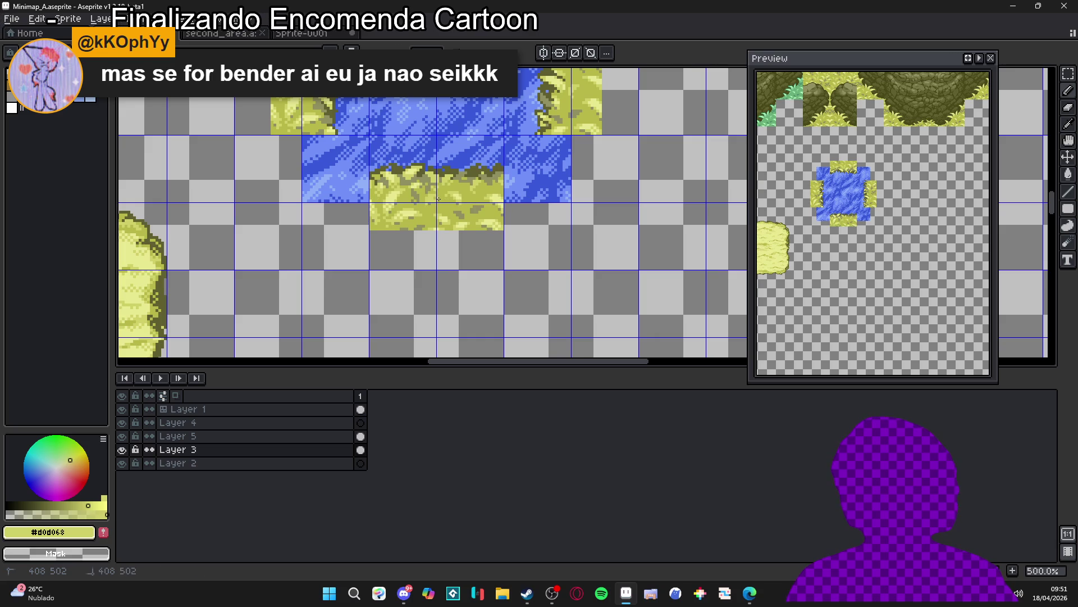
{"action": "scroll", "coordinate": [438, 199], "scroll_direction": "down", "scroll_amount": 2}
{"action": "mouse_move", "coordinate": [533, 205]}
{"action": "left_mouse_down"}
{"action": "mouse_move", "coordinate": [560, 176]}
{"action": "mouse_move", "coordinate": [603, 175]}
{"action": "mouse_move", "coordinate": [593, 212]}
{"action": "left_mouse_up"}
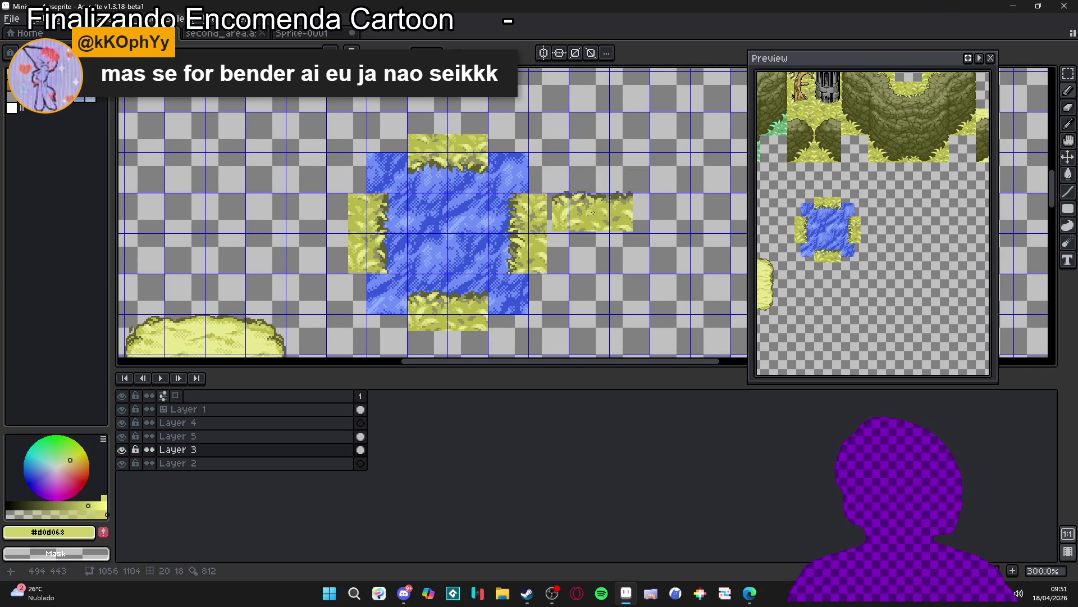
Step: Discard the leftover floating grass copy and bring the whole tile map into view
{"action": "key", "text": "Escape"}
{"action": "scroll", "coordinate": [593, 212], "scroll_direction": "down", "scroll_amount": 2}
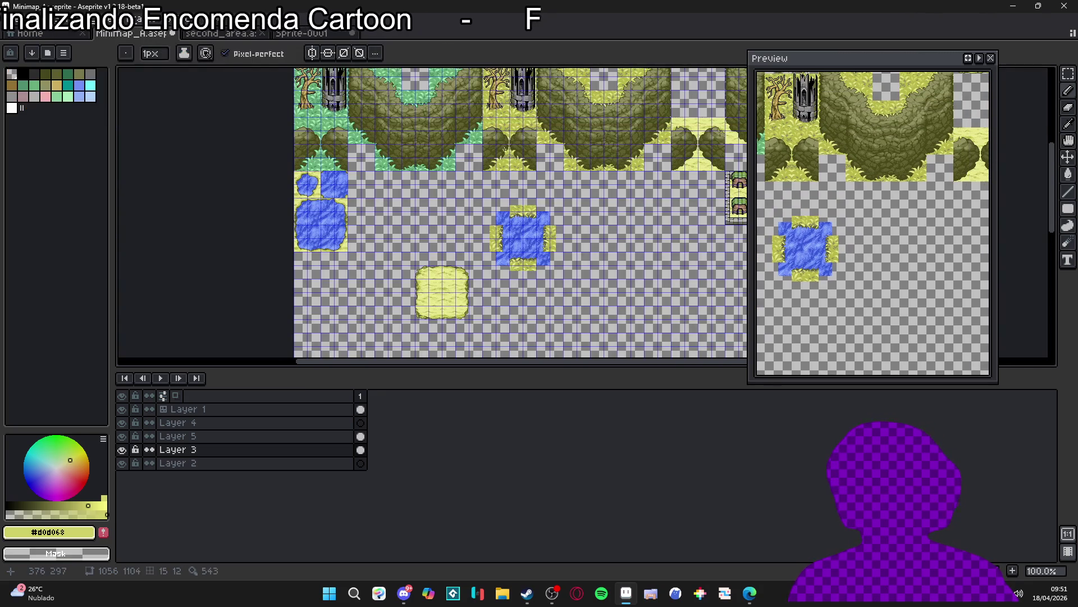
{"action": "left_click_drag", "start_coordinate": [500, 158], "coordinate": [466, 214]}
{"action": "scroll", "coordinate": [477, 105], "scroll_direction": "up", "scroll_amount": 3}
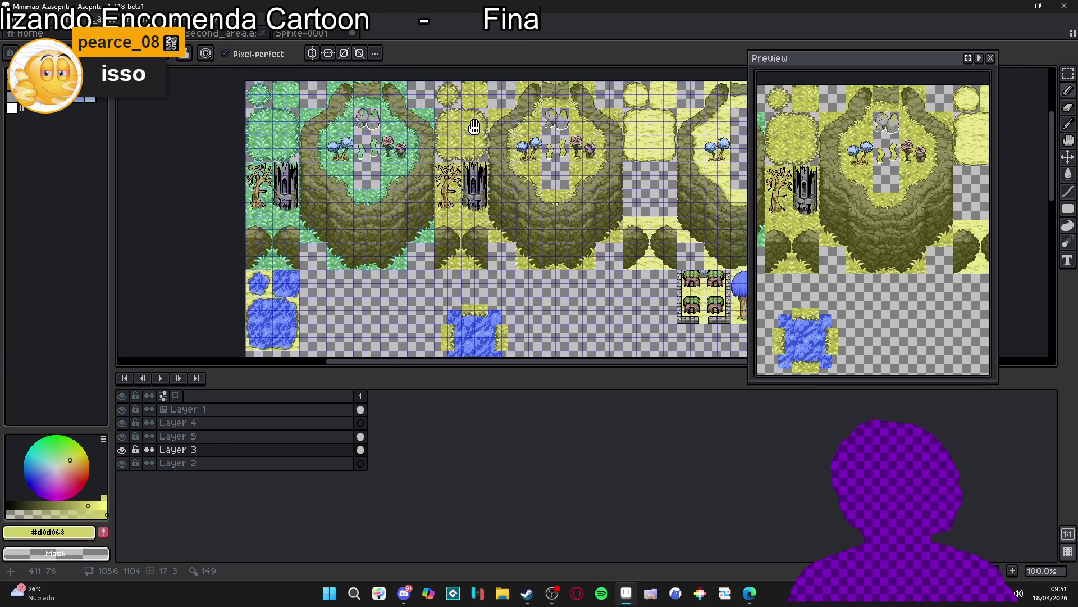
{"action": "key", "text": "v"}
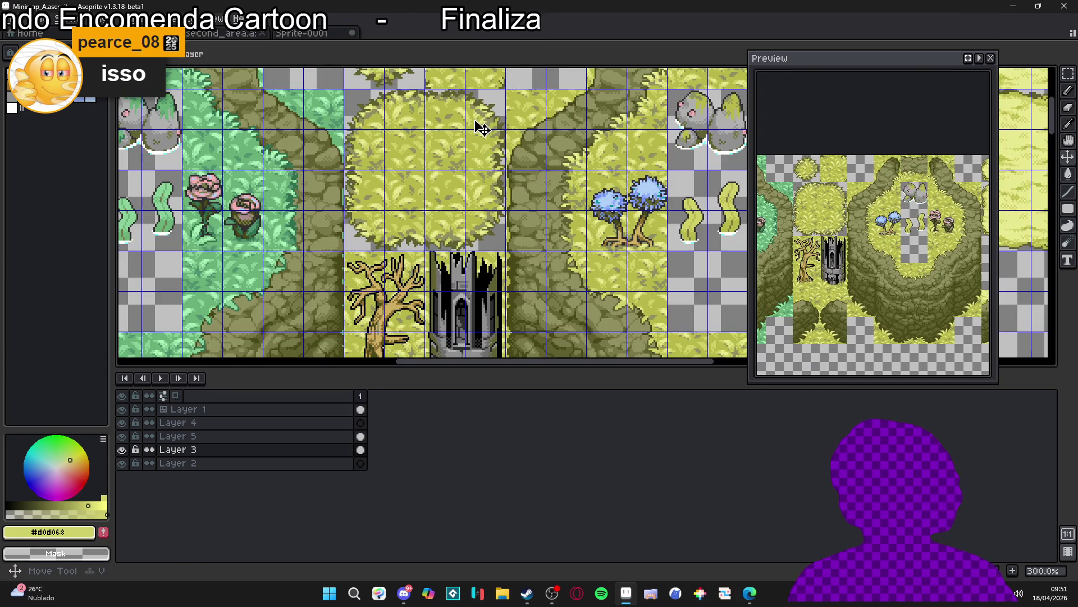
{"action": "scroll", "coordinate": [482, 128], "scroll_direction": "down", "scroll_amount": 3}
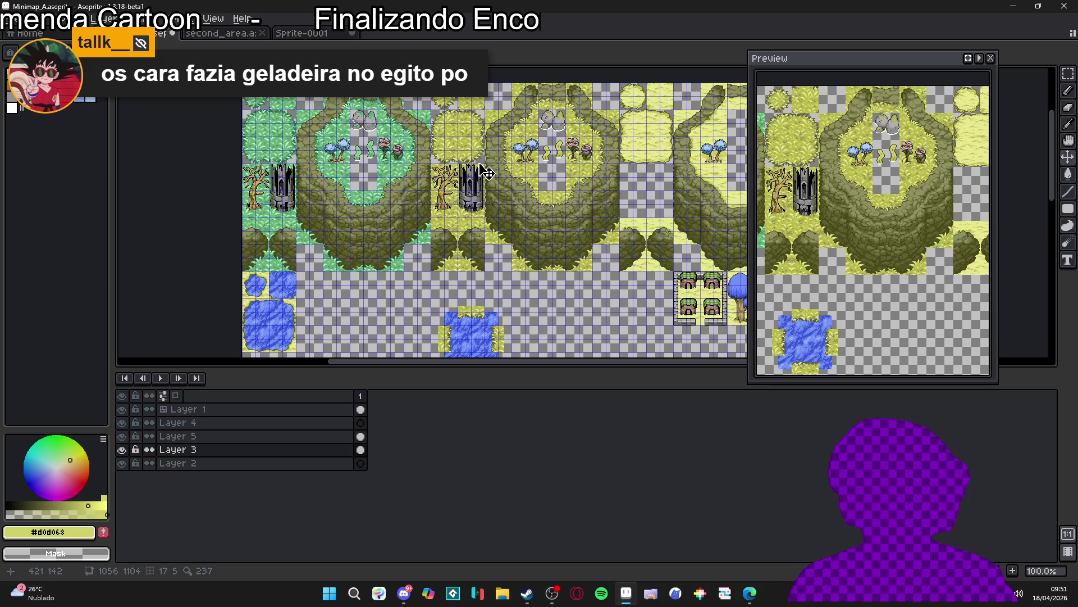
{"action": "scroll", "coordinate": [486, 170], "scroll_direction": "up", "scroll_amount": 1}
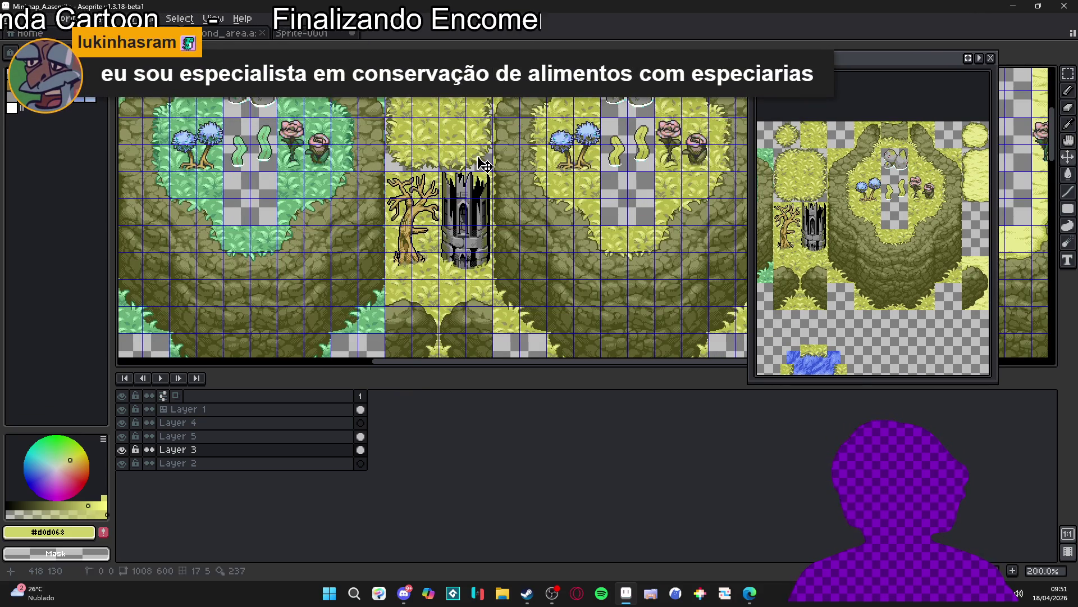
Step: Select the grass tile above the dark tower and paste a copy of it
{"action": "key", "text": "m"}
{"action": "scroll", "coordinate": [477, 157], "scroll_direction": "down", "scroll_amount": 1}
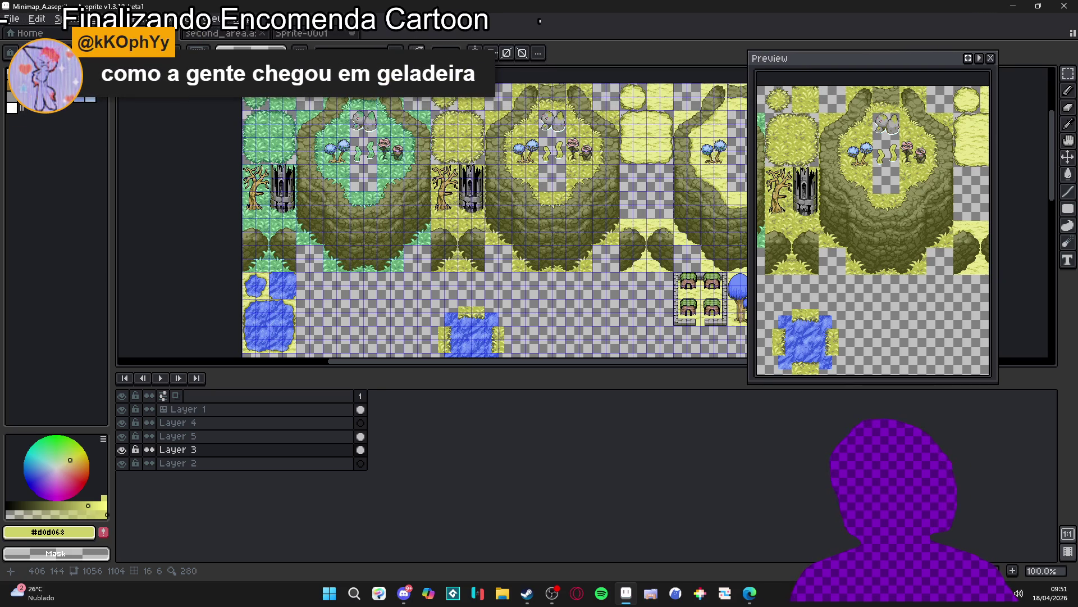
{"action": "scroll", "coordinate": [478, 157], "scroll_direction": "up", "scroll_amount": 2}
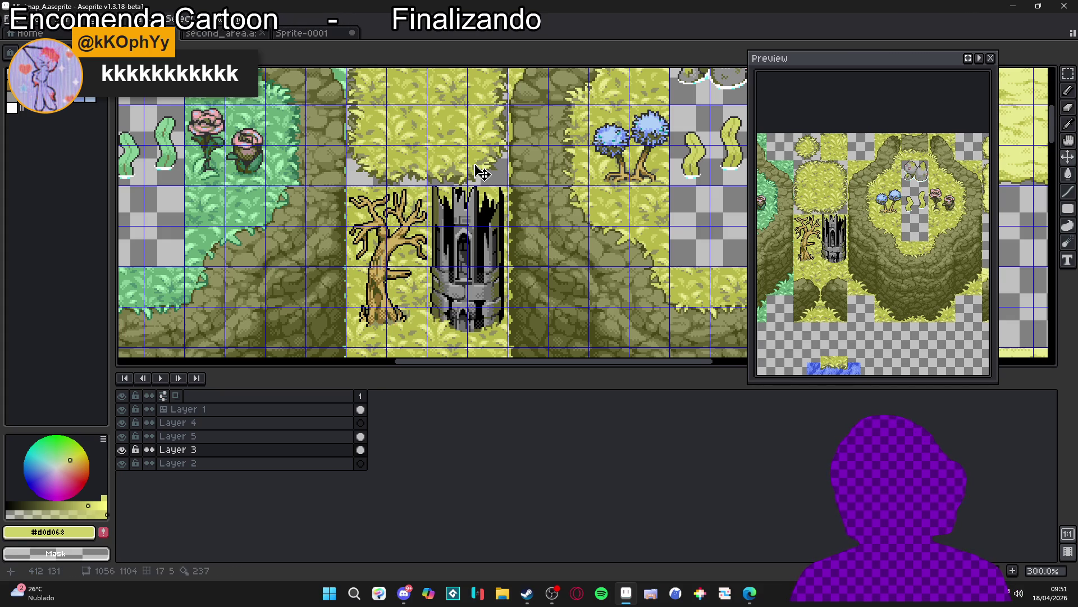
{"action": "key", "text": "m"}
{"action": "left_click", "coordinate": [482, 173]}
{"action": "scroll", "coordinate": [482, 173], "scroll_direction": "down", "scroll_amount": 3}
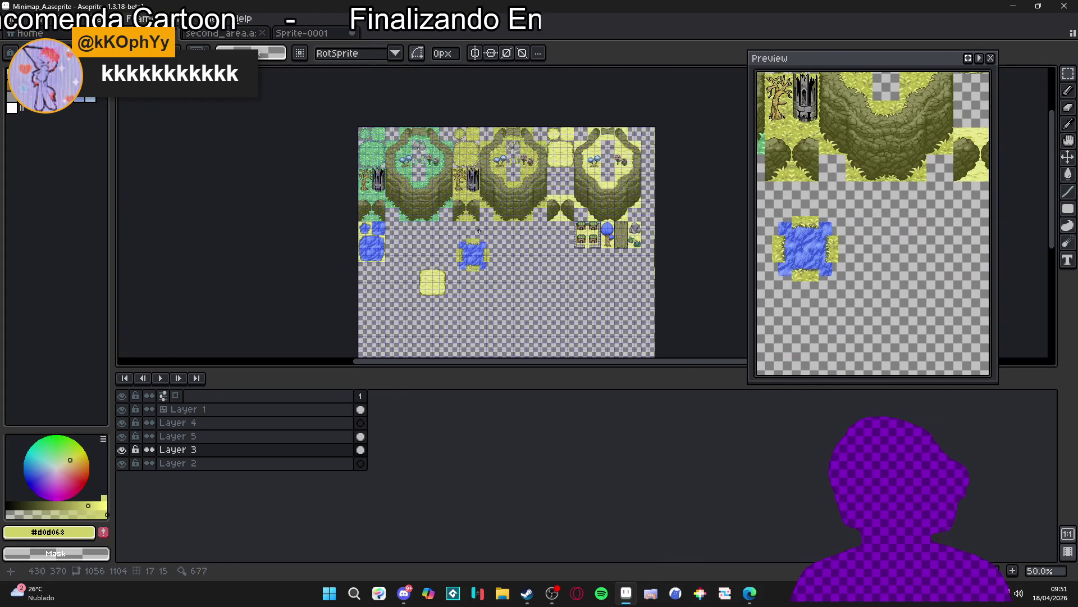
{"action": "scroll", "coordinate": [446, 157], "scroll_direction": "up", "scroll_amount": 3}
{"action": "scroll", "coordinate": [495, 170], "scroll_direction": "up", "scroll_amount": 3}
{"action": "key", "text": "ctrl+v"}
Step: Move the pasted grass tile onto the pond's top-left cell and commit it
{"action": "left_click_drag", "start_coordinate": [600, 210], "coordinate": [449, 202]}
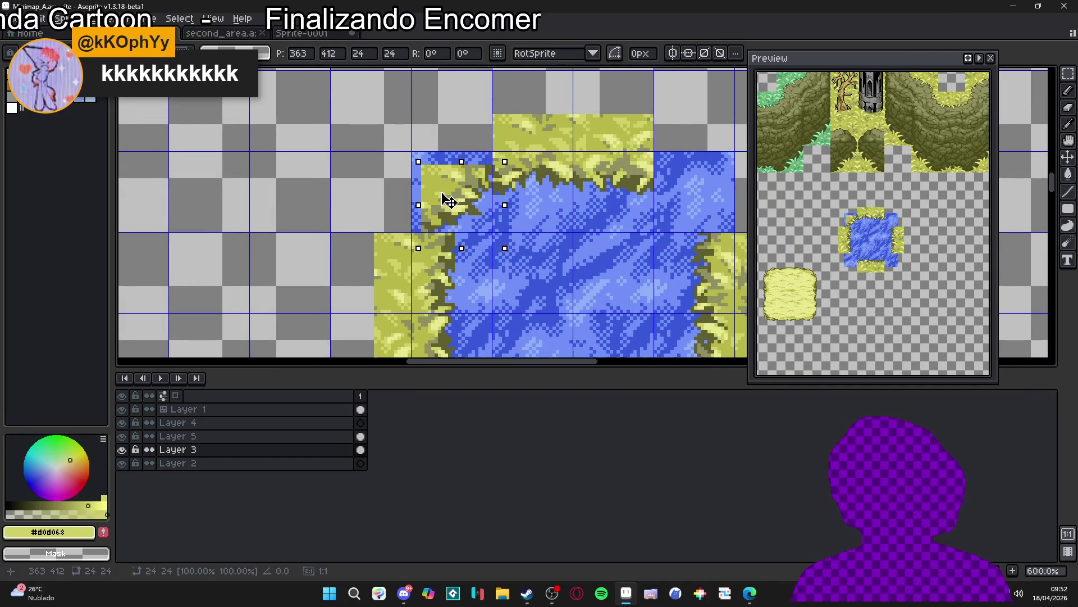
{"action": "key", "text": "Return"}
{"action": "scroll", "coordinate": [447, 202], "scroll_direction": "down", "scroll_amount": 5}
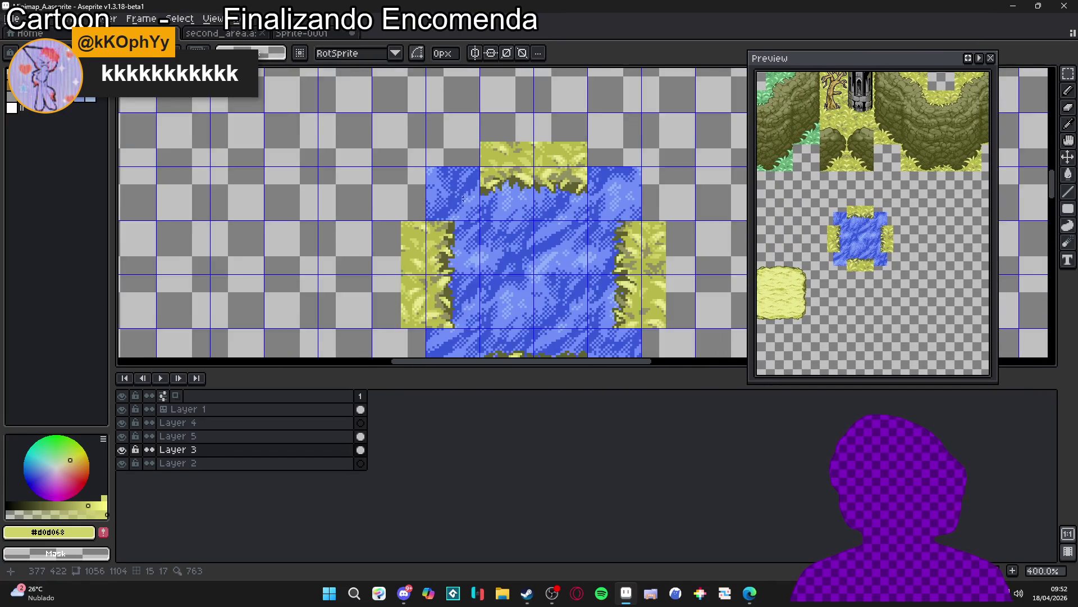
{"action": "scroll", "coordinate": [512, 238], "scroll_direction": "up", "scroll_amount": 4}
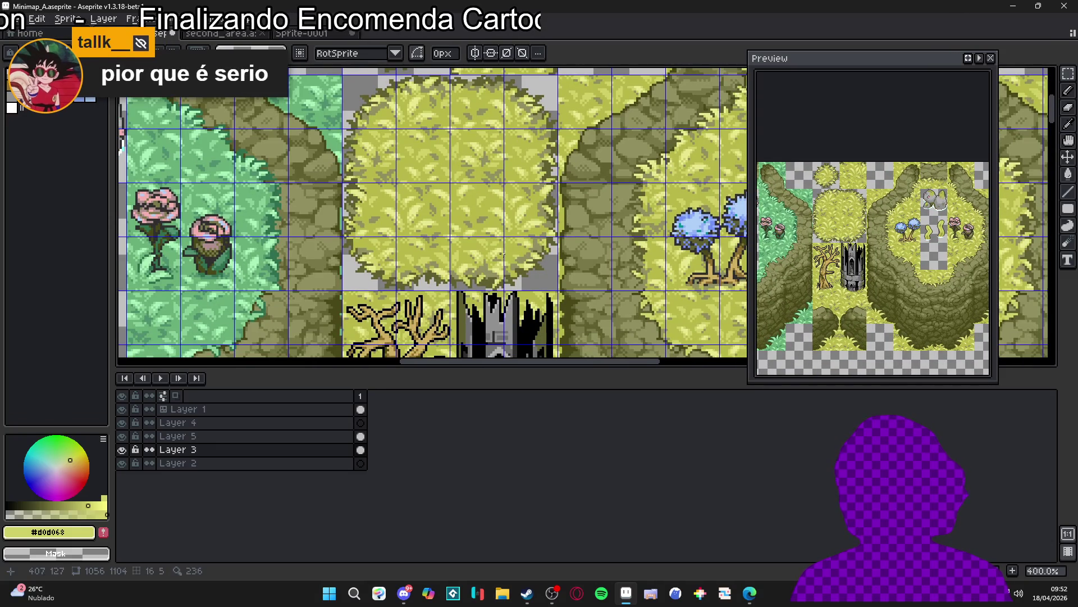
{"action": "scroll", "coordinate": [500, 250], "scroll_direction": "up", "scroll_amount": 1}
Step: Select the area at the pond's top-left corner and centre the pond in view
{"action": "key", "text": "m"}
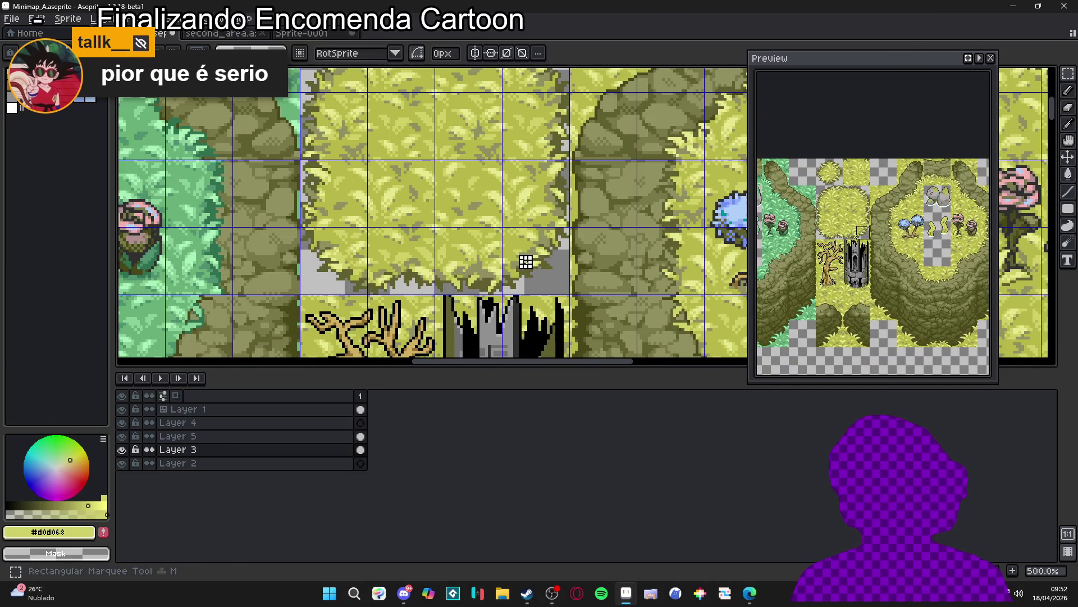
{"action": "key", "text": "b"}
{"action": "scroll", "coordinate": [526, 266], "scroll_direction": "down", "scroll_amount": 6}
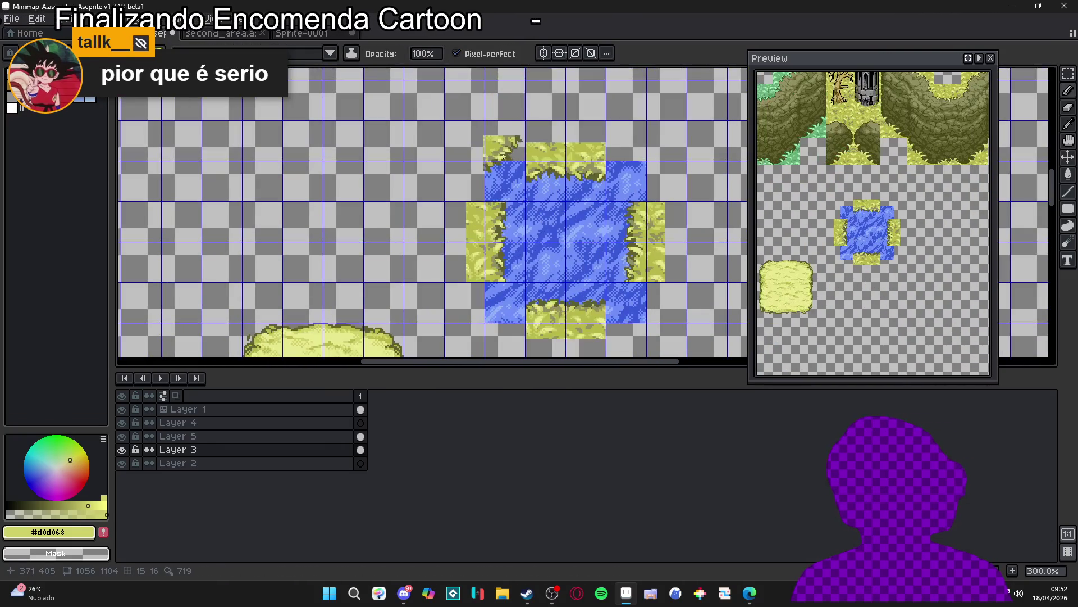
{"action": "key", "text": "m"}
{"action": "left_click_drag", "start_coordinate": [507, 188], "coordinate": [478, 131]}
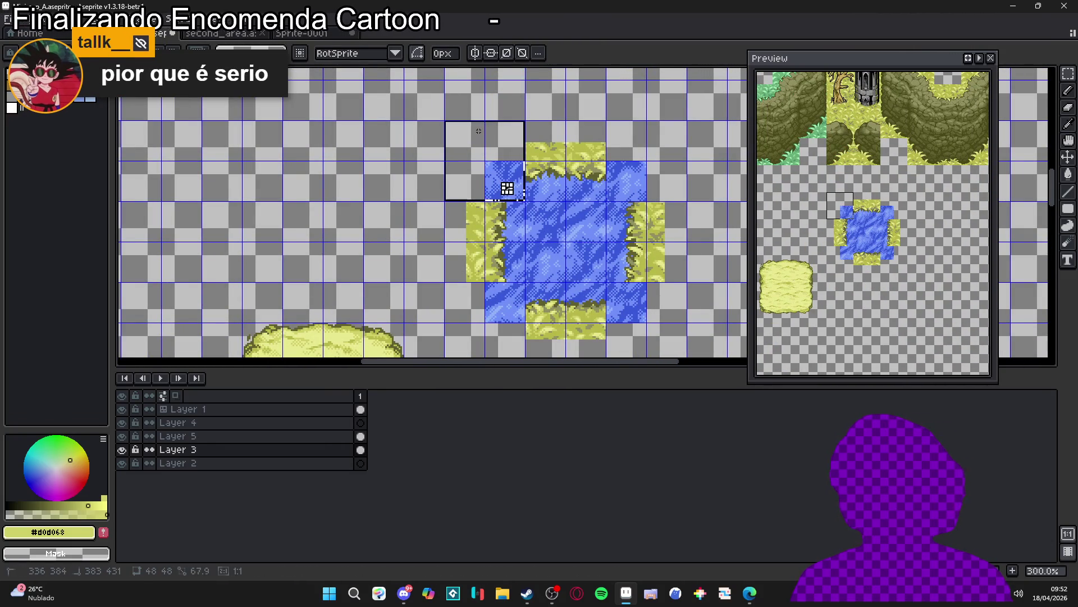
{"action": "key", "text": "b"}
{"action": "scroll", "coordinate": [508, 185], "scroll_direction": "up", "scroll_amount": 3}
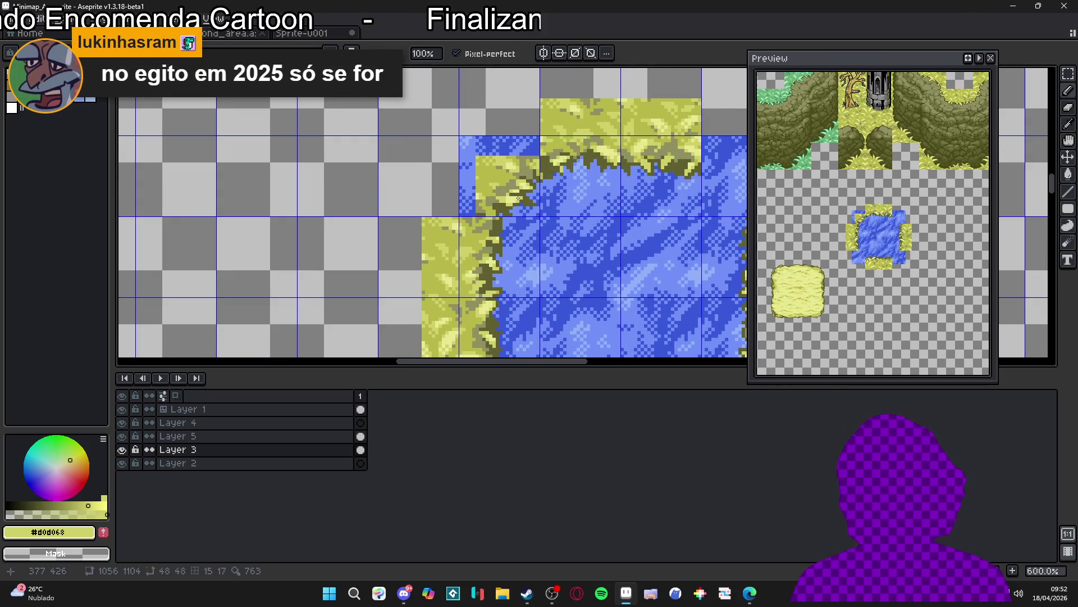
{"action": "scroll", "coordinate": [518, 197], "scroll_direction": "down", "scroll_amount": 3}
{"action": "left_click_drag", "start_coordinate": [590, 257], "coordinate": [558, 261]}
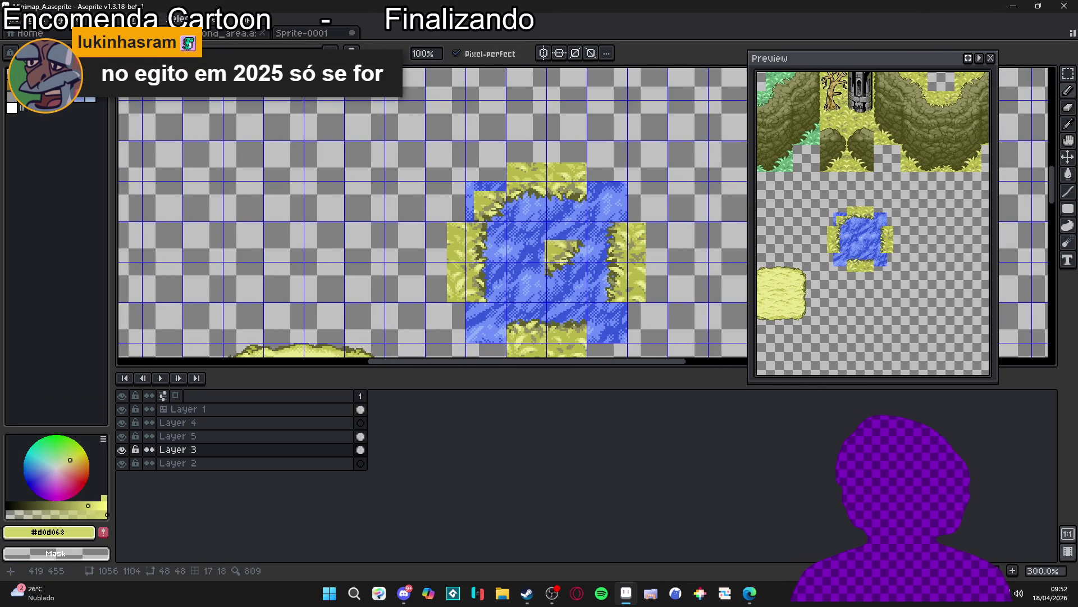
{"action": "scroll", "coordinate": [565, 260], "scroll_direction": "up", "scroll_amount": 4}
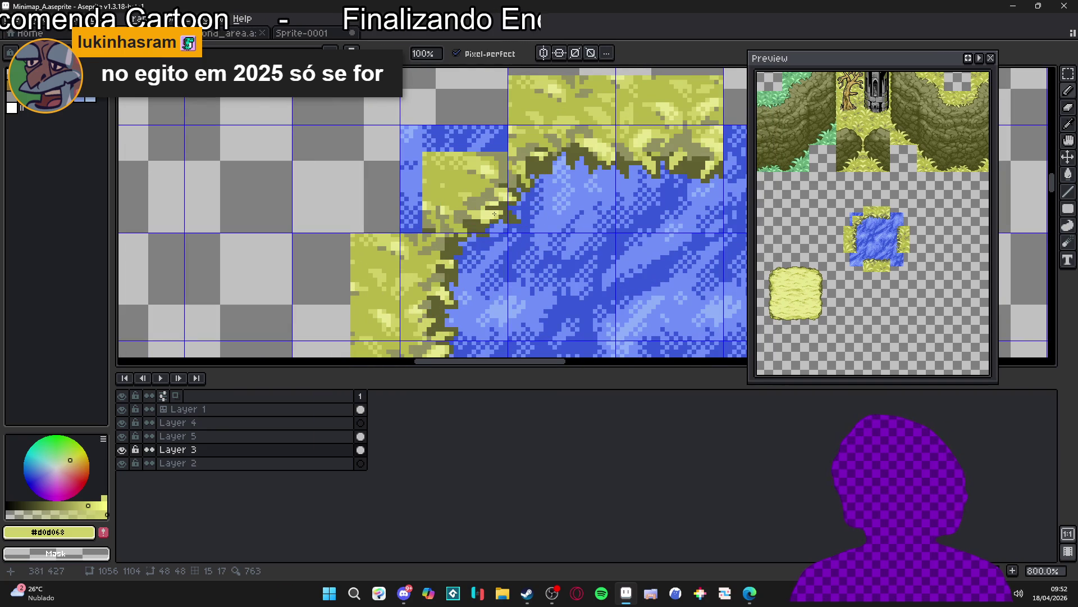
Step: Cycle through the grass corner tile variants until the curved corner fits
{"action": "key", "text": "bracketright"}
{"action": "key", "text": "bracketright"}
{"action": "key", "text": "bracketright"}
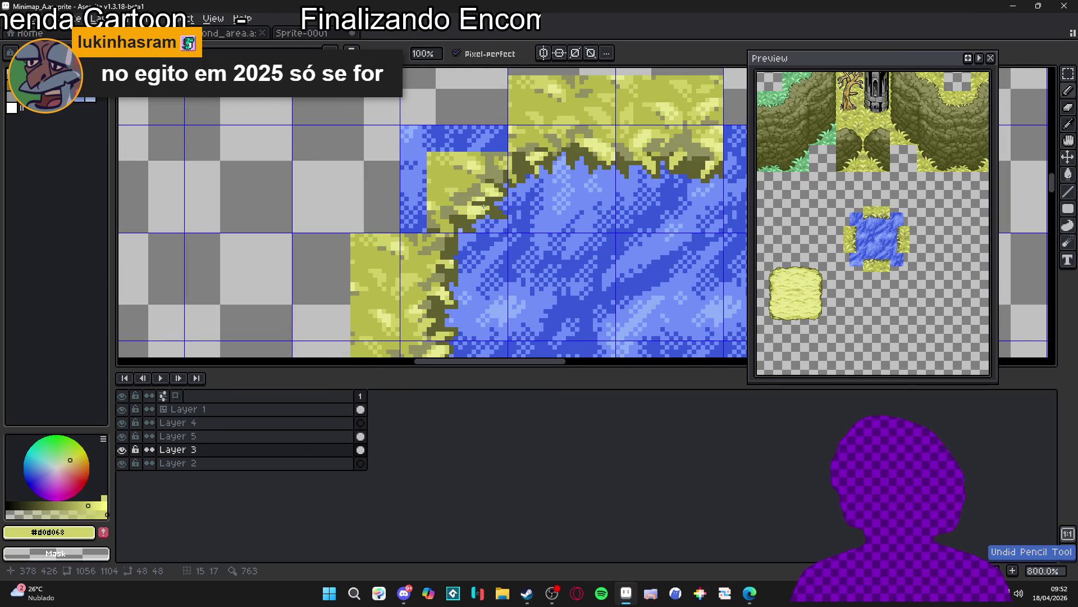
{"action": "key", "text": "bracketright"}
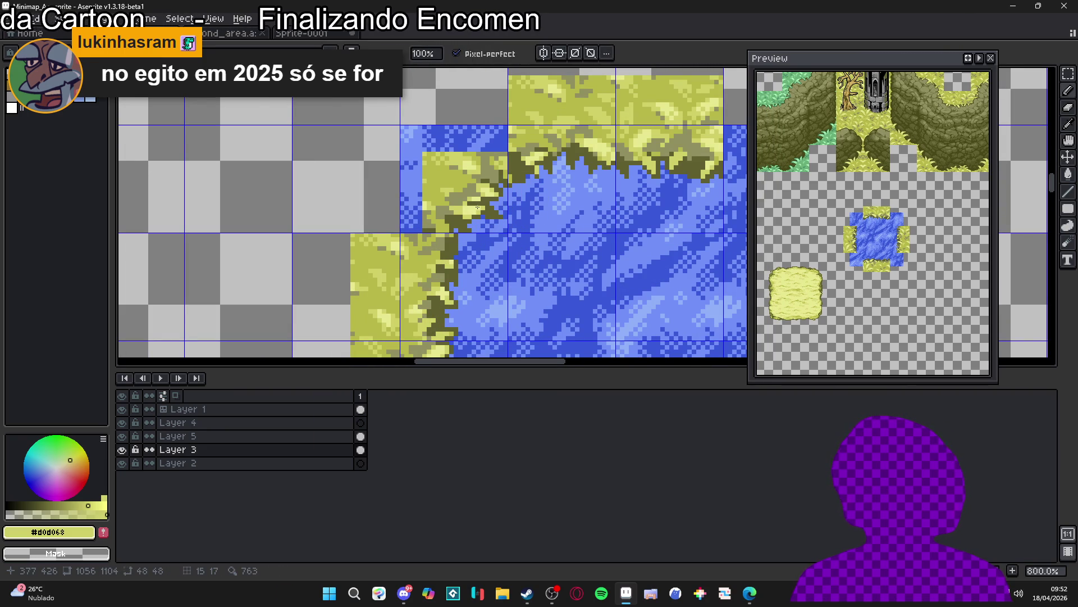
{"action": "key", "text": "bracketright"}
{"action": "key", "text": "bracketright"}
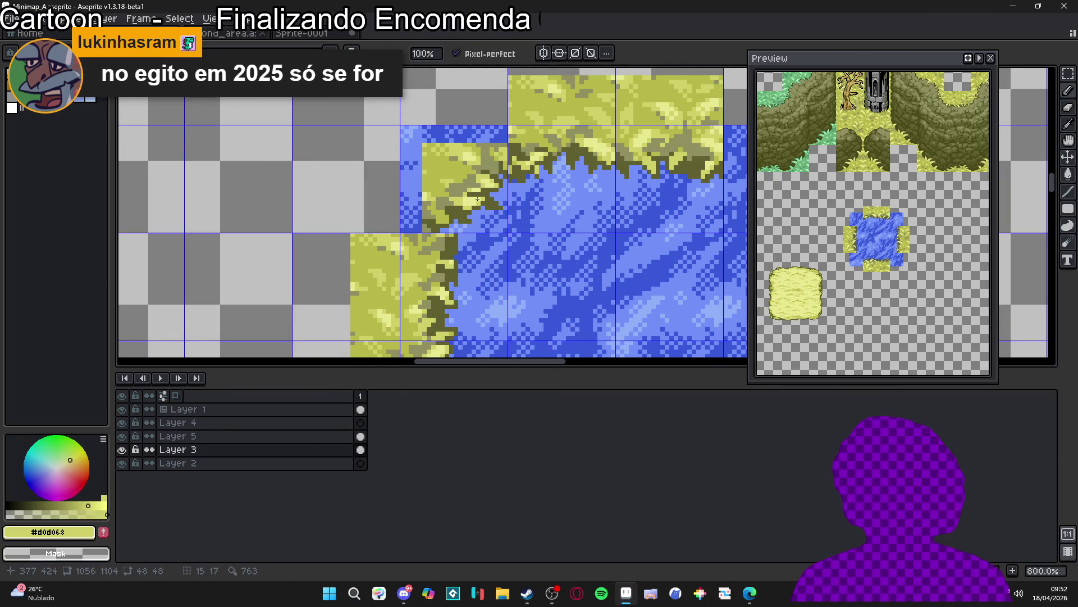
{"action": "key", "text": "bracketright"}
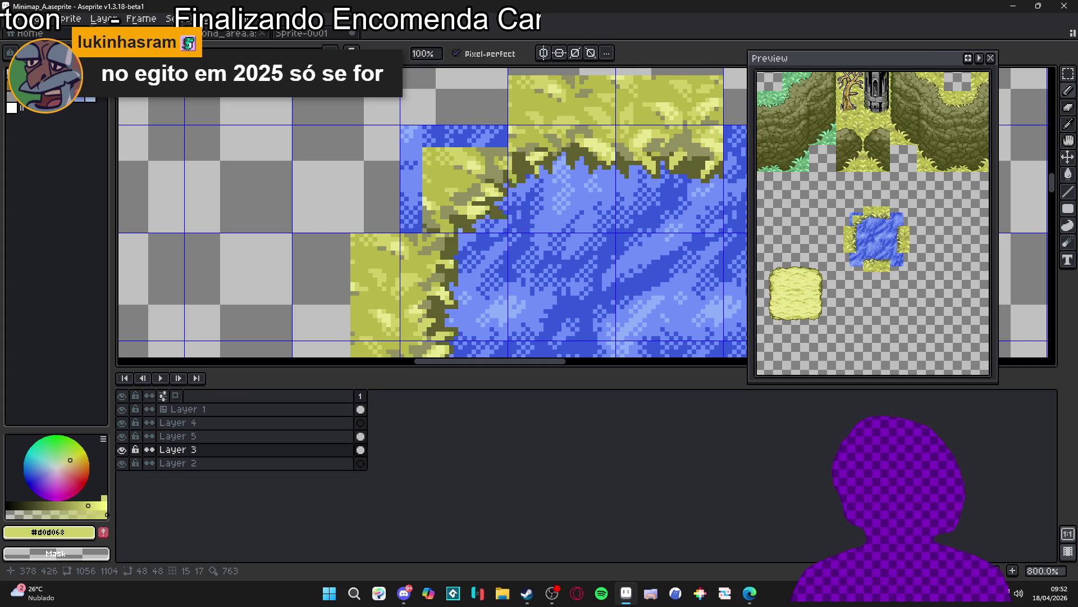
{"action": "scroll", "coordinate": [477, 203], "scroll_direction": "down", "scroll_amount": 4}
{"action": "scroll", "coordinate": [553, 263], "scroll_direction": "down", "scroll_amount": 2}
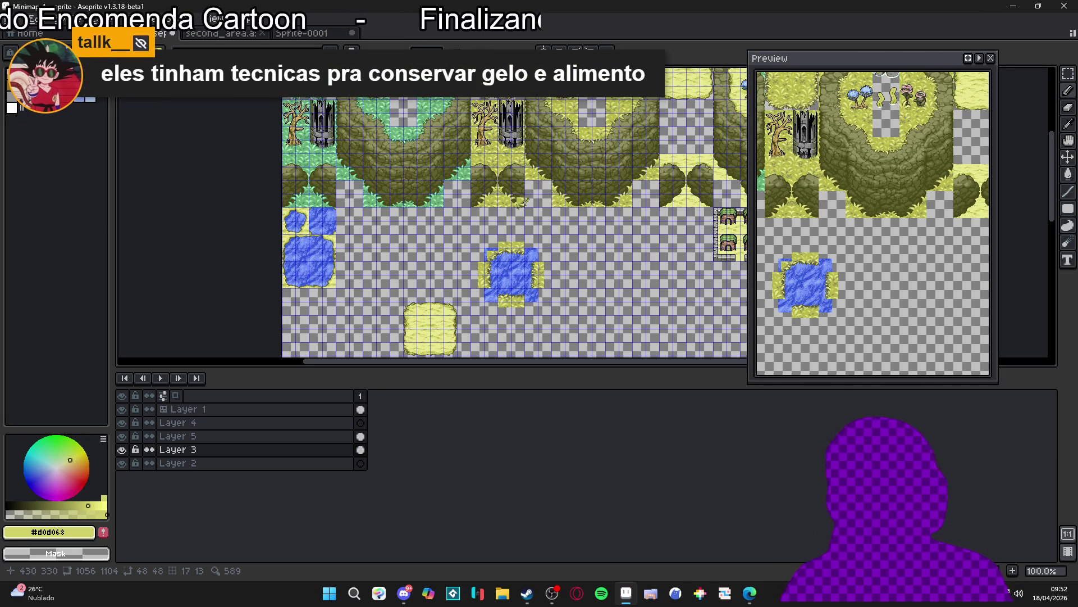
Step: Stamp grass corner tiles on the pond's top-right water, trying different variants
{"action": "left_click_drag", "start_coordinate": [507, 189], "coordinate": [497, 251]}
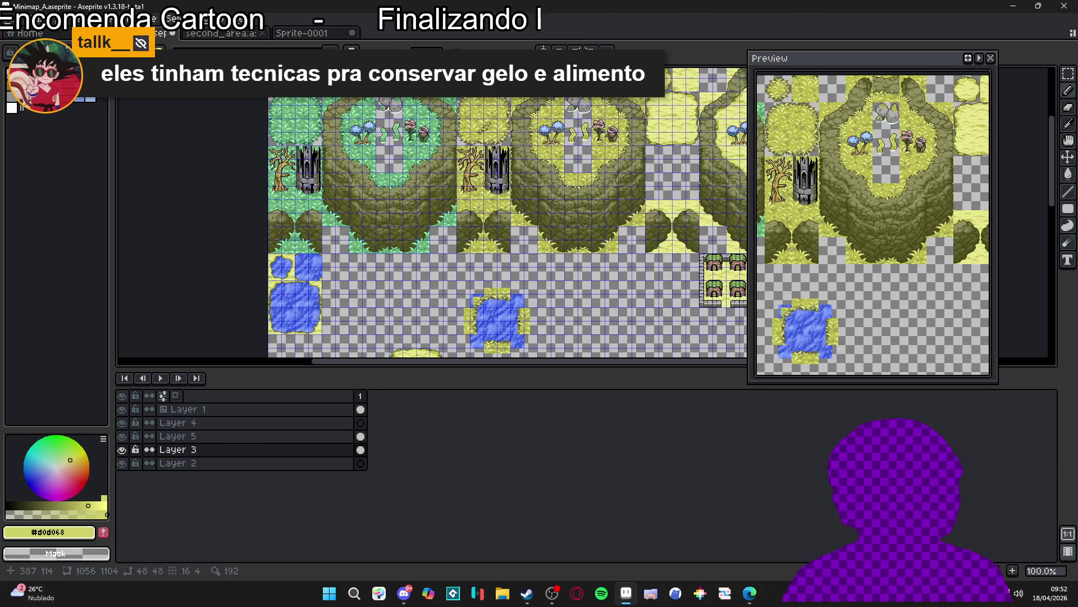
{"action": "left_click_drag", "start_coordinate": [595, 157], "coordinate": [531, 140]}
{"action": "scroll", "coordinate": [458, 171], "scroll_direction": "down", "scroll_amount": 1}
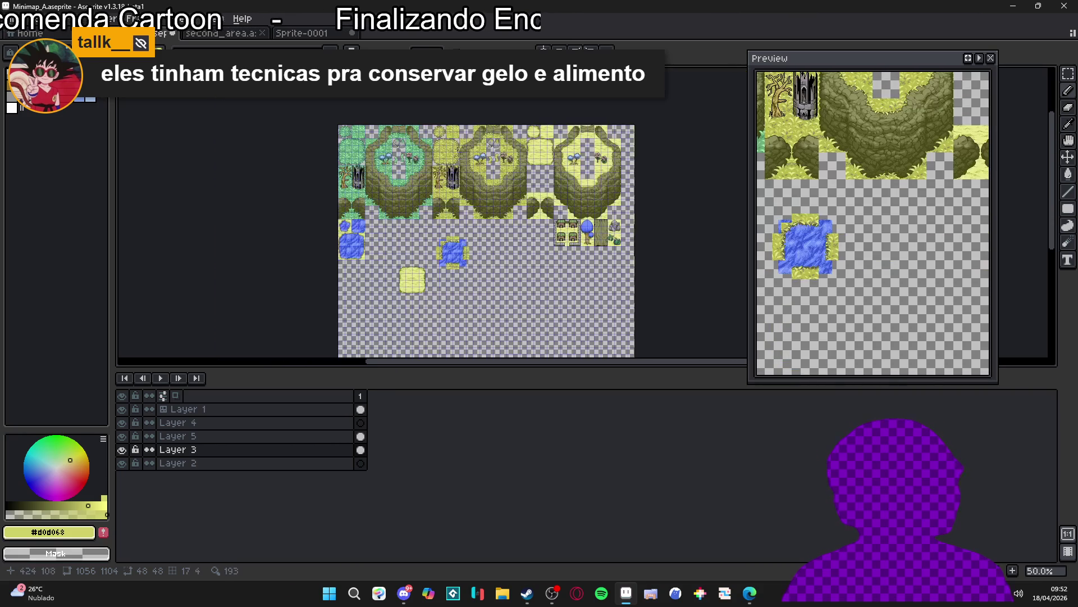
{"action": "scroll", "coordinate": [441, 160], "scroll_direction": "up", "scroll_amount": 5}
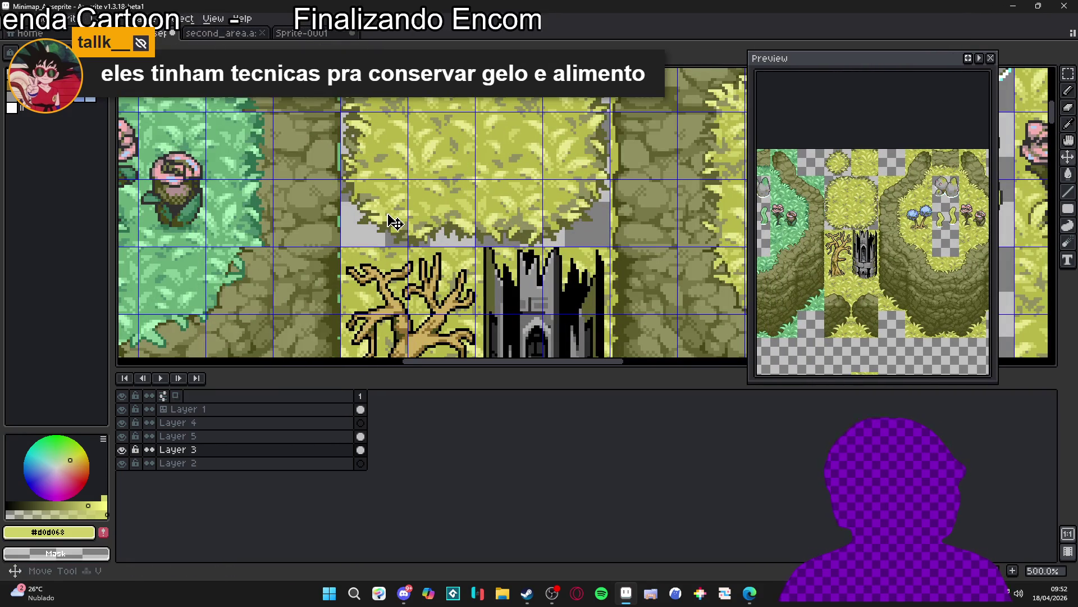
{"action": "scroll", "coordinate": [395, 222], "scroll_direction": "down", "scroll_amount": 4}
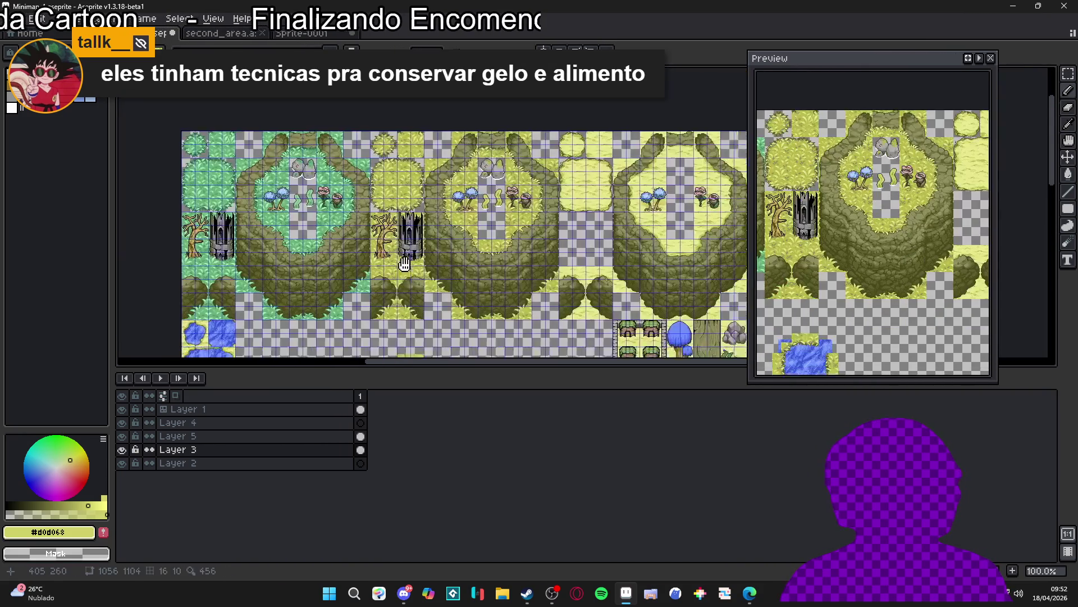
{"action": "scroll", "coordinate": [408, 277], "scroll_direction": "up", "scroll_amount": 4}
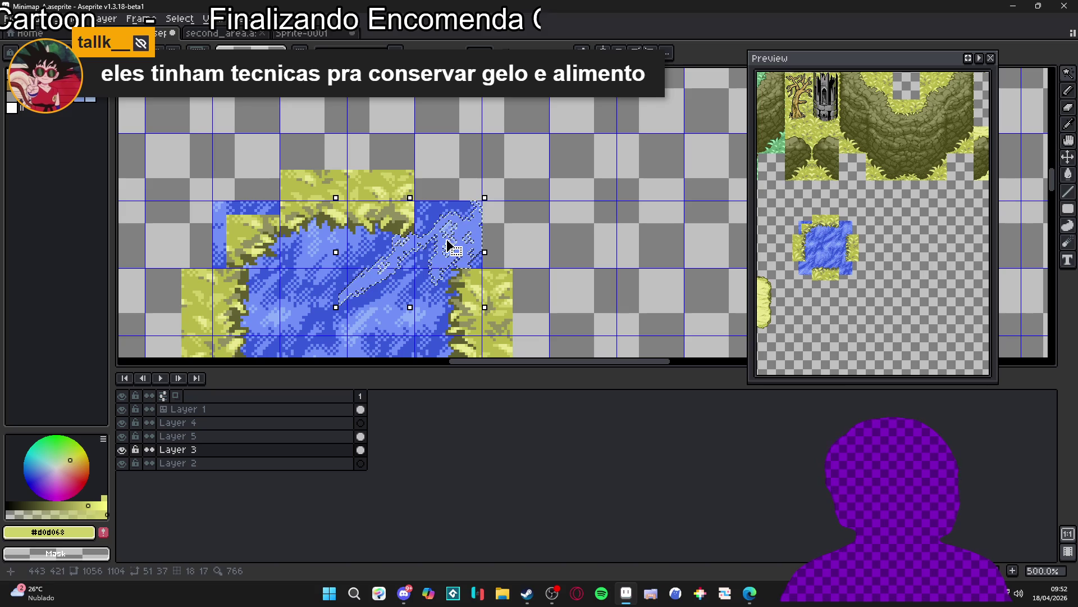
{"action": "left_click", "coordinate": [447, 235]}
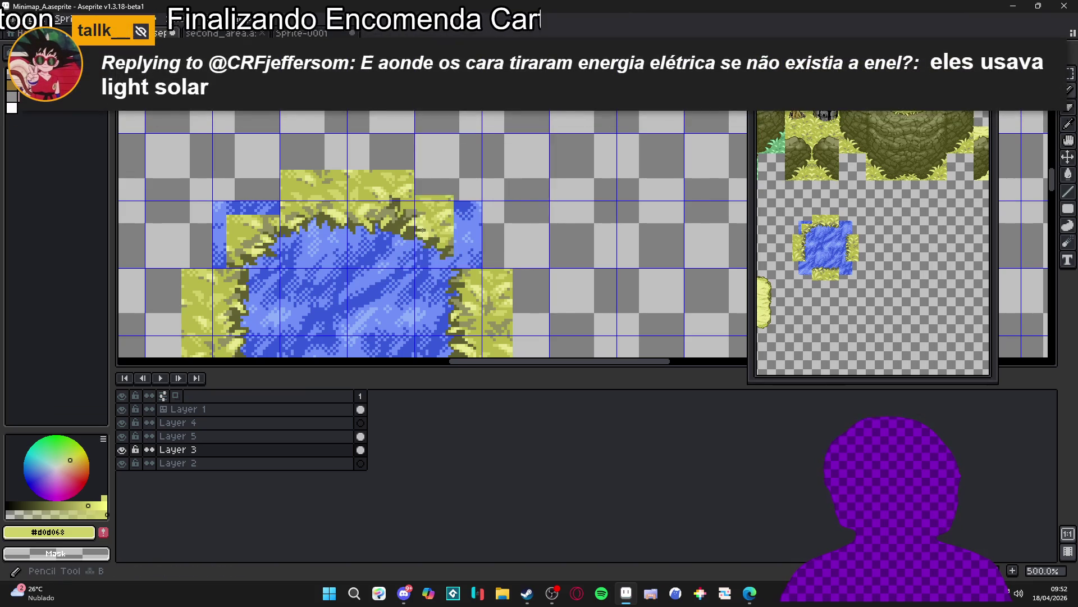
{"action": "scroll", "coordinate": [443, 239], "scroll_direction": "up", "scroll_amount": 2}
{"action": "left_click", "coordinate": [449, 254]}
{"action": "left_click", "coordinate": [445, 250]}
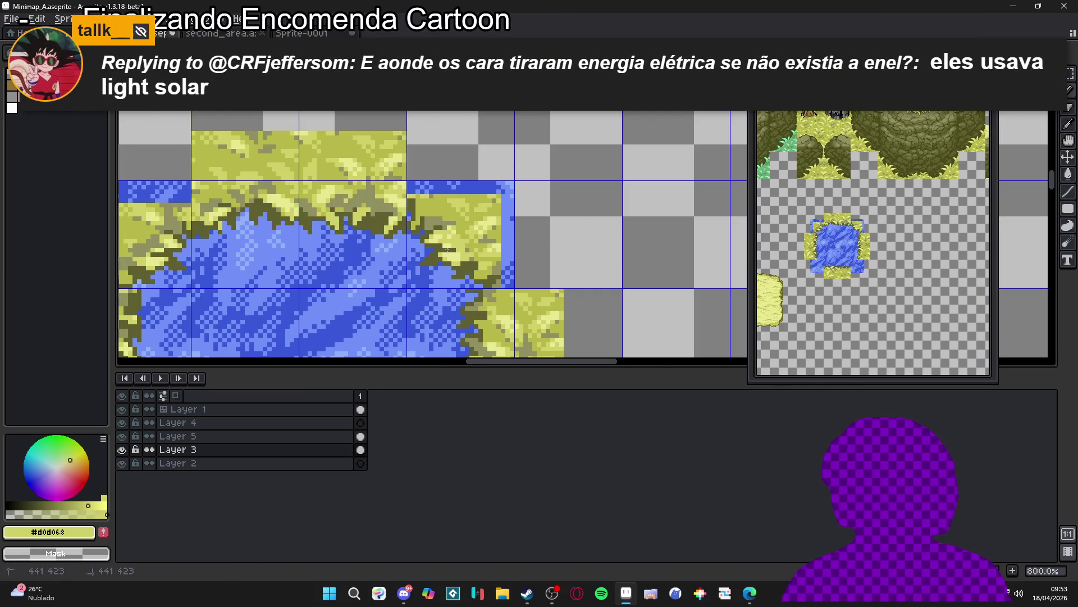
Step: Undo the stray stamps, keeping a grass tile beside the pond's top-right corner
{"action": "scroll", "coordinate": [449, 250], "scroll_direction": "down", "scroll_amount": 2}
{"action": "scroll", "coordinate": [530, 270], "scroll_direction": "up", "scroll_amount": 2}
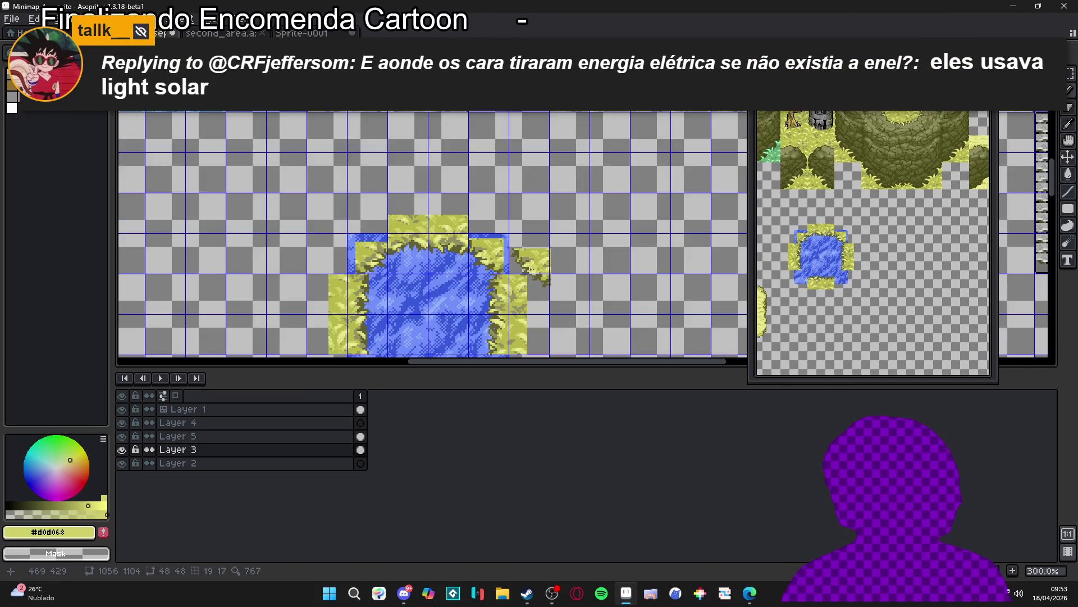
{"action": "key", "text": "ctrl+z"}
{"action": "left_click", "coordinate": [488, 245]}
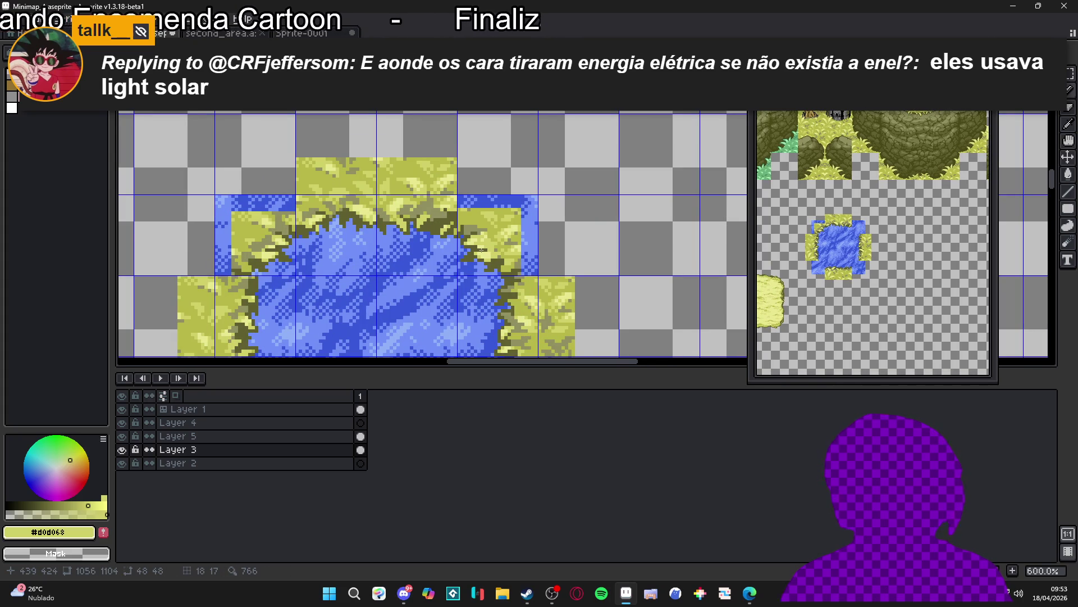
{"action": "scroll", "coordinate": [481, 252], "scroll_direction": "down", "scroll_amount": 3}
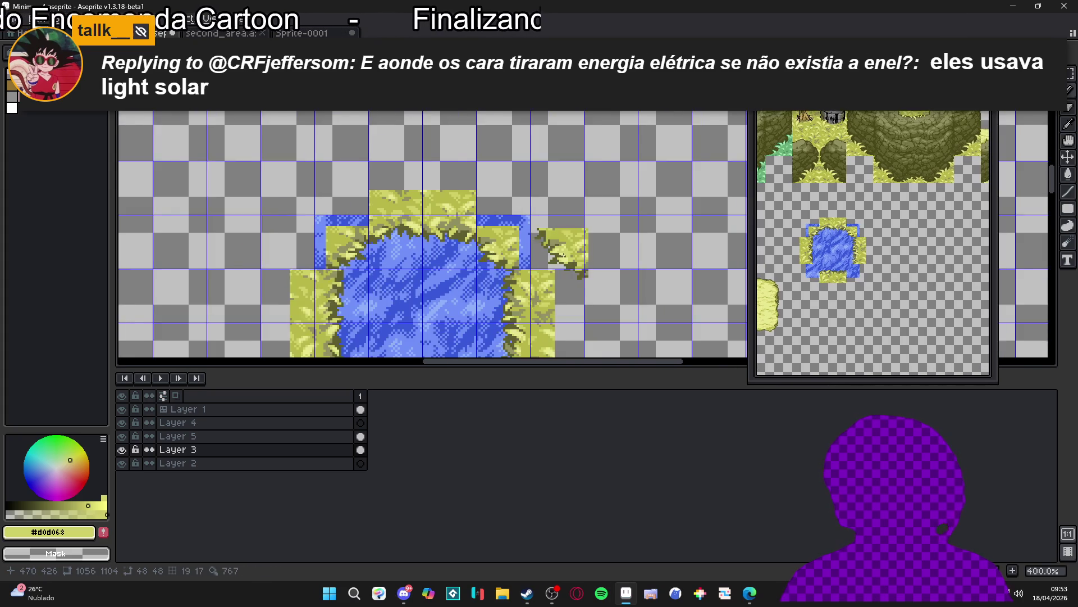
{"action": "scroll", "coordinate": [539, 224], "scroll_direction": "down", "scroll_amount": 1}
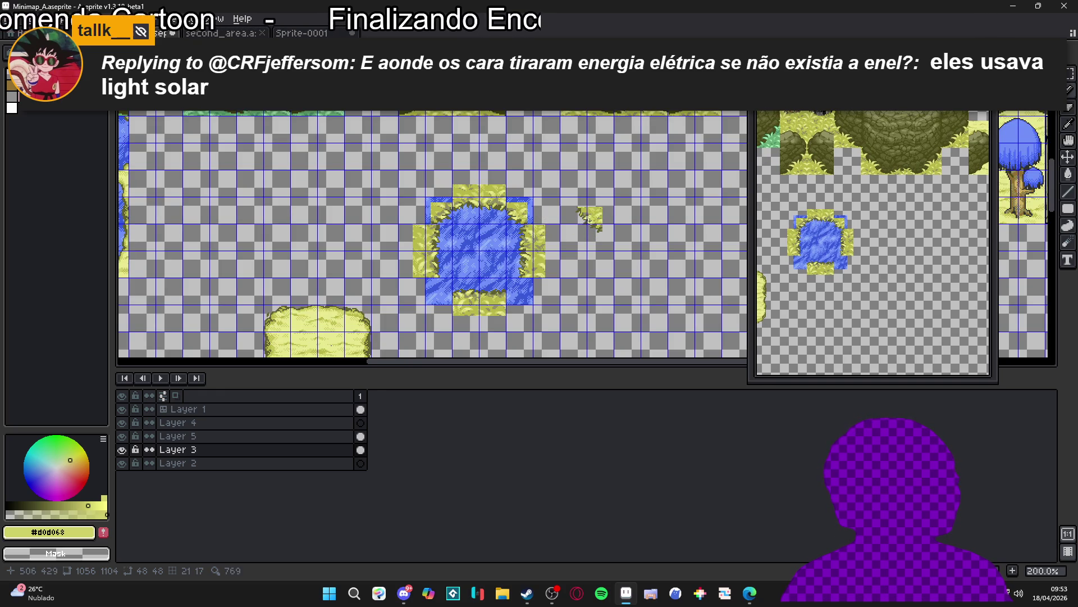
{"action": "scroll", "coordinate": [526, 222], "scroll_direction": "up", "scroll_amount": 4}
{"action": "key", "text": "ctrl+z"}
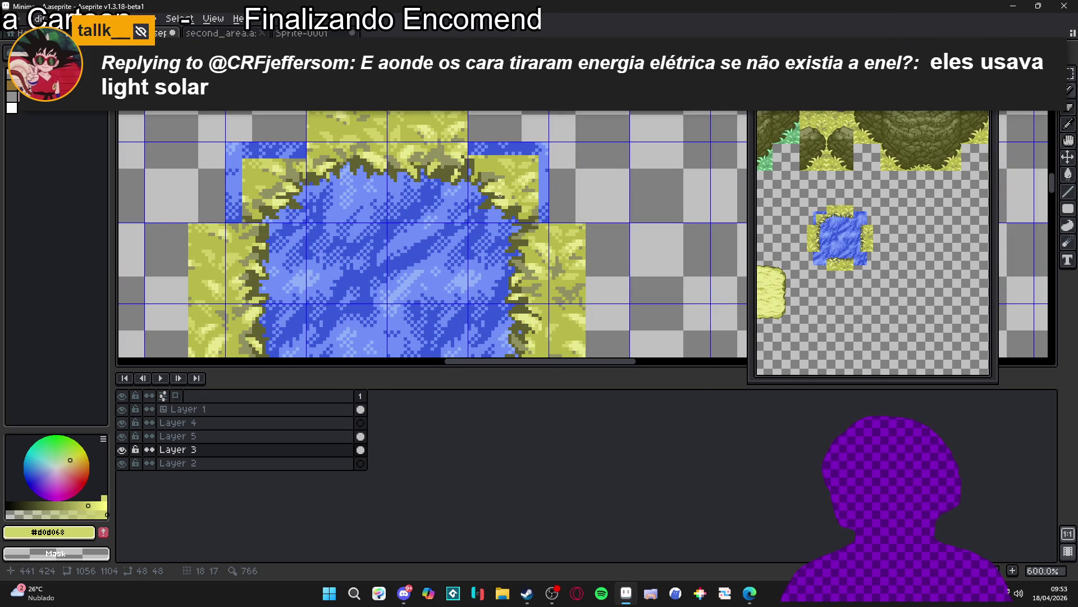
{"action": "scroll", "coordinate": [598, 247], "scroll_direction": "down", "scroll_amount": 4}
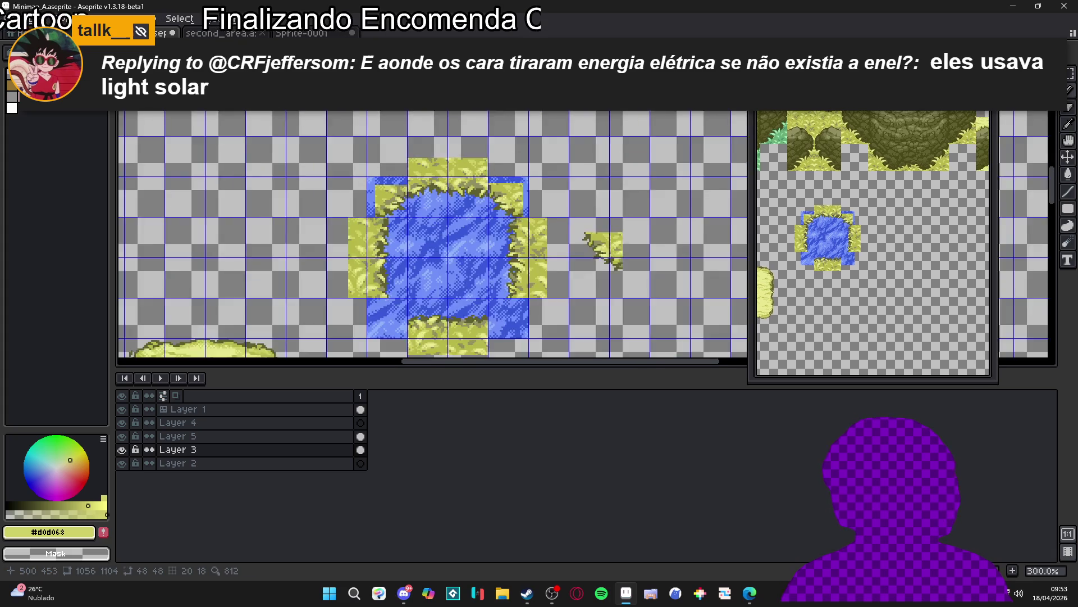
{"action": "scroll", "coordinate": [599, 252], "scroll_direction": "down", "scroll_amount": 2}
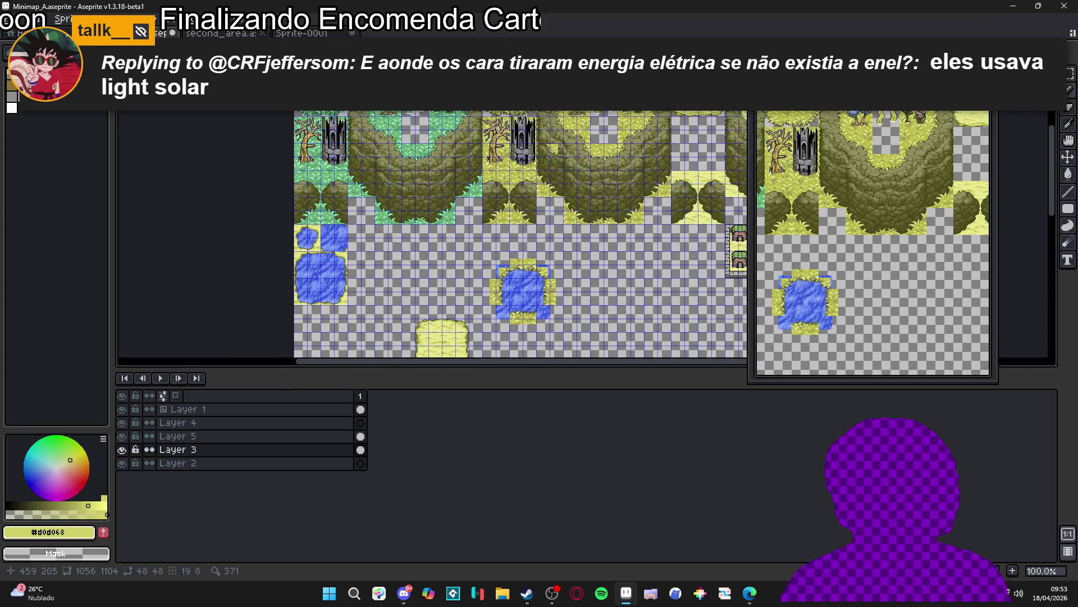
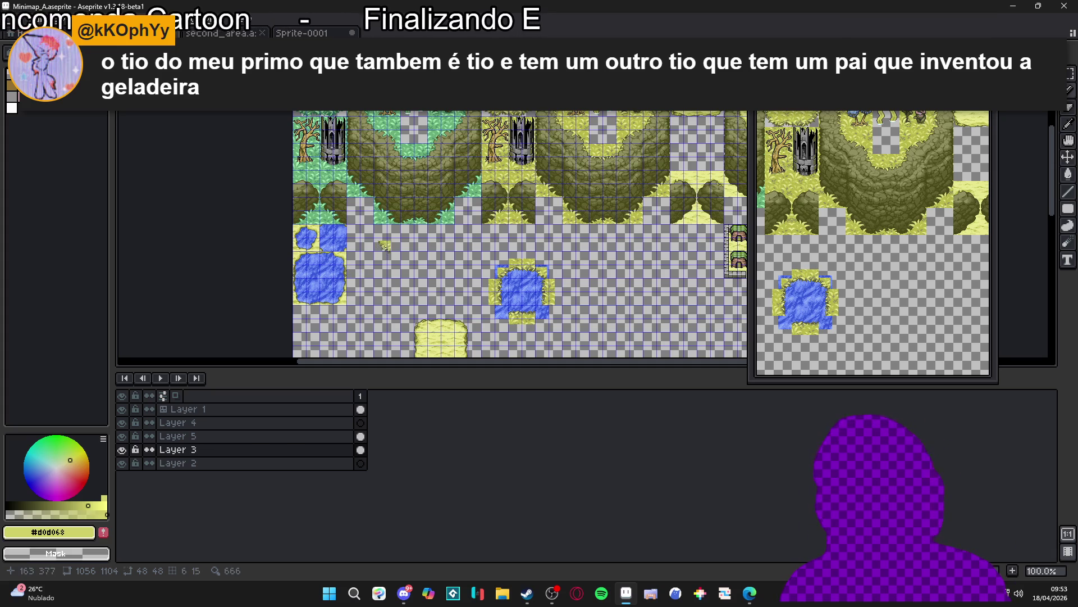
Step: Paste the grass corner piece over a 2x2 block of pond water and nudge it left
{"action": "mouse_move", "coordinate": [470, 263]}
{"action": "left_mouse_down"}
{"action": "mouse_move", "coordinate": [438, 222]}
{"action": "mouse_move", "coordinate": [485, 127]}
{"action": "left_mouse_up"}
{"action": "scroll", "coordinate": [466, 134], "scroll_direction": "up", "scroll_amount": 2}
{"action": "key", "text": "m"}
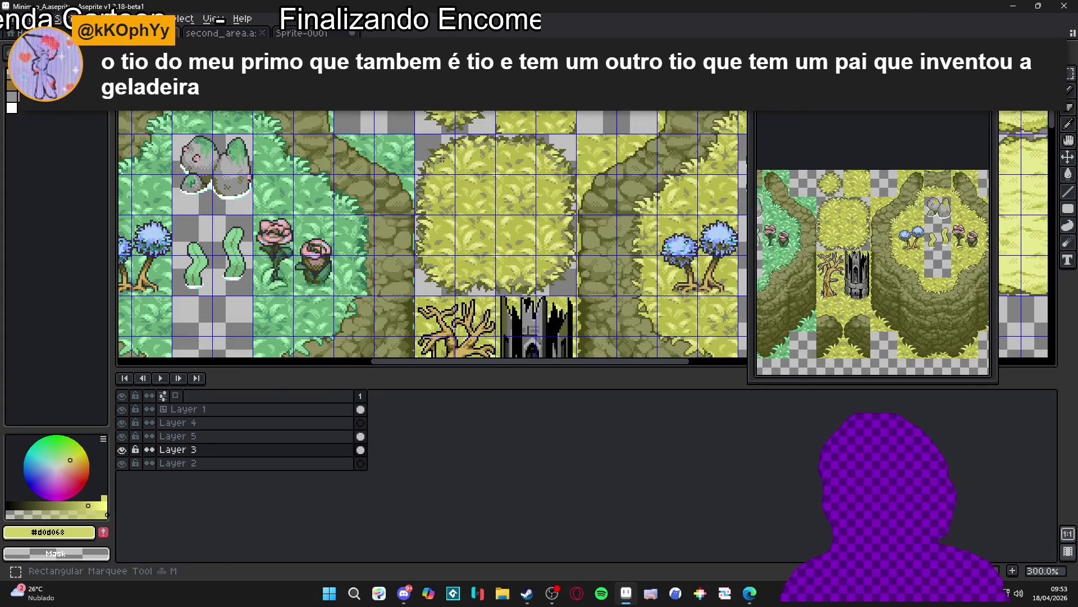
{"action": "scroll", "coordinate": [444, 163], "scroll_direction": "down", "scroll_amount": 2}
{"action": "scroll", "coordinate": [438, 261], "scroll_direction": "up", "scroll_amount": 3}
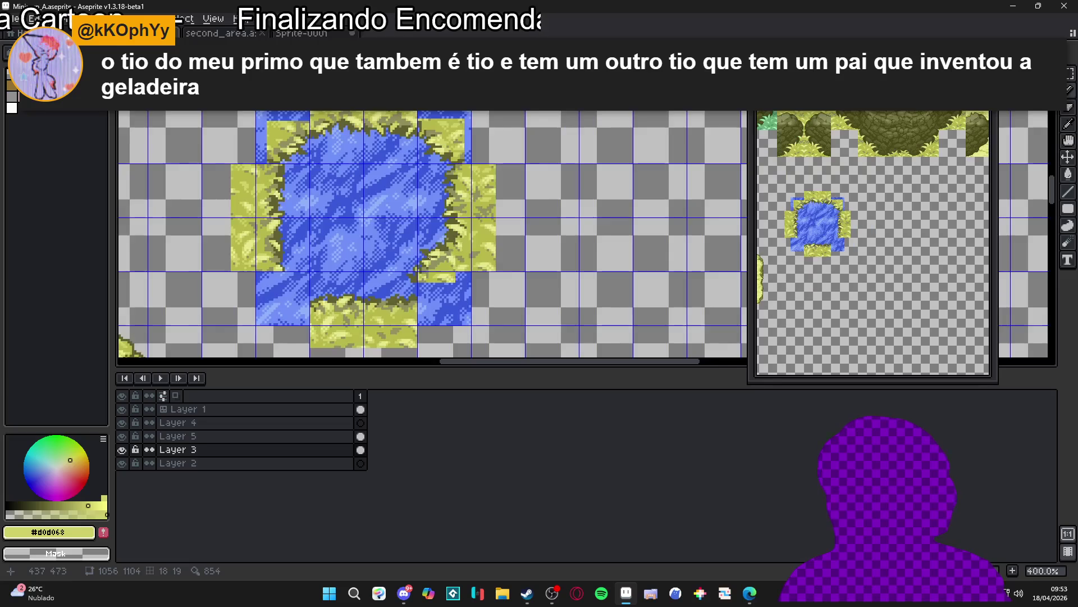
{"action": "mouse_move", "coordinate": [440, 259]}
{"action": "left_mouse_down"}
{"action": "mouse_move", "coordinate": [440, 243]}
{"action": "mouse_move", "coordinate": [511, 334]}
{"action": "left_mouse_up"}
{"action": "key", "text": "ctrl+v"}
{"action": "scroll", "coordinate": [435, 250], "scroll_direction": "up", "scroll_amount": 2}
{"action": "left_click_drag", "start_coordinate": [435, 251], "coordinate": [422, 250]}
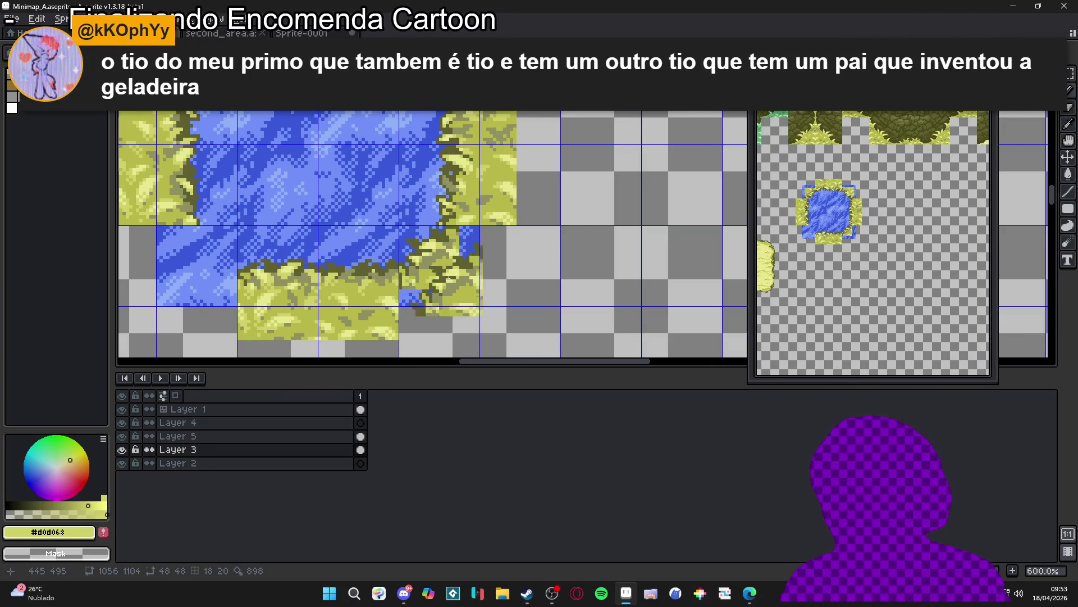
Step: Pan the view across the lake to the tree and cliff tiles
{"action": "scroll", "coordinate": [423, 251], "scroll_direction": "down", "scroll_amount": 3}
{"action": "left_click_drag", "start_coordinate": [315, 231], "coordinate": [411, 270]}
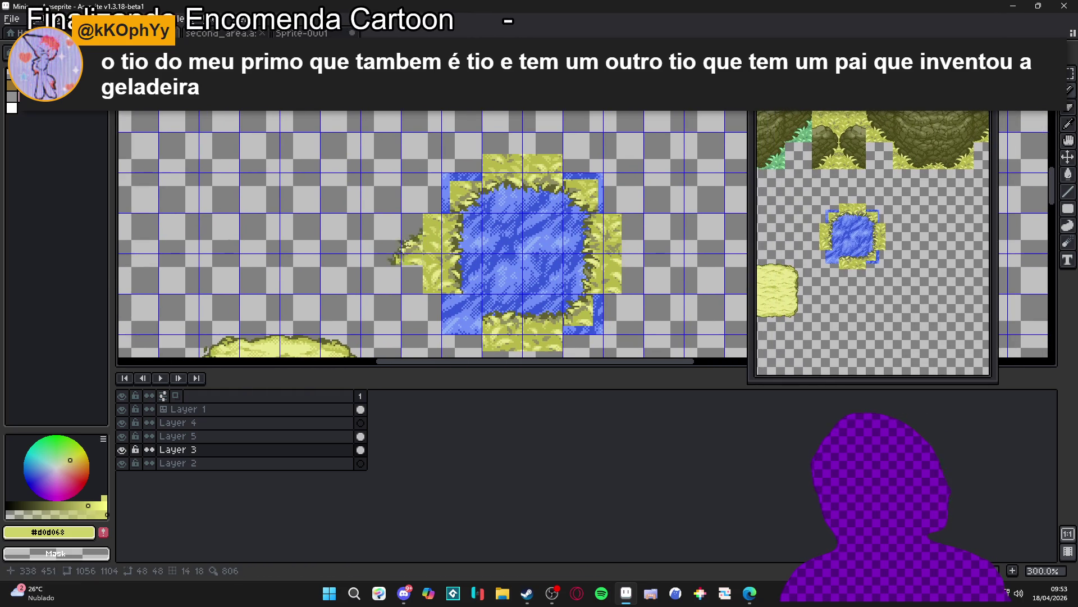
{"action": "scroll", "coordinate": [398, 219], "scroll_direction": "down", "scroll_amount": 1}
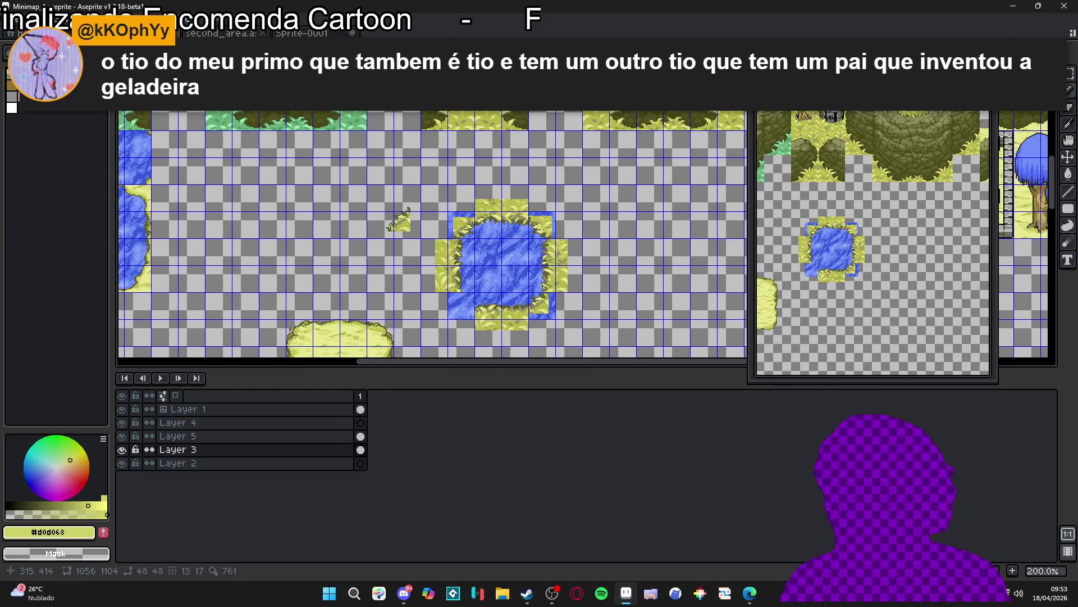
{"action": "scroll", "coordinate": [398, 218], "scroll_direction": "down", "scroll_amount": 1}
{"action": "left_click_drag", "start_coordinate": [384, 107], "coordinate": [438, 252]}
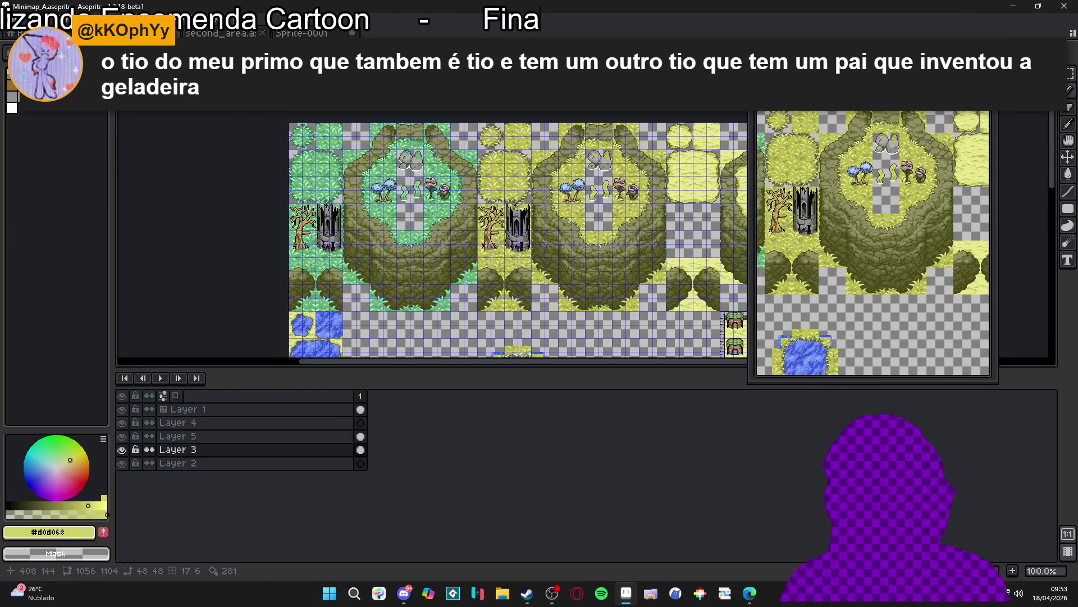
{"action": "scroll", "coordinate": [519, 202], "scroll_direction": "up", "scroll_amount": 2}
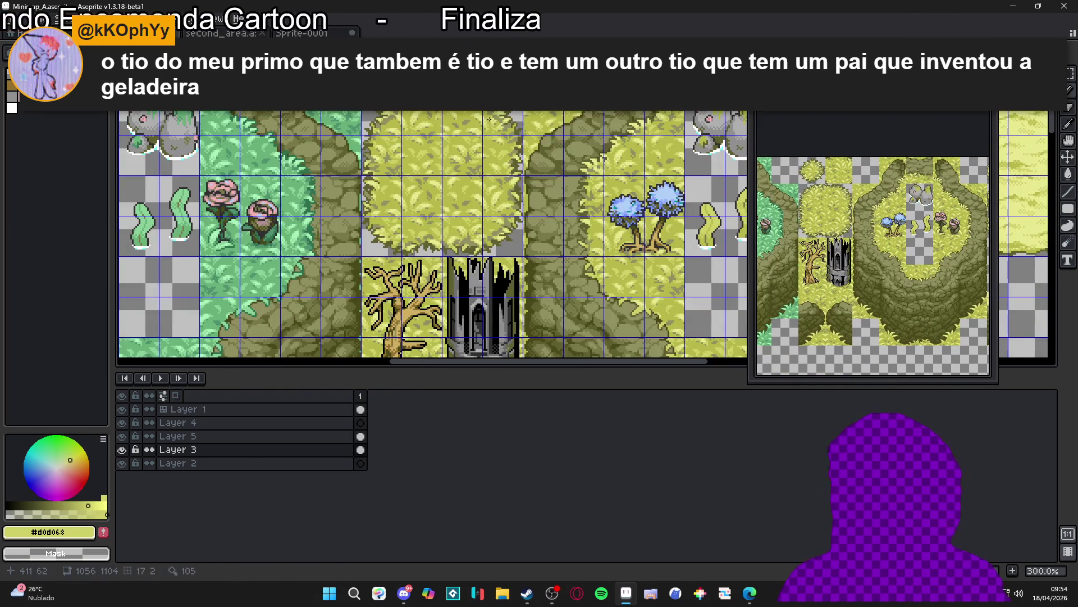
Step: Undo the stray Pencil stroke below the small pond, restoring its bottom grass edge
{"action": "key", "text": "m"}
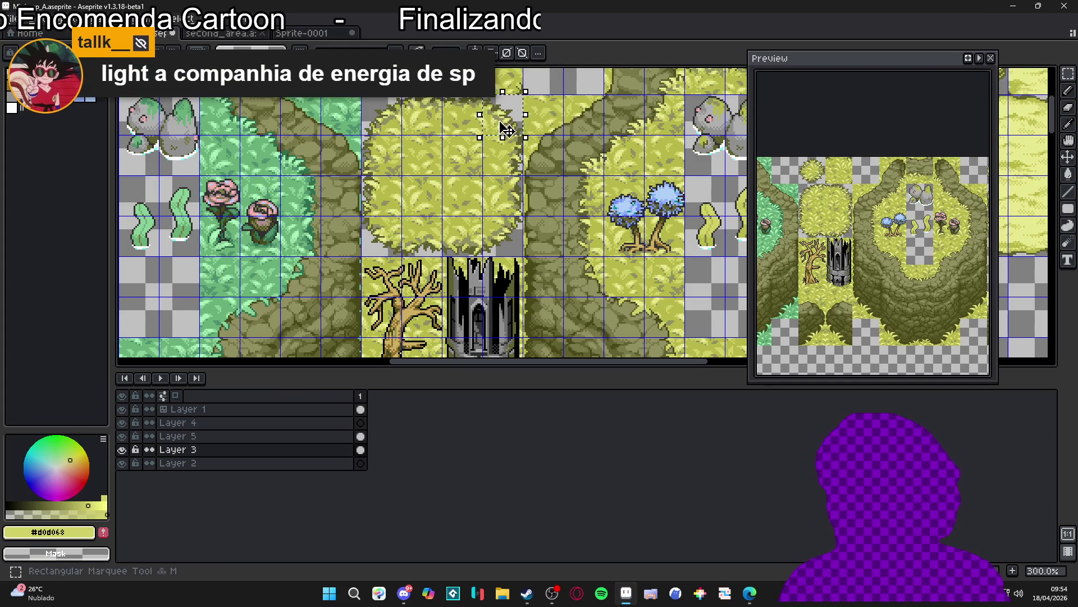
{"action": "scroll", "coordinate": [506, 168], "scroll_direction": "down", "scroll_amount": 2}
{"action": "scroll", "coordinate": [512, 242], "scroll_direction": "down", "scroll_amount": 2}
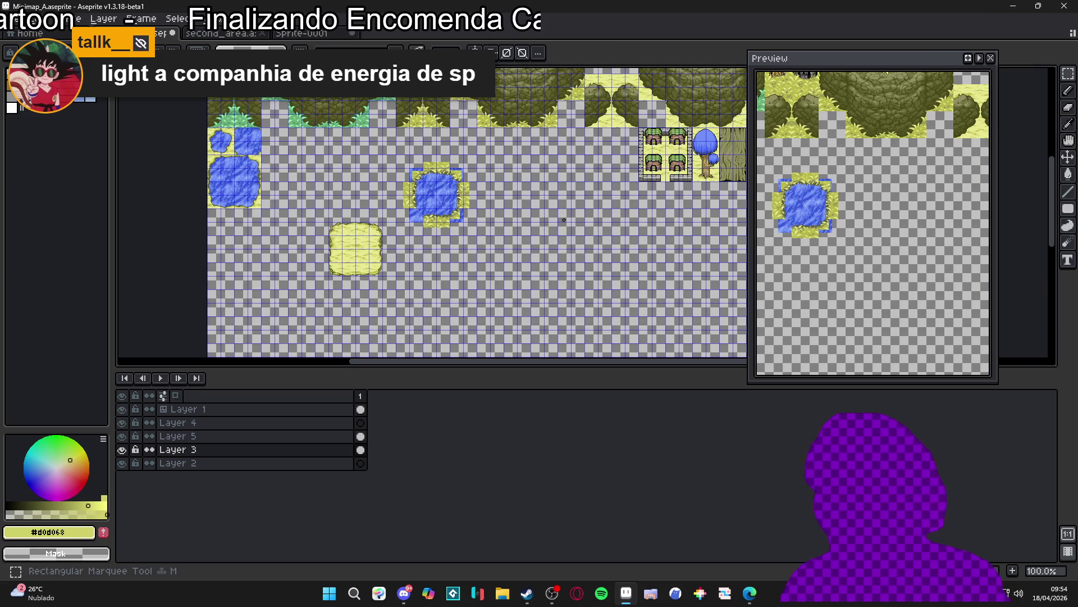
{"action": "scroll", "coordinate": [414, 218], "scroll_direction": "up", "scroll_amount": 3}
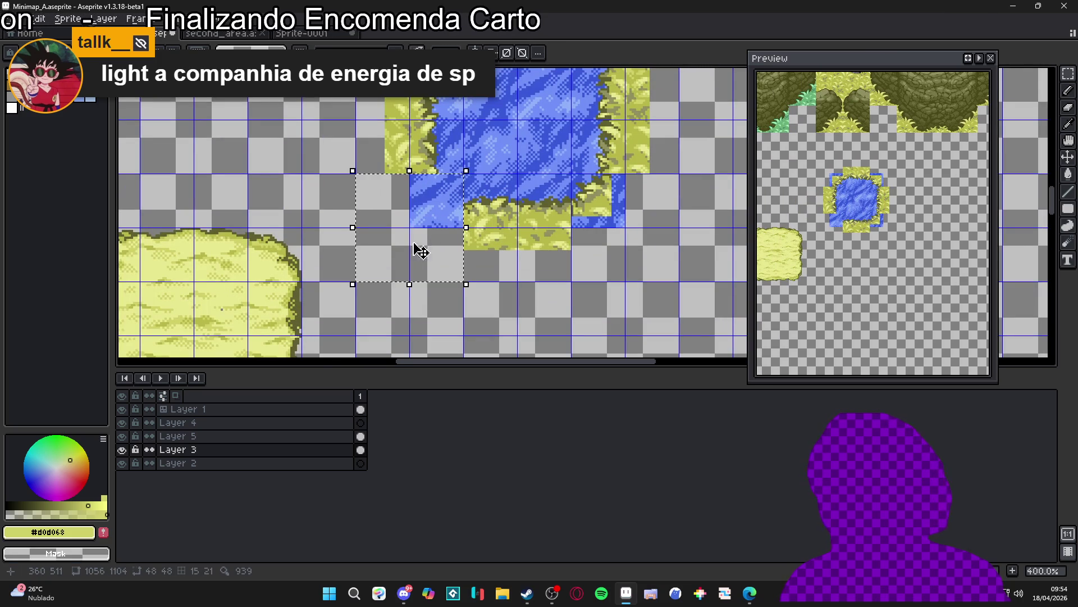
{"action": "scroll", "coordinate": [436, 219], "scroll_direction": "up", "scroll_amount": 3}
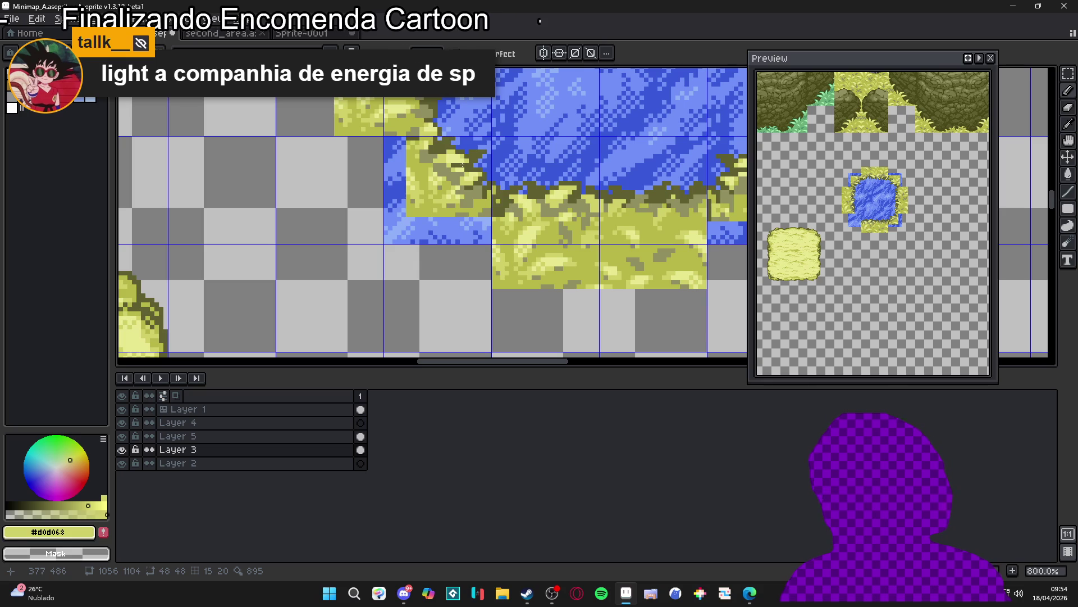
{"action": "scroll", "coordinate": [462, 165], "scroll_direction": "down", "scroll_amount": 3}
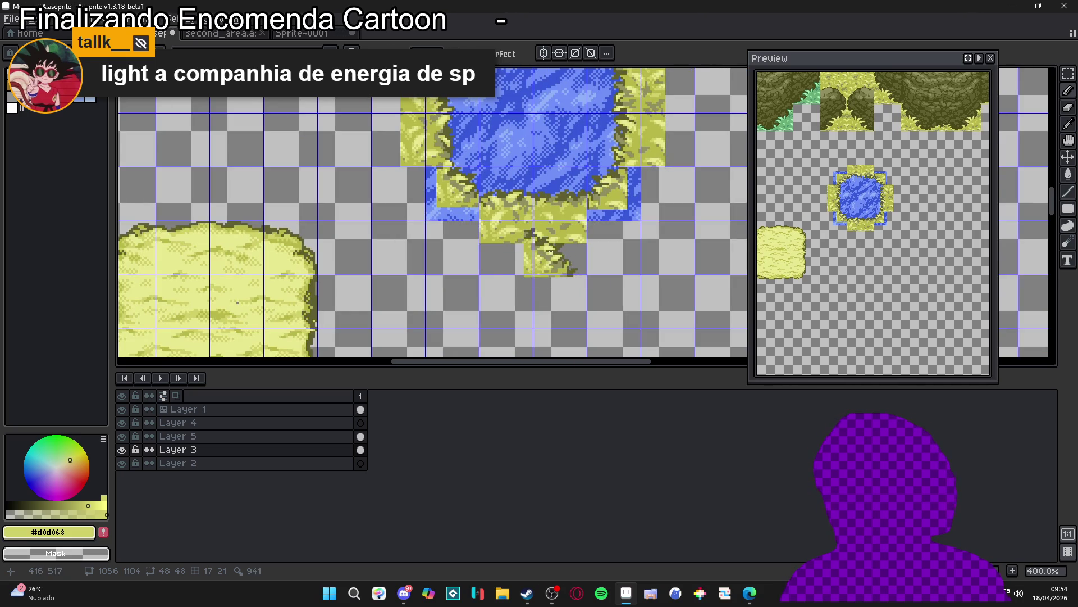
{"action": "key", "text": "ctrl+z"}
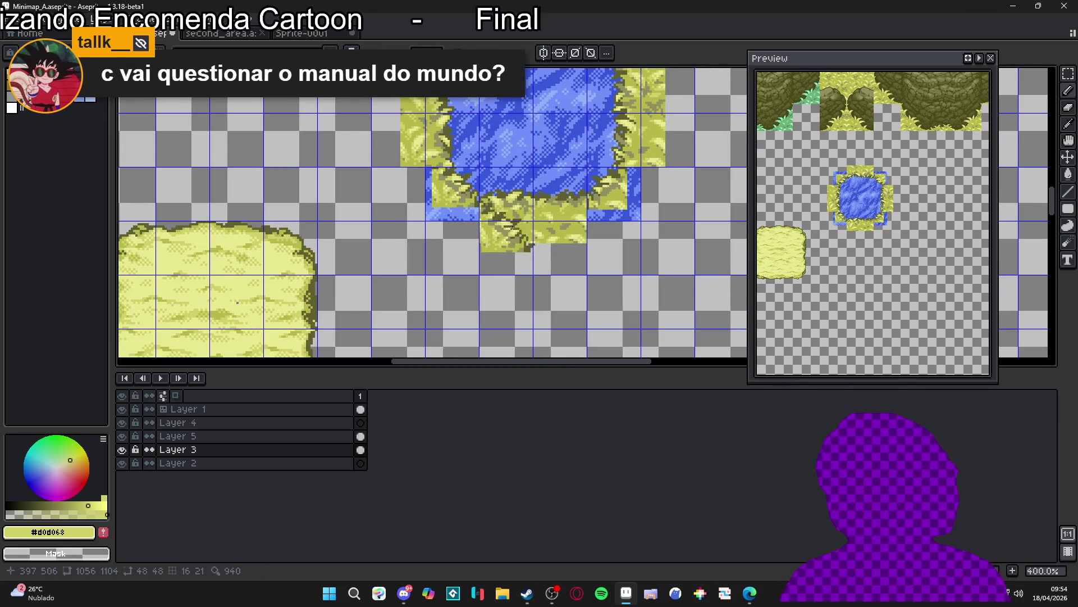
{"action": "scroll", "coordinate": [494, 224], "scroll_direction": "down", "scroll_amount": 2}
{"action": "left_click_drag", "start_coordinate": [493, 212], "coordinate": [472, 238]}
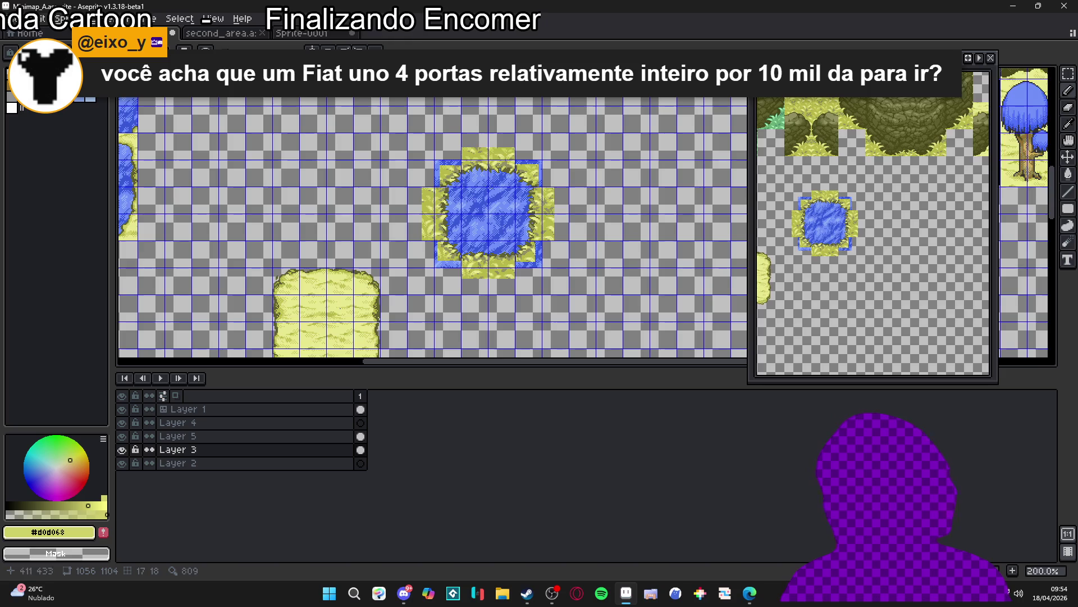
Step: Zoom in and erase stray yellow pixels along the pond's upper-left shoreline
{"action": "scroll", "coordinate": [455, 158], "scroll_direction": "up", "scroll_amount": 2}
{"action": "scroll", "coordinate": [455, 158], "scroll_direction": "up", "scroll_amount": 1}
{"action": "scroll", "coordinate": [455, 158], "scroll_direction": "up", "scroll_amount": 2}
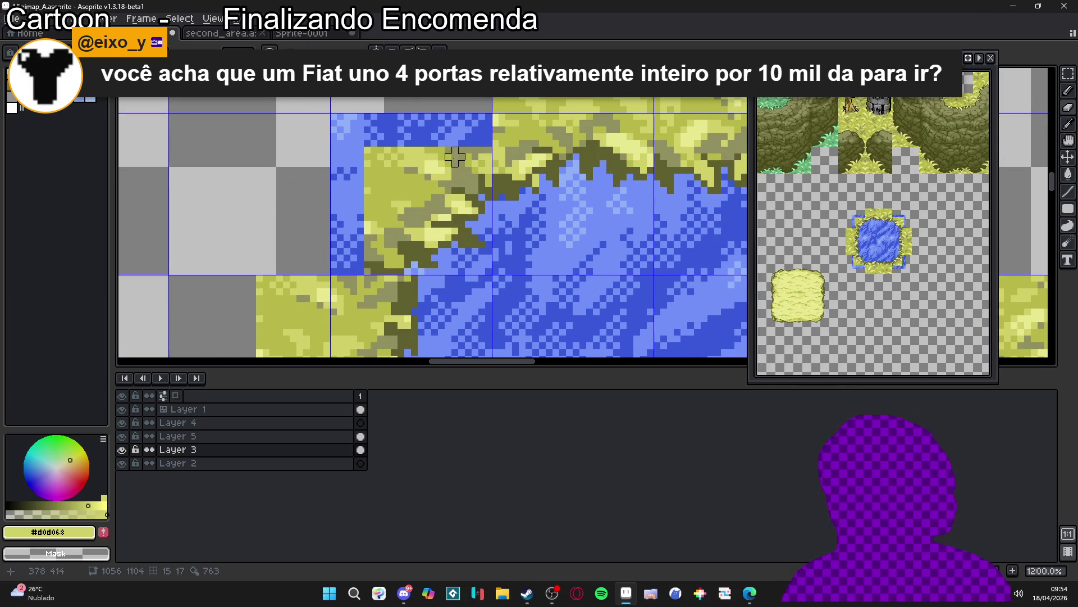
{"action": "left_click", "coordinate": [496, 178]}
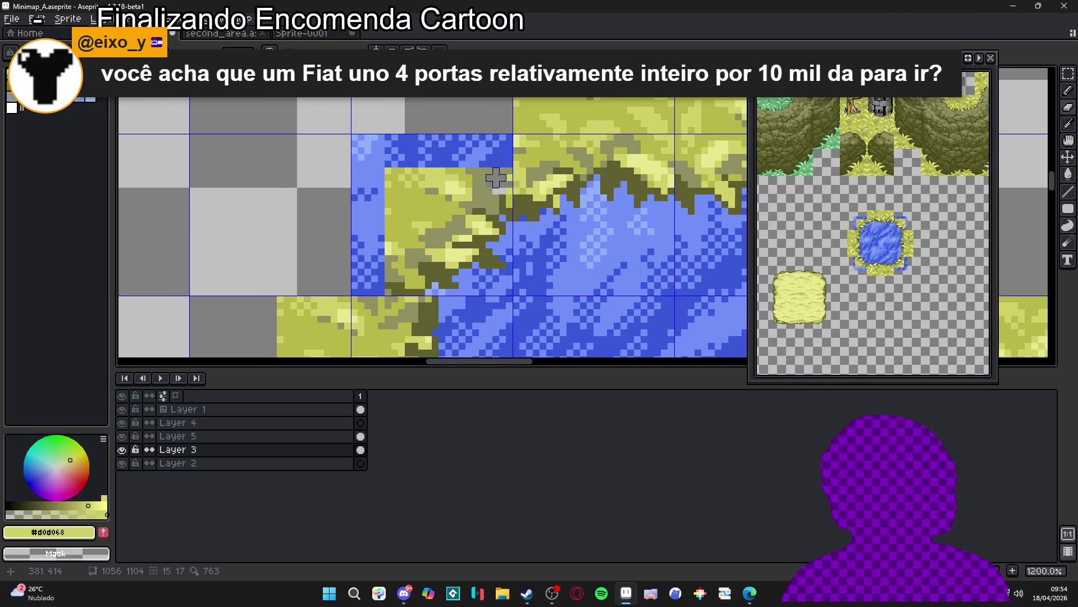
{"action": "scroll", "coordinate": [496, 178], "scroll_direction": "down", "scroll_amount": 2}
{"action": "scroll", "coordinate": [488, 178], "scroll_direction": "up", "scroll_amount": 1}
{"action": "scroll", "coordinate": [489, 179], "scroll_direction": "up", "scroll_amount": 1}
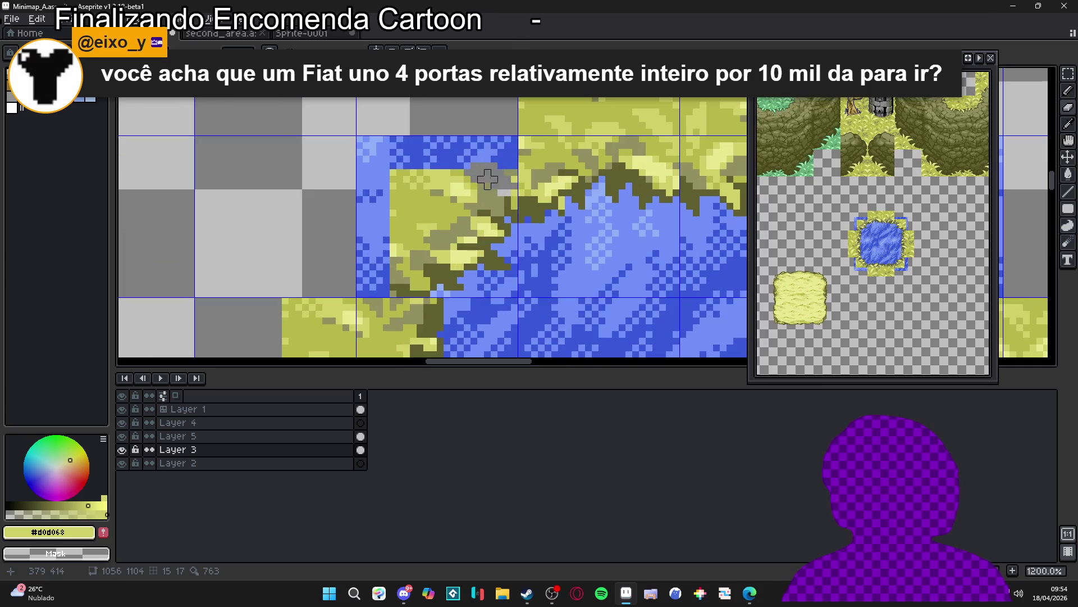
{"action": "scroll", "coordinate": [487, 179], "scroll_direction": "down", "scroll_amount": 1}
{"action": "scroll", "coordinate": [490, 183], "scroll_direction": "up", "scroll_amount": 1}
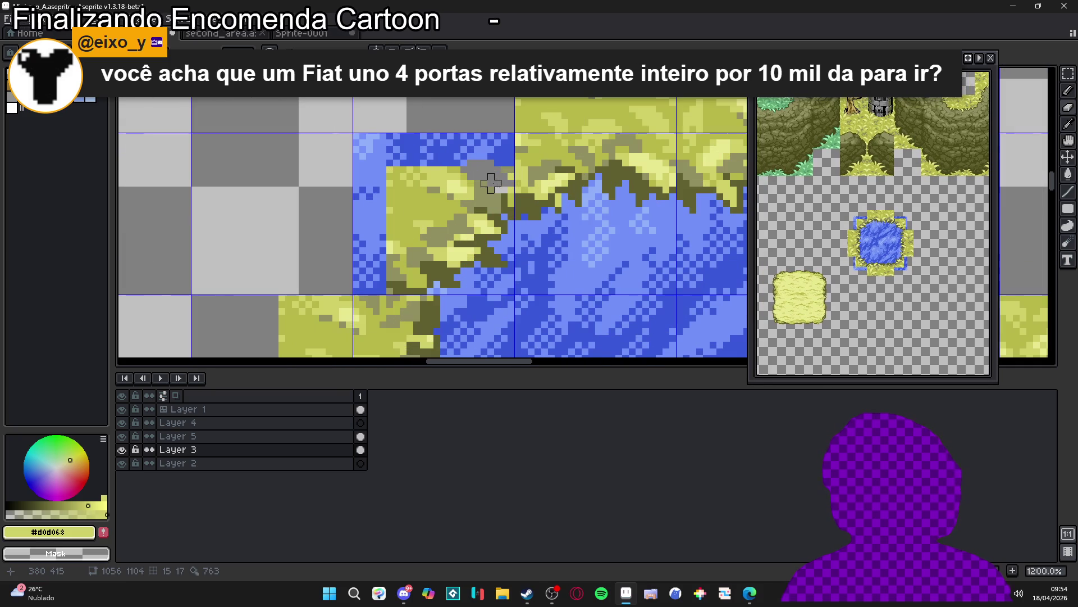
{"action": "mouse_move", "coordinate": [478, 169]}
{"action": "left_mouse_down"}
{"action": "mouse_move", "coordinate": [444, 217]}
{"action": "mouse_move", "coordinate": [409, 217]}
{"action": "left_mouse_up"}
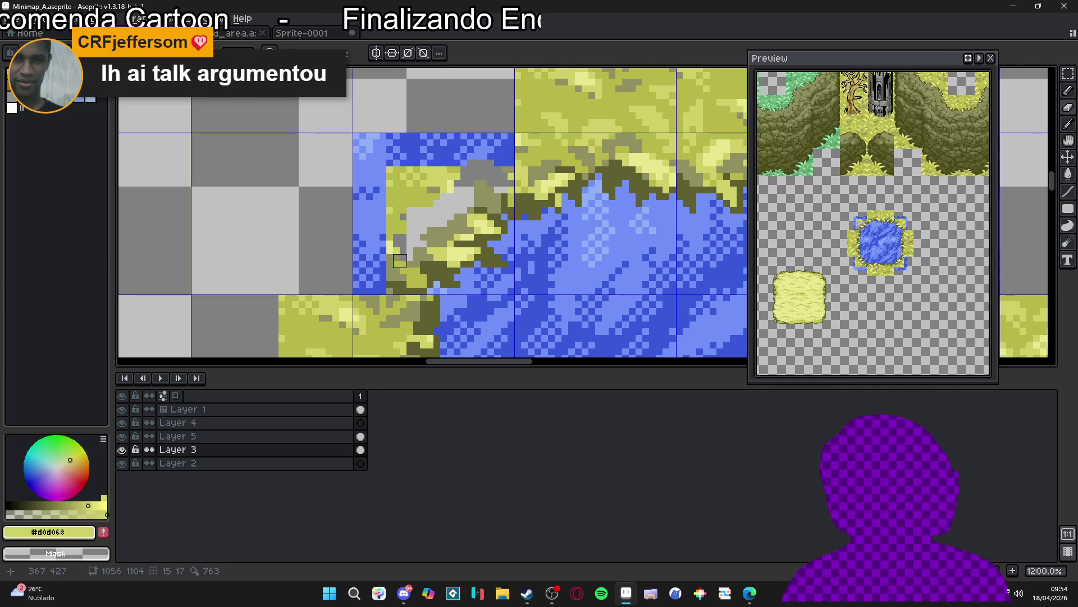
Step: Erase leftover grass pixels and the loose blue pixel column beside the grass
{"action": "left_click", "coordinate": [400, 247]}
{"action": "left_click", "coordinate": [386, 254]}
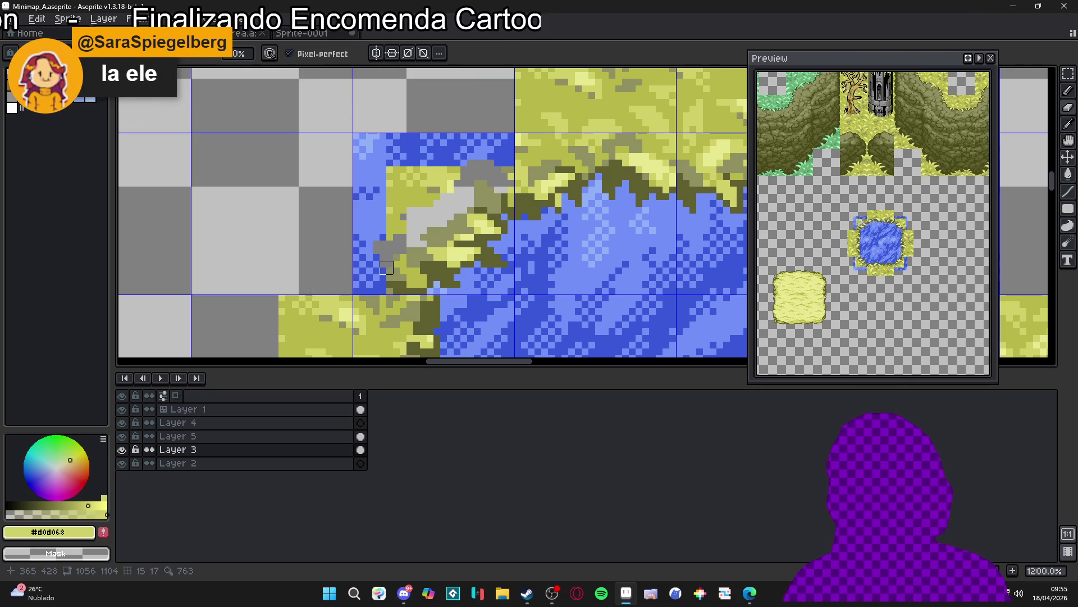
{"action": "mouse_move", "coordinate": [386, 267]}
{"action": "left_mouse_down"}
{"action": "mouse_move", "coordinate": [373, 287]}
{"action": "mouse_move", "coordinate": [360, 283]}
{"action": "mouse_move", "coordinate": [360, 139]}
{"action": "mouse_move", "coordinate": [508, 139]}
{"action": "mouse_move", "coordinate": [501, 166]}
{"action": "mouse_move", "coordinate": [366, 156]}
{"action": "mouse_move", "coordinate": [428, 144]}
{"action": "mouse_move", "coordinate": [495, 153]}
{"action": "left_mouse_up"}
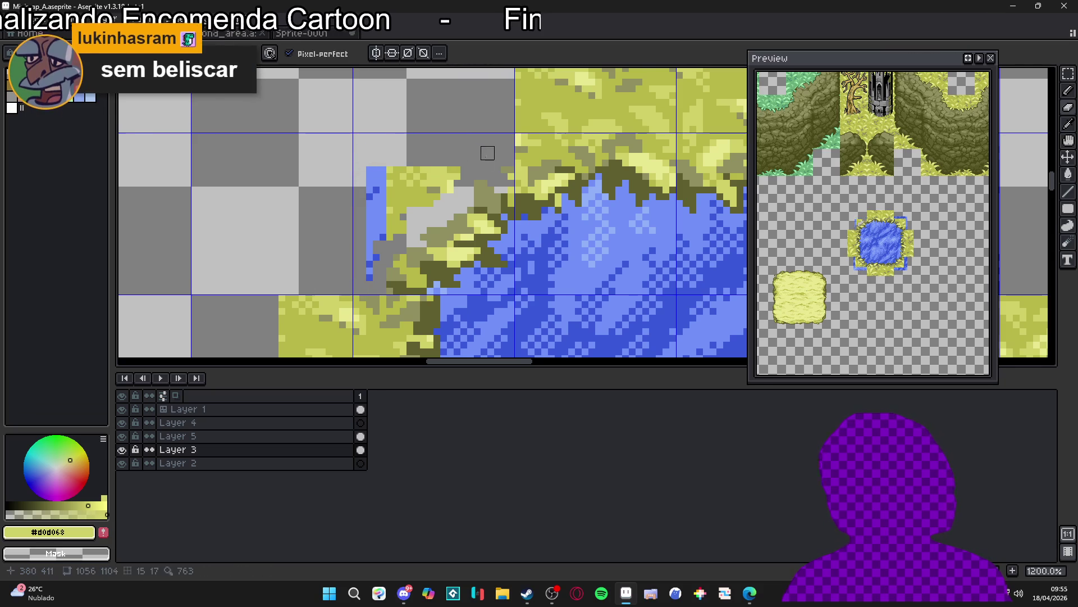
{"action": "mouse_move", "coordinate": [382, 170]}
{"action": "left_mouse_down"}
{"action": "mouse_move", "coordinate": [375, 250]}
{"action": "mouse_move", "coordinate": [379, 173]}
{"action": "mouse_move", "coordinate": [421, 202]}
{"action": "mouse_move", "coordinate": [447, 173]}
{"action": "mouse_move", "coordinate": [373, 207]}
{"action": "mouse_move", "coordinate": [387, 188]}
{"action": "mouse_move", "coordinate": [378, 217]}
{"action": "mouse_move", "coordinate": [420, 186]}
{"action": "mouse_move", "coordinate": [359, 219]}
{"action": "mouse_move", "coordinate": [380, 179]}
{"action": "mouse_move", "coordinate": [372, 281]}
{"action": "mouse_move", "coordinate": [391, 111]}
{"action": "left_mouse_up"}
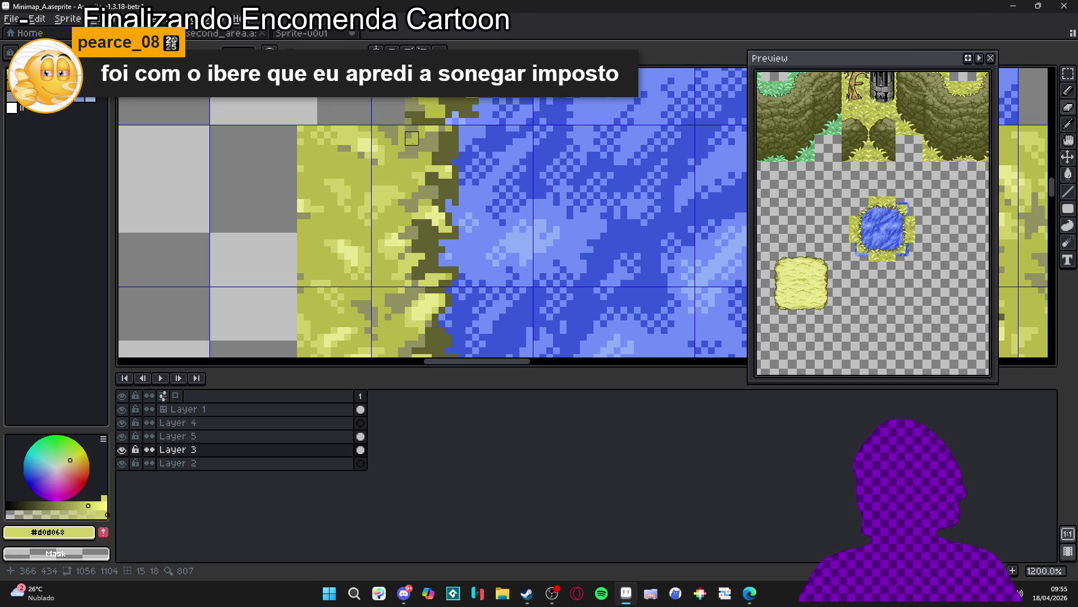
{"action": "scroll", "coordinate": [412, 138], "scroll_direction": "up", "scroll_amount": 1}
{"action": "left_click", "coordinate": [397, 128]}
{"action": "scroll", "coordinate": [397, 136], "scroll_direction": "down", "scroll_amount": 4}
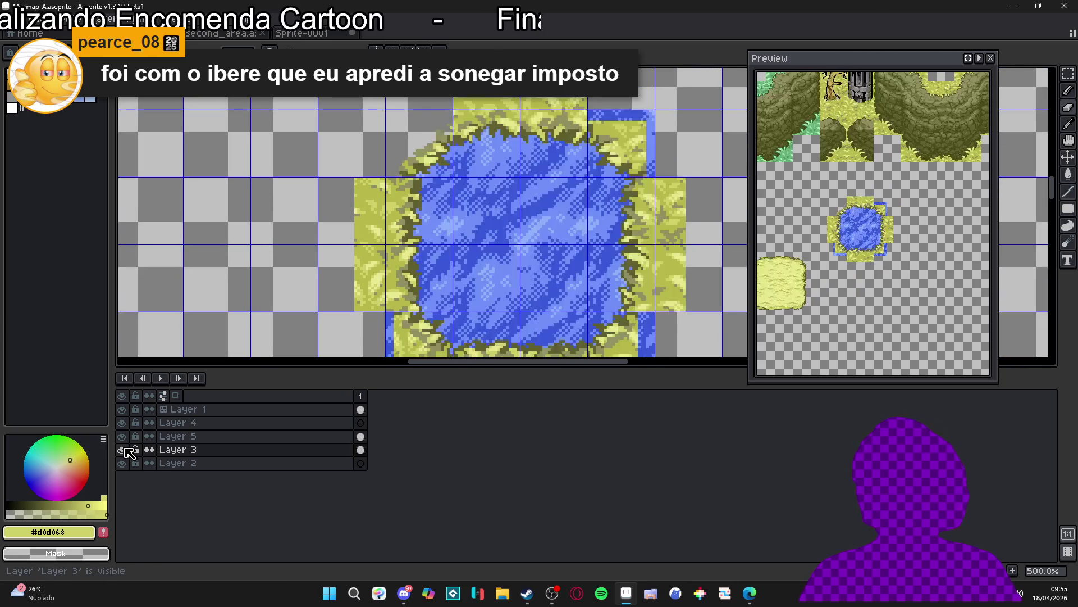
Step: Merge Layer 5 down into Layer 3
{"action": "left_click", "coordinate": [167, 438]}
{"action": "right_click", "coordinate": [167, 437]}
{"action": "left_click", "coordinate": [213, 517]}
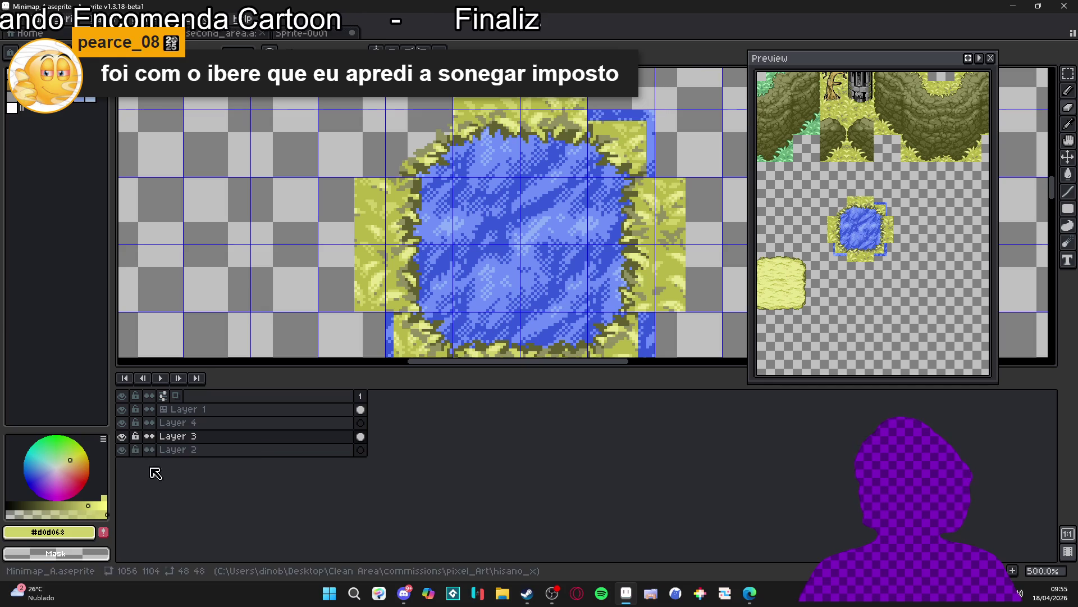
{"action": "scroll", "coordinate": [399, 255], "scroll_direction": "down", "scroll_amount": 2}
{"action": "scroll", "coordinate": [403, 191], "scroll_direction": "up", "scroll_amount": 4}
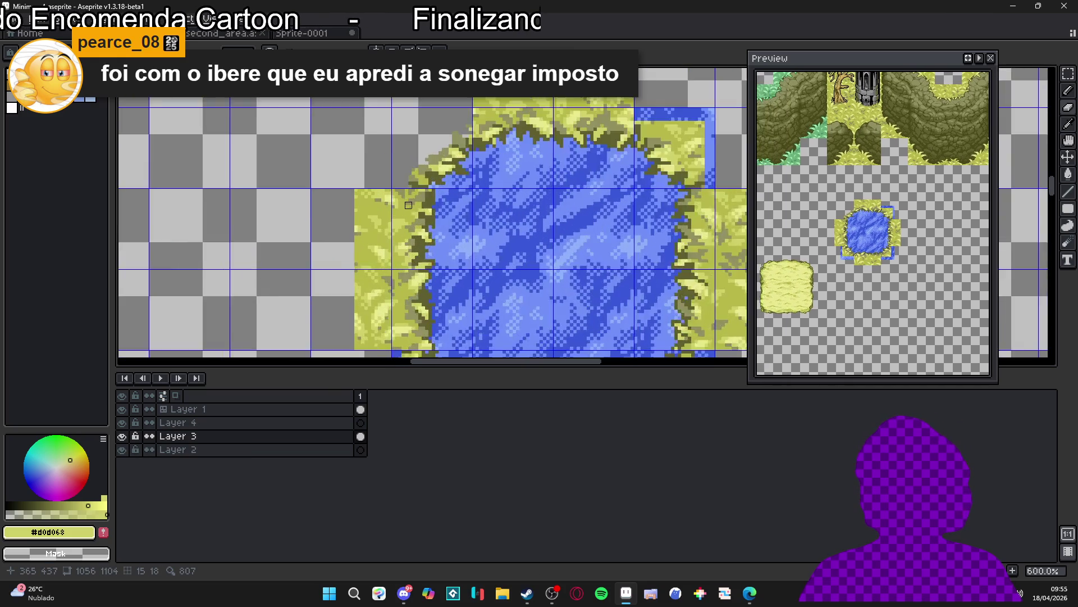
{"action": "scroll", "coordinate": [399, 187], "scroll_direction": "down", "scroll_amount": 1}
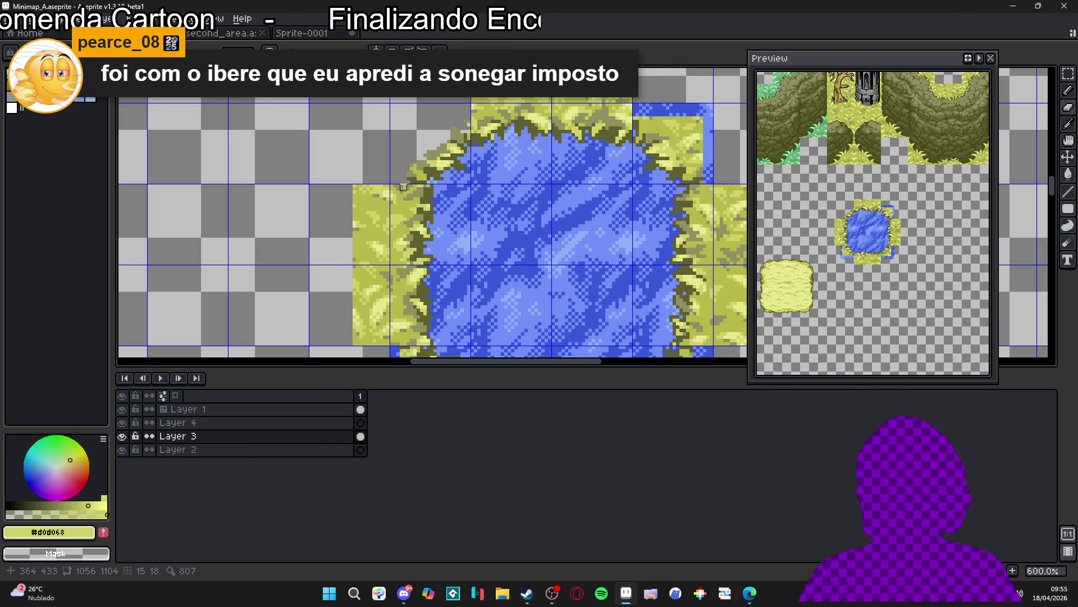
{"action": "scroll", "coordinate": [406, 187], "scroll_direction": "up", "scroll_amount": 2}
{"action": "scroll", "coordinate": [404, 191], "scroll_direction": "up", "scroll_amount": 2}
Step: Paint light-grey and grey shading pixels along the grass shoreline edge
{"action": "left_click", "coordinate": [404, 191]}
{"action": "mouse_move", "coordinate": [387, 227]}
{"action": "left_mouse_down"}
{"action": "mouse_move", "coordinate": [384, 209]}
{"action": "mouse_move", "coordinate": [414, 227]}
{"action": "mouse_move", "coordinate": [386, 274]}
{"action": "mouse_move", "coordinate": [404, 299]}
{"action": "left_mouse_up"}
{"action": "left_click", "coordinate": [405, 236]}
{"action": "left_click", "coordinate": [404, 254]}
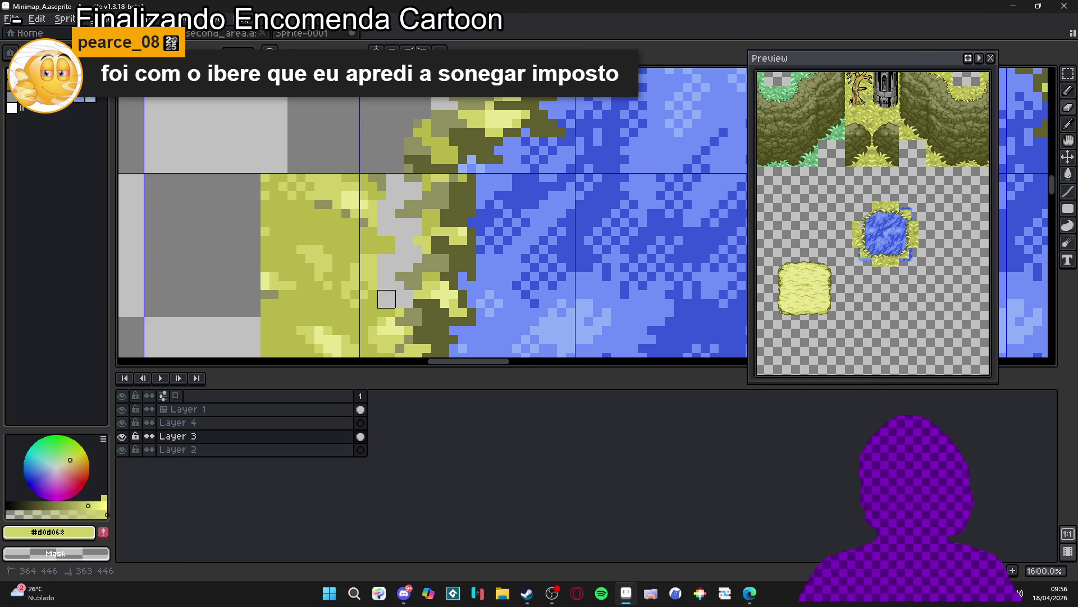
{"action": "scroll", "coordinate": [405, 298], "scroll_direction": "down", "scroll_amount": 1}
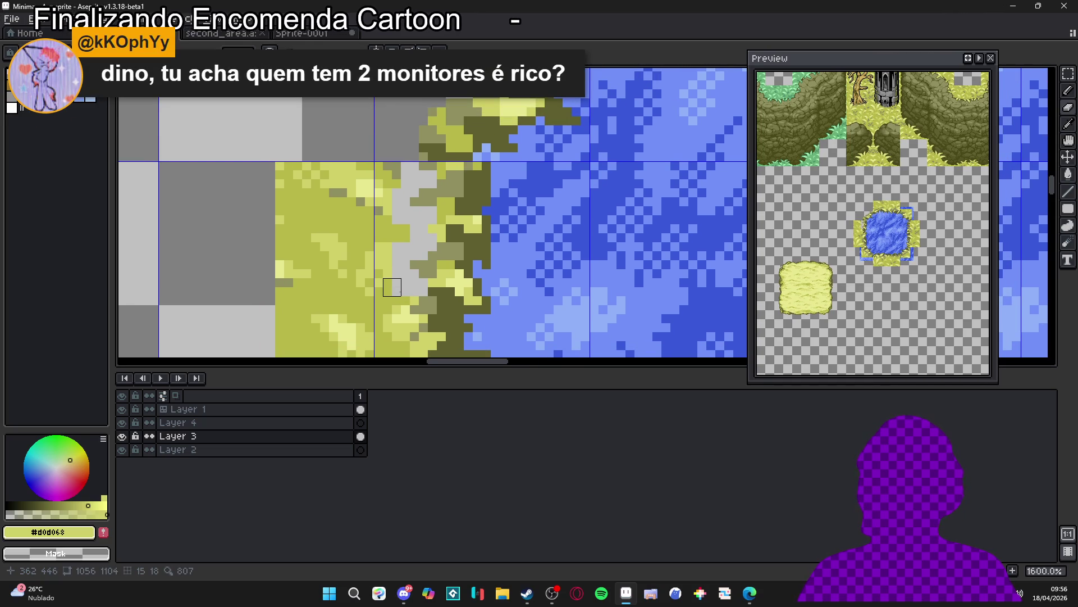
{"action": "scroll", "coordinate": [401, 269], "scroll_direction": "up", "scroll_amount": 3}
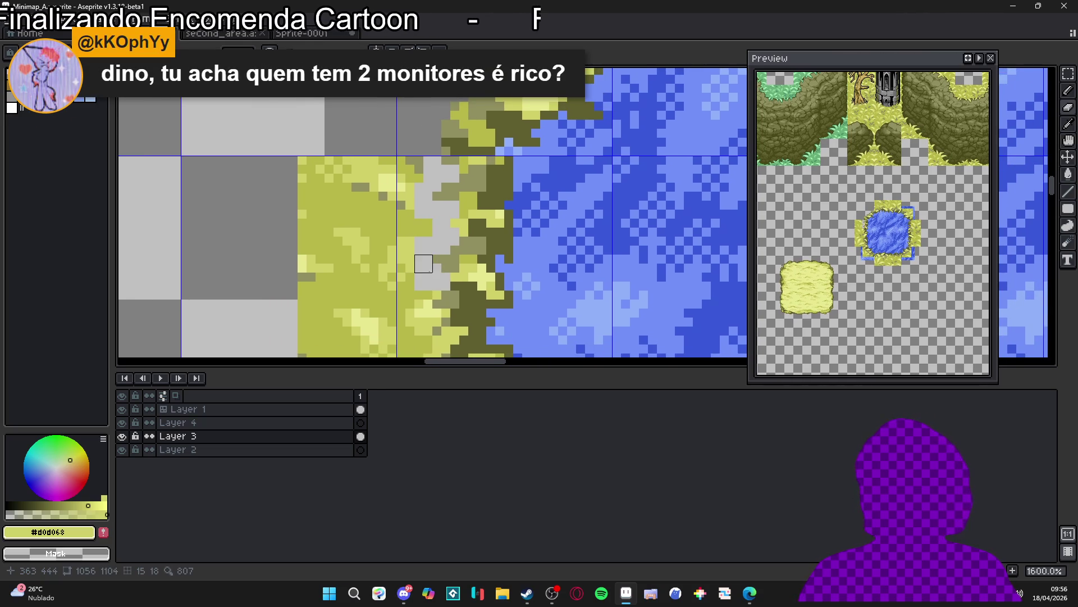
{"action": "left_click_drag", "start_coordinate": [431, 255], "coordinate": [431, 282]}
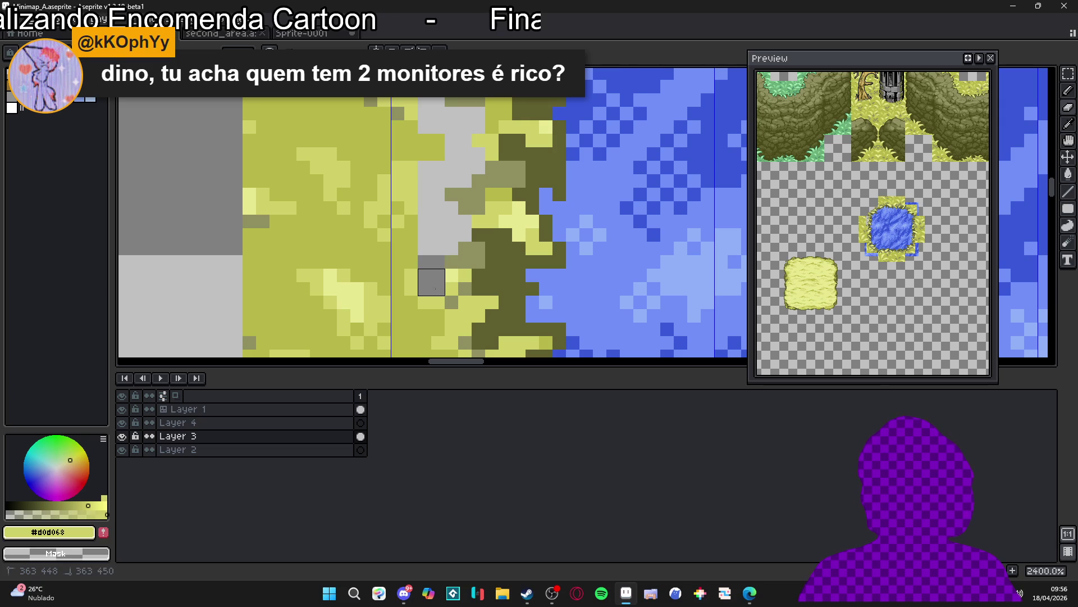
{"action": "scroll", "coordinate": [431, 282], "scroll_direction": "down", "scroll_amount": 2}
{"action": "left_click", "coordinate": [440, 256]}
{"action": "mouse_move", "coordinate": [440, 256]}
{"action": "left_mouse_down"}
{"action": "mouse_move", "coordinate": [432, 292]}
{"action": "mouse_move", "coordinate": [417, 247]}
{"action": "left_mouse_up"}
Step: Erase stray pixels along the grassy shore edge
{"action": "left_click_drag", "start_coordinate": [431, 302], "coordinate": [443, 258]}
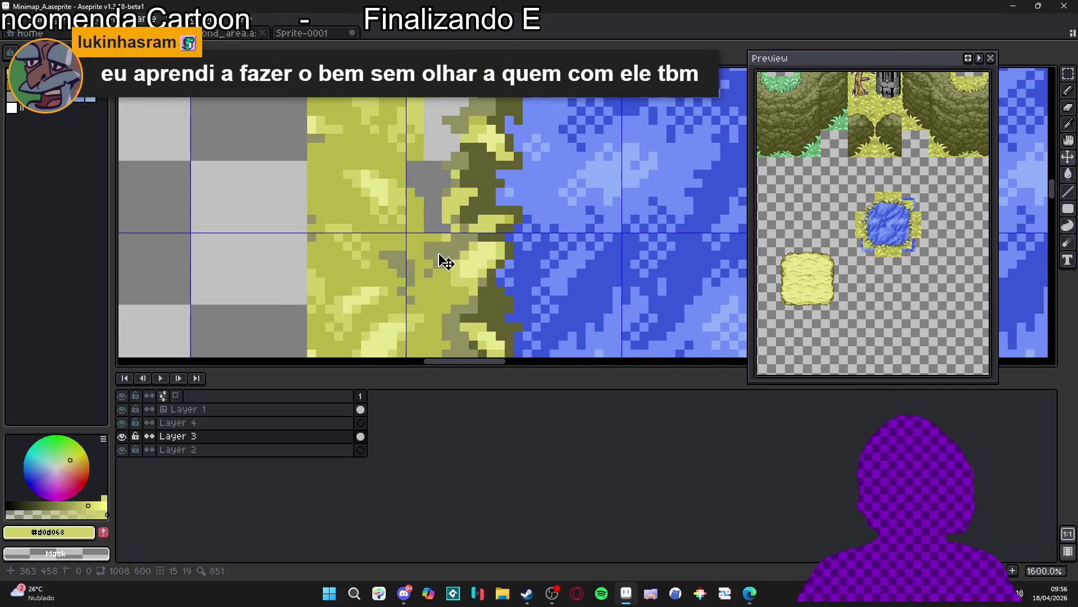
{"action": "left_click", "coordinate": [433, 242]}
{"action": "left_click", "coordinate": [437, 260]}
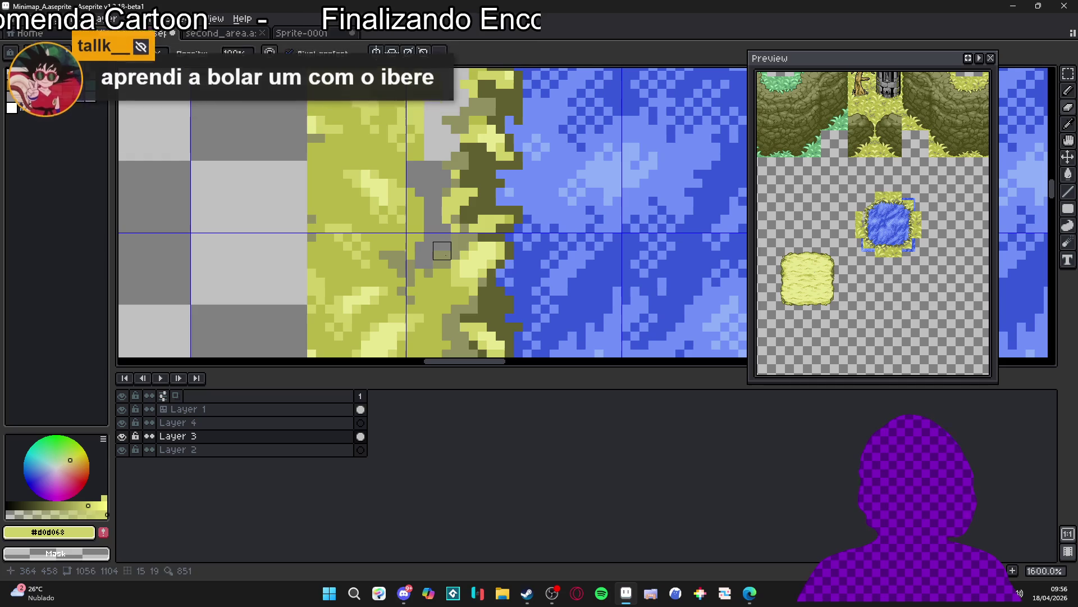
{"action": "mouse_move", "coordinate": [455, 247]}
{"action": "left_mouse_down"}
{"action": "mouse_move", "coordinate": [472, 243]}
{"action": "mouse_move", "coordinate": [433, 288]}
{"action": "mouse_move", "coordinate": [457, 291]}
{"action": "mouse_move", "coordinate": [443, 303]}
{"action": "mouse_move", "coordinate": [475, 278]}
{"action": "left_mouse_up"}
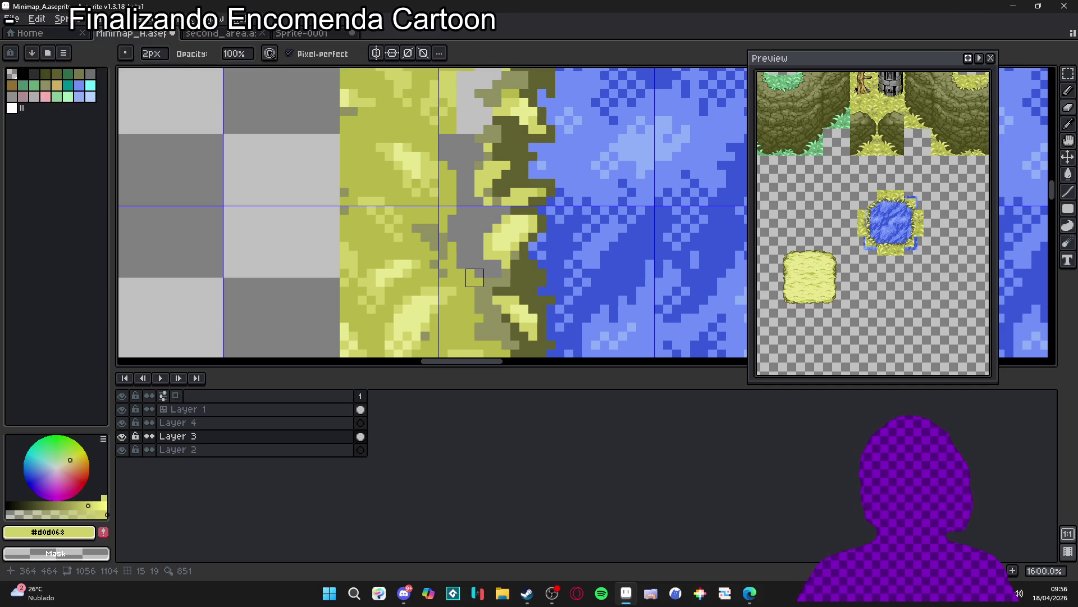
Step: Erase the olive pixels and the row of yellow pixels along the shore
{"action": "scroll", "coordinate": [475, 278], "scroll_direction": "up", "scroll_amount": 2}
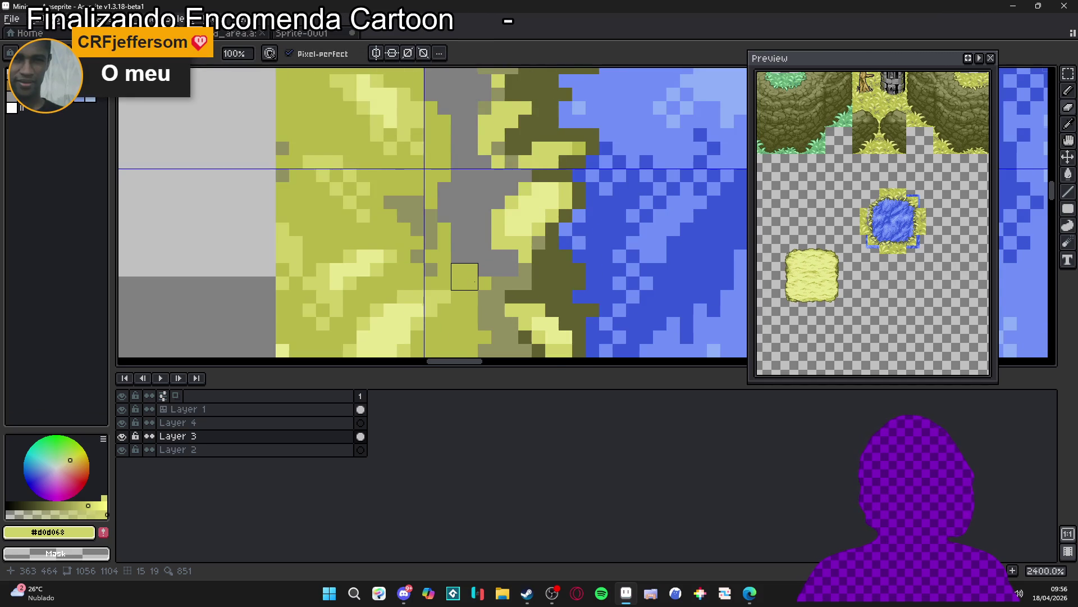
{"action": "scroll", "coordinate": [465, 276], "scroll_direction": "down", "scroll_amount": 4}
{"action": "scroll", "coordinate": [461, 245], "scroll_direction": "up", "scroll_amount": 2}
{"action": "mouse_move", "coordinate": [497, 245]}
{"action": "left_mouse_down"}
{"action": "mouse_move", "coordinate": [479, 253]}
{"action": "mouse_move", "coordinate": [480, 280]}
{"action": "mouse_move", "coordinate": [497, 299]}
{"action": "mouse_move", "coordinate": [476, 323]}
{"action": "mouse_move", "coordinate": [486, 315]}
{"action": "left_mouse_up"}
{"action": "scroll", "coordinate": [486, 313], "scroll_direction": "down", "scroll_amount": 1}
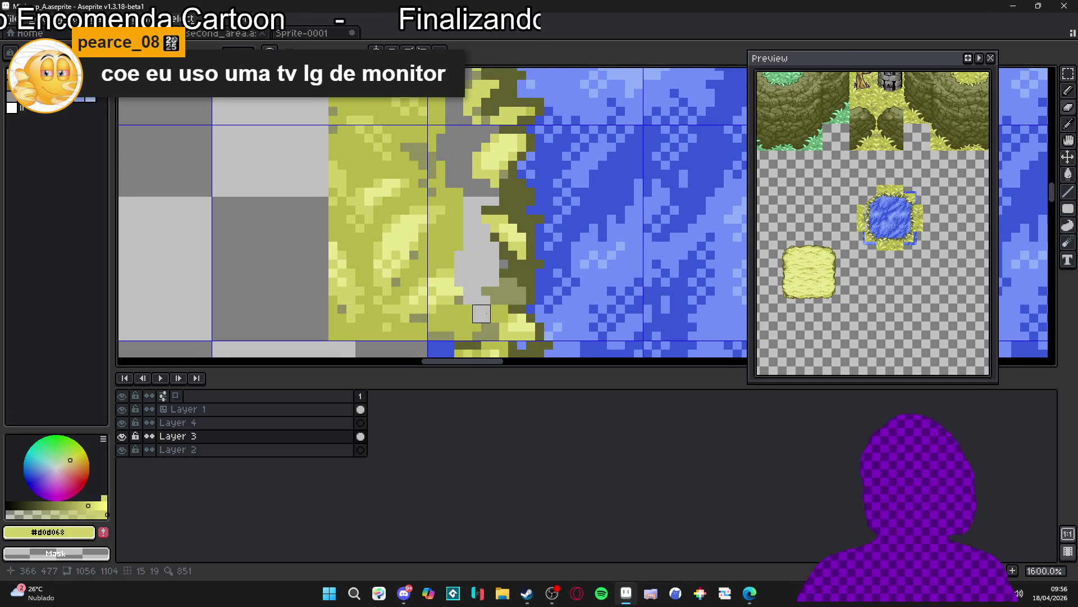
{"action": "scroll", "coordinate": [481, 314], "scroll_direction": "down", "scroll_amount": 1}
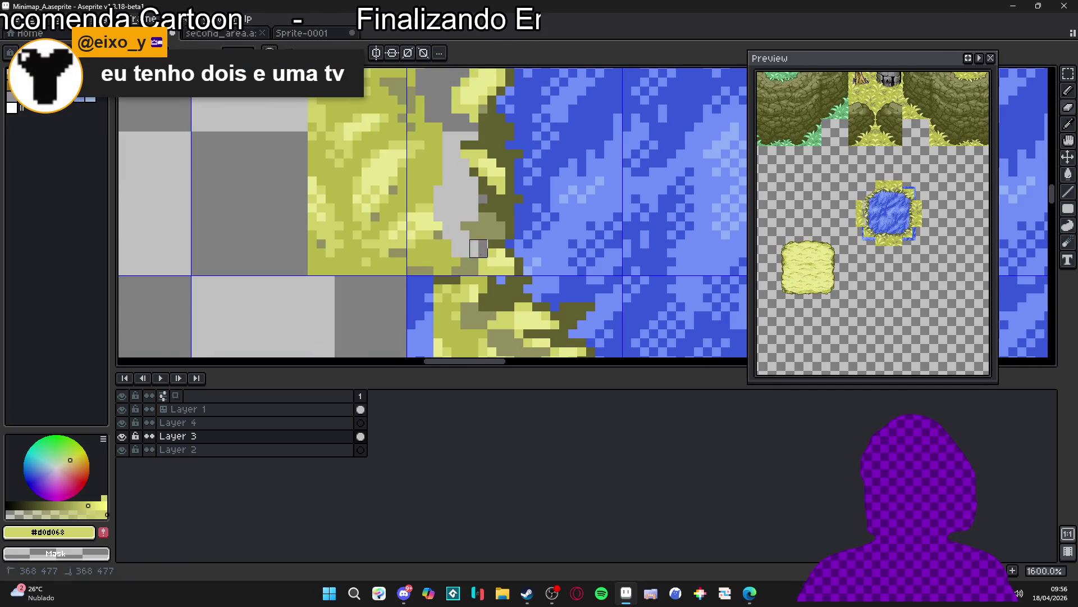
{"action": "mouse_move", "coordinate": [470, 266]}
{"action": "left_mouse_down"}
{"action": "mouse_move", "coordinate": [433, 255]}
{"action": "mouse_move", "coordinate": [441, 264]}
{"action": "mouse_move", "coordinate": [262, 261]}
{"action": "left_mouse_up"}
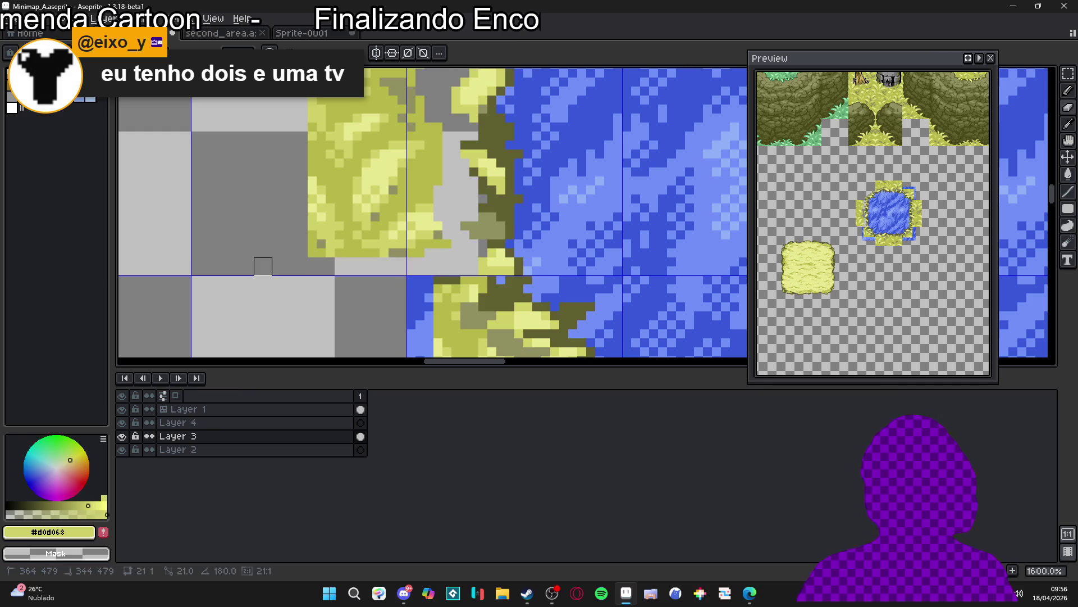
Step: Erase yellow and olive pixels from the shore corner and the bottom grass row
{"action": "scroll", "coordinate": [412, 311], "scroll_direction": "down", "scroll_amount": 2}
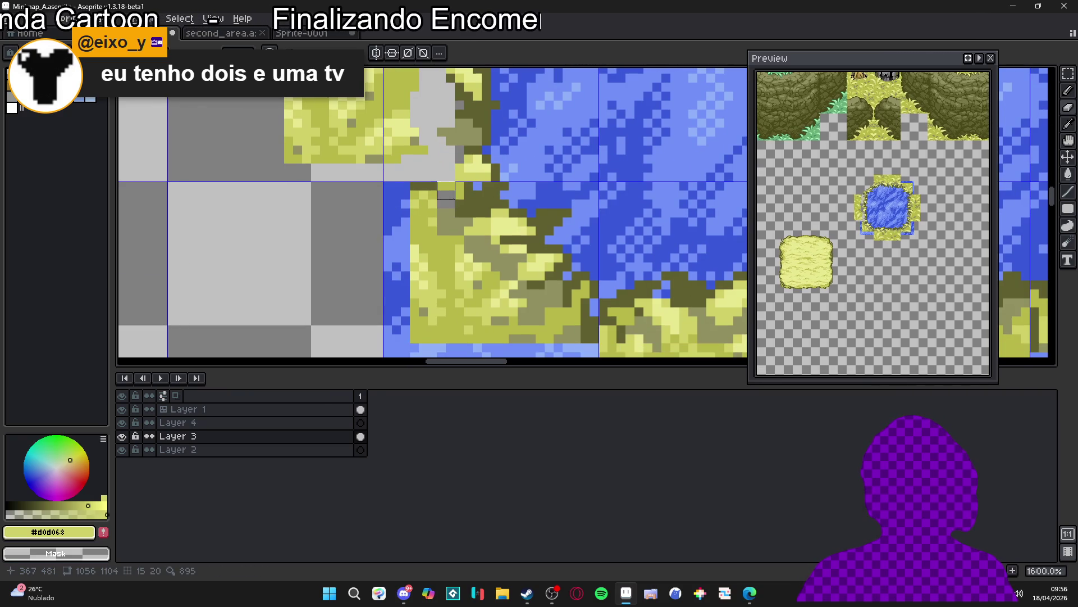
{"action": "mouse_move", "coordinate": [446, 190]}
{"action": "left_mouse_down"}
{"action": "mouse_move", "coordinate": [419, 216]}
{"action": "mouse_move", "coordinate": [455, 235]}
{"action": "left_mouse_up"}
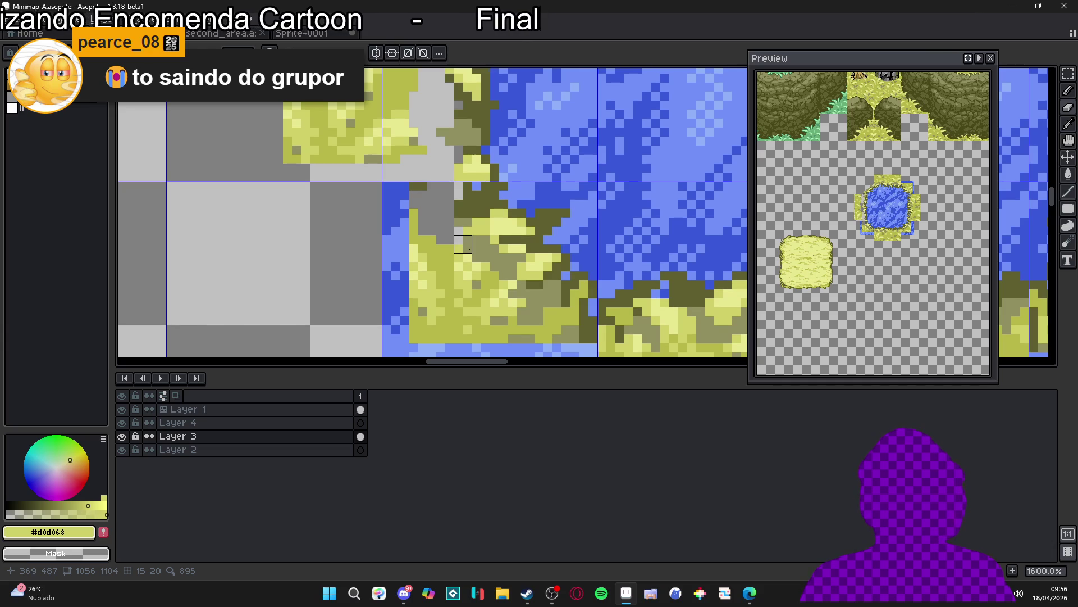
{"action": "scroll", "coordinate": [463, 244], "scroll_direction": "up", "scroll_amount": 2}
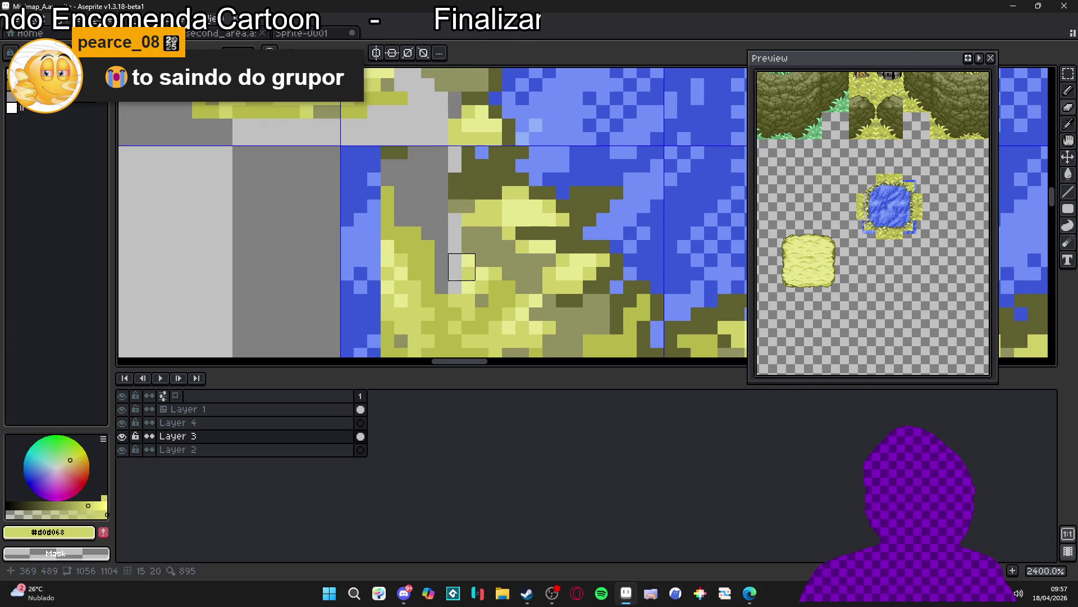
{"action": "left_click_drag", "start_coordinate": [475, 293], "coordinate": [529, 294]}
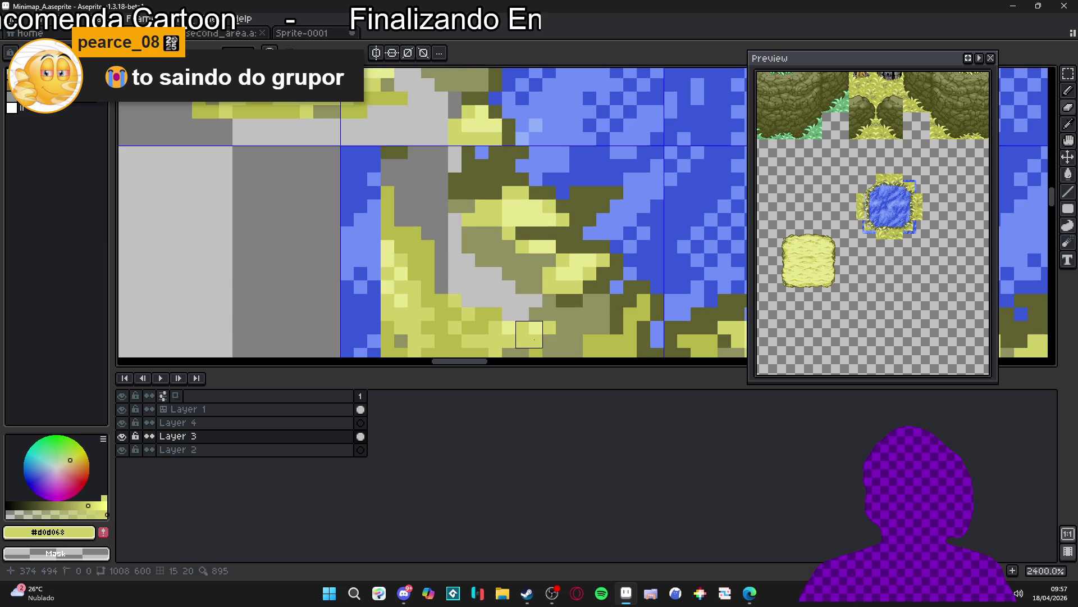
{"action": "left_click_drag", "start_coordinate": [529, 334], "coordinate": [498, 216]}
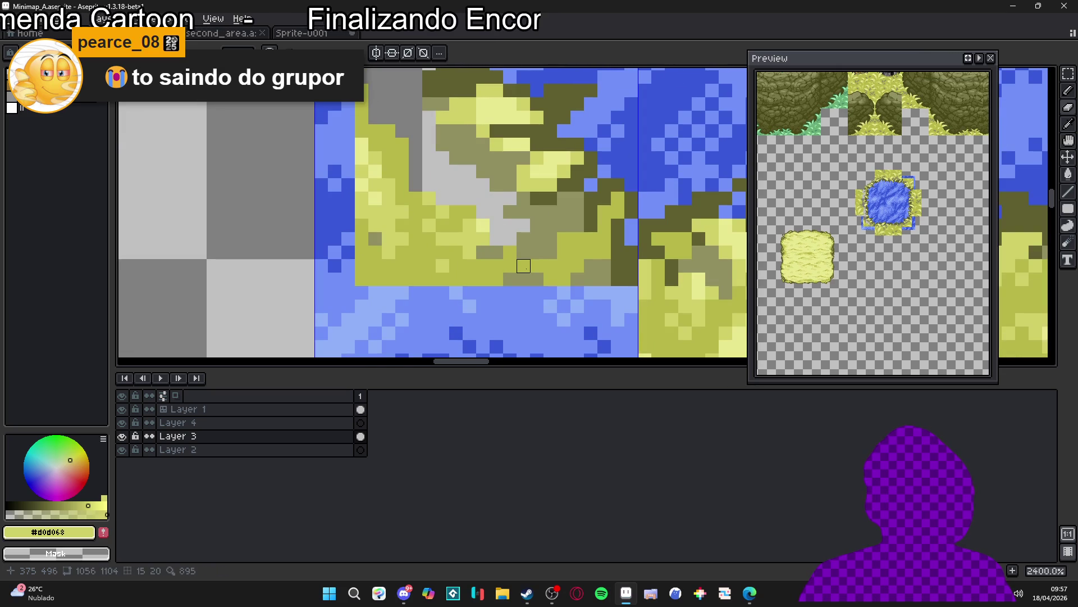
{"action": "mouse_move", "coordinate": [516, 272]}
{"action": "left_mouse_down"}
{"action": "mouse_move", "coordinate": [497, 273]}
{"action": "mouse_move", "coordinate": [544, 273]}
{"action": "mouse_move", "coordinate": [570, 246]}
{"action": "mouse_move", "coordinate": [585, 259]}
{"action": "mouse_move", "coordinate": [598, 245]}
{"action": "mouse_move", "coordinate": [598, 286]}
{"action": "mouse_move", "coordinate": [611, 299]}
{"action": "mouse_move", "coordinate": [611, 286]}
{"action": "left_mouse_up"}
Step: Trim the yellow grass strip left of the pond
{"action": "mouse_move", "coordinate": [618, 347]}
{"action": "left_mouse_down"}
{"action": "mouse_move", "coordinate": [611, 237]}
{"action": "mouse_move", "coordinate": [413, 241]}
{"action": "mouse_move", "coordinate": [424, 286]}
{"action": "mouse_move", "coordinate": [433, 115]}
{"action": "mouse_move", "coordinate": [469, 115]}
{"action": "mouse_move", "coordinate": [447, 308]}
{"action": "mouse_move", "coordinate": [471, 182]}
{"action": "mouse_move", "coordinate": [493, 232]}
{"action": "mouse_move", "coordinate": [522, 214]}
{"action": "mouse_move", "coordinate": [535, 284]}
{"action": "mouse_move", "coordinate": [595, 267]}
{"action": "mouse_move", "coordinate": [578, 296]}
{"action": "mouse_move", "coordinate": [532, 286]}
{"action": "mouse_move", "coordinate": [548, 308]}
{"action": "mouse_move", "coordinate": [558, 282]}
{"action": "mouse_move", "coordinate": [520, 294]}
{"action": "mouse_move", "coordinate": [513, 241]}
{"action": "mouse_move", "coordinate": [481, 300]}
{"action": "left_mouse_up"}
{"action": "scroll", "coordinate": [611, 238], "scroll_direction": "down", "scroll_amount": 1}
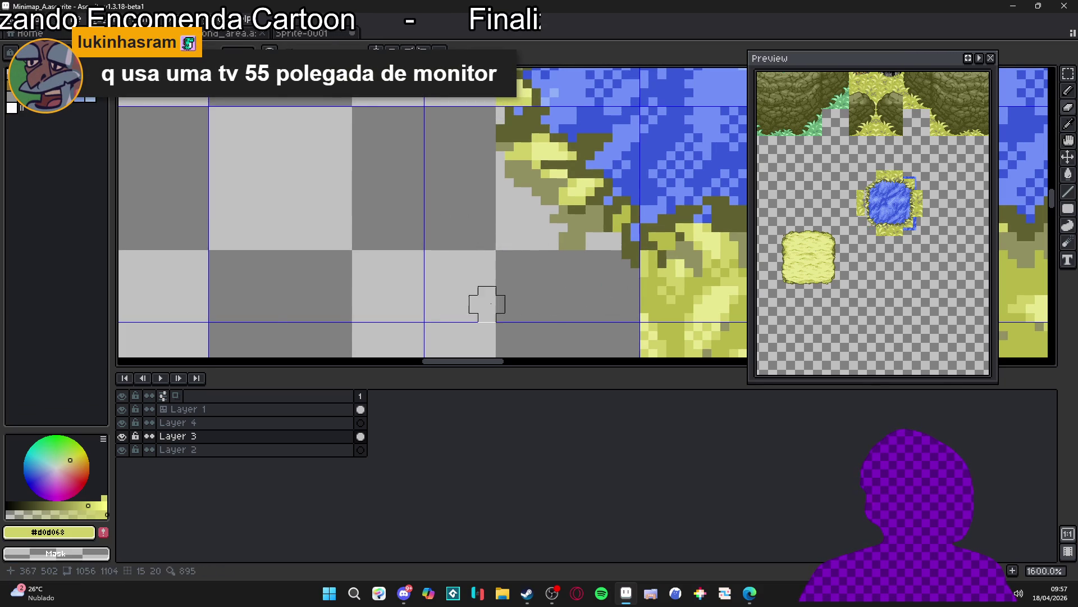
{"action": "scroll", "coordinate": [480, 298], "scroll_direction": "down", "scroll_amount": 4}
{"action": "scroll", "coordinate": [479, 292], "scroll_direction": "down", "scroll_amount": 2}
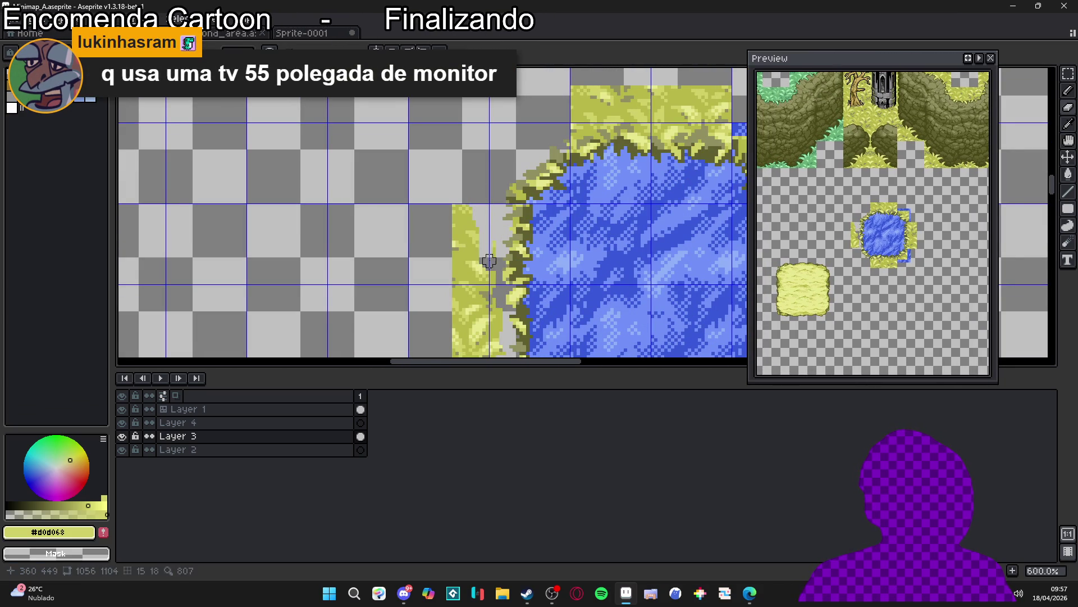
{"action": "scroll", "coordinate": [483, 259], "scroll_direction": "down", "scroll_amount": 2}
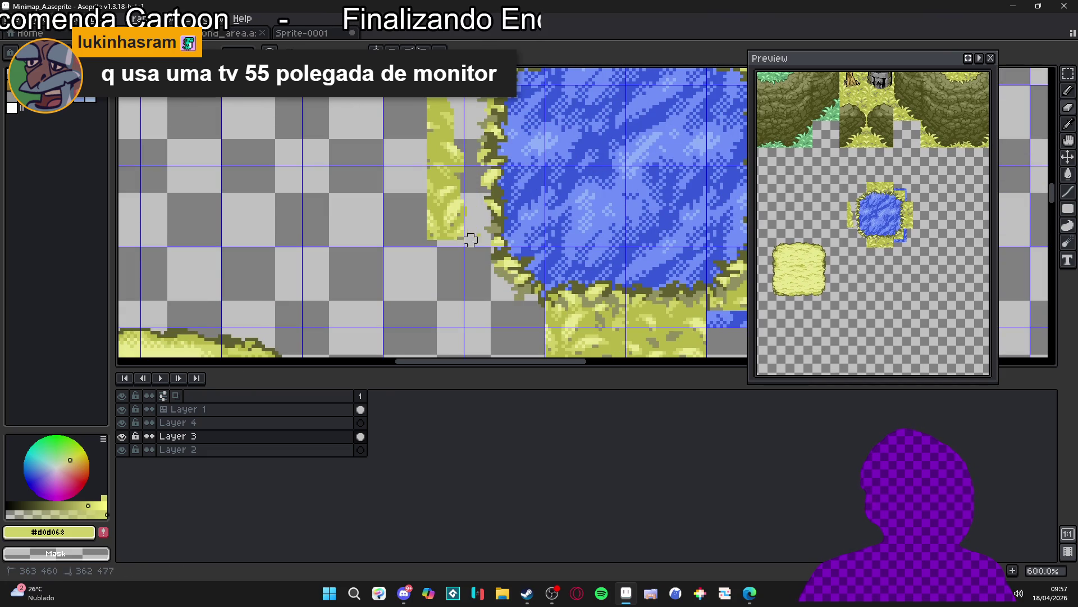
{"action": "scroll", "coordinate": [473, 230], "scroll_direction": "up", "scroll_amount": 2}
{"action": "mouse_move", "coordinate": [469, 175]}
{"action": "left_mouse_down"}
{"action": "mouse_move", "coordinate": [496, 301]}
{"action": "mouse_move", "coordinate": [450, 236]}
{"action": "mouse_move", "coordinate": [446, 197]}
{"action": "left_mouse_up"}
Step: Erase the pond's yellow edge pixels and the olive pixels below the shore
{"action": "scroll", "coordinate": [460, 277], "scroll_direction": "down", "scroll_amount": 1}
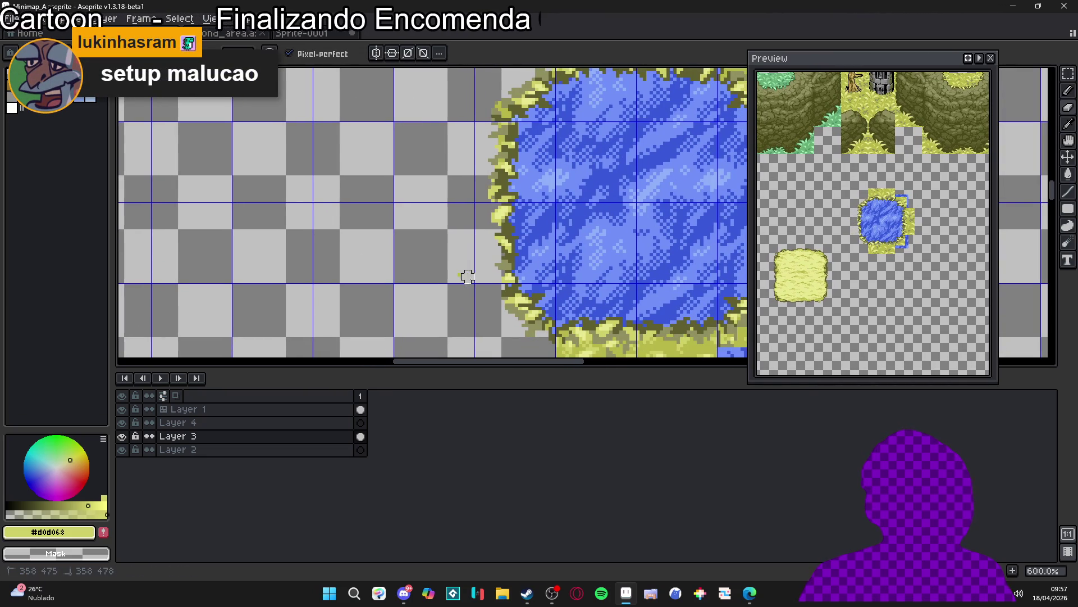
{"action": "scroll", "coordinate": [476, 284], "scroll_direction": "down", "scroll_amount": 2}
{"action": "scroll", "coordinate": [446, 235], "scroll_direction": "up", "scroll_amount": 3}
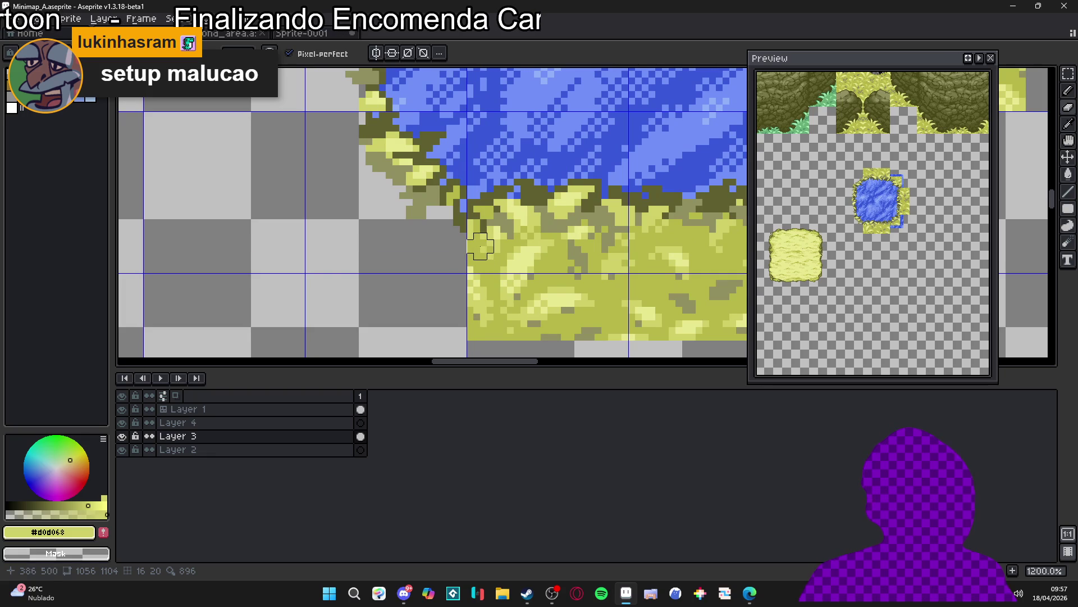
{"action": "left_click", "coordinate": [494, 246]}
{"action": "mouse_move", "coordinate": [493, 246]}
{"action": "left_mouse_down"}
{"action": "mouse_move", "coordinate": [508, 258]}
{"action": "mouse_move", "coordinate": [490, 272]}
{"action": "left_mouse_up"}
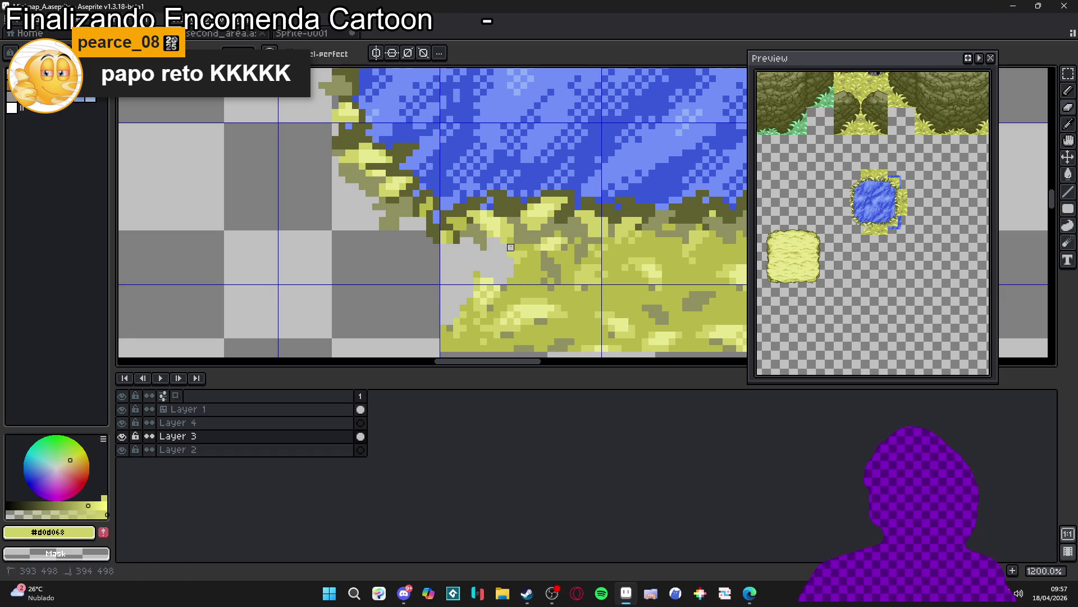
{"action": "mouse_move", "coordinate": [520, 250]}
{"action": "left_mouse_down"}
{"action": "mouse_move", "coordinate": [494, 284]}
{"action": "mouse_move", "coordinate": [440, 289]}
{"action": "mouse_move", "coordinate": [440, 269]}
{"action": "left_mouse_up"}
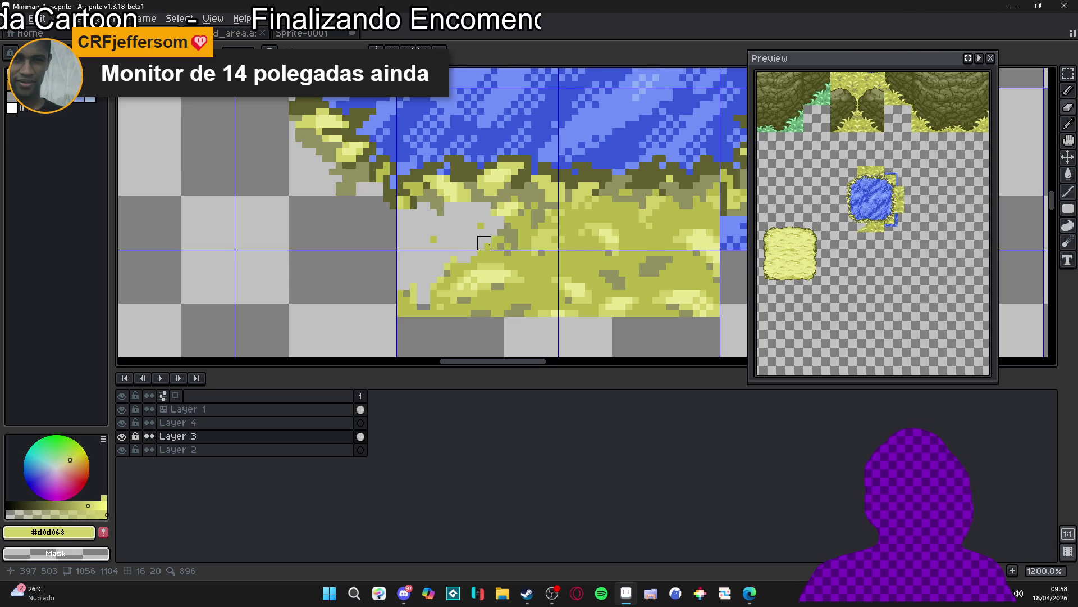
Step: Erase the yellow grass below the pond, including the diagonal strip
{"action": "left_click_drag", "start_coordinate": [484, 243], "coordinate": [437, 232]}
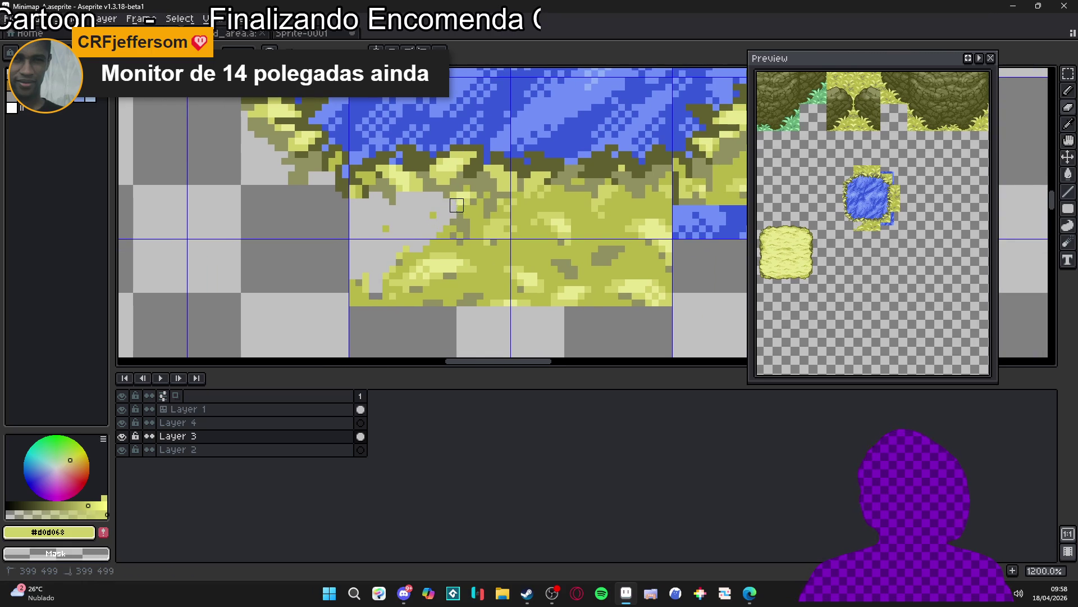
{"action": "left_click_drag", "start_coordinate": [473, 202], "coordinate": [433, 215]}
{"action": "mouse_move", "coordinate": [385, 242]}
{"action": "left_mouse_down"}
{"action": "mouse_move", "coordinate": [366, 313]}
{"action": "mouse_move", "coordinate": [487, 208]}
{"action": "mouse_move", "coordinate": [482, 200]}
{"action": "mouse_move", "coordinate": [440, 222]}
{"action": "mouse_move", "coordinate": [393, 330]}
{"action": "mouse_move", "coordinate": [483, 308]}
{"action": "left_mouse_up"}
{"action": "scroll", "coordinate": [457, 309], "scroll_direction": "right", "scroll_amount": 2}
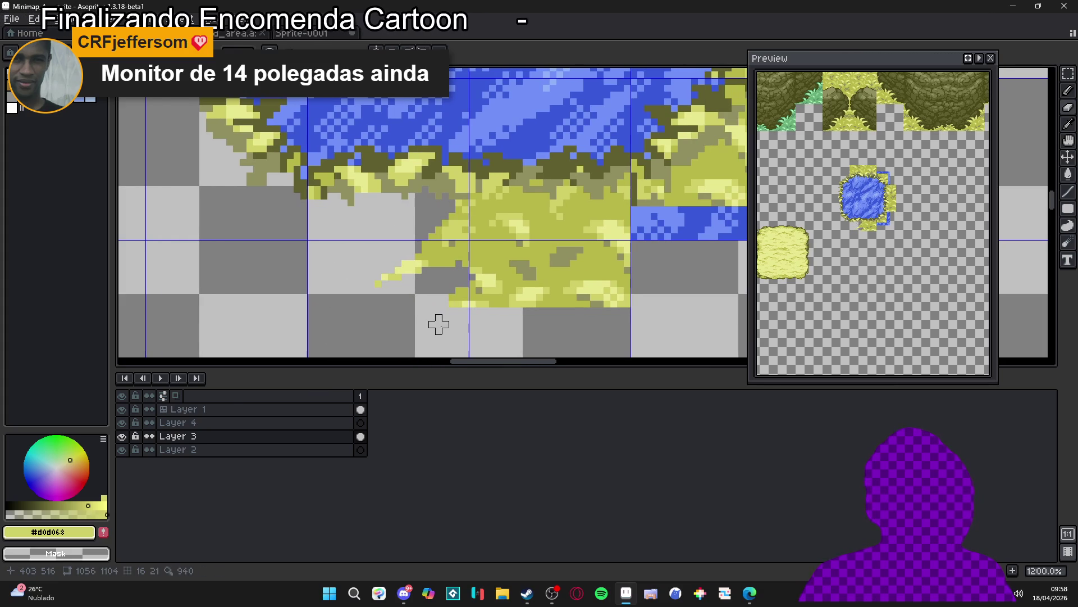
{"action": "scroll", "coordinate": [455, 315], "scroll_direction": "right", "scroll_amount": 1}
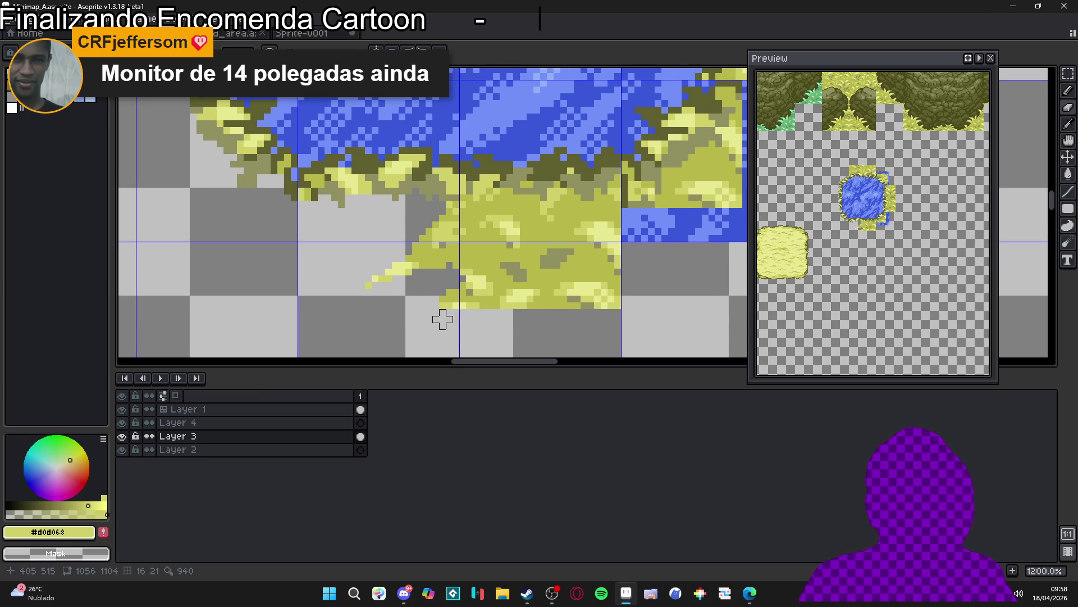
{"action": "mouse_move", "coordinate": [442, 319]}
{"action": "left_mouse_down"}
{"action": "mouse_move", "coordinate": [438, 294]}
{"action": "mouse_move", "coordinate": [602, 289]}
{"action": "mouse_move", "coordinate": [604, 222]}
{"action": "mouse_move", "coordinate": [476, 290]}
{"action": "mouse_move", "coordinate": [340, 270]}
{"action": "mouse_move", "coordinate": [513, 217]}
{"action": "mouse_move", "coordinate": [462, 217]}
{"action": "left_mouse_up"}
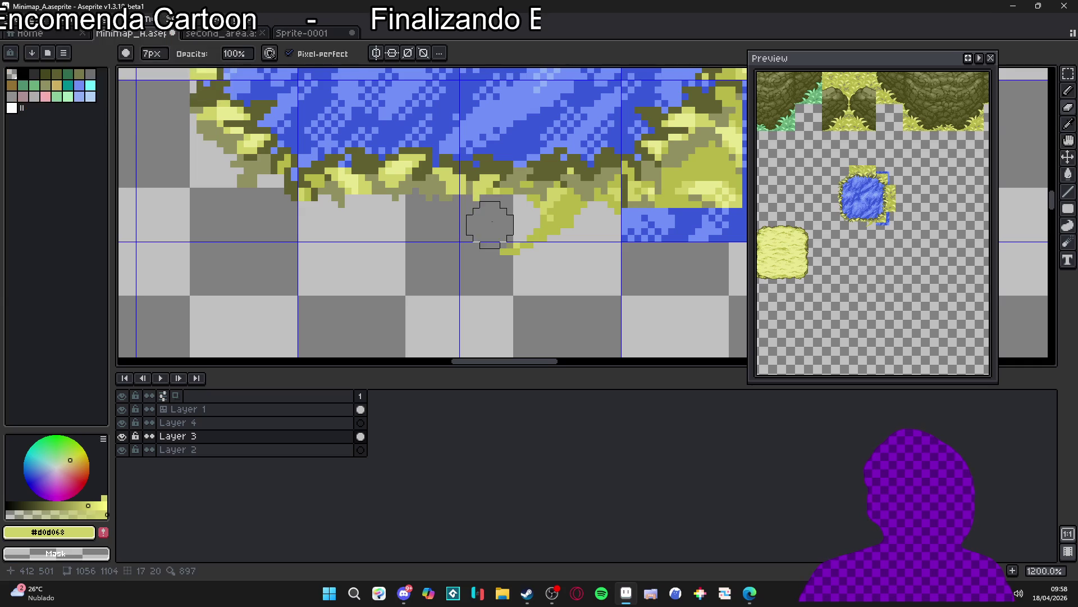
{"action": "left_click_drag", "start_coordinate": [498, 209], "coordinate": [550, 213]}
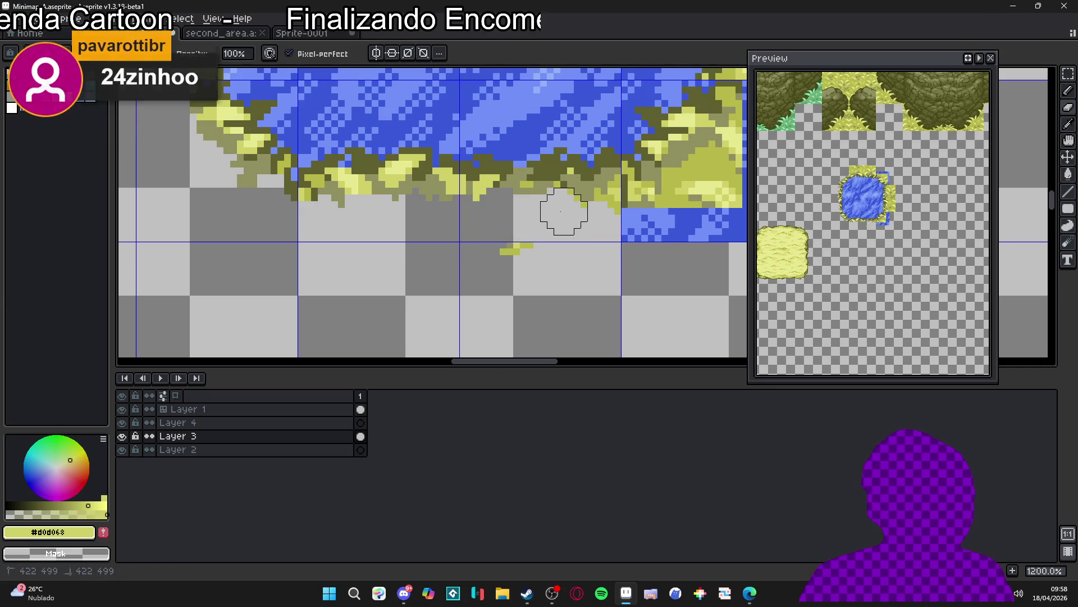
Step: Shrink the eraser and remove the small leftover yellow strip
{"action": "key", "text": "minus"}
{"action": "key", "text": "minus"}
{"action": "key", "text": "minus"}
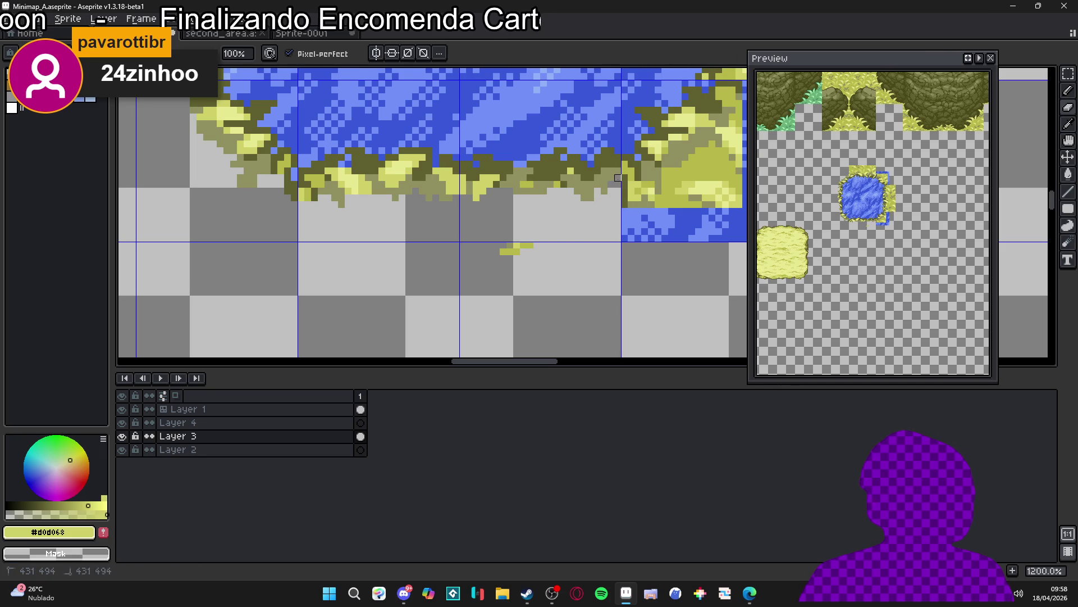
{"action": "left_click", "coordinate": [520, 241]}
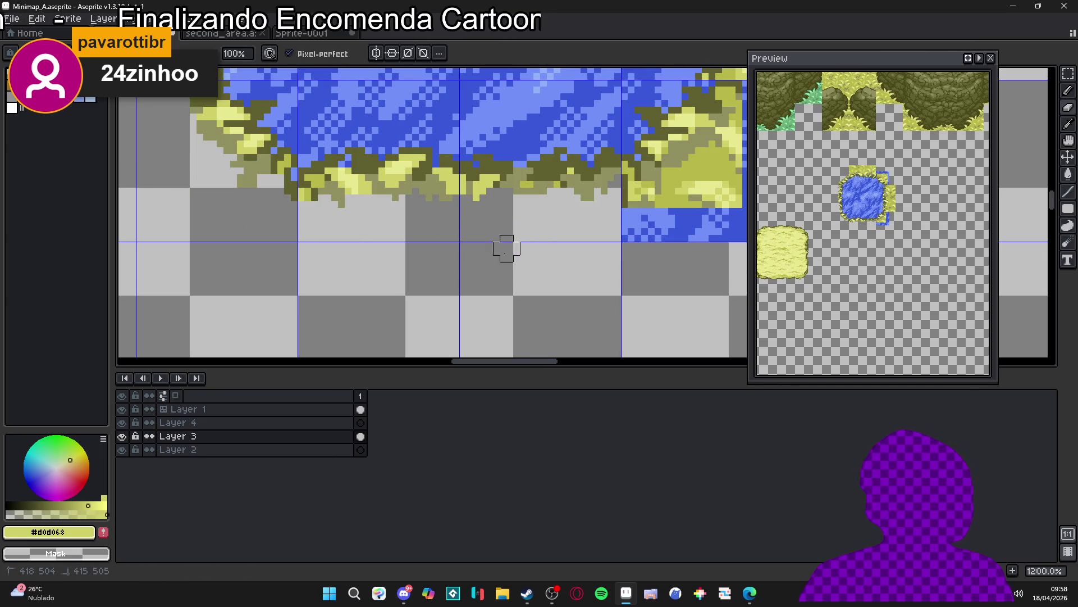
{"action": "scroll", "coordinate": [520, 242], "scroll_direction": "up", "scroll_amount": 3}
{"action": "scroll", "coordinate": [448, 306], "scroll_direction": "right", "scroll_amount": 4}
Step: Erase the thin blue column and yellow grass pixels at the lower-right corner with a 2-pixel eraser
{"action": "key", "text": "minus"}
{"action": "key", "text": "minus"}
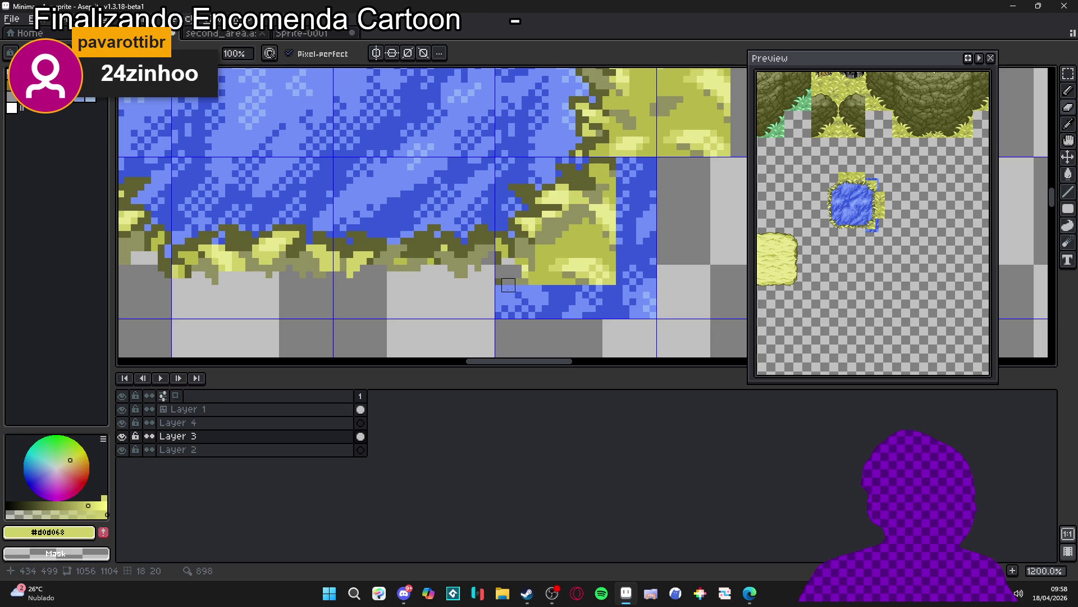
{"action": "key", "text": "f"}
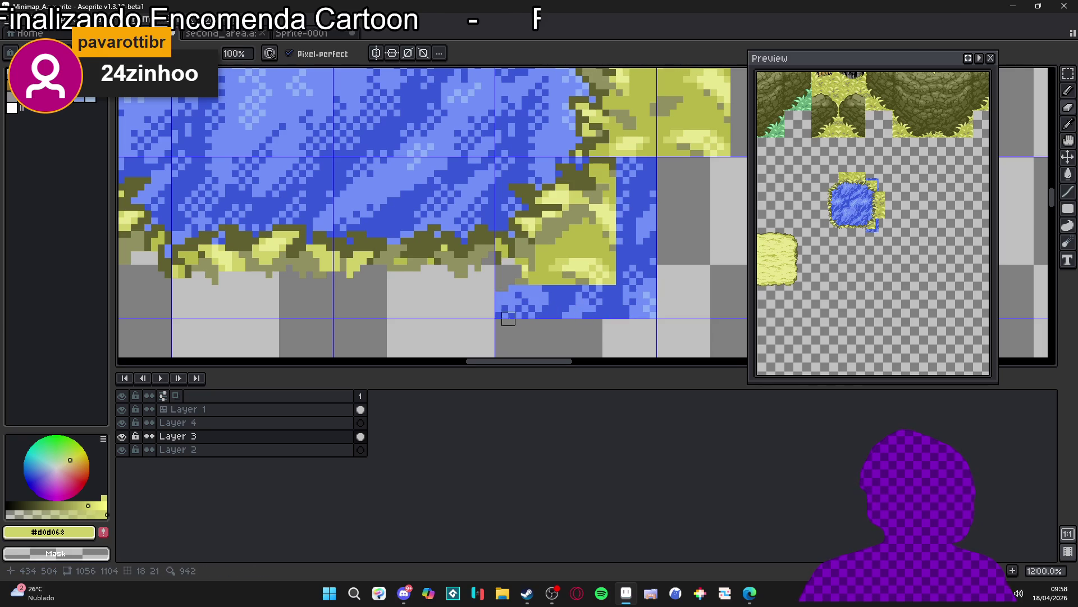
{"action": "mouse_move", "coordinate": [522, 312]}
{"action": "left_mouse_down"}
{"action": "mouse_move", "coordinate": [646, 310]}
{"action": "mouse_move", "coordinate": [643, 164]}
{"action": "mouse_move", "coordinate": [624, 228]}
{"action": "left_mouse_up"}
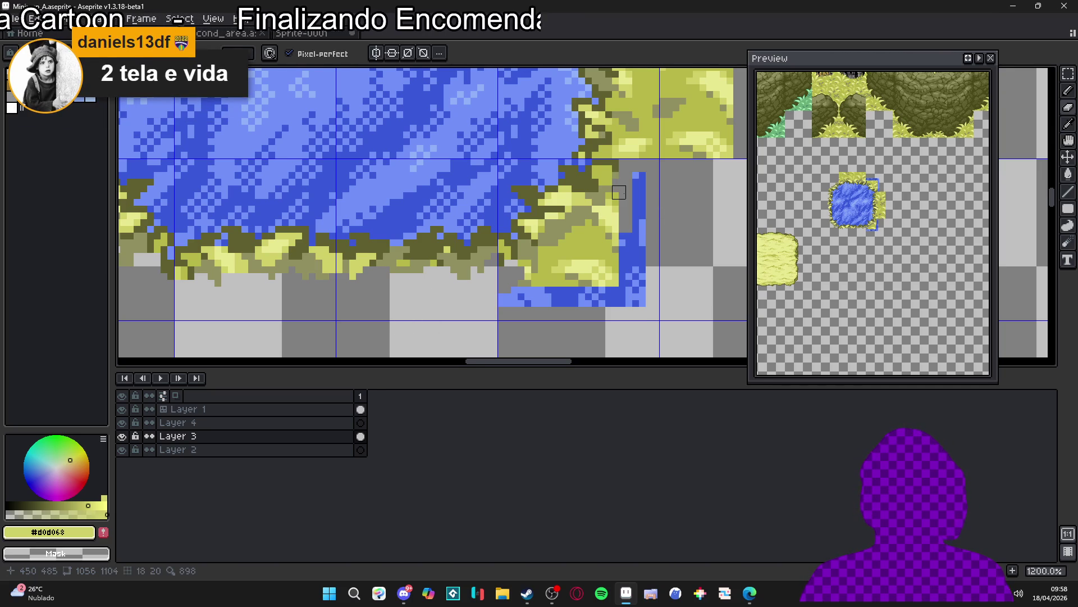
{"action": "mouse_move", "coordinate": [636, 174]}
{"action": "left_mouse_down"}
{"action": "mouse_move", "coordinate": [619, 199]}
{"action": "mouse_move", "coordinate": [643, 198]}
{"action": "left_mouse_up"}
{"action": "left_click", "coordinate": [598, 212]}
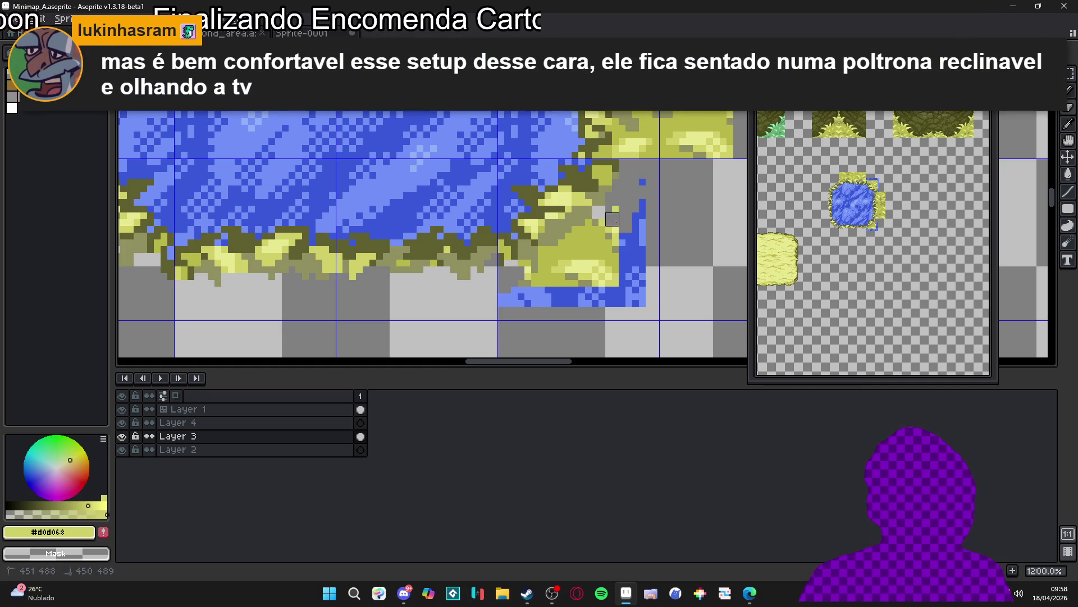
{"action": "left_click", "coordinate": [592, 226]}
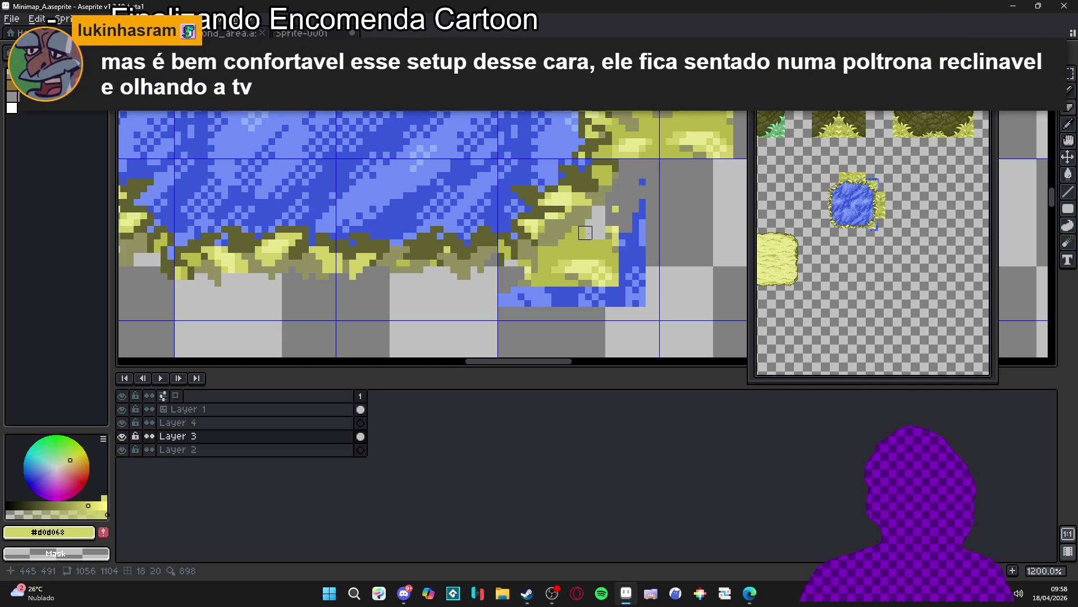
{"action": "mouse_move", "coordinate": [558, 248]}
{"action": "left_mouse_down"}
{"action": "mouse_move", "coordinate": [562, 264]}
{"action": "mouse_move", "coordinate": [561, 248]}
{"action": "mouse_move", "coordinate": [605, 253]}
{"action": "mouse_move", "coordinate": [605, 213]}
{"action": "mouse_move", "coordinate": [650, 197]}
{"action": "mouse_move", "coordinate": [637, 187]}
{"action": "mouse_move", "coordinate": [628, 286]}
{"action": "mouse_move", "coordinate": [655, 249]}
{"action": "mouse_move", "coordinate": [553, 293]}
{"action": "mouse_move", "coordinate": [548, 269]}
{"action": "mouse_move", "coordinate": [528, 276]}
{"action": "mouse_move", "coordinate": [508, 301]}
{"action": "mouse_move", "coordinate": [521, 284]}
{"action": "left_mouse_up"}
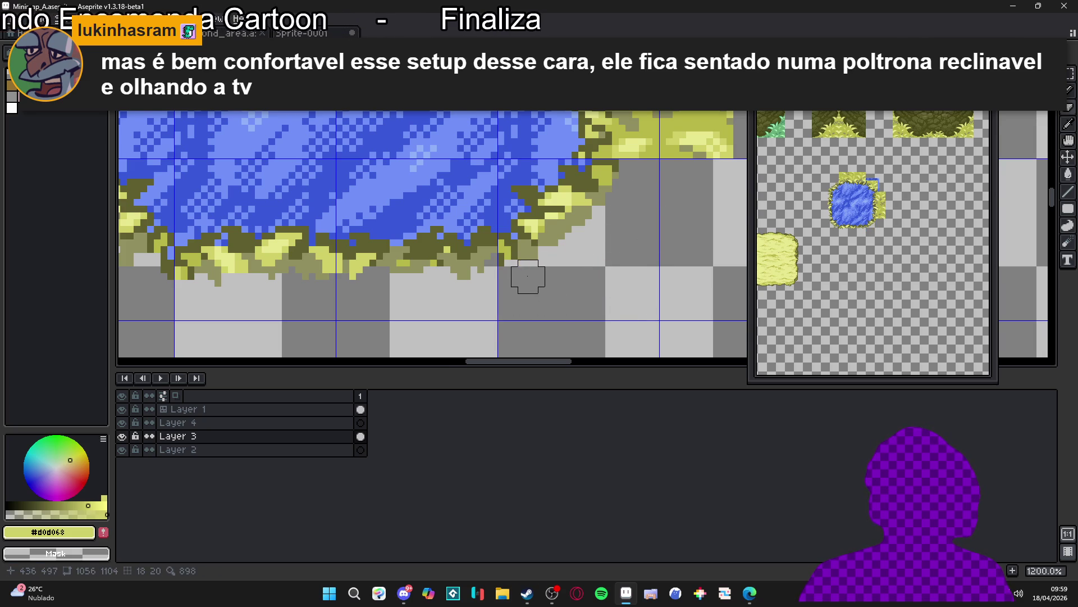
Step: Erase grass pixels beside the pond tile's right edge
{"action": "scroll", "coordinate": [528, 276], "scroll_direction": "down", "scroll_amount": 4}
{"action": "scroll", "coordinate": [556, 290], "scroll_direction": "up", "scroll_amount": 2}
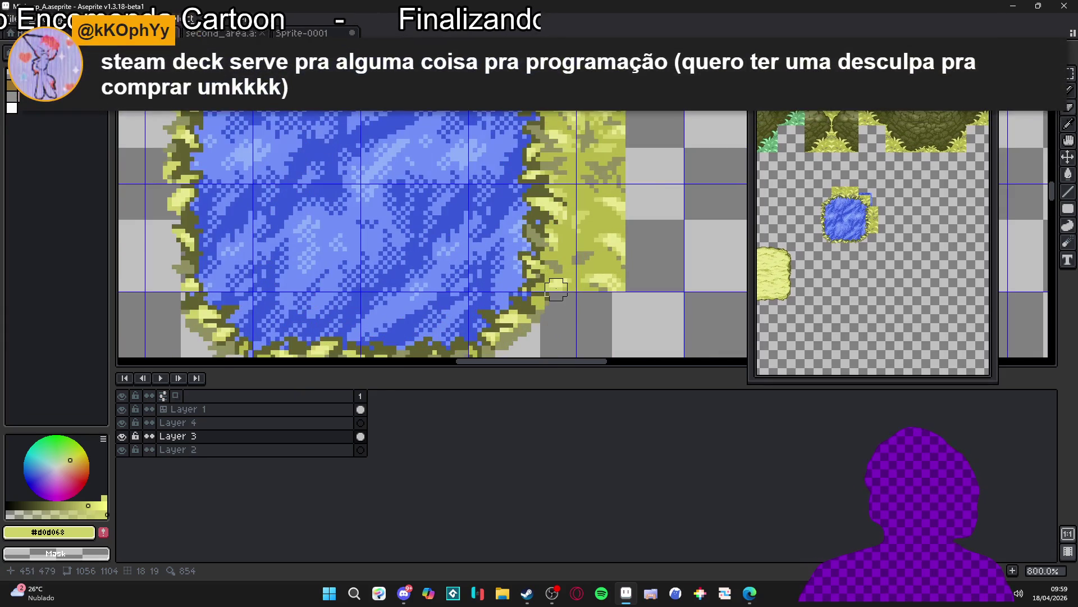
{"action": "left_click_drag", "start_coordinate": [556, 290], "coordinate": [558, 309]}
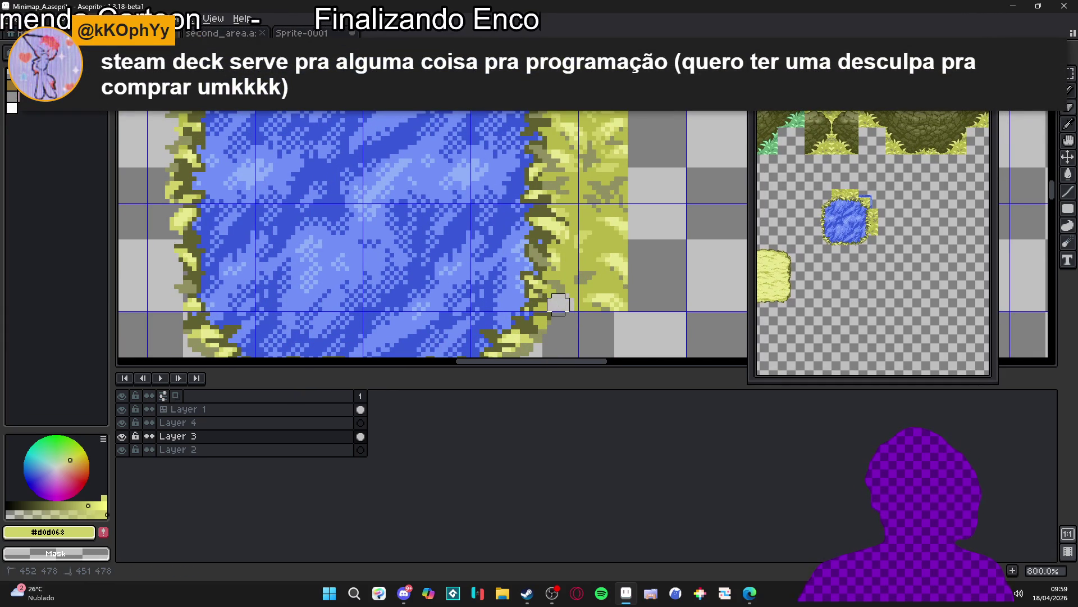
{"action": "left_click_drag", "start_coordinate": [562, 297], "coordinate": [563, 280]}
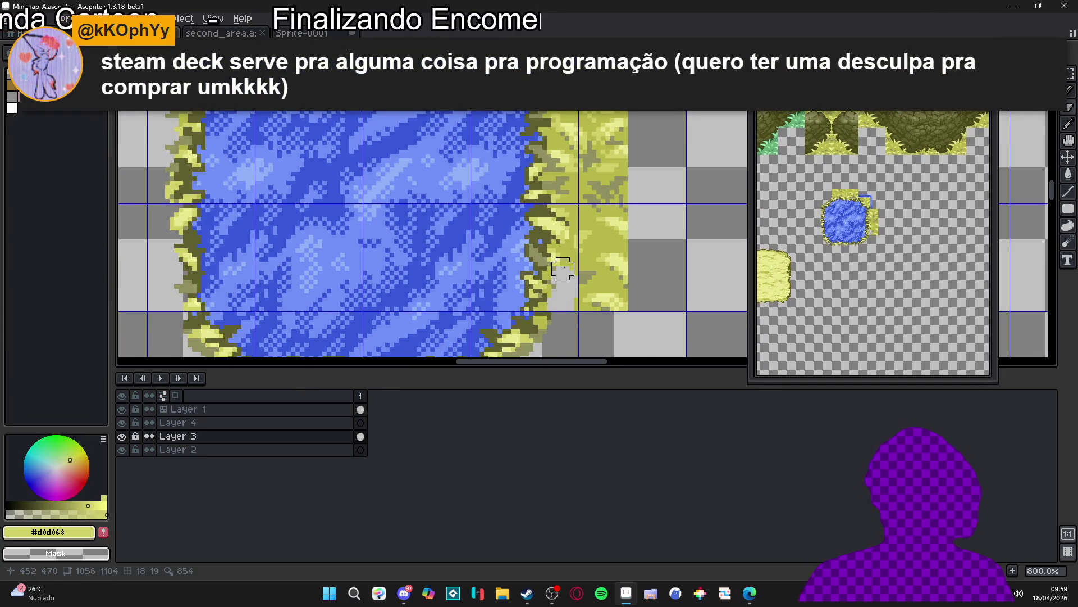
{"action": "left_click", "coordinate": [563, 255]}
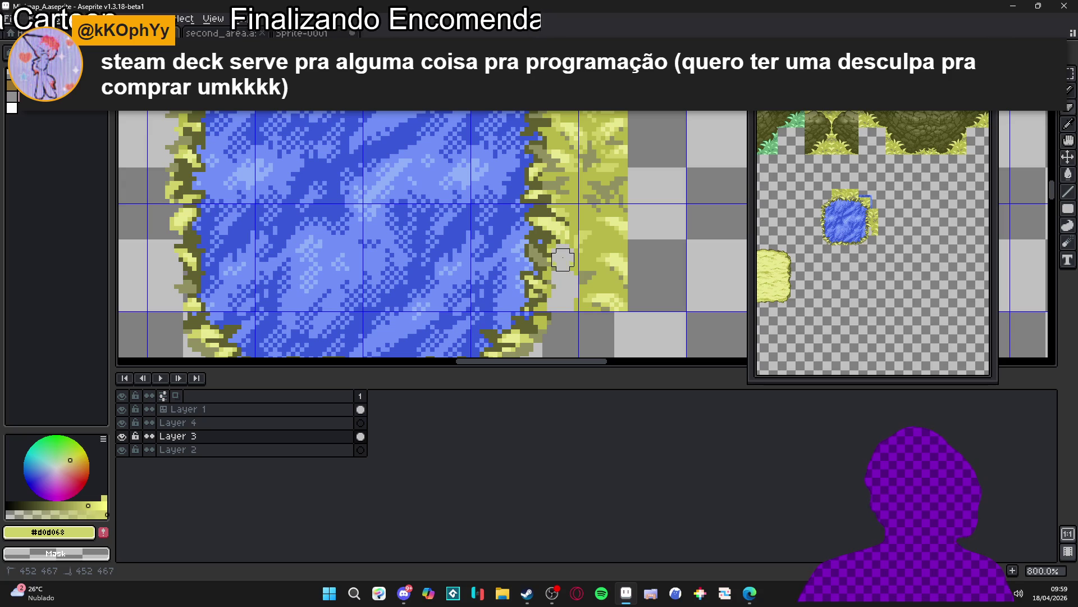
{"action": "left_click_drag", "start_coordinate": [559, 259], "coordinate": [554, 261]}
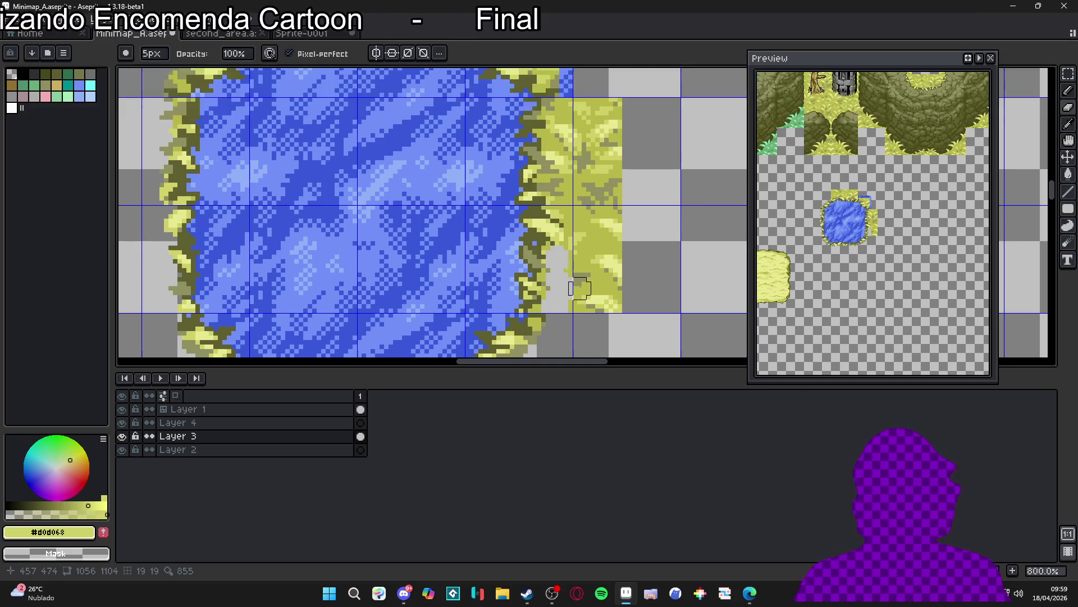
Step: Clear a vertical line through the right grass strip
{"action": "scroll", "coordinate": [566, 260], "scroll_direction": "up", "scroll_amount": 3}
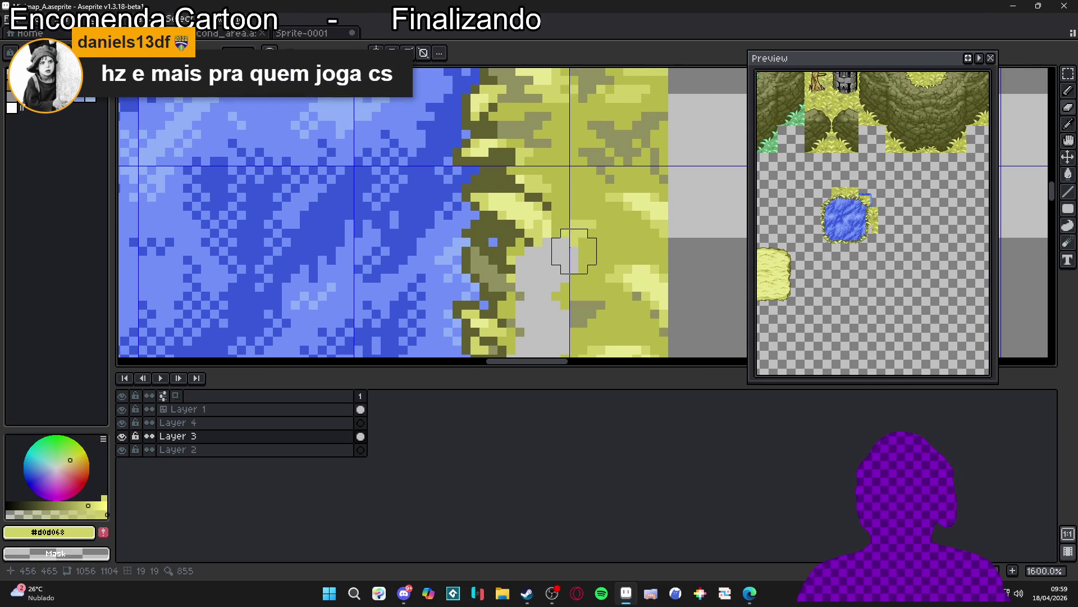
{"action": "scroll", "coordinate": [574, 251], "scroll_direction": "down", "scroll_amount": 2}
{"action": "scroll", "coordinate": [574, 251], "scroll_direction": "up", "scroll_amount": 2}
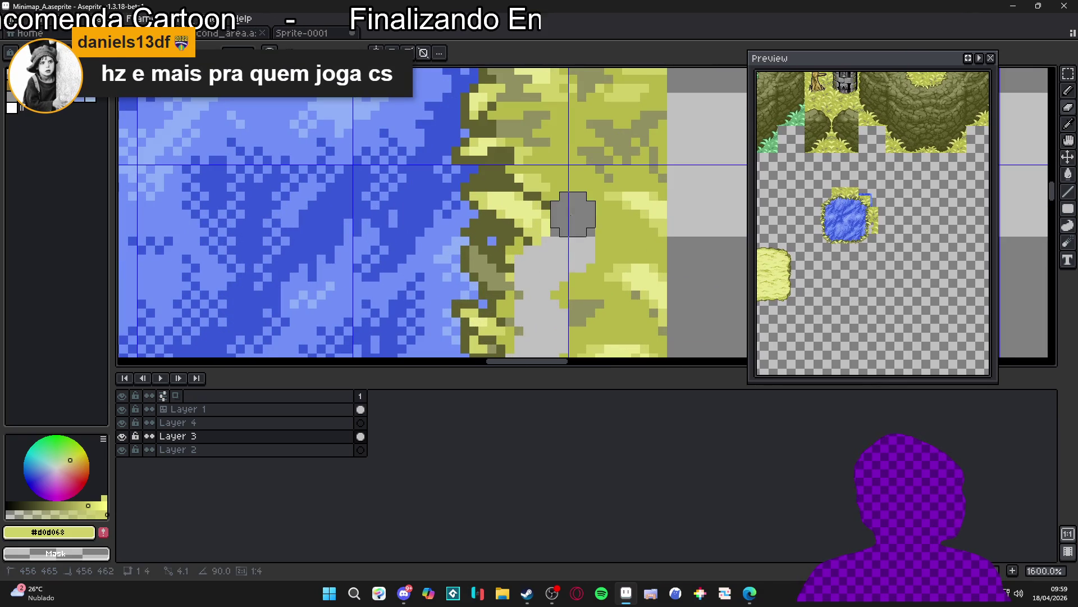
{"action": "scroll", "coordinate": [573, 223], "scroll_direction": "down", "scroll_amount": 2}
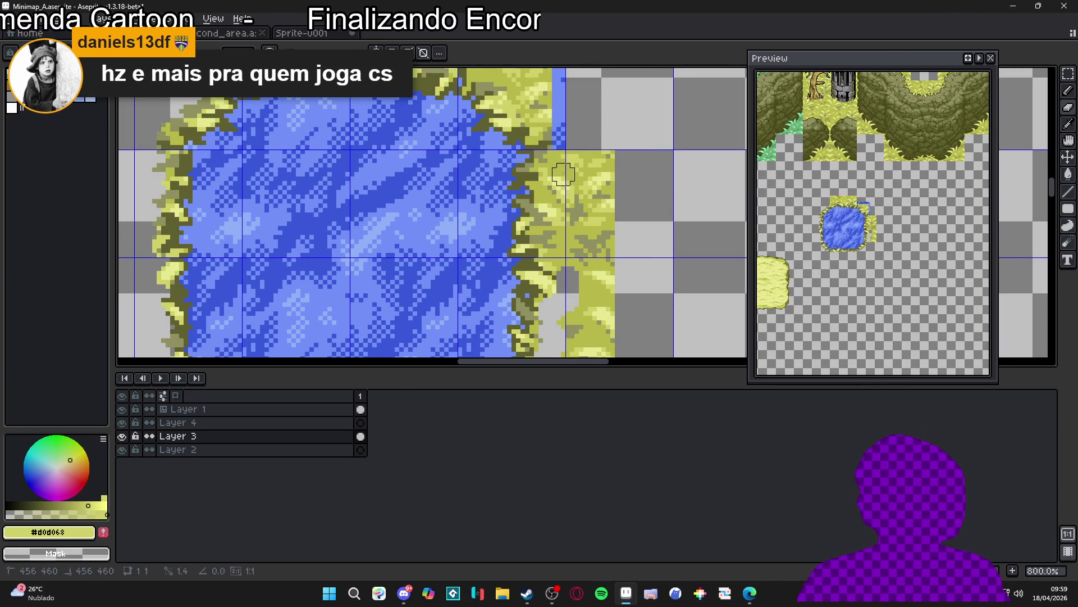
{"action": "left_click", "coordinate": [563, 161], "text": "shift"}
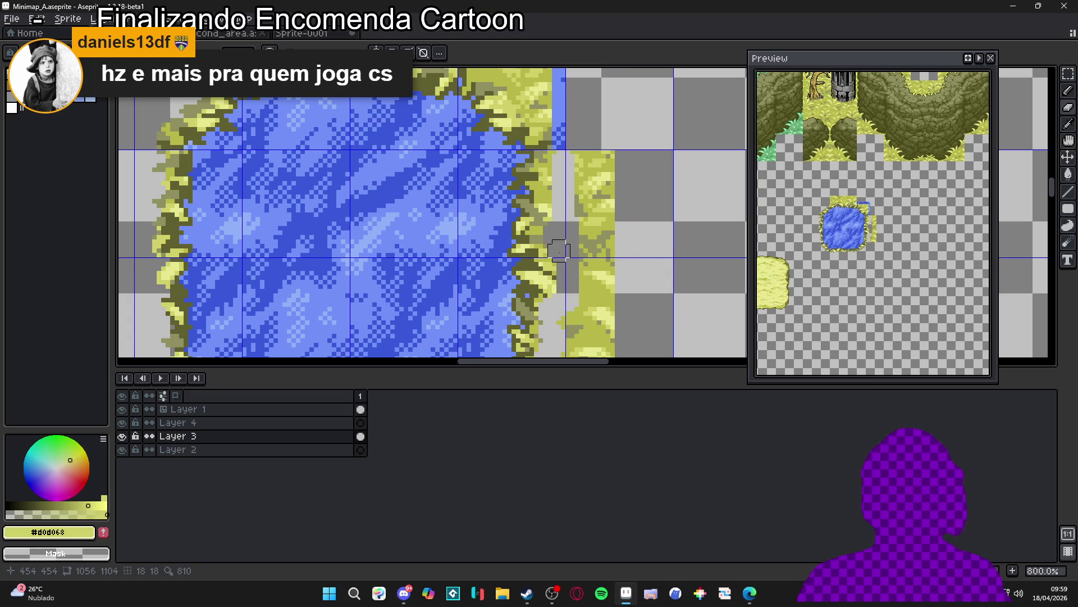
Step: Erase olive and yellow grass pixels in the land strip above the water
{"action": "scroll", "coordinate": [559, 250], "scroll_direction": "up", "scroll_amount": 2}
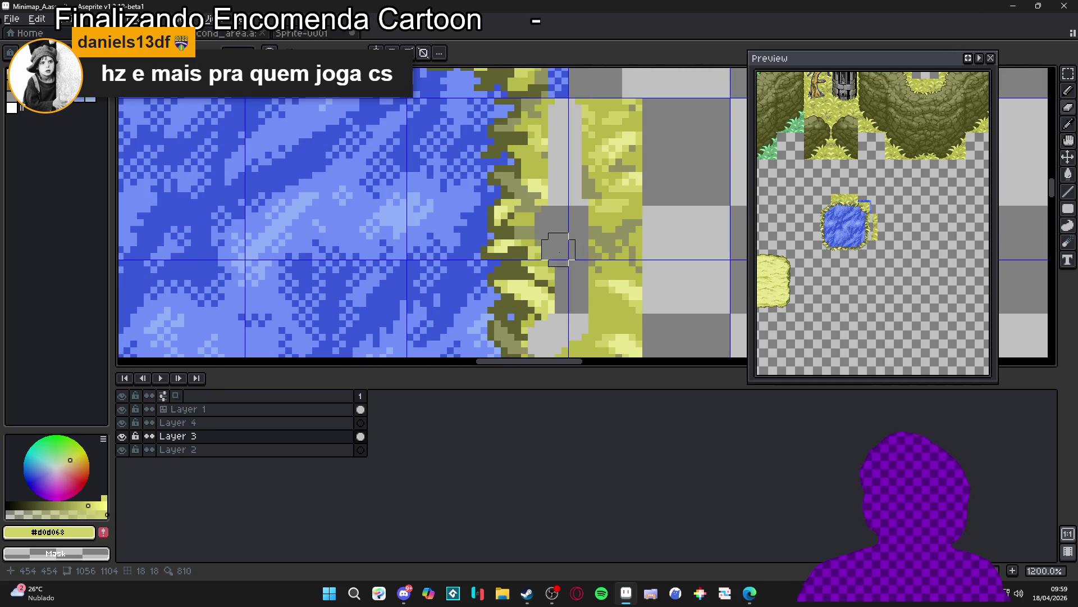
{"action": "left_click_drag", "start_coordinate": [592, 105], "coordinate": [590, 315]}
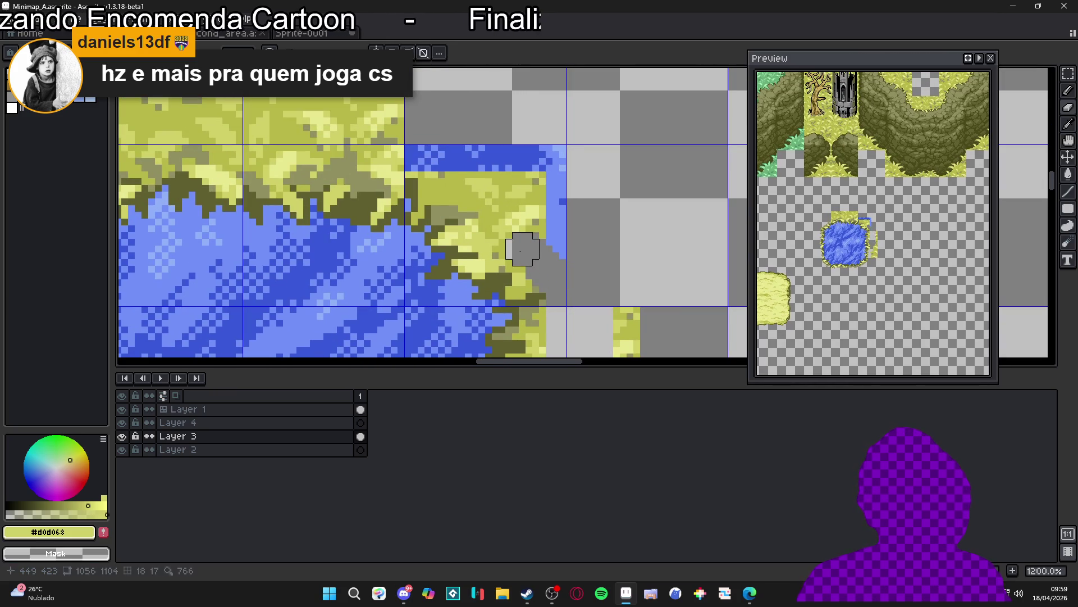
{"action": "mouse_move", "coordinate": [509, 242]}
{"action": "left_mouse_down"}
{"action": "mouse_move", "coordinate": [488, 201]}
{"action": "mouse_move", "coordinate": [401, 154]}
{"action": "mouse_move", "coordinate": [556, 202]}
{"action": "mouse_move", "coordinate": [498, 307]}
{"action": "mouse_move", "coordinate": [483, 140]}
{"action": "mouse_move", "coordinate": [449, 219]}
{"action": "mouse_move", "coordinate": [490, 197]}
{"action": "left_mouse_up"}
{"action": "scroll", "coordinate": [560, 164], "scroll_direction": "down", "scroll_amount": 3}
{"action": "scroll", "coordinate": [543, 167], "scroll_direction": "up", "scroll_amount": 1}
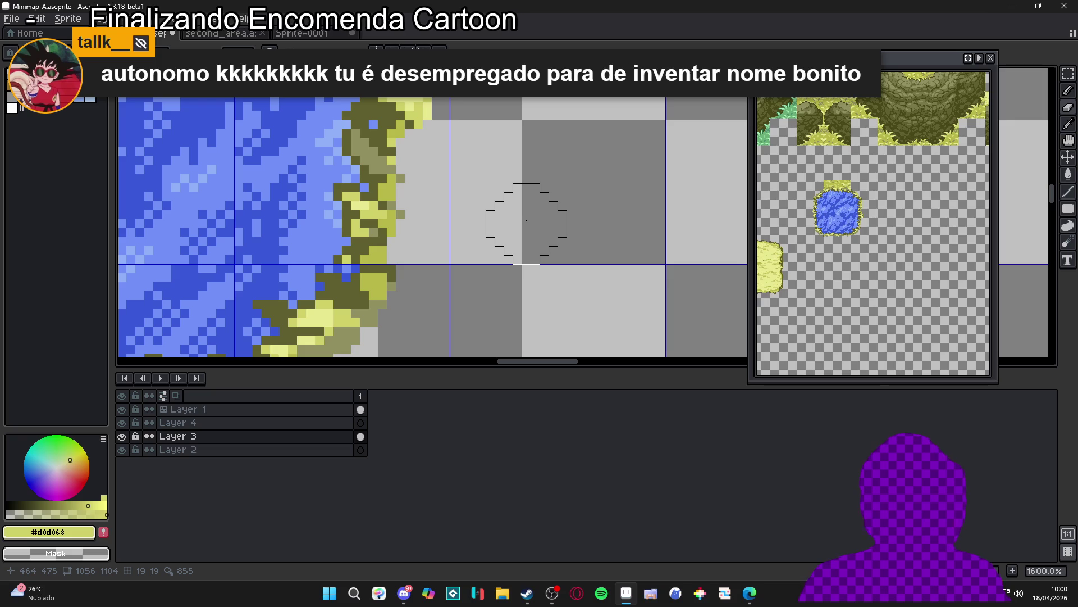
{"action": "scroll", "coordinate": [527, 220], "scroll_direction": "down", "scroll_amount": 5}
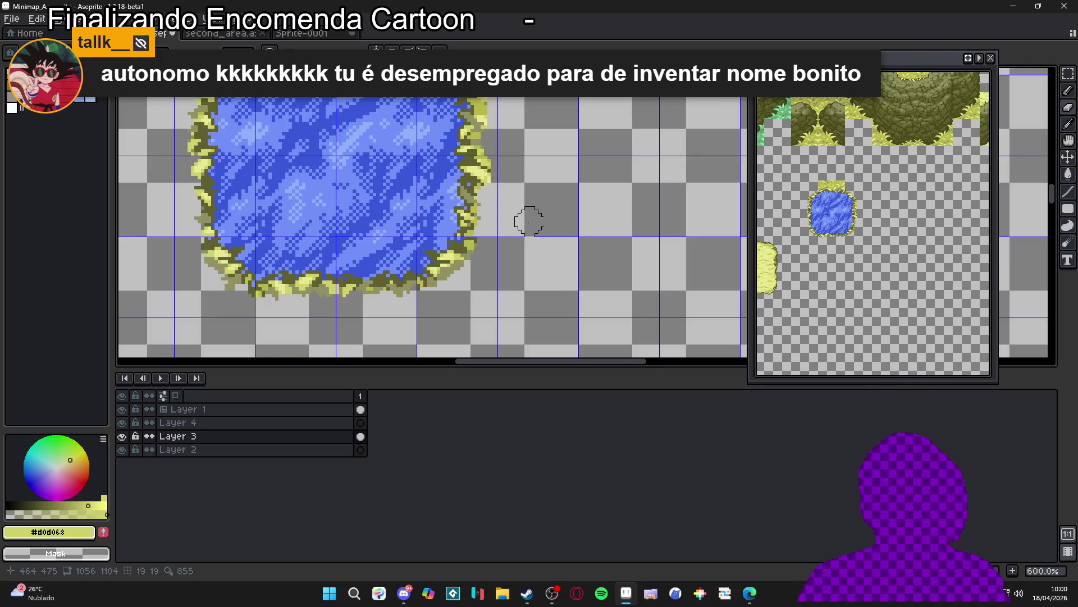
Step: Erase a row of grass across the band above the pond
{"action": "scroll", "coordinate": [566, 262], "scroll_direction": "down", "scroll_amount": 2}
{"action": "scroll", "coordinate": [514, 238], "scroll_direction": "up", "scroll_amount": 6}
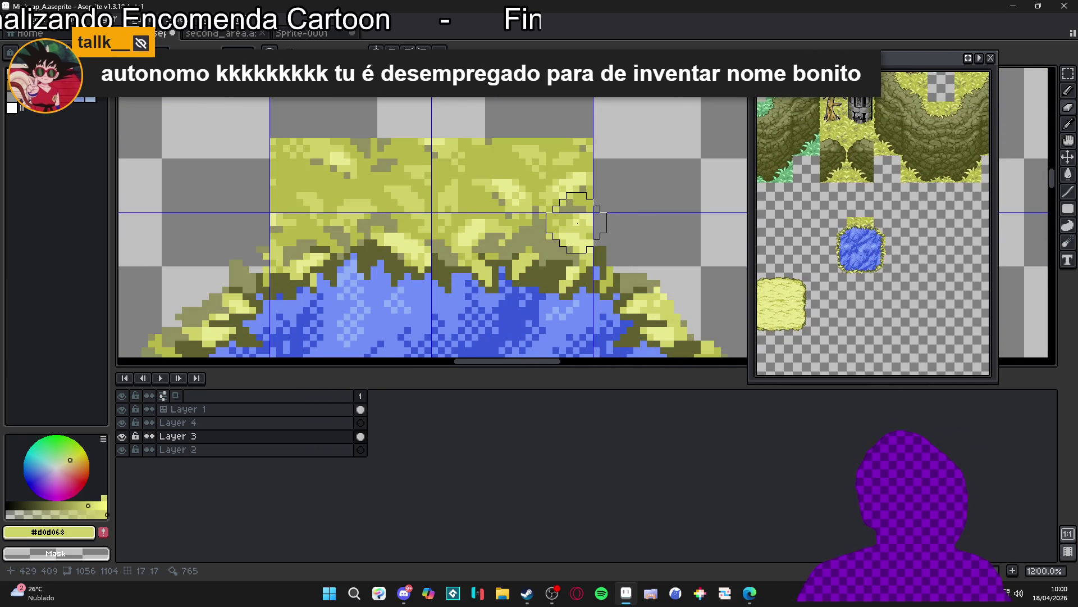
{"action": "scroll", "coordinate": [574, 222], "scroll_direction": "down", "scroll_amount": 1}
{"action": "scroll", "coordinate": [574, 221], "scroll_direction": "up", "scroll_amount": 2}
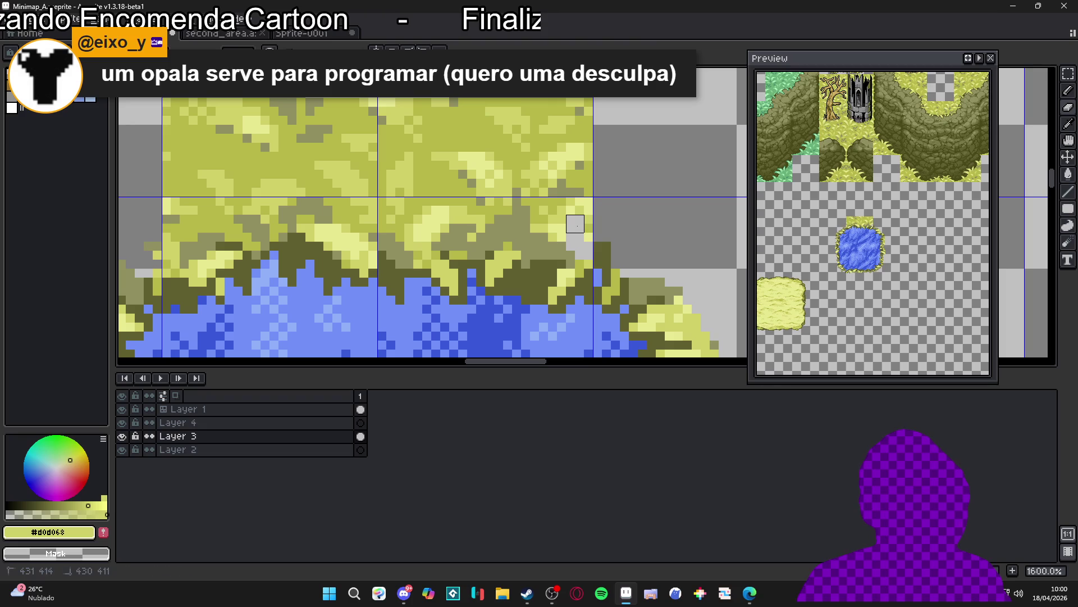
{"action": "mouse_move", "coordinate": [576, 225]}
{"action": "left_mouse_down"}
{"action": "mouse_move", "coordinate": [530, 224]}
{"action": "mouse_move", "coordinate": [531, 205]}
{"action": "mouse_move", "coordinate": [575, 187]}
{"action": "mouse_move", "coordinate": [534, 149]}
{"action": "mouse_move", "coordinate": [559, 120]}
{"action": "mouse_move", "coordinate": [238, 124]}
{"action": "mouse_move", "coordinate": [159, 193]}
{"action": "mouse_move", "coordinate": [156, 125]}
{"action": "mouse_move", "coordinate": [185, 180]}
{"action": "left_mouse_up"}
Step: Enlarge the eraser and clear the remaining grass band down to the pond's top rim
{"action": "key", "text": "plus"}
{"action": "left_click_drag", "start_coordinate": [178, 234], "coordinate": [281, 261]}
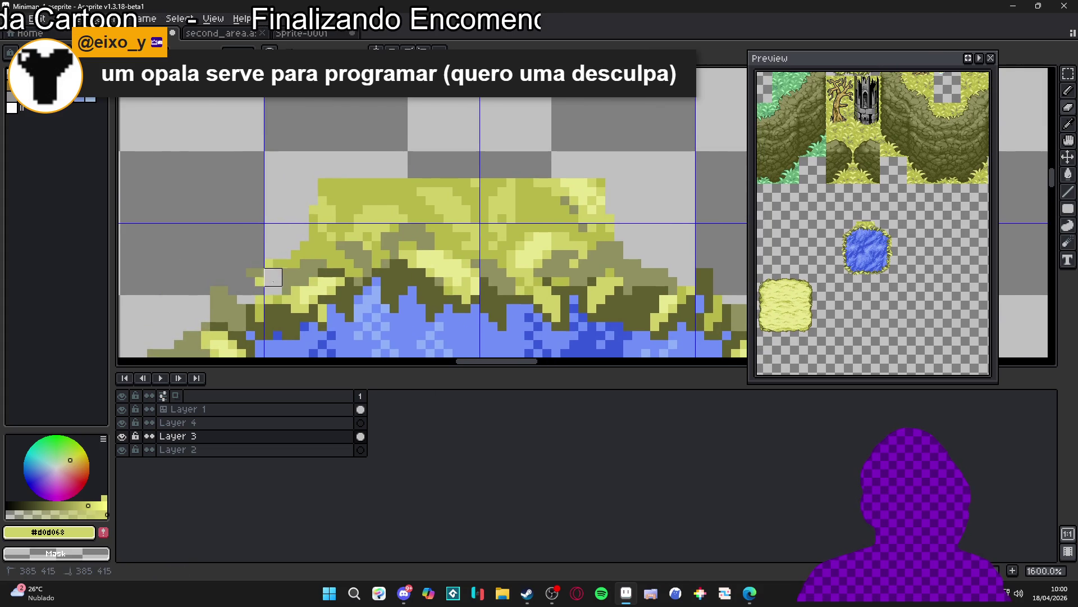
{"action": "left_click", "coordinate": [273, 268]}
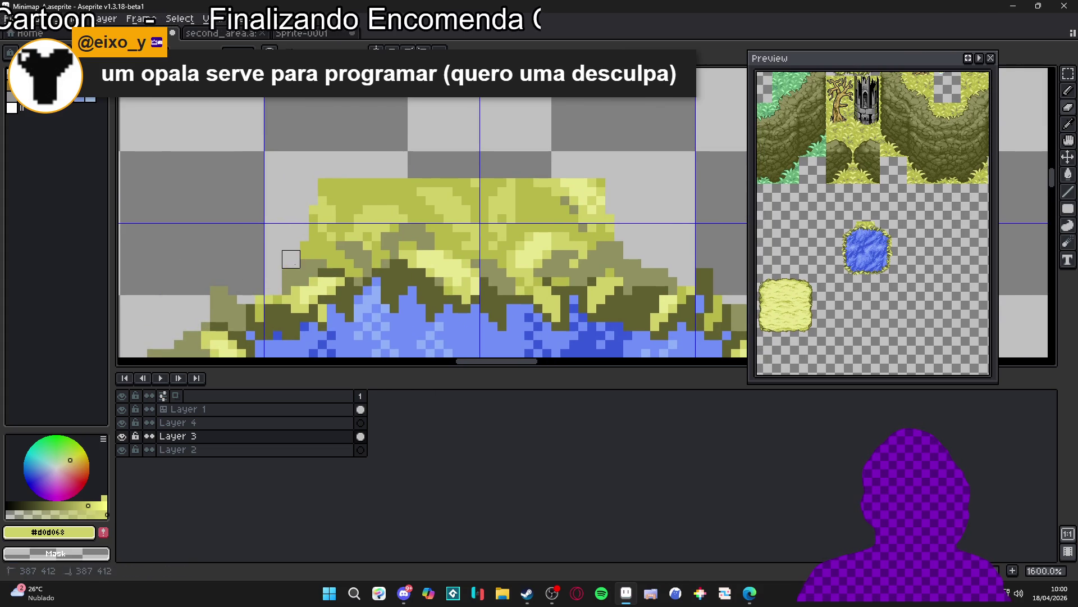
{"action": "left_click_drag", "start_coordinate": [289, 250], "coordinate": [347, 258]}
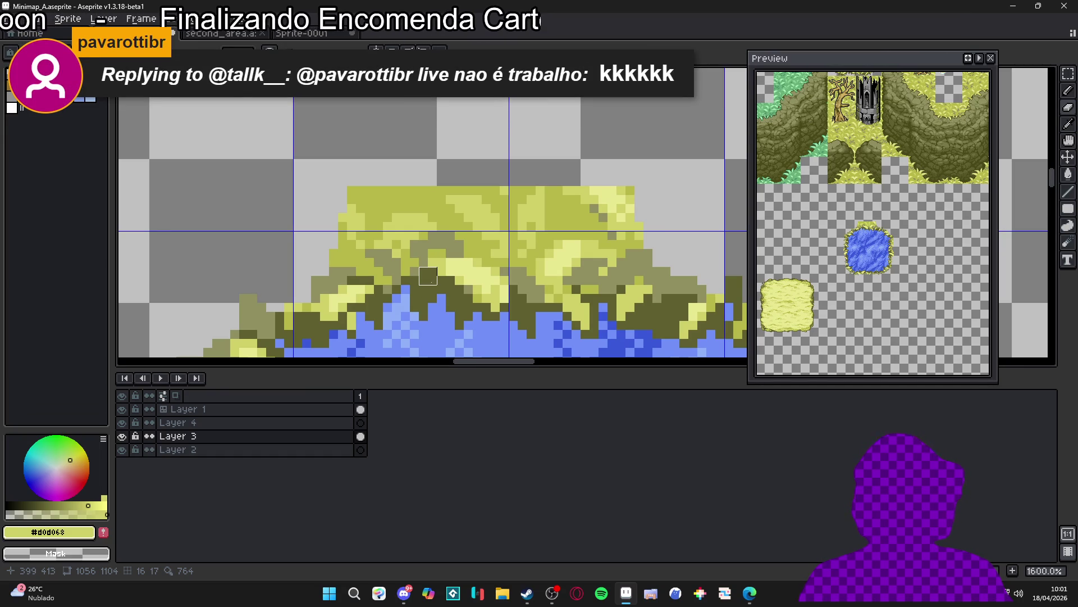
{"action": "scroll", "coordinate": [365, 240], "scroll_direction": "up", "scroll_amount": 2}
{"action": "mouse_move", "coordinate": [337, 248]}
{"action": "left_mouse_down"}
{"action": "mouse_move", "coordinate": [348, 260]}
{"action": "mouse_move", "coordinate": [420, 224]}
{"action": "mouse_move", "coordinate": [419, 247]}
{"action": "mouse_move", "coordinate": [515, 210]}
{"action": "mouse_move", "coordinate": [529, 251]}
{"action": "mouse_move", "coordinate": [568, 250]}
{"action": "mouse_move", "coordinate": [555, 264]}
{"action": "mouse_move", "coordinate": [609, 264]}
{"action": "mouse_move", "coordinate": [704, 210]}
{"action": "mouse_move", "coordinate": [664, 184]}
{"action": "mouse_move", "coordinate": [690, 156]}
{"action": "mouse_move", "coordinate": [609, 251]}
{"action": "mouse_move", "coordinate": [555, 237]}
{"action": "mouse_move", "coordinate": [596, 197]}
{"action": "mouse_move", "coordinate": [555, 183]}
{"action": "mouse_move", "coordinate": [327, 224]}
{"action": "mouse_move", "coordinate": [597, 169]}
{"action": "mouse_move", "coordinate": [421, 140]}
{"action": "mouse_move", "coordinate": [285, 178]}
{"action": "mouse_move", "coordinate": [421, 208]}
{"action": "mouse_move", "coordinate": [381, 207]}
{"action": "mouse_move", "coordinate": [408, 234]}
{"action": "mouse_move", "coordinate": [434, 234]}
{"action": "mouse_move", "coordinate": [441, 253]}
{"action": "mouse_move", "coordinate": [455, 227]}
{"action": "mouse_move", "coordinate": [399, 158]}
{"action": "mouse_move", "coordinate": [469, 184]}
{"action": "left_mouse_up"}
{"action": "scroll", "coordinate": [462, 179], "scroll_direction": "down", "scroll_amount": 8}
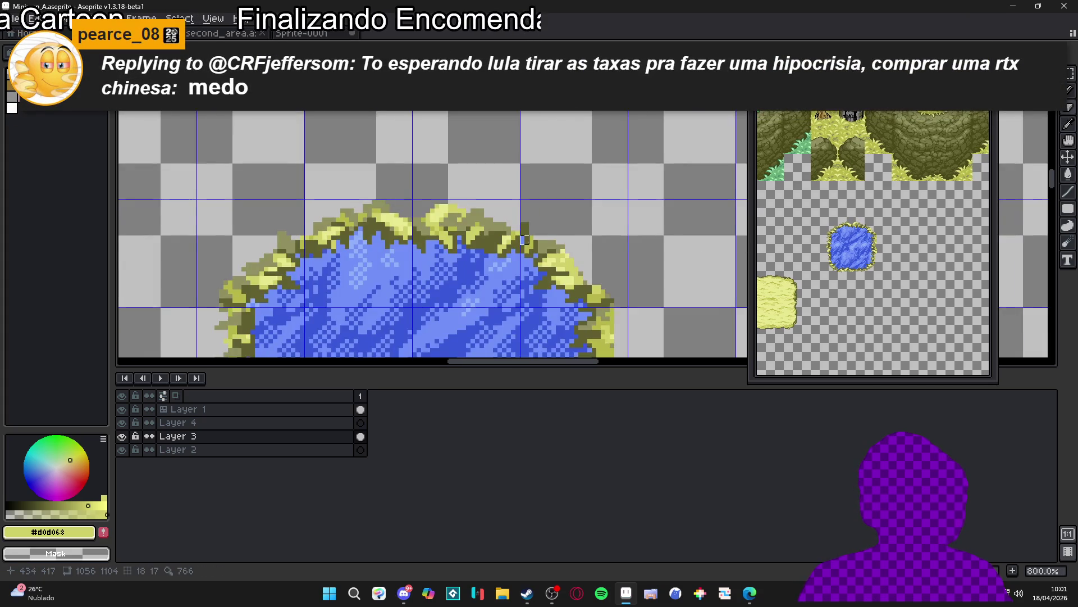
{"action": "scroll", "coordinate": [510, 180], "scroll_direction": "down", "scroll_amount": 1}
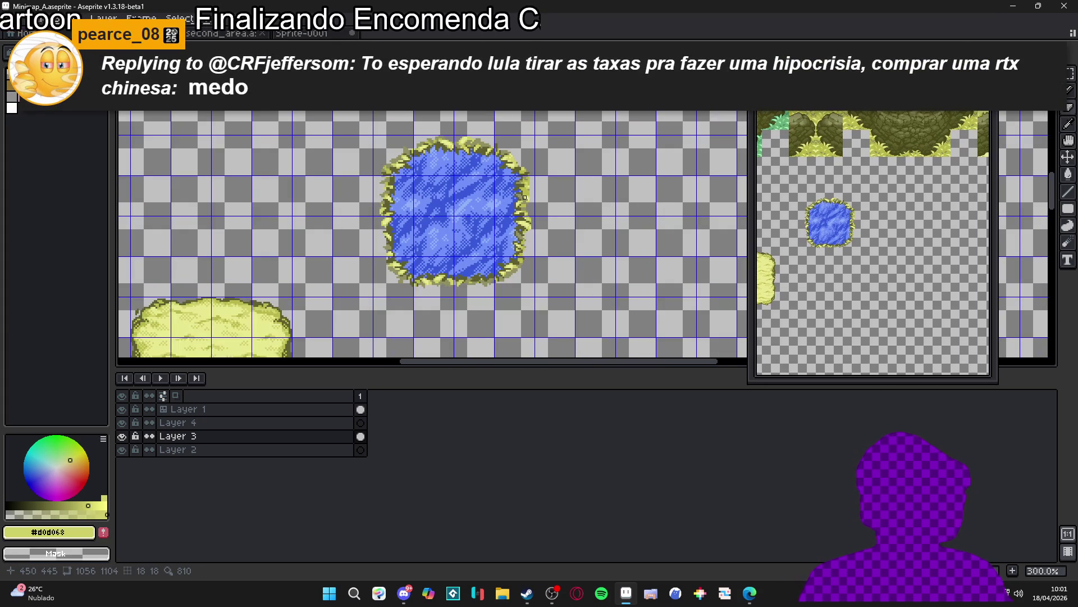
{"action": "scroll", "coordinate": [406, 151], "scroll_direction": "up", "scroll_amount": 1}
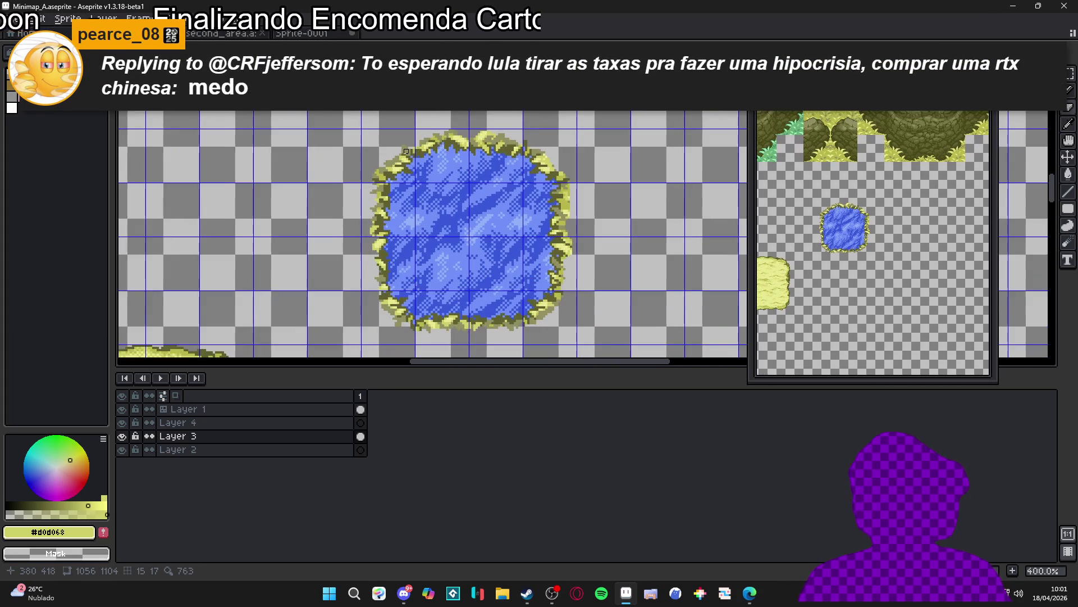
{"action": "scroll", "coordinate": [424, 185], "scroll_direction": "down", "scroll_amount": 2}
{"action": "key", "text": "ctrl+s"}
{"action": "scroll", "coordinate": [436, 221], "scroll_direction": "down", "scroll_amount": 2}
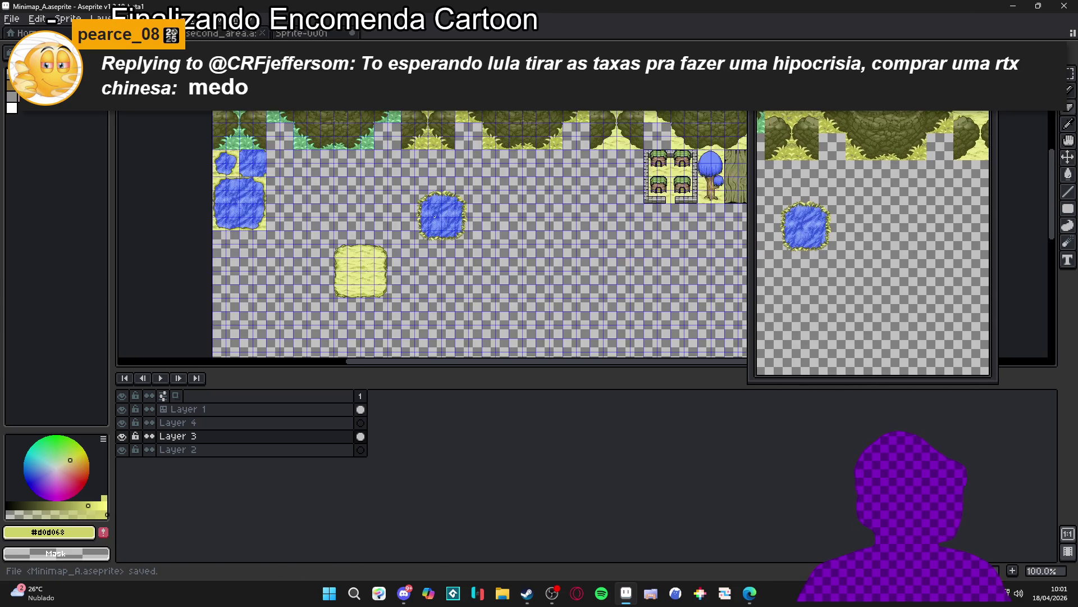
{"action": "scroll", "coordinate": [434, 208], "scroll_direction": "up", "scroll_amount": 3}
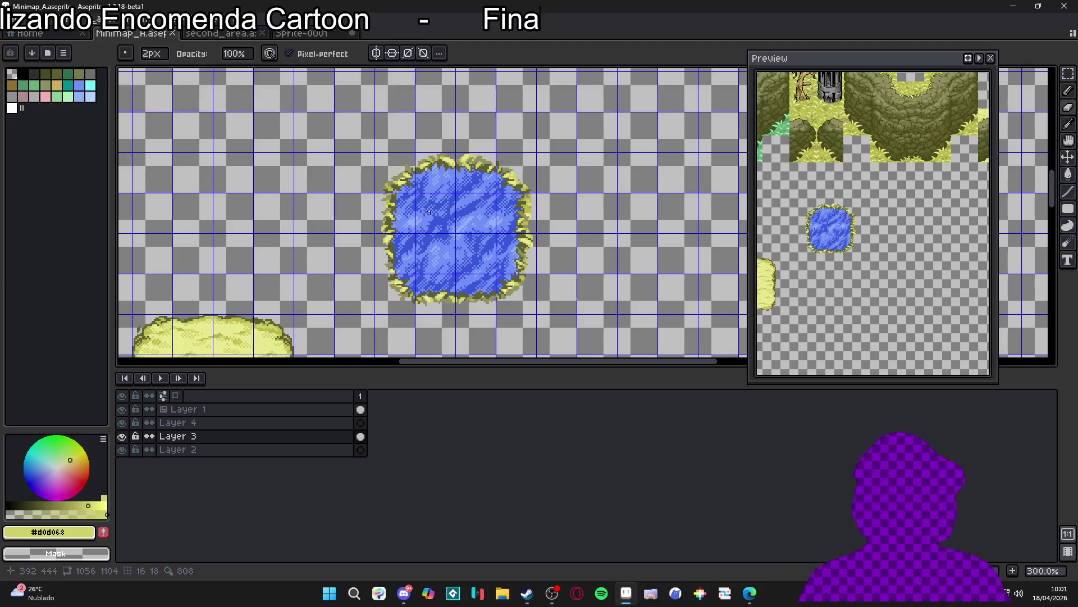
{"action": "scroll", "coordinate": [433, 216], "scroll_direction": "down", "scroll_amount": 1}
{"action": "scroll", "coordinate": [449, 224], "scroll_direction": "up", "scroll_amount": 1}
{"action": "scroll", "coordinate": [485, 235], "scroll_direction": "down", "scroll_amount": 1}
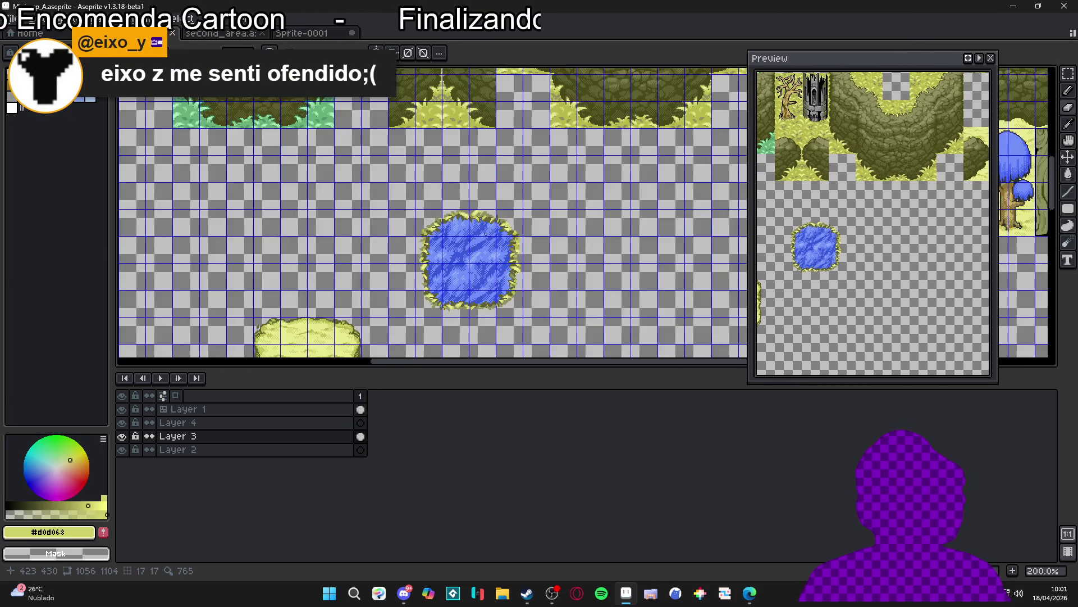
{"action": "scroll", "coordinate": [484, 235], "scroll_direction": "up", "scroll_amount": 8}
{"action": "scroll", "coordinate": [496, 181], "scroll_direction": "down", "scroll_amount": 5}
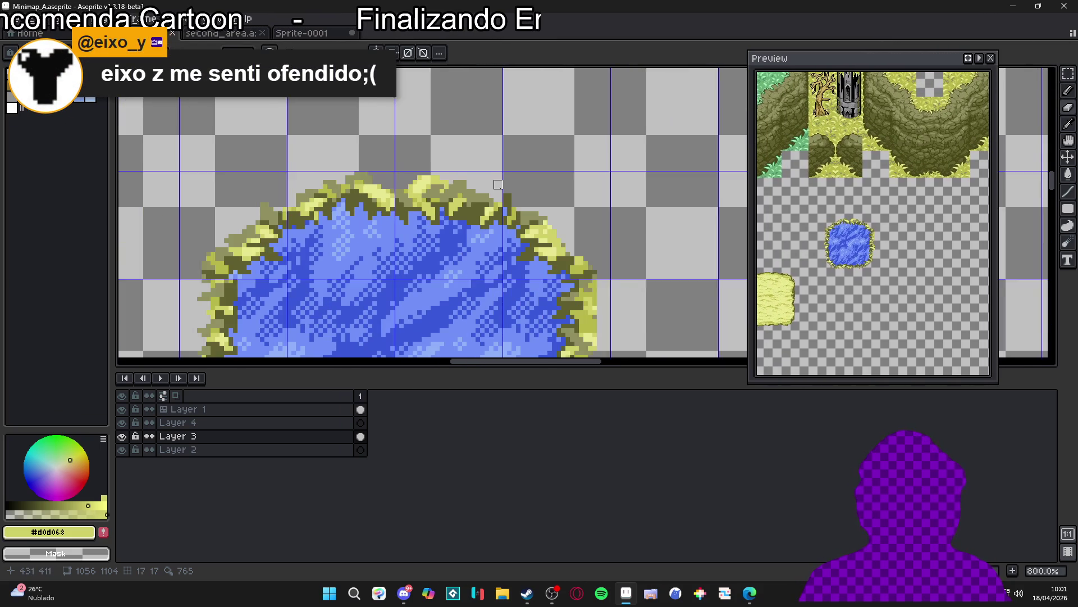
{"action": "key", "text": "v"}
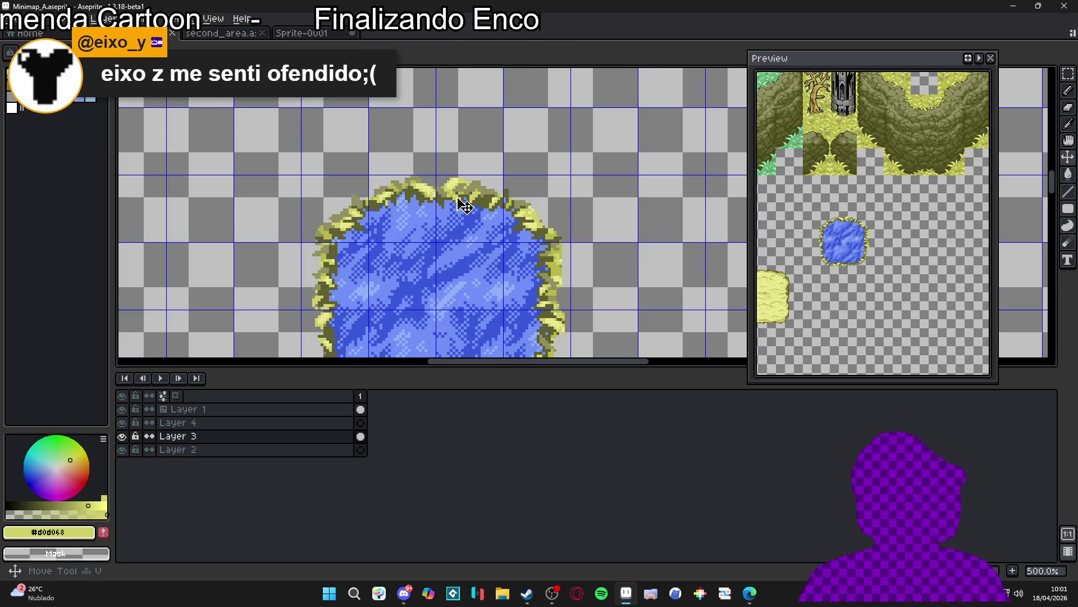
{"action": "key", "text": "ctrl+s"}
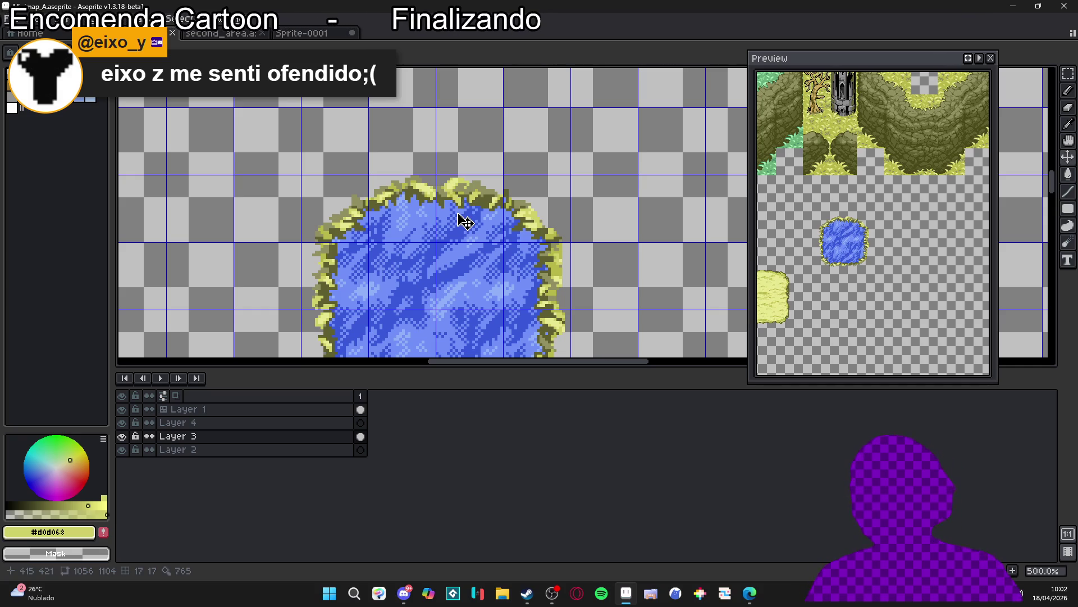
{"action": "scroll", "coordinate": [427, 224], "scroll_direction": "down", "scroll_amount": 3}
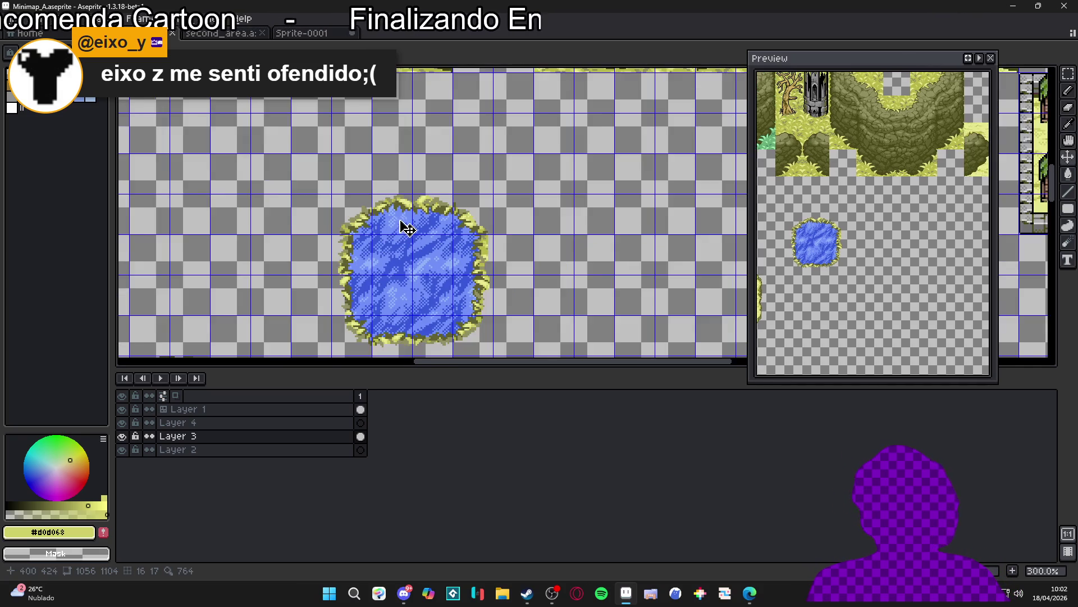
{"action": "scroll", "coordinate": [382, 252], "scroll_direction": "down", "scroll_amount": 1}
{"action": "scroll", "coordinate": [385, 250], "scroll_direction": "up", "scroll_amount": 1}
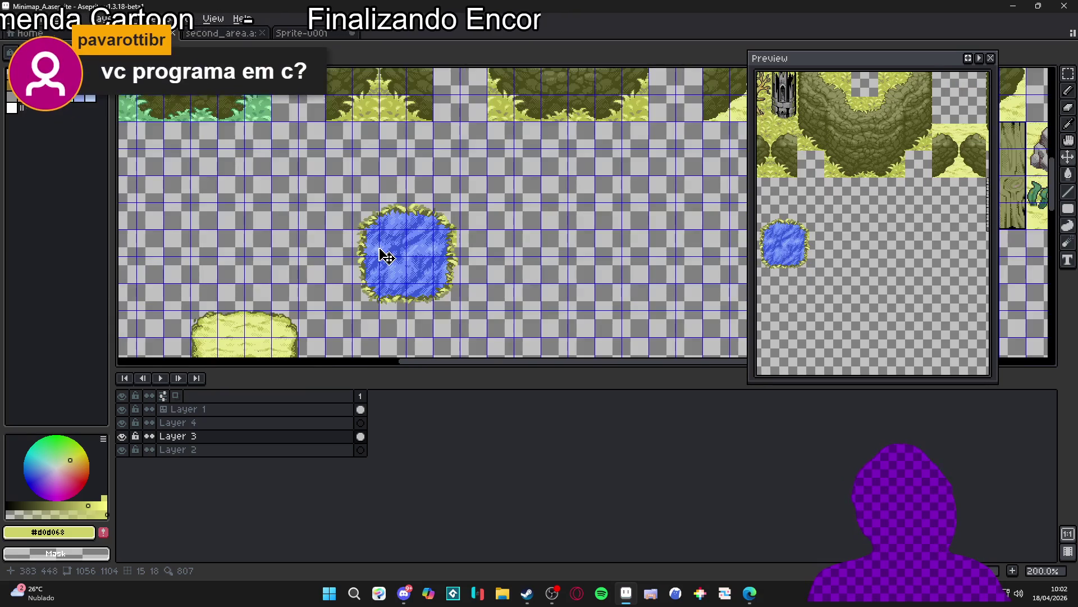
{"action": "left_click_drag", "start_coordinate": [389, 255], "coordinate": [415, 261]}
{"action": "key", "text": "ctrl+s"}
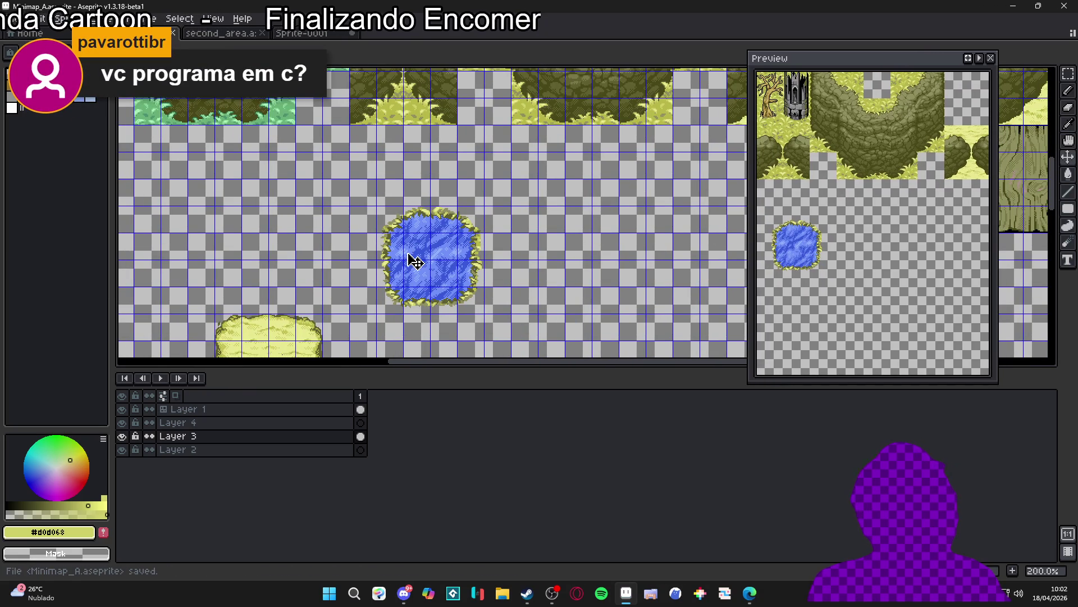
{"action": "scroll", "coordinate": [416, 264], "scroll_direction": "up", "scroll_amount": 1}
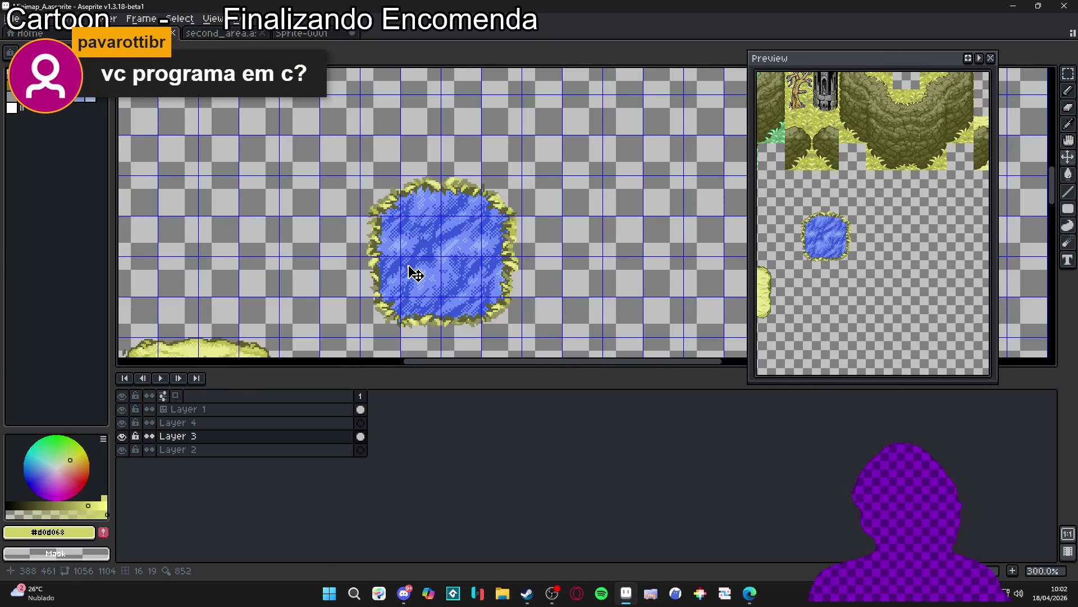
{"action": "scroll", "coordinate": [421, 275], "scroll_direction": "down", "scroll_amount": 1}
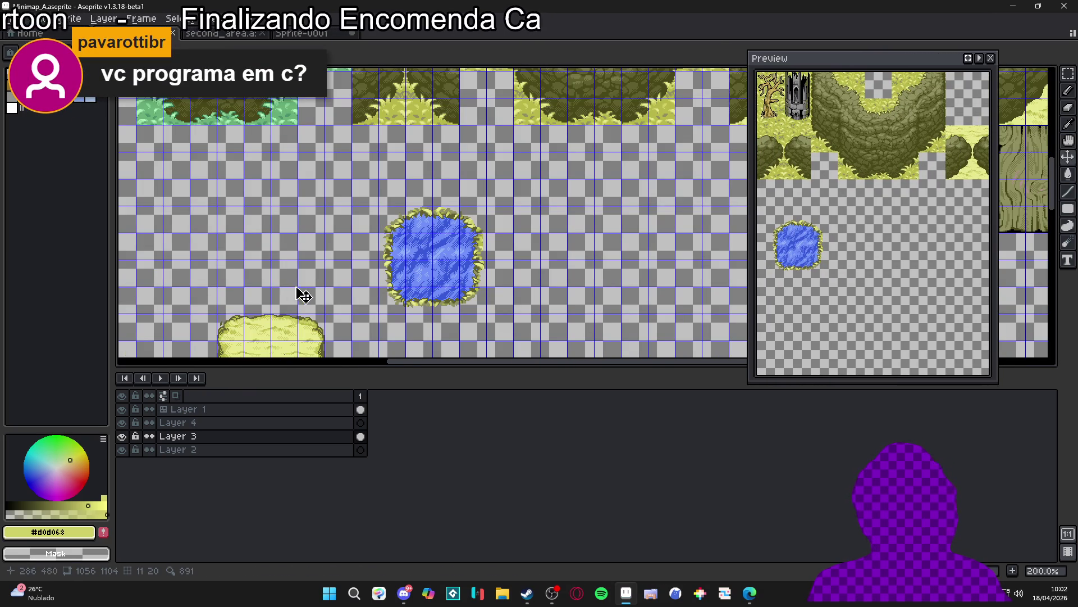
{"action": "scroll", "coordinate": [337, 290], "scroll_direction": "down", "scroll_amount": 2}
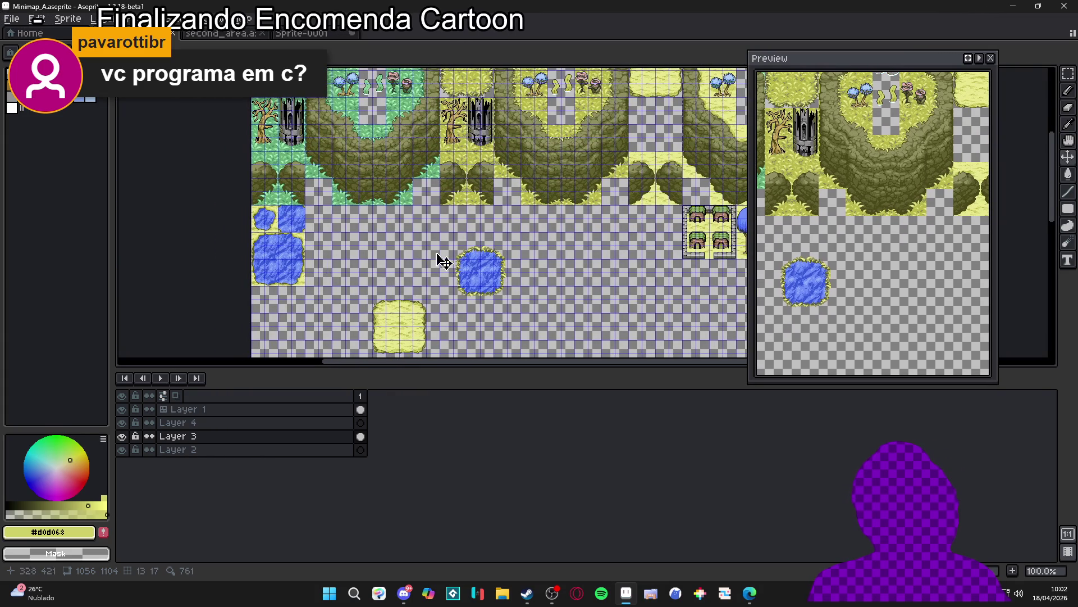
{"action": "scroll", "coordinate": [480, 278], "scroll_direction": "up", "scroll_amount": 2}
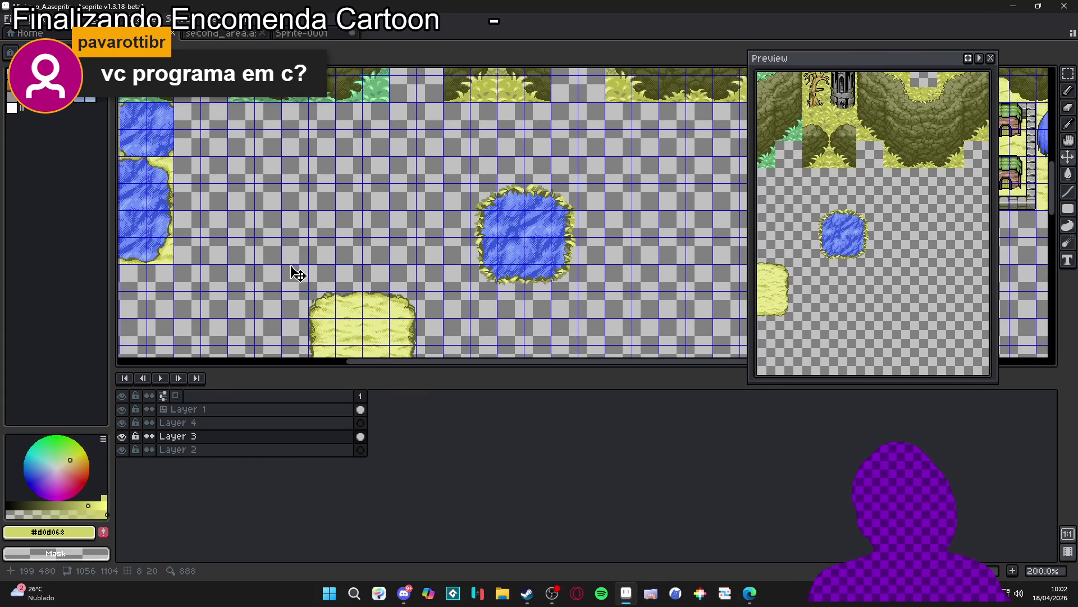
{"action": "scroll", "coordinate": [295, 278], "scroll_direction": "down", "scroll_amount": 2}
{"action": "scroll", "coordinate": [314, 285], "scroll_direction": "up", "scroll_amount": 2}
{"action": "scroll", "coordinate": [368, 274], "scroll_direction": "down", "scroll_amount": 1}
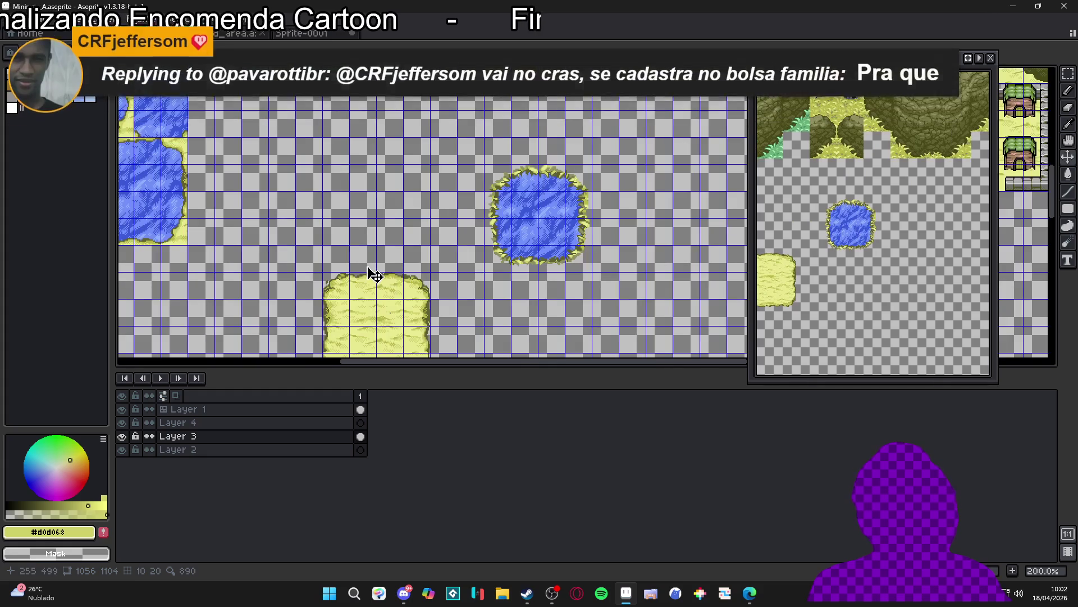
{"action": "scroll", "coordinate": [390, 277], "scroll_direction": "down", "scroll_amount": 1}
{"action": "left_click_drag", "start_coordinate": [447, 233], "coordinate": [447, 288]}
{"action": "scroll", "coordinate": [484, 155], "scroll_direction": "up", "scroll_amount": 2}
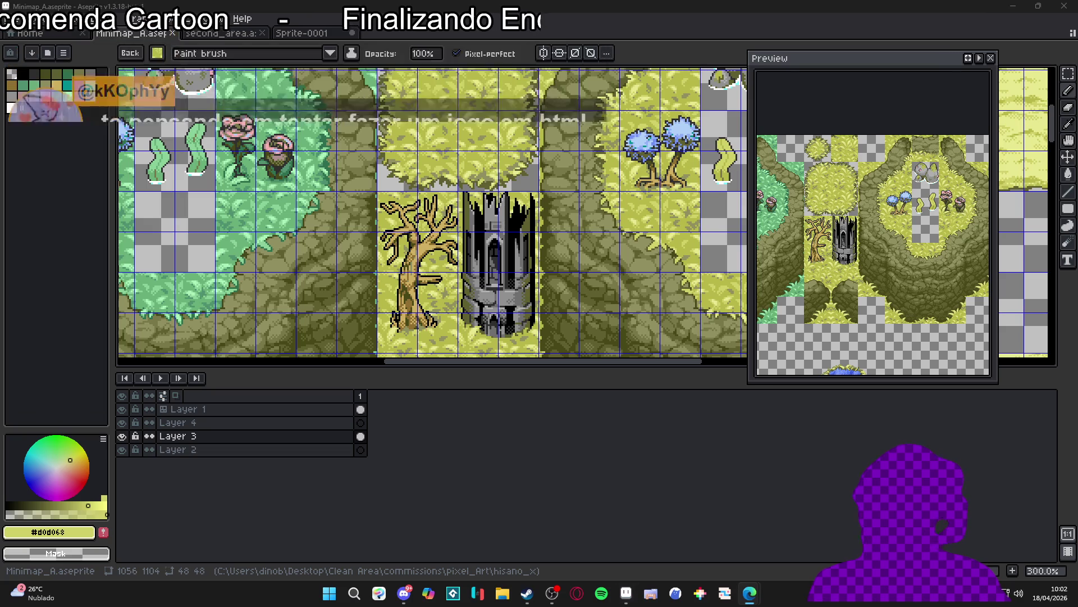
{"action": "scroll", "coordinate": [428, 338], "scroll_direction": "down", "scroll_amount": 4}
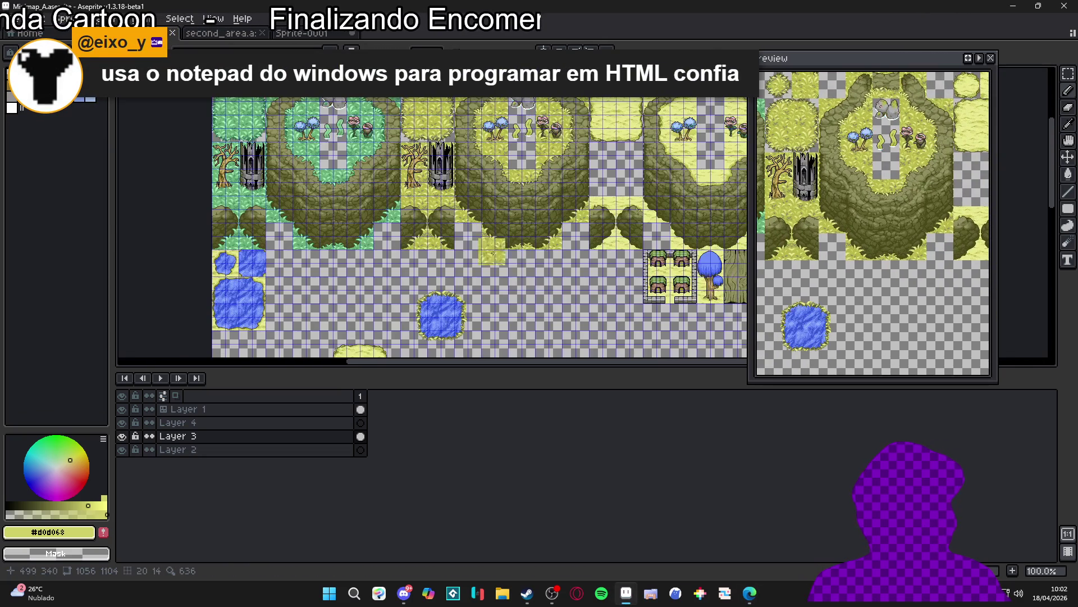
{"action": "left_click_drag", "start_coordinate": [541, 281], "coordinate": [493, 231]}
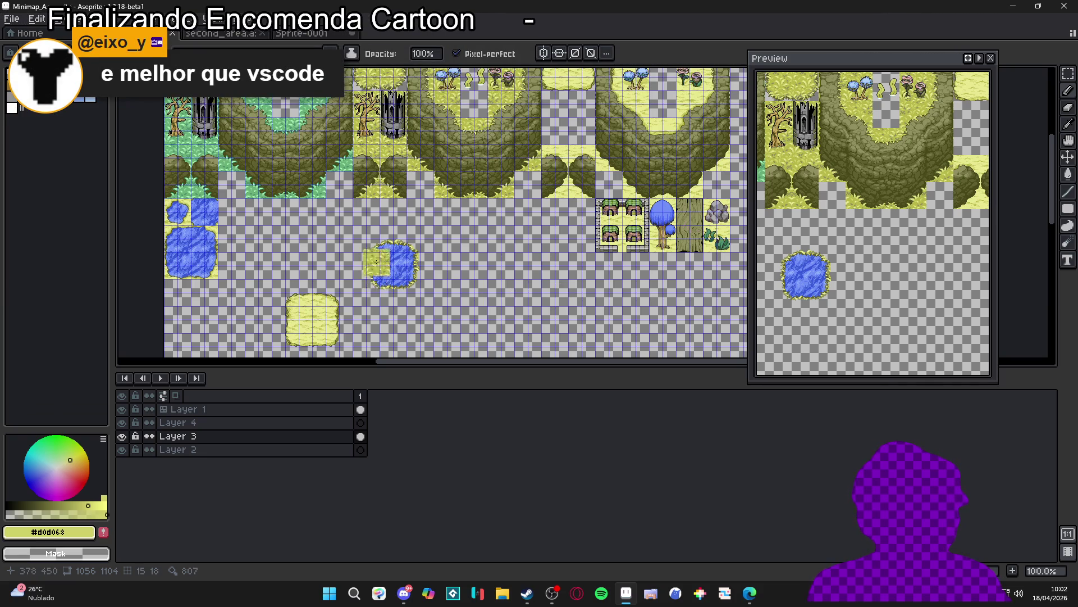
Step: Select a square area around the pond and try painting grass over it, then undo
{"action": "scroll", "coordinate": [378, 262], "scroll_direction": "up", "scroll_amount": 3}
{"action": "key", "text": "m"}
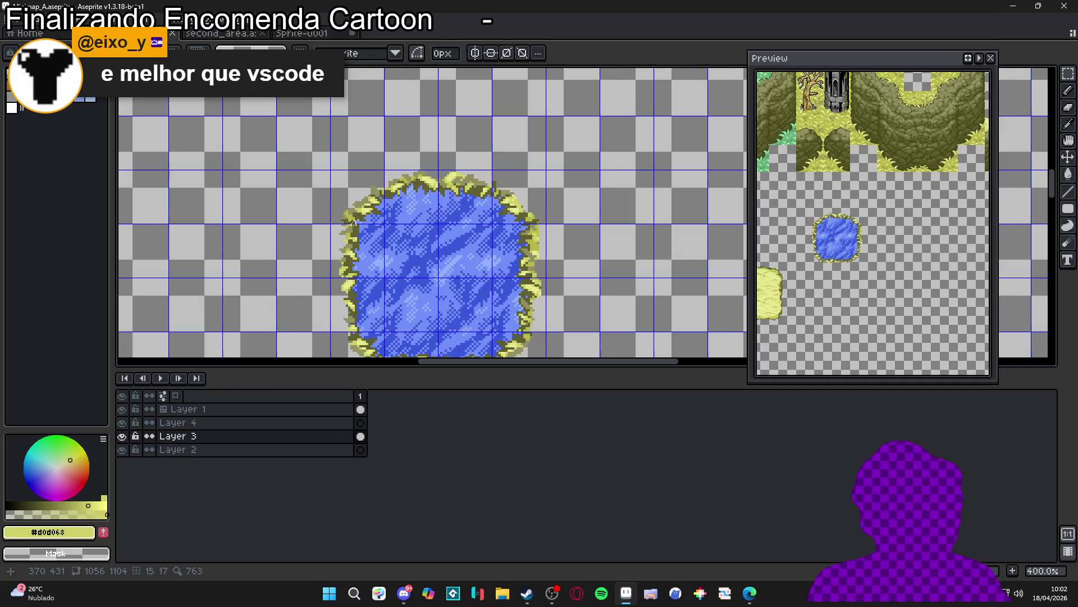
{"action": "scroll", "coordinate": [359, 208], "scroll_direction": "down", "scroll_amount": 1}
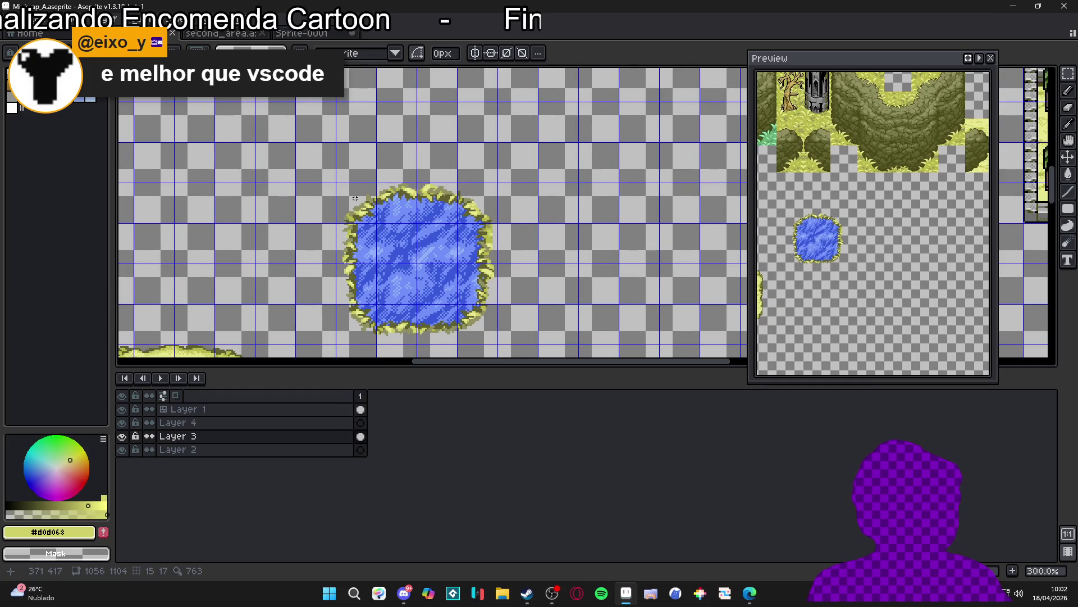
{"action": "scroll", "coordinate": [374, 207], "scroll_direction": "left", "scroll_amount": 1}
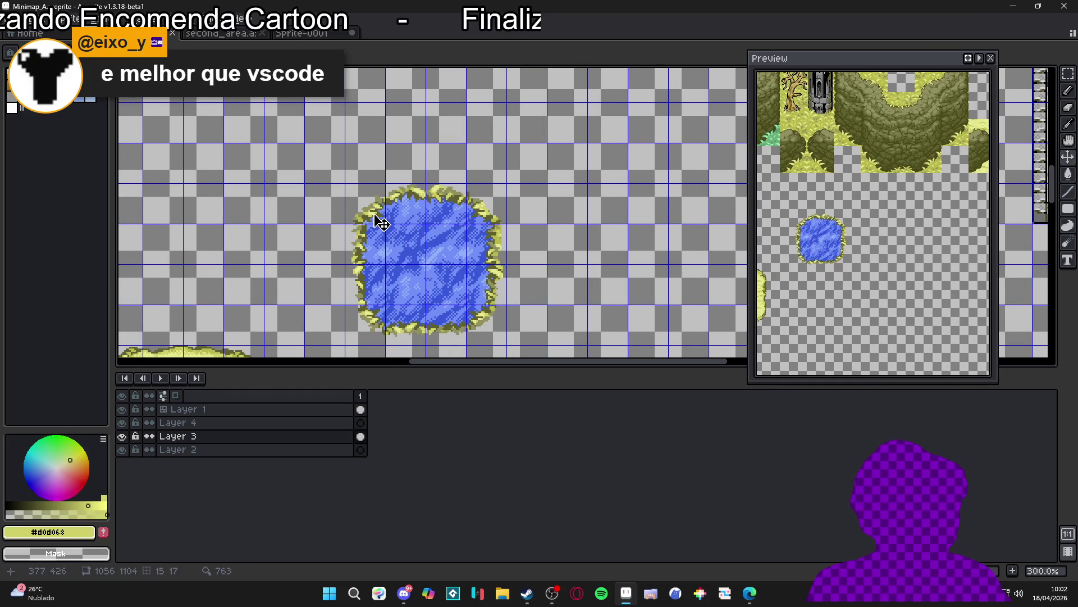
{"action": "left_click_drag", "start_coordinate": [359, 209], "coordinate": [482, 318]}
{"action": "key", "text": "b"}
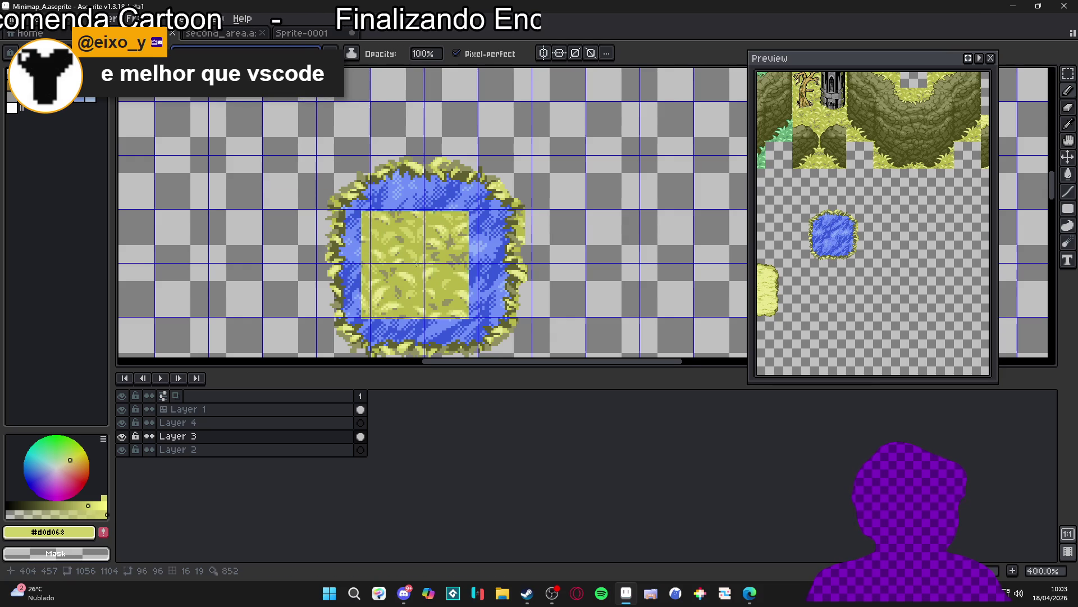
{"action": "left_click", "coordinate": [424, 264]}
{"action": "mouse_move", "coordinate": [424, 264]}
{"action": "left_mouse_down"}
{"action": "mouse_move", "coordinate": [525, 348]}
{"action": "mouse_move", "coordinate": [407, 127]}
{"action": "mouse_move", "coordinate": [585, 172]}
{"action": "left_mouse_up"}
{"action": "key", "text": "ctrl+z"}
Step: Activate Layer 2 and test grass fills behind the pond, undoing each attempt
{"action": "key", "text": "w"}
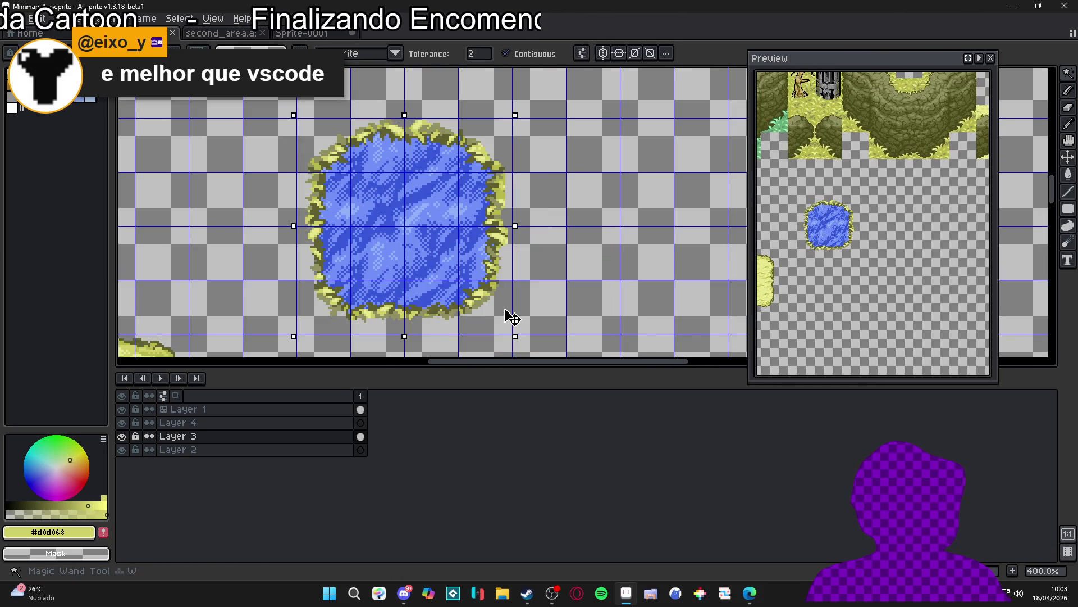
{"action": "left_click", "coordinate": [360, 450]}
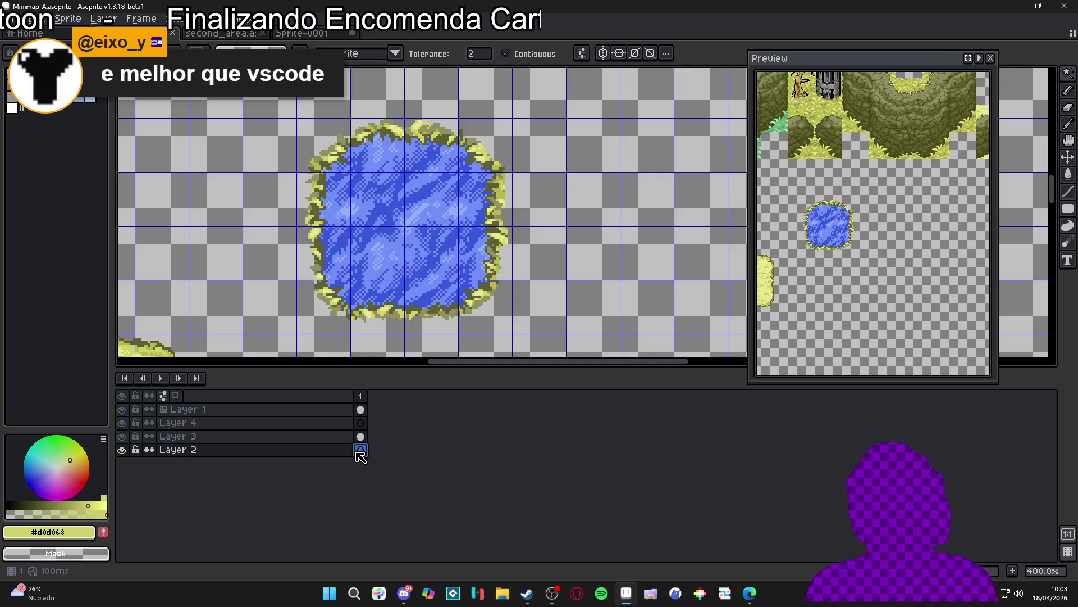
{"action": "key", "text": "b"}
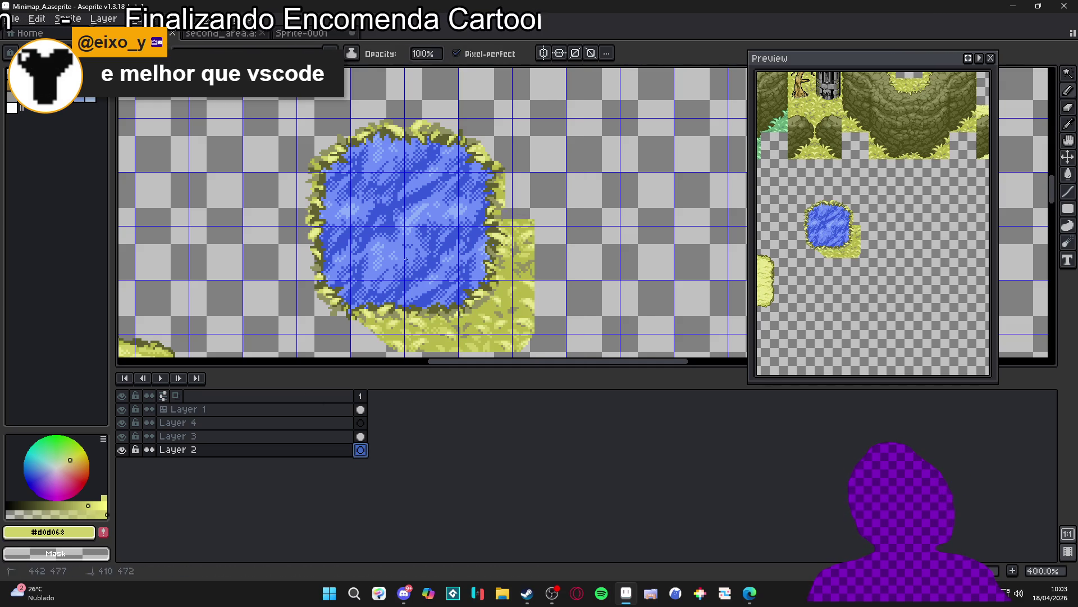
{"action": "key", "text": "m"}
{"action": "left_click_drag", "start_coordinate": [412, 236], "coordinate": [482, 317]}
{"action": "key", "text": "ctrl+d"}
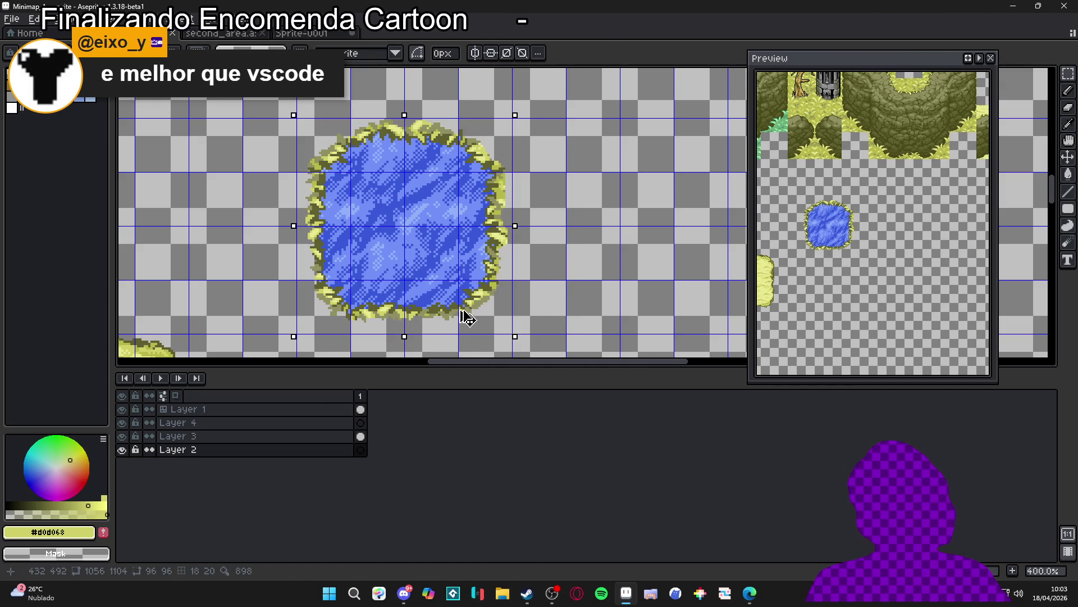
{"action": "key", "text": "b"}
{"action": "mouse_move", "coordinate": [501, 278]}
{"action": "left_mouse_down"}
{"action": "mouse_move", "coordinate": [314, 196]}
{"action": "mouse_move", "coordinate": [477, 135]}
{"action": "left_mouse_up"}
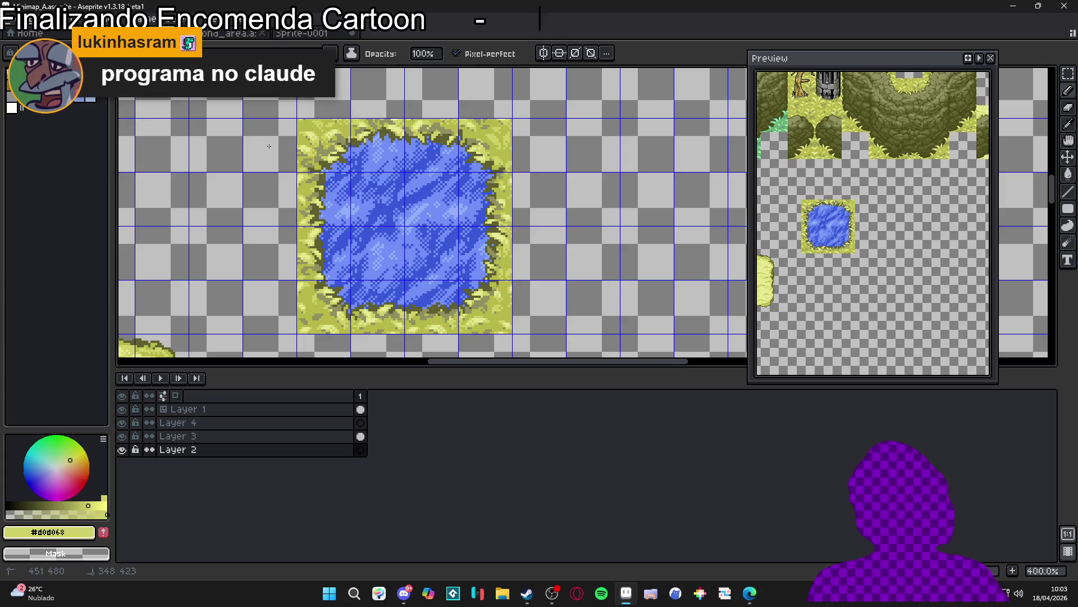
{"action": "key", "text": "ctrl+z"}
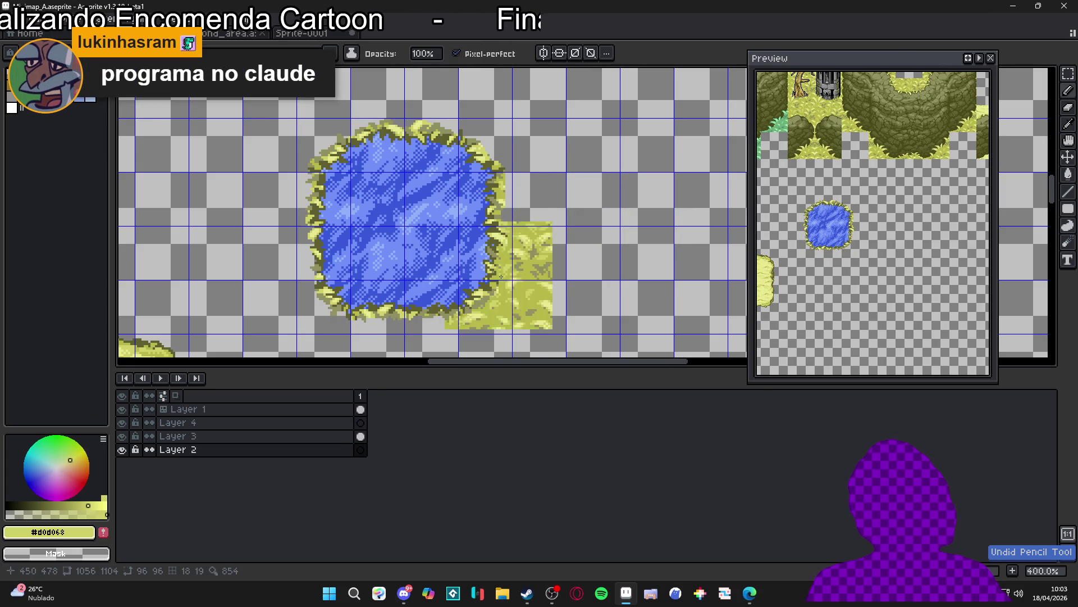
{"action": "left_click", "coordinate": [332, 349]}
{"action": "key", "text": "ctrl+z"}
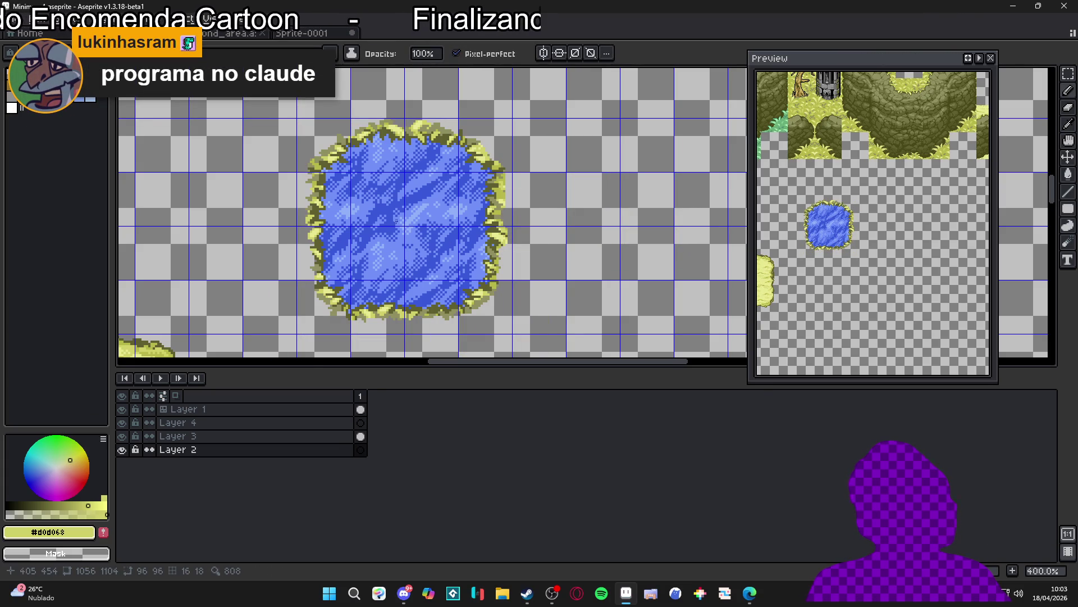
Step: Return to Layer 2 and paint the grass border along the pond's edges
{"action": "left_click", "coordinate": [315, 422]}
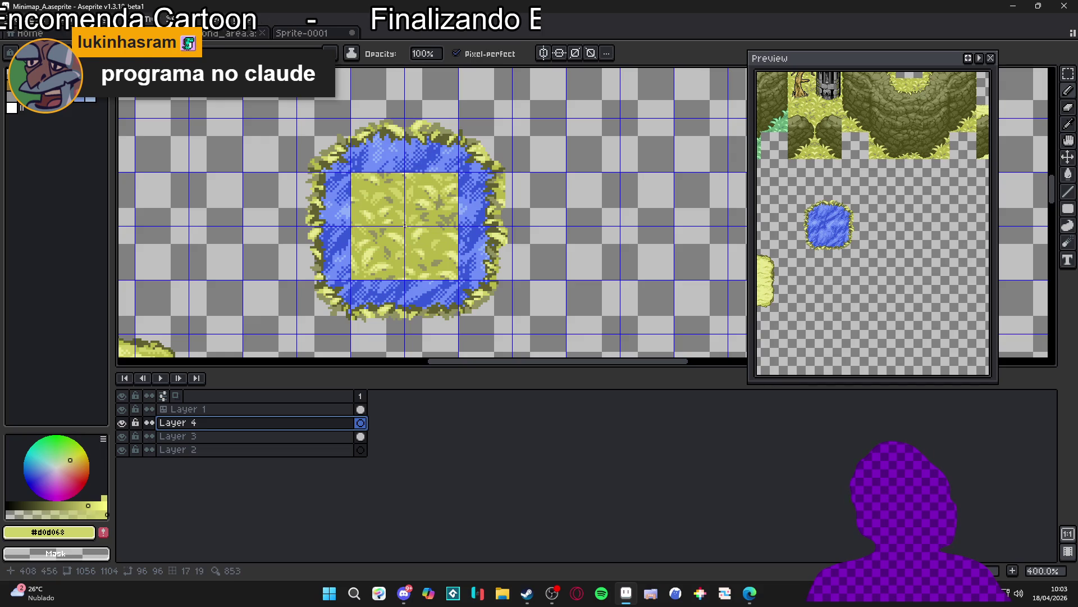
{"action": "key", "text": "alt+Down"}
{"action": "key", "text": "alt+Down"}
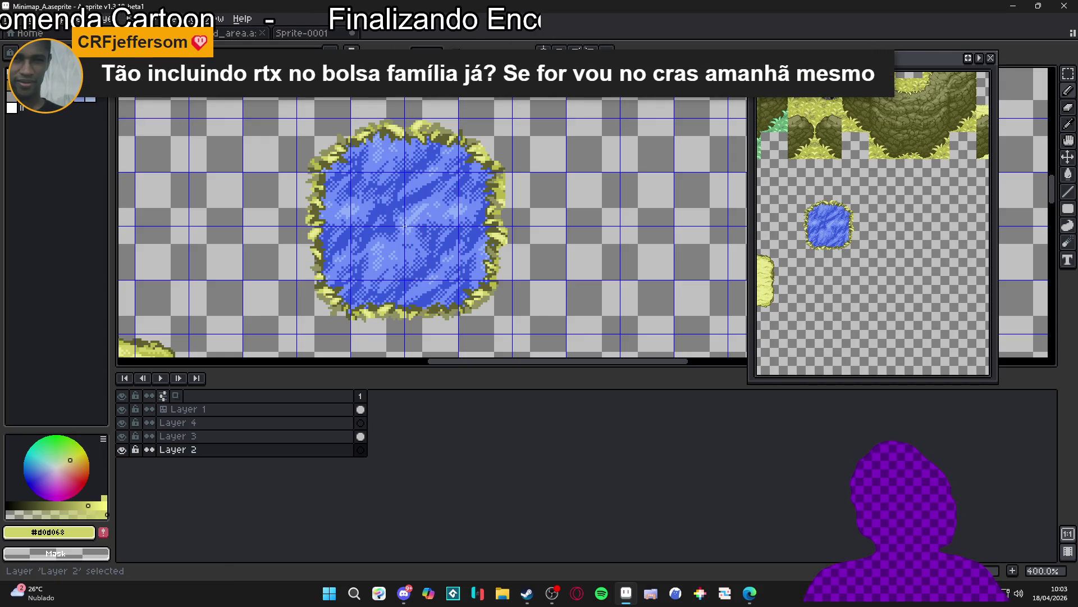
{"action": "key", "text": "alt+Up"}
{"action": "key", "text": "alt+Up"}
{"action": "key", "text": "alt+Down"}
{"action": "key", "text": "alt+Down"}
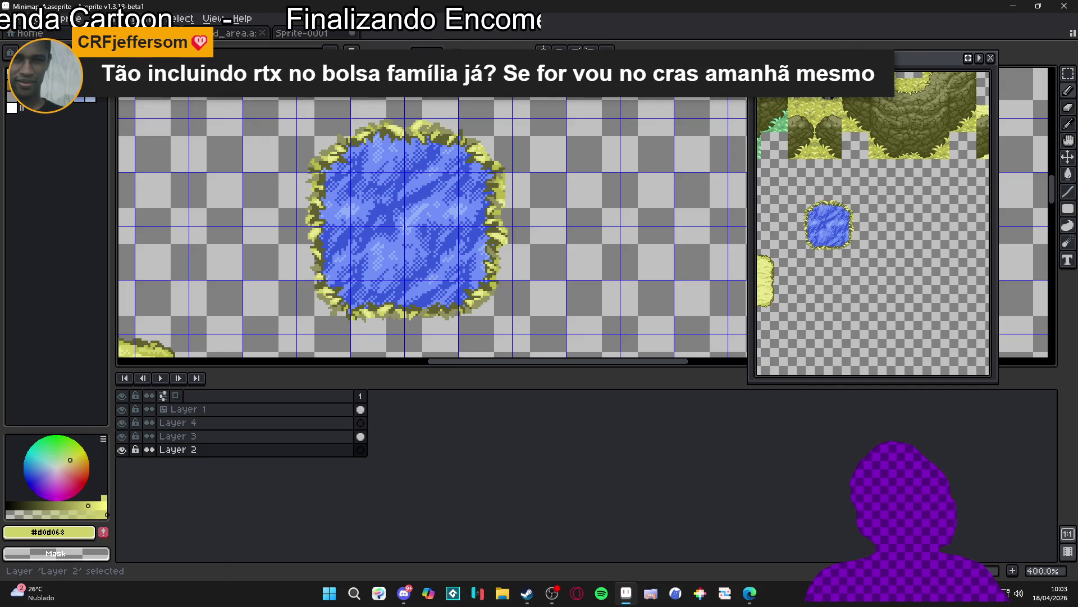
{"action": "left_click", "coordinate": [449, 157]}
{"action": "mouse_move", "coordinate": [449, 158]}
{"action": "left_mouse_down"}
{"action": "mouse_move", "coordinate": [460, 264]}
{"action": "mouse_move", "coordinate": [382, 287]}
{"action": "left_mouse_up"}
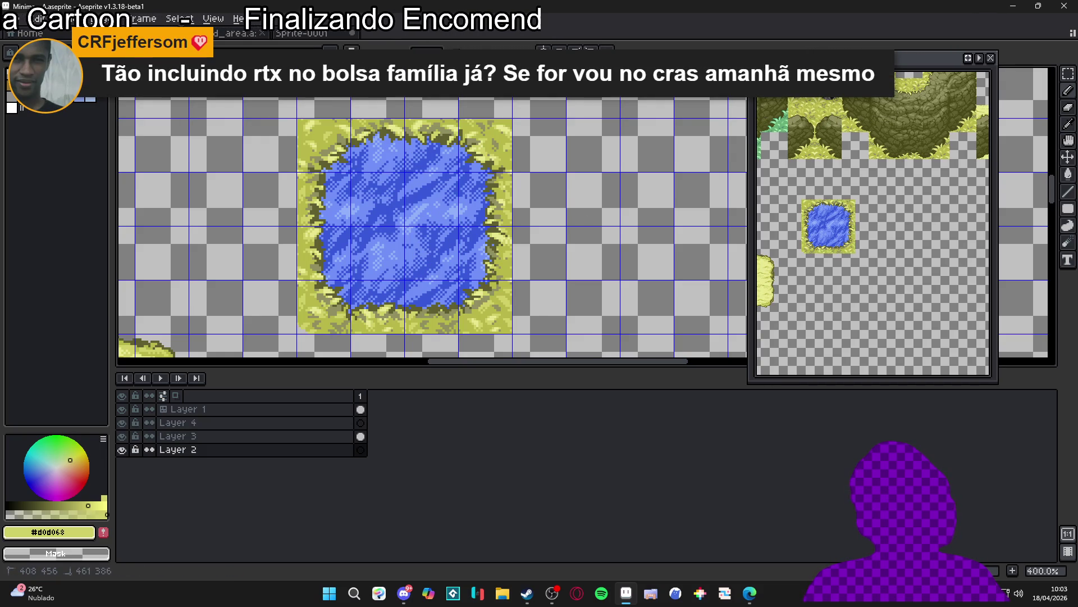
Step: Save the Minimap_A file
{"action": "scroll", "coordinate": [589, 194], "scroll_direction": "up", "scroll_amount": 1}
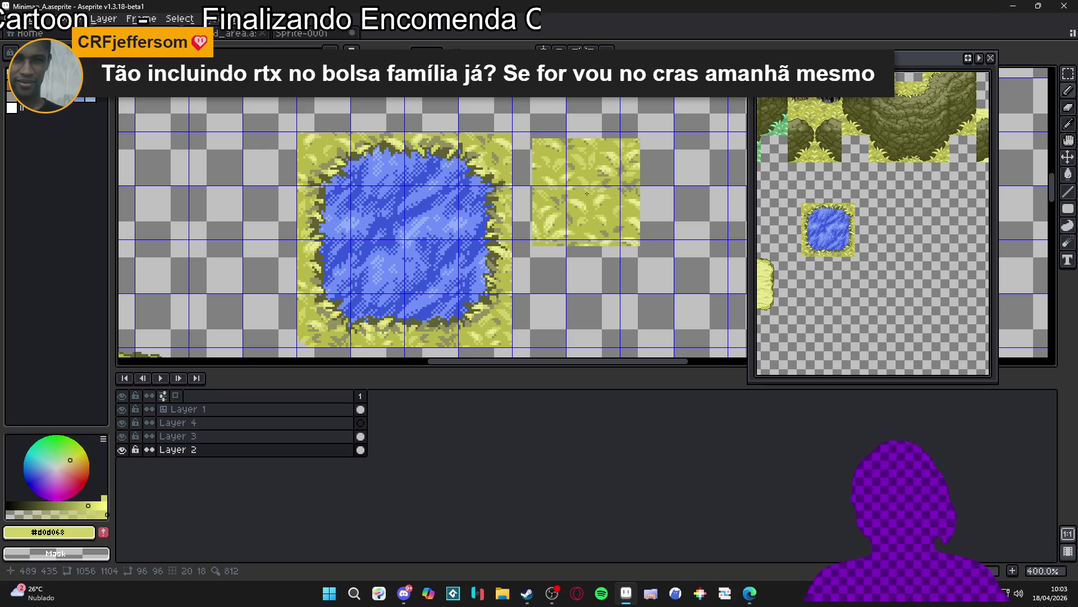
{"action": "scroll", "coordinate": [446, 263], "scroll_direction": "down", "scroll_amount": 3}
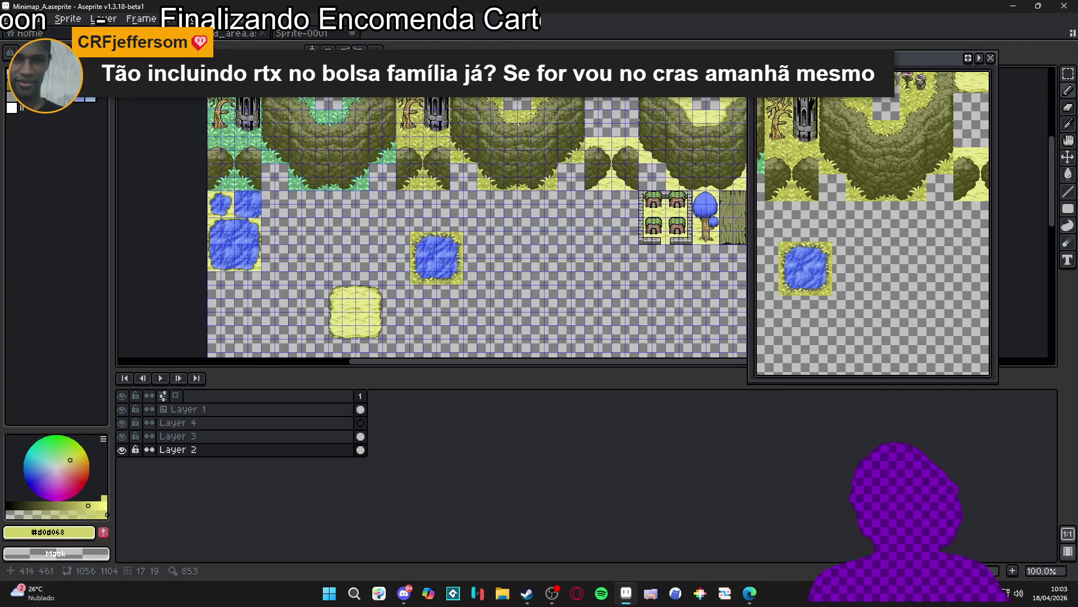
{"action": "scroll", "coordinate": [442, 261], "scroll_direction": "up", "scroll_amount": 1}
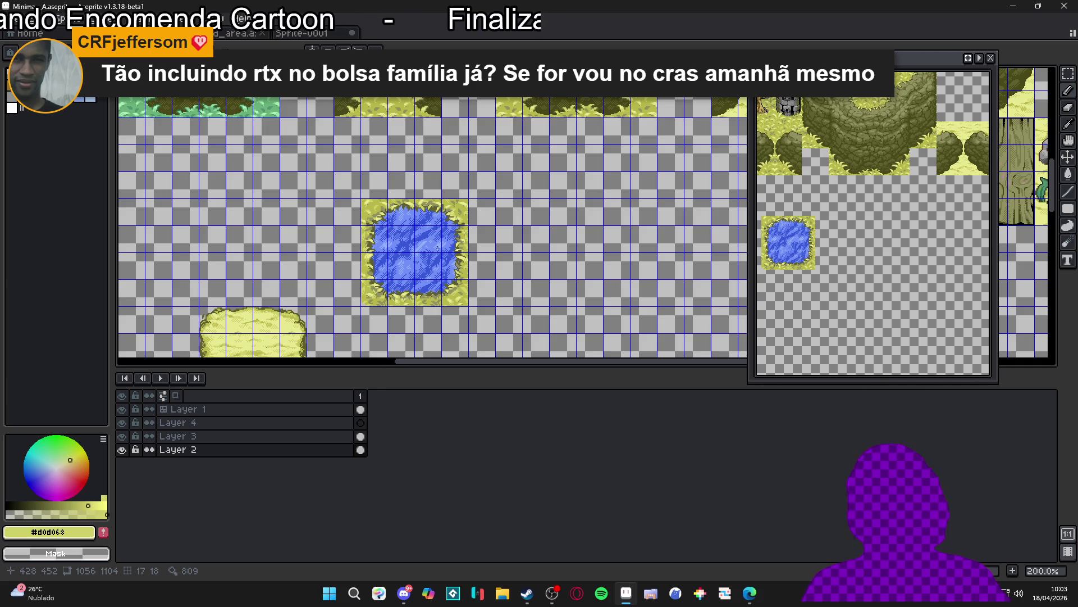
{"action": "scroll", "coordinate": [441, 209], "scroll_direction": "down", "scroll_amount": 1}
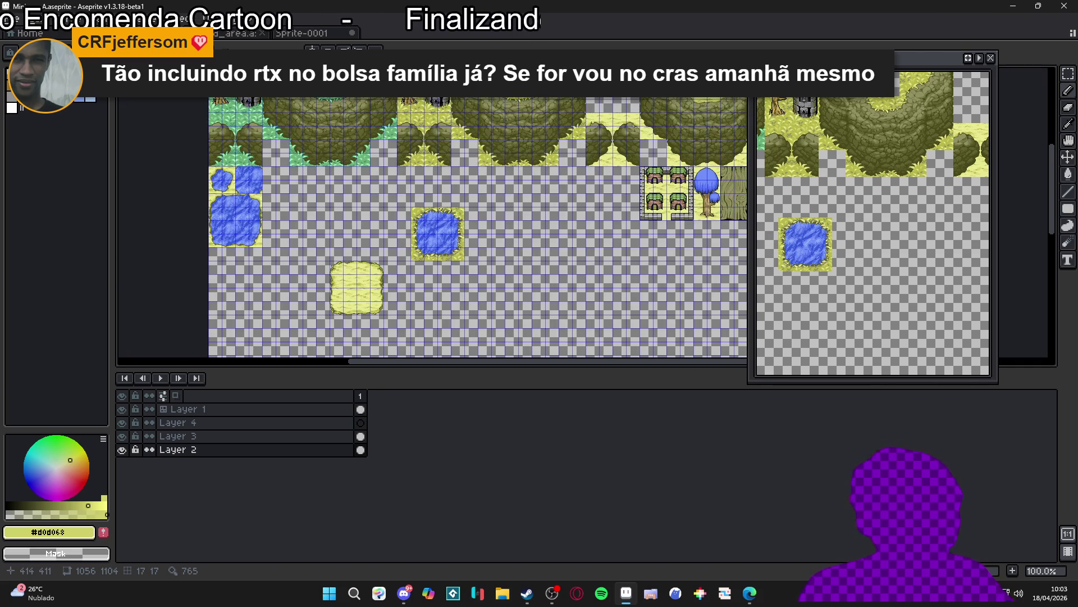
{"action": "scroll", "coordinate": [441, 209], "scroll_direction": "up", "scroll_amount": 1}
{"action": "key", "text": "ctrl+s"}
{"action": "scroll", "coordinate": [393, 247], "scroll_direction": "down", "scroll_amount": 1}
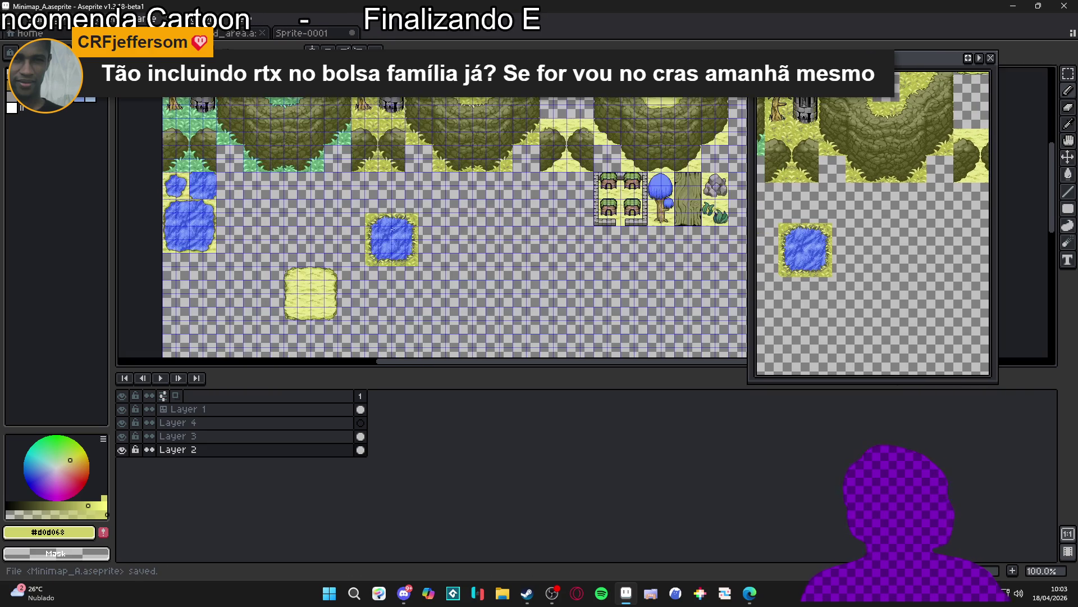
Step: Delete a stray grass piece and merge Layer 3 down into Layer 2
{"action": "left_click_drag", "start_coordinate": [382, 224], "coordinate": [379, 257]}
{"action": "scroll", "coordinate": [393, 264], "scroll_direction": "up", "scroll_amount": 2}
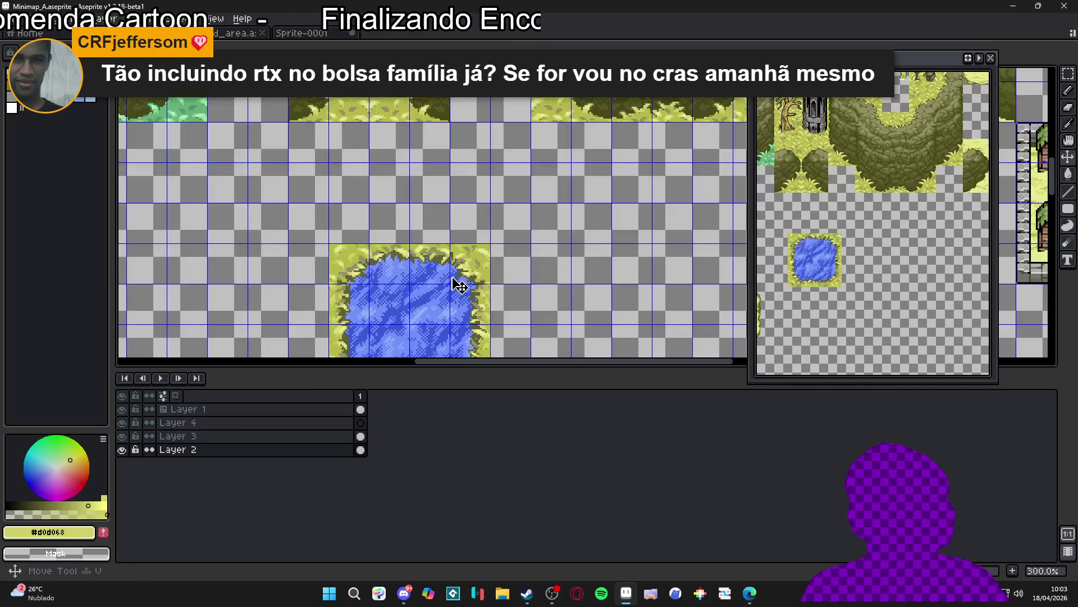
{"action": "left_click", "coordinate": [470, 278], "text": "ctrl"}
{"action": "left_click", "coordinate": [470, 271]}
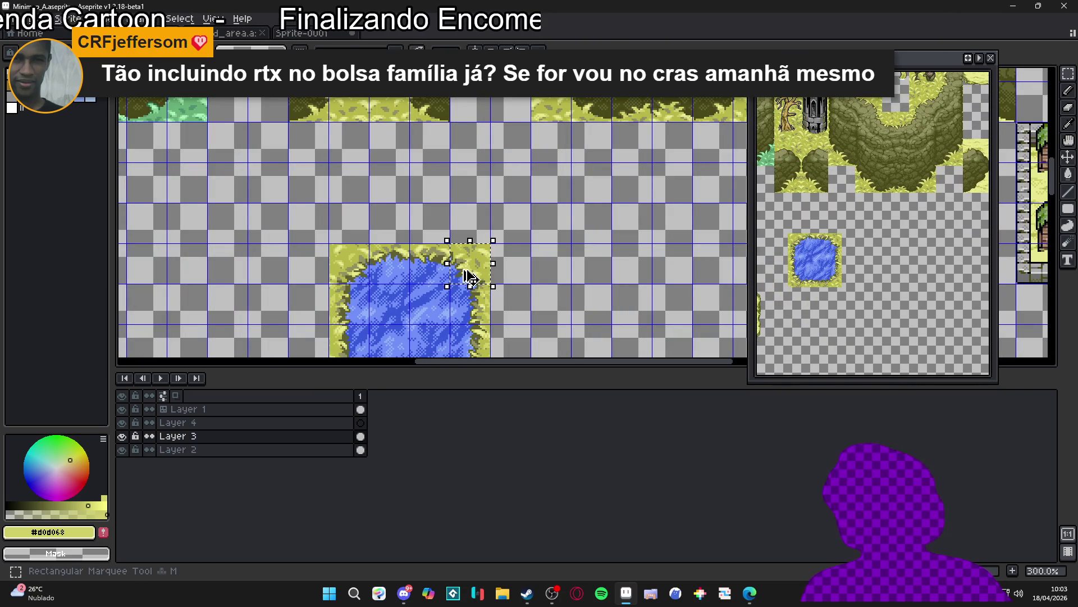
{"action": "left_click_drag", "start_coordinate": [470, 270], "coordinate": [388, 190]}
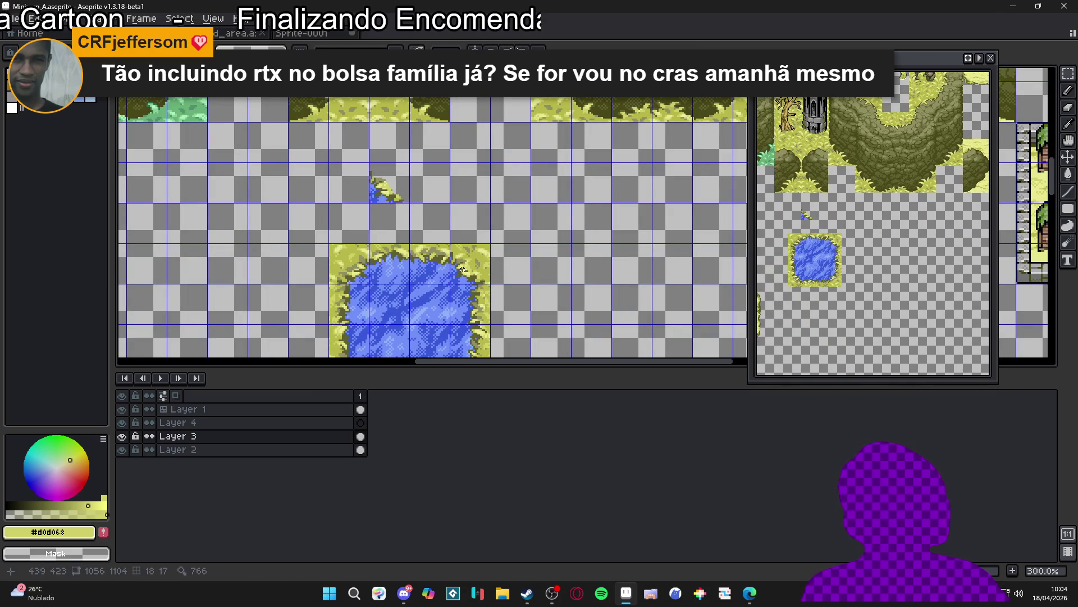
{"action": "key", "text": "Delete"}
{"action": "right_click", "coordinate": [347, 445]}
{"action": "left_click", "coordinate": [371, 509]}
Step: Copy and paste grass corner tiles, nudging them into cells above the pond
{"action": "key", "text": "v"}
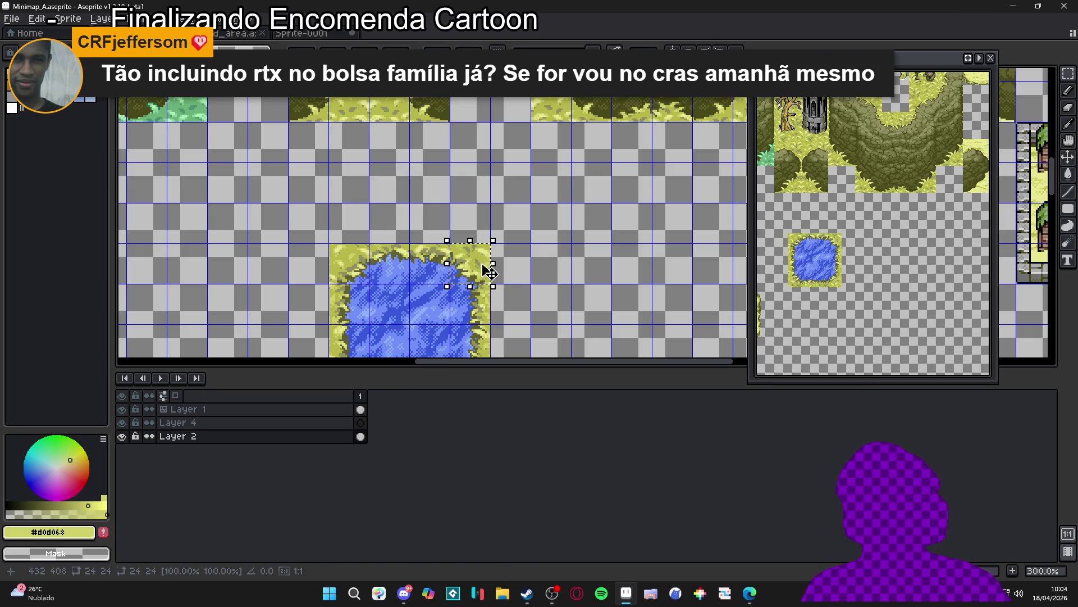
{"action": "key", "text": "ctrl+v"}
{"action": "key", "text": "Up"}
{"action": "key", "text": "Return"}
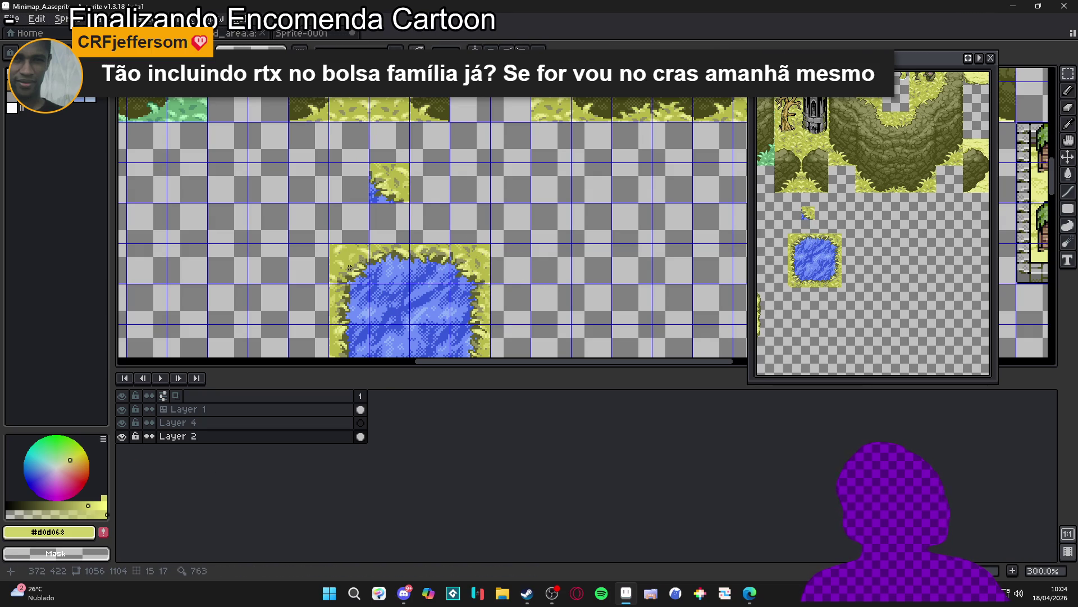
{"action": "left_click", "coordinate": [346, 267]}
{"action": "key", "text": "ctrl+c"}
{"action": "key", "text": "ctrl+v"}
{"action": "key", "text": "Up"}
{"action": "key", "text": "Up"}
{"action": "key", "text": "Up"}
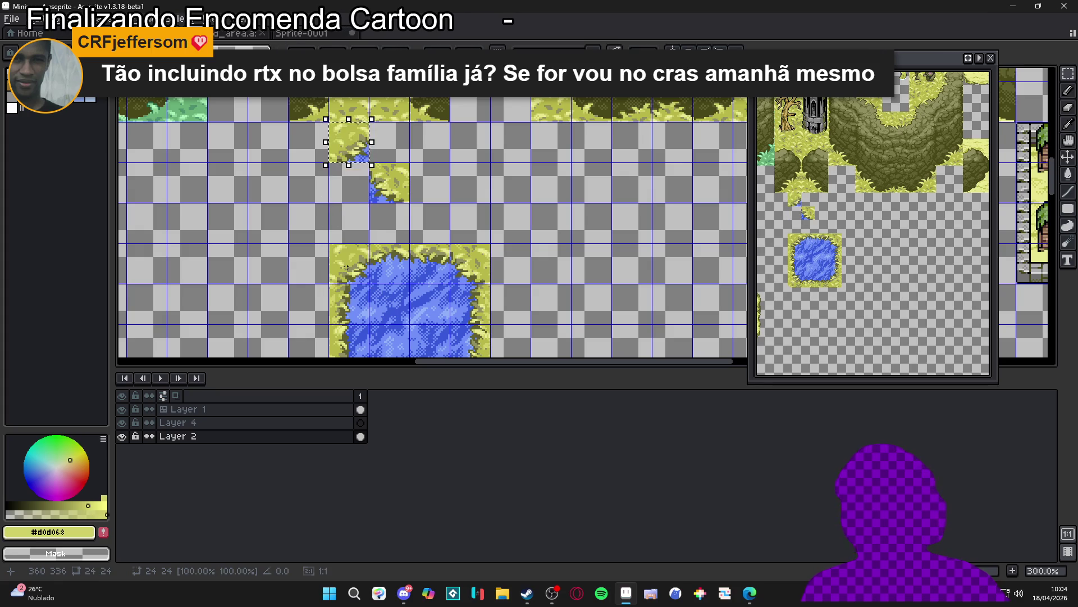
{"action": "key", "text": "Down"}
Step: Pick the darker grass yellow #b8b848 and test-paint edge pixels, undoing the strokes
{"action": "scroll", "coordinate": [340, 248], "scroll_direction": "down", "scroll_amount": 3}
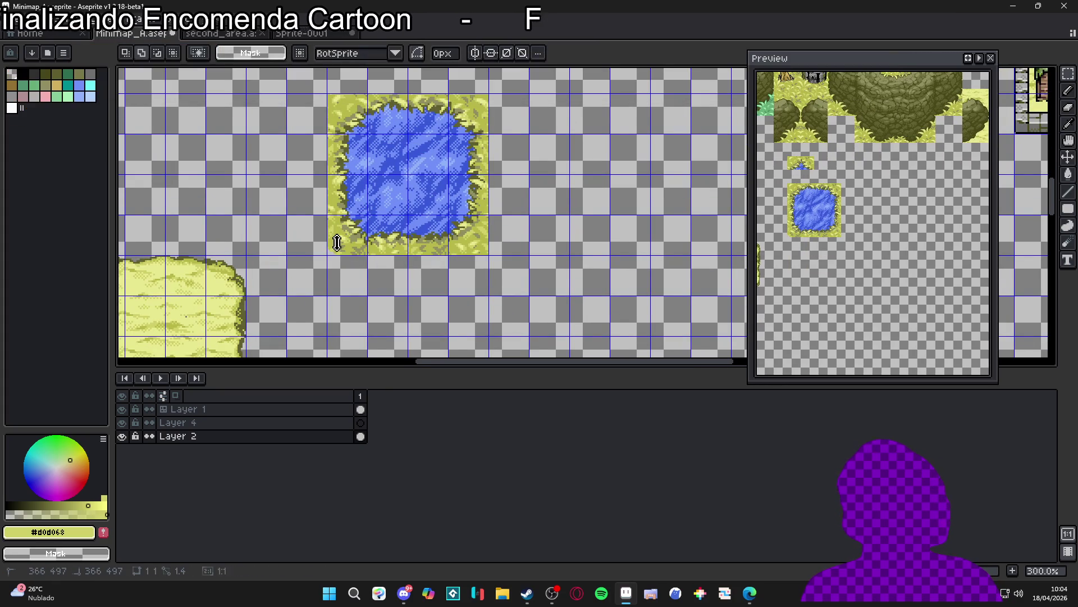
{"action": "left_click_drag", "start_coordinate": [339, 243], "coordinate": [388, 274]}
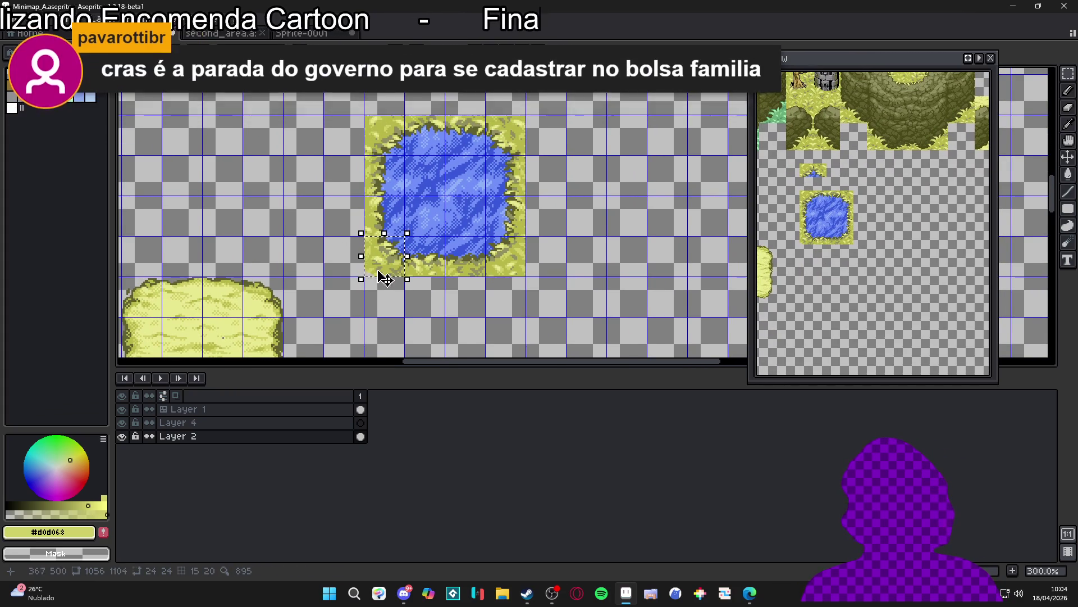
{"action": "scroll", "coordinate": [388, 274], "scroll_direction": "up", "scroll_amount": 10}
{"action": "left_click", "coordinate": [368, 256], "text": "alt"}
{"action": "left_click", "coordinate": [363, 286]}
{"action": "key", "text": "ctrl+z"}
{"action": "mouse_move", "coordinate": [345, 268]}
{"action": "left_mouse_down"}
{"action": "mouse_move", "coordinate": [308, 268]}
{"action": "mouse_move", "coordinate": [331, 263]}
{"action": "mouse_move", "coordinate": [306, 249]}
{"action": "left_mouse_up"}
{"action": "key", "text": "ctrl+z"}
{"action": "key", "text": "ctrl+z"}
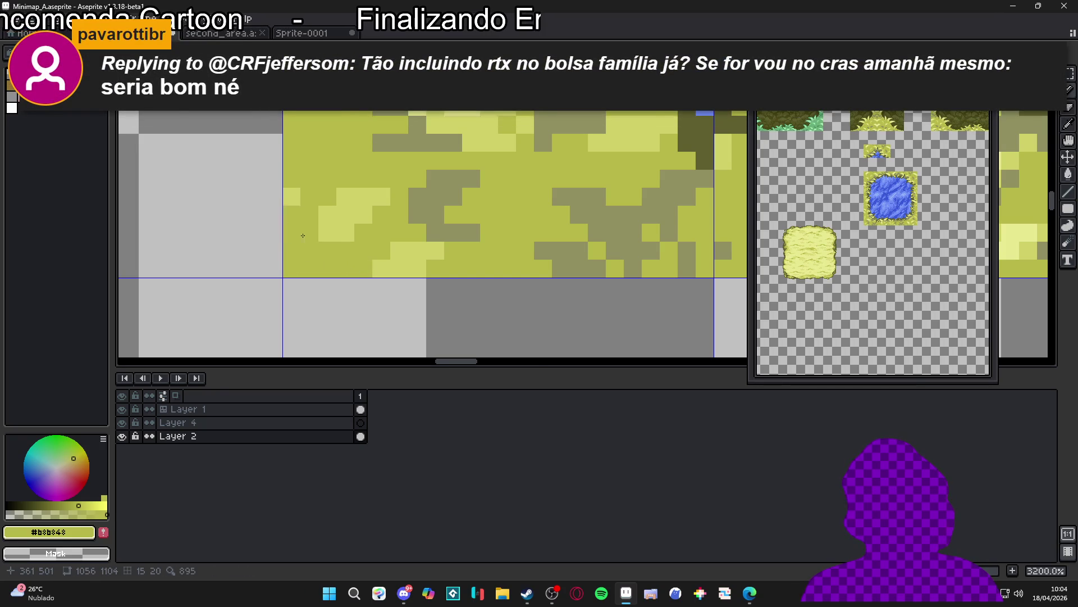
Step: Save the Minimap_A file
{"action": "scroll", "coordinate": [302, 231], "scroll_direction": "down", "scroll_amount": 5}
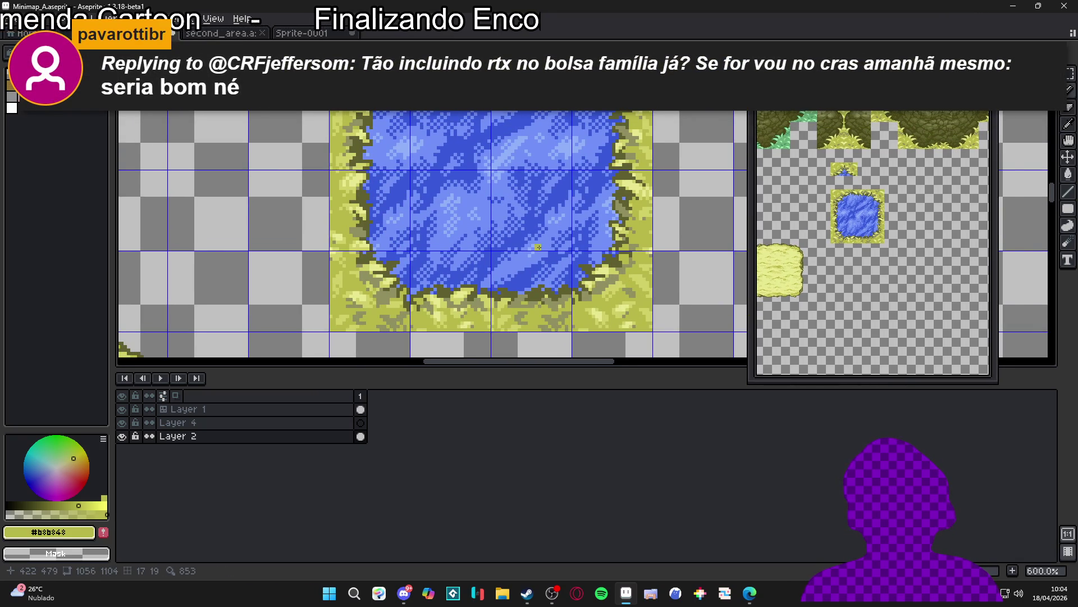
{"action": "scroll", "coordinate": [535, 257], "scroll_direction": "down", "scroll_amount": 1}
{"action": "scroll", "coordinate": [599, 144], "scroll_direction": "up", "scroll_amount": 2}
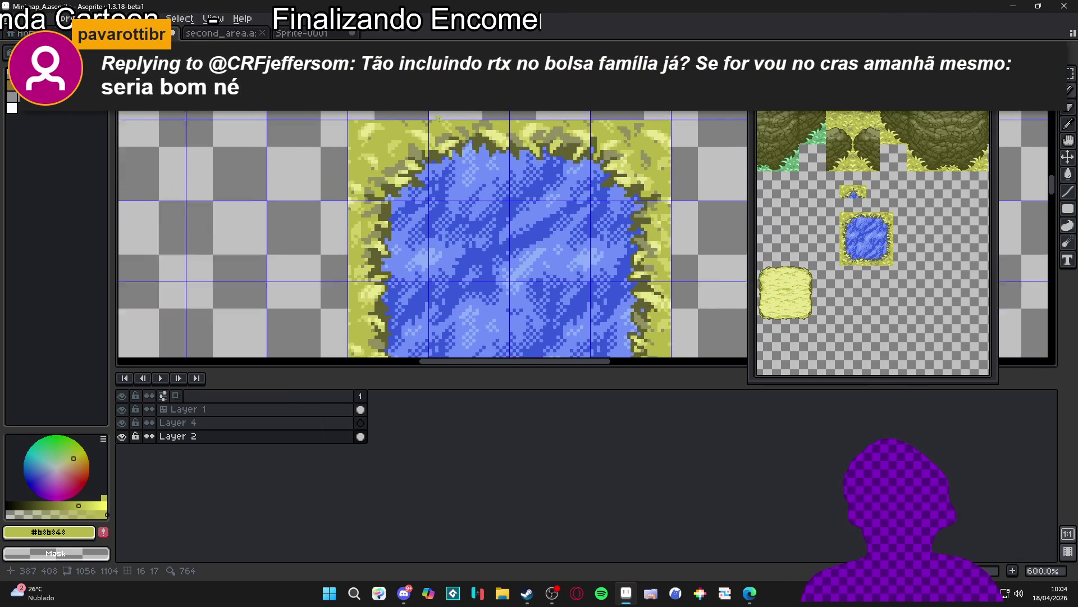
{"action": "scroll", "coordinate": [360, 166], "scroll_direction": "down", "scroll_amount": 2}
{"action": "key", "text": "ctrl+s"}
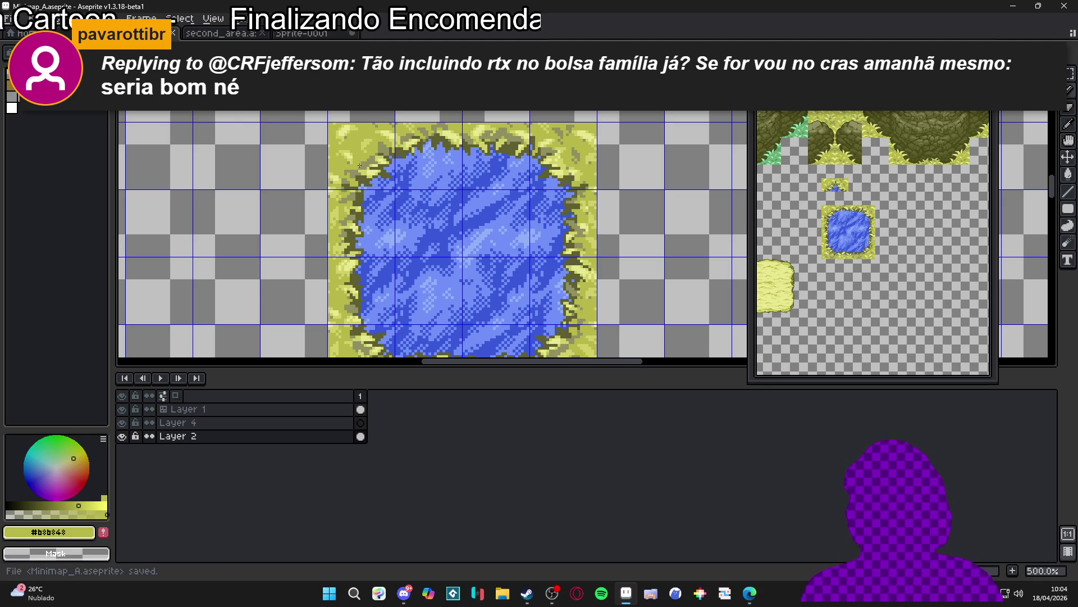
{"action": "scroll", "coordinate": [384, 152], "scroll_direction": "down", "scroll_amount": 1}
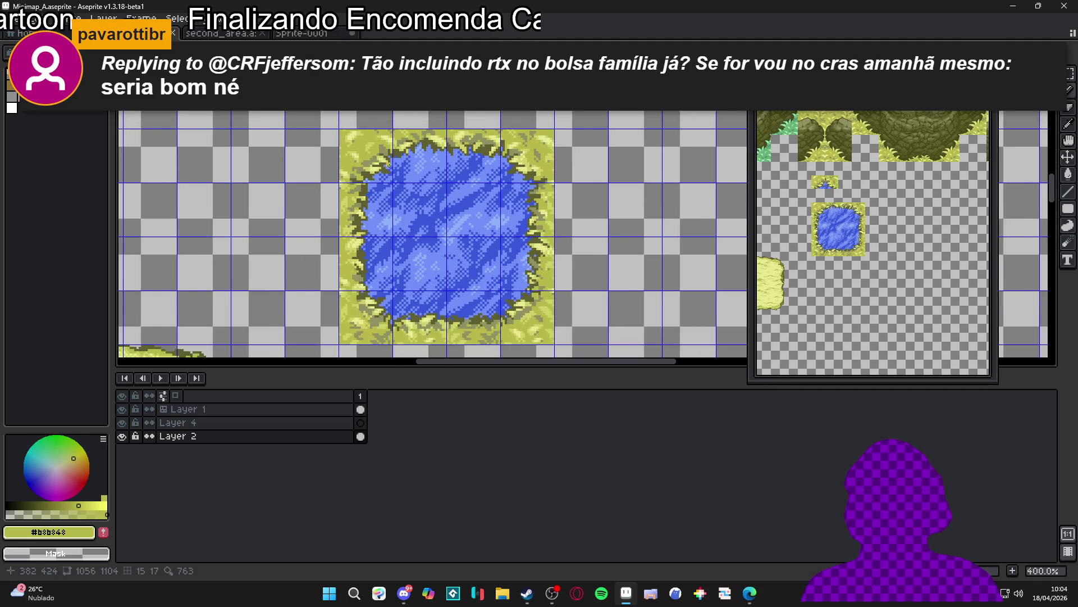
Step: Move two grass tiles from below the pond up into the top cells, then save again
{"action": "key", "text": "v"}
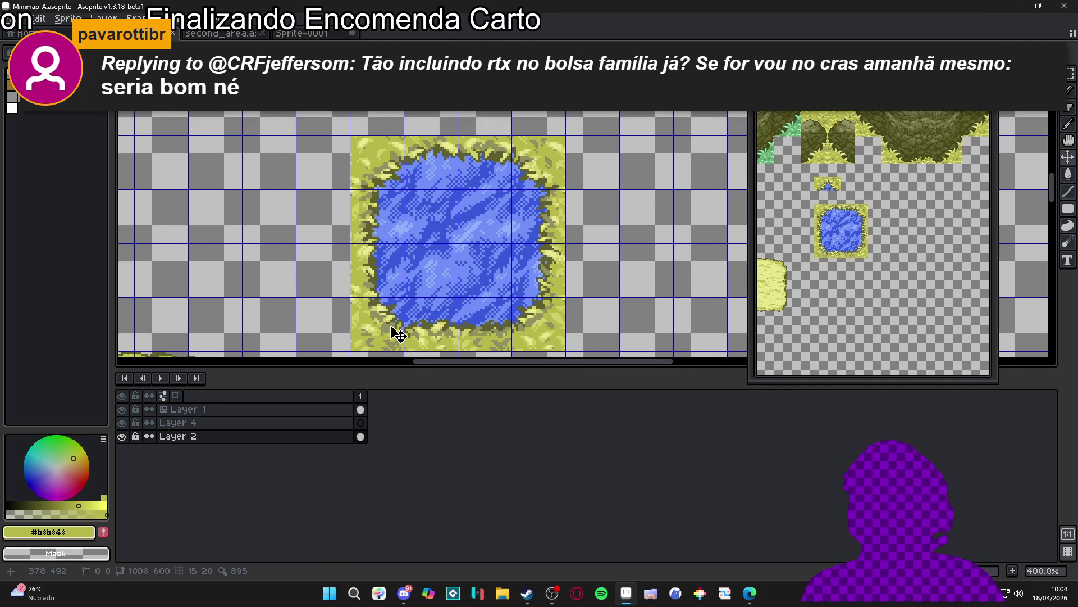
{"action": "left_click", "coordinate": [396, 334]}
{"action": "left_click_drag", "start_coordinate": [396, 334], "coordinate": [396, 118]}
{"action": "key", "text": "ctrl+d"}
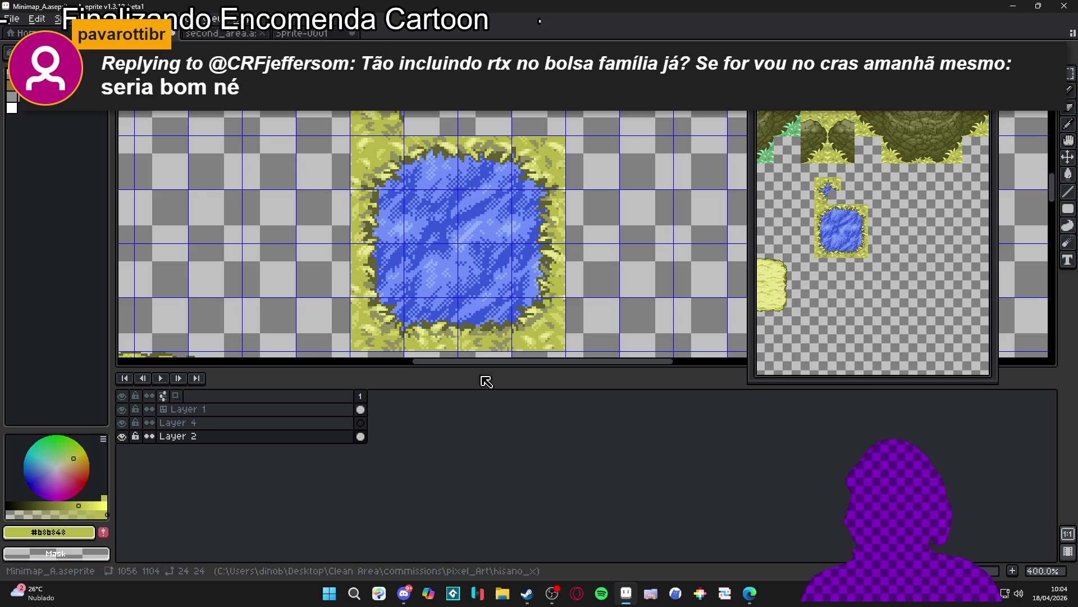
{"action": "left_click", "coordinate": [533, 329]}
{"action": "mouse_move", "coordinate": [537, 332]}
{"action": "left_mouse_down"}
{"action": "mouse_move", "coordinate": [374, 170]}
{"action": "mouse_move", "coordinate": [428, 112]}
{"action": "left_mouse_up"}
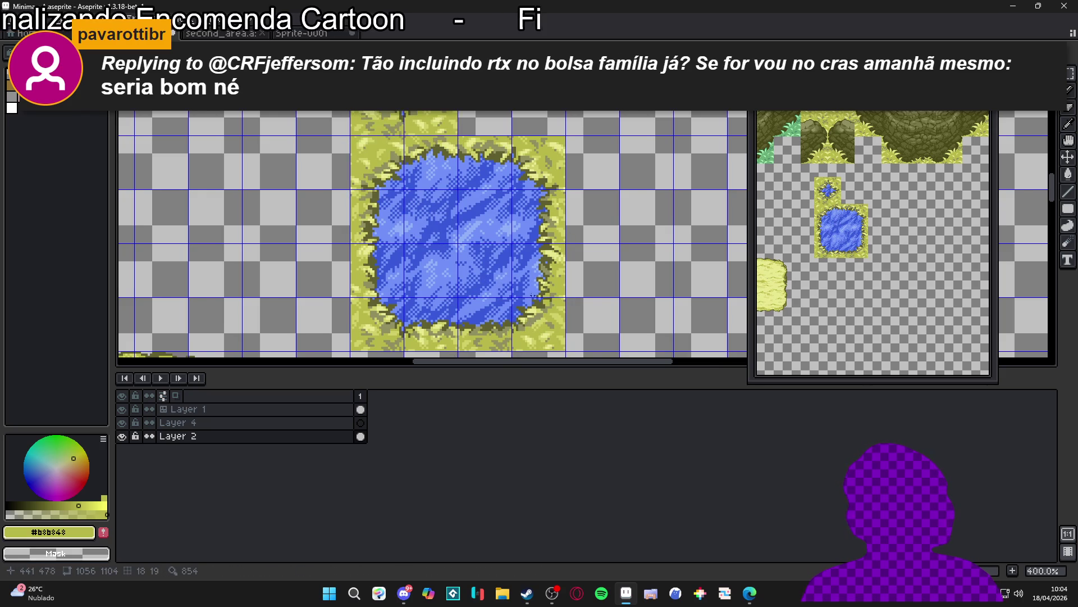
{"action": "scroll", "coordinate": [459, 294], "scroll_direction": "down", "scroll_amount": 1}
{"action": "scroll", "coordinate": [459, 293], "scroll_direction": "down", "scroll_amount": 1}
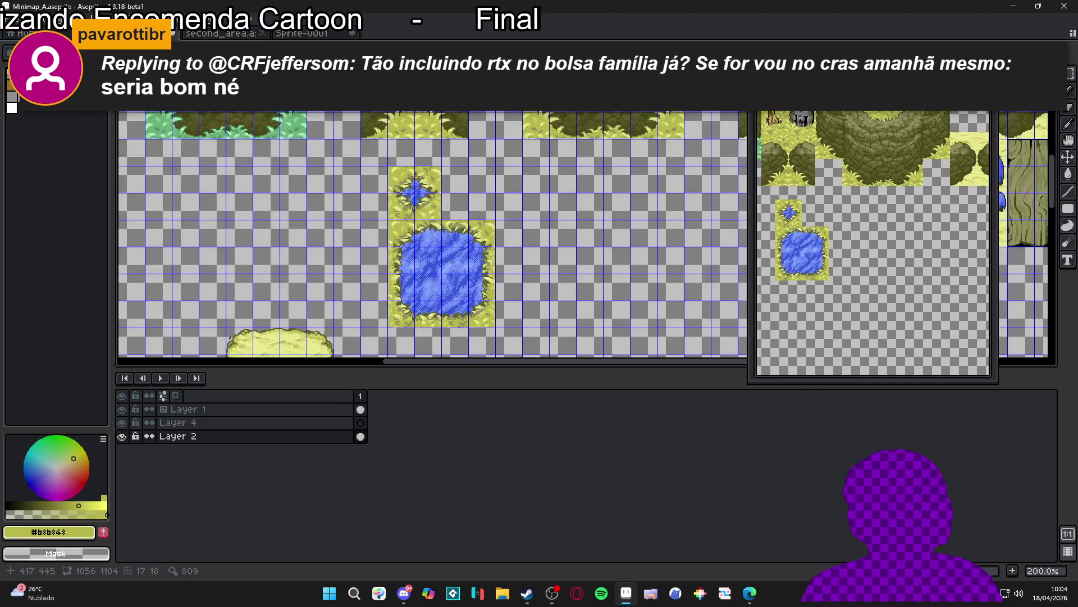
{"action": "key", "text": "ctrl+s"}
{"action": "scroll", "coordinate": [447, 254], "scroll_direction": "down", "scroll_amount": 1}
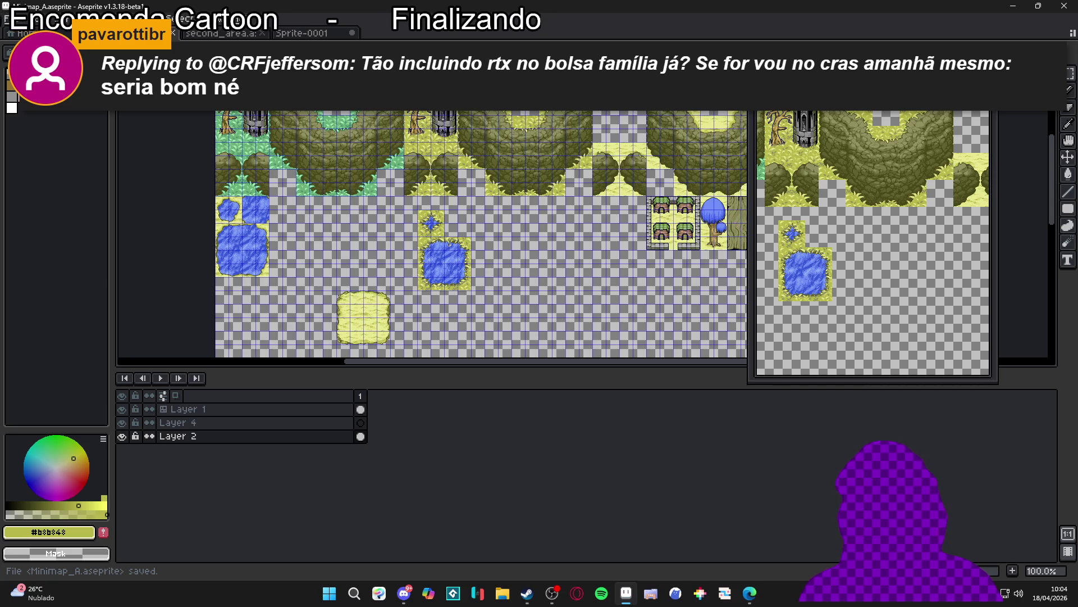
Step: Copy the whole pond block to the right and shift it down two cells
{"action": "scroll", "coordinate": [451, 244], "scroll_direction": "up", "scroll_amount": 2}
{"action": "scroll", "coordinate": [363, 197], "scroll_direction": "down", "scroll_amount": 1}
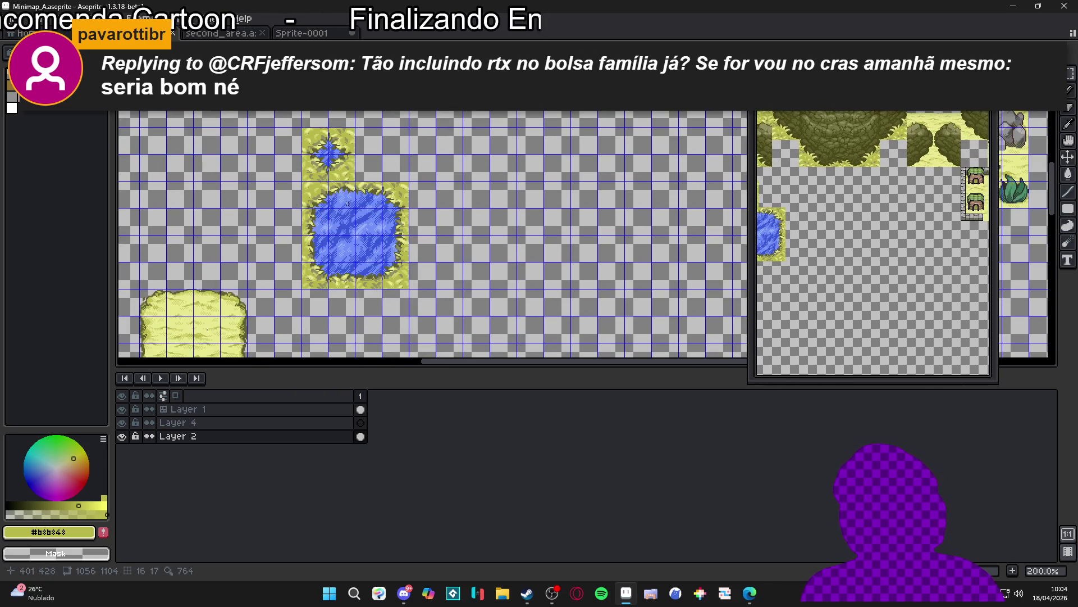
{"action": "left_click_drag", "start_coordinate": [317, 190], "coordinate": [401, 281]}
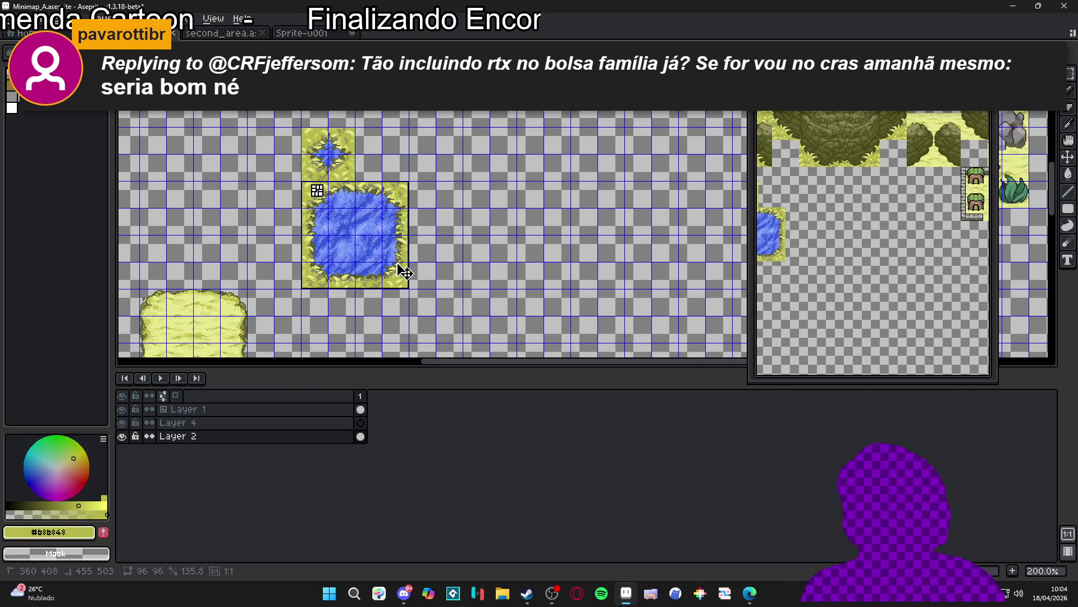
{"action": "left_click_drag", "start_coordinate": [343, 264], "coordinate": [585, 264]}
{"action": "scroll", "coordinate": [445, 204], "scroll_direction": "down", "scroll_amount": 3}
{"action": "scroll", "coordinate": [445, 205], "scroll_direction": "right", "scroll_amount": 3}
{"action": "key", "text": "shift+Down"}
{"action": "key", "text": "shift+Down"}
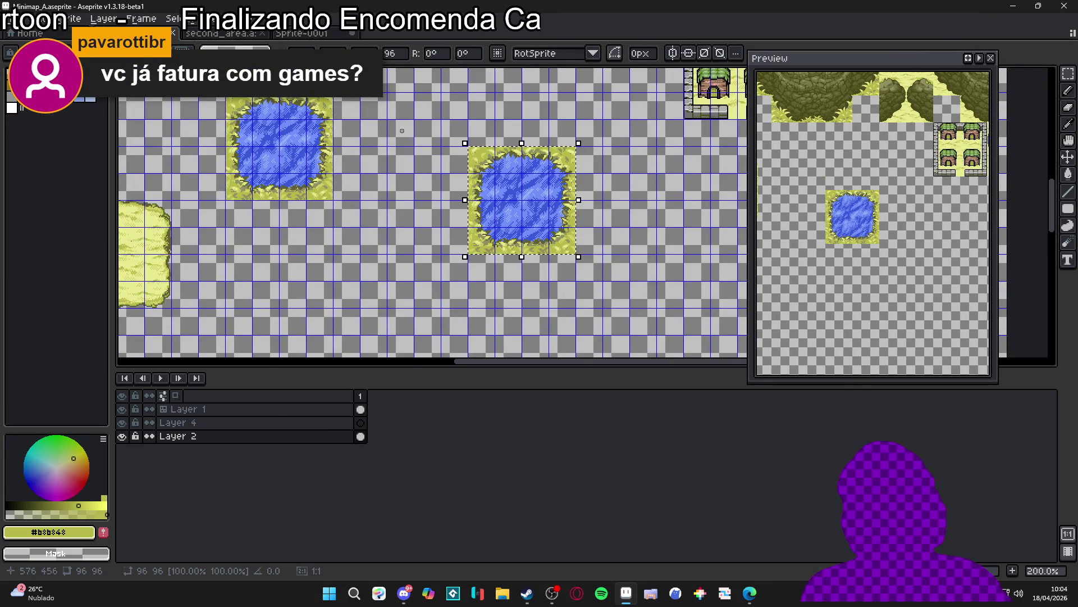
Step: Bring the pond copy into view and nudge it down one more cell
{"action": "scroll", "coordinate": [515, 185], "scroll_direction": "up", "scroll_amount": 3}
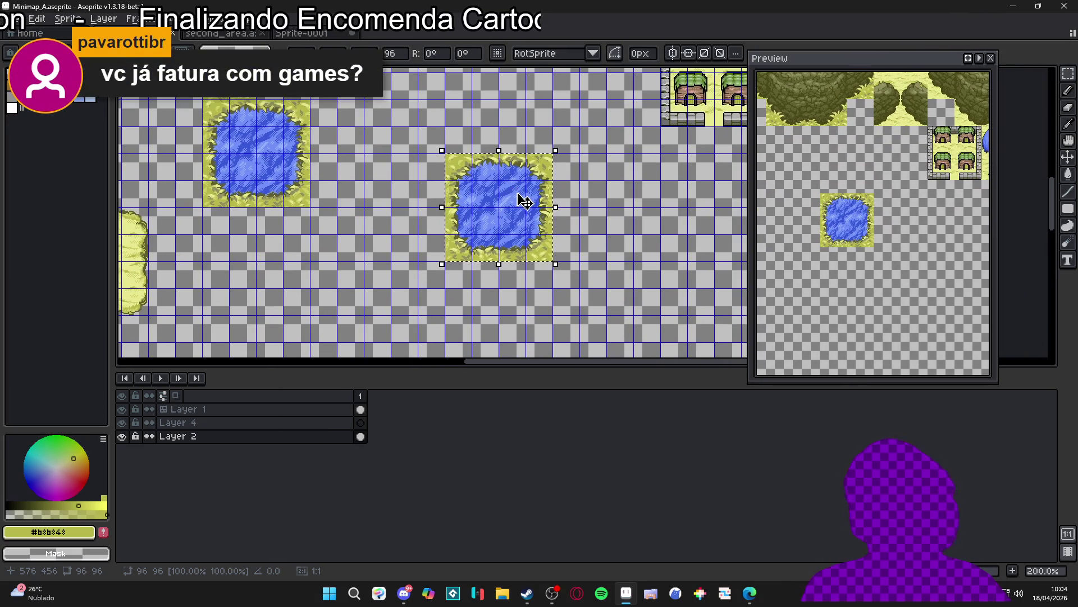
{"action": "scroll", "coordinate": [490, 206], "scroll_direction": "down", "scroll_amount": 1}
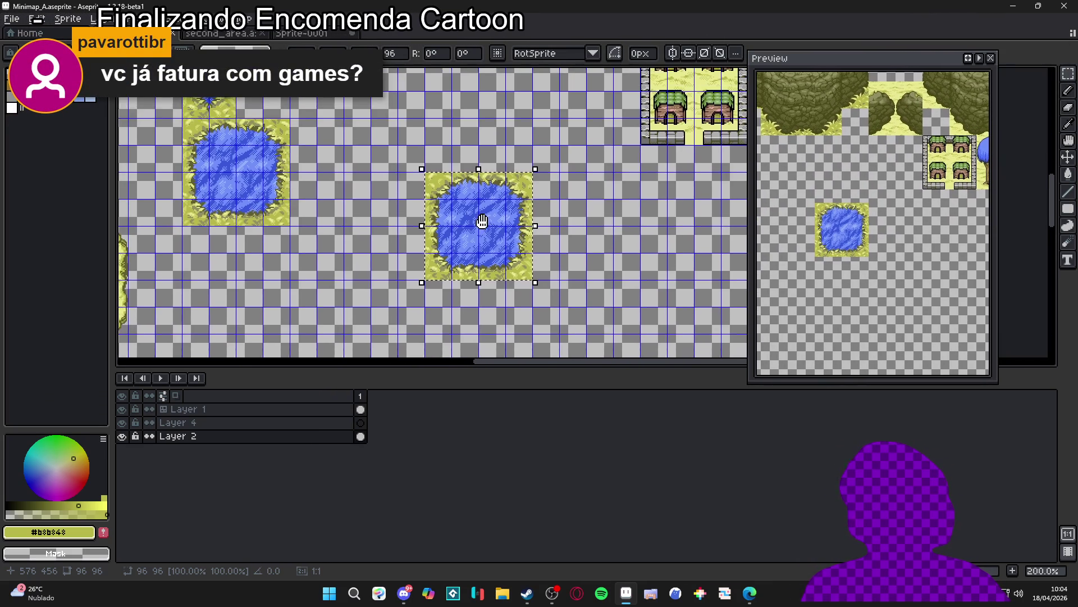
{"action": "scroll", "coordinate": [493, 233], "scroll_direction": "up", "scroll_amount": 1}
{"action": "left_click_drag", "start_coordinate": [493, 224], "coordinate": [498, 222]}
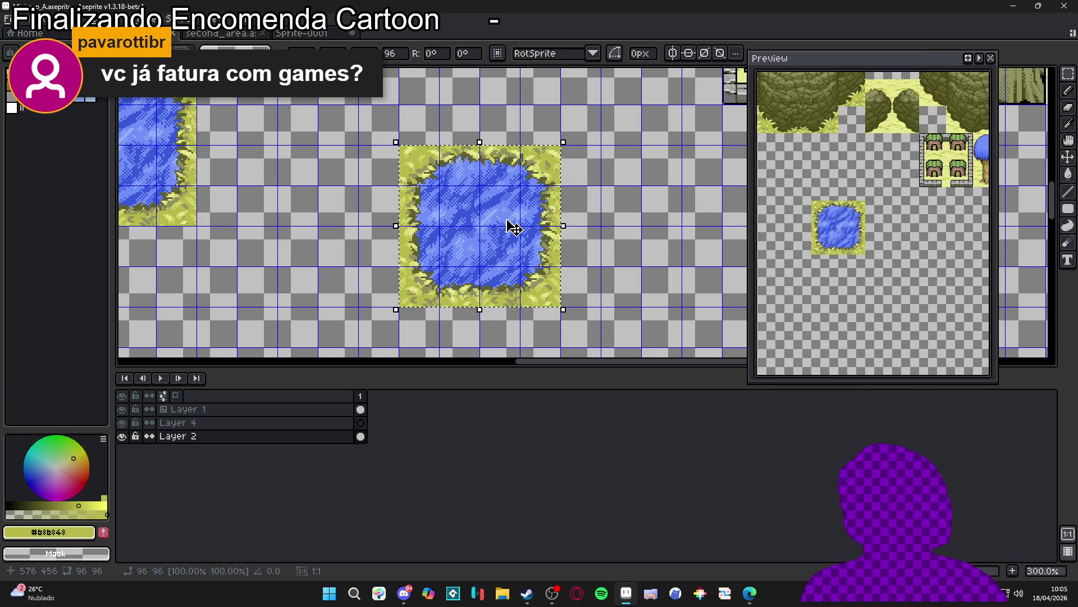
{"action": "scroll", "coordinate": [508, 228], "scroll_direction": "down", "scroll_amount": 1}
{"action": "left_click_drag", "start_coordinate": [507, 229], "coordinate": [496, 255]}
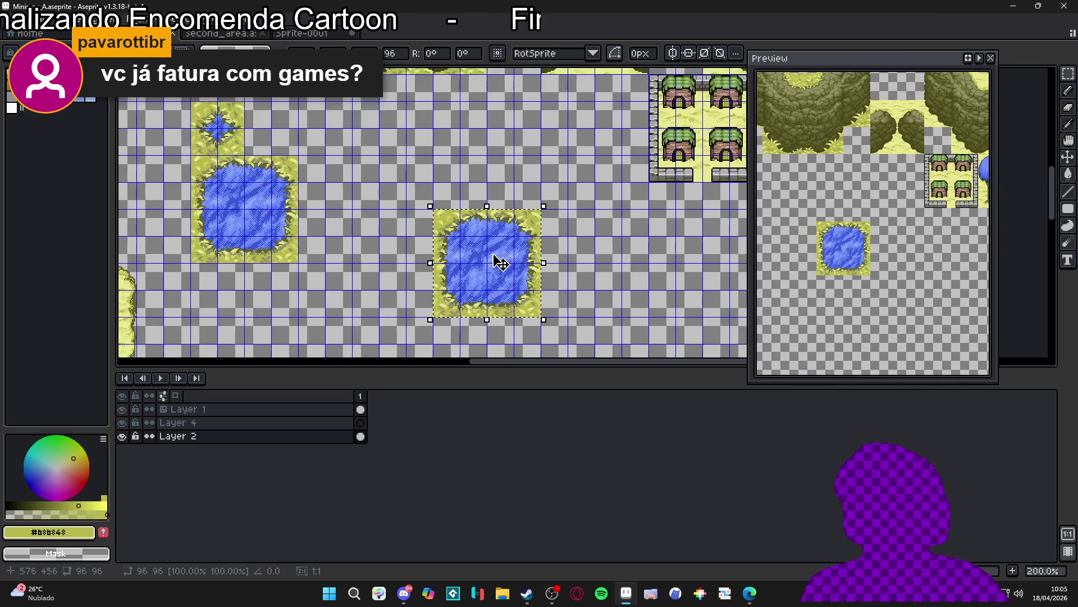
{"action": "scroll", "coordinate": [494, 260], "scroll_direction": "up", "scroll_amount": 1}
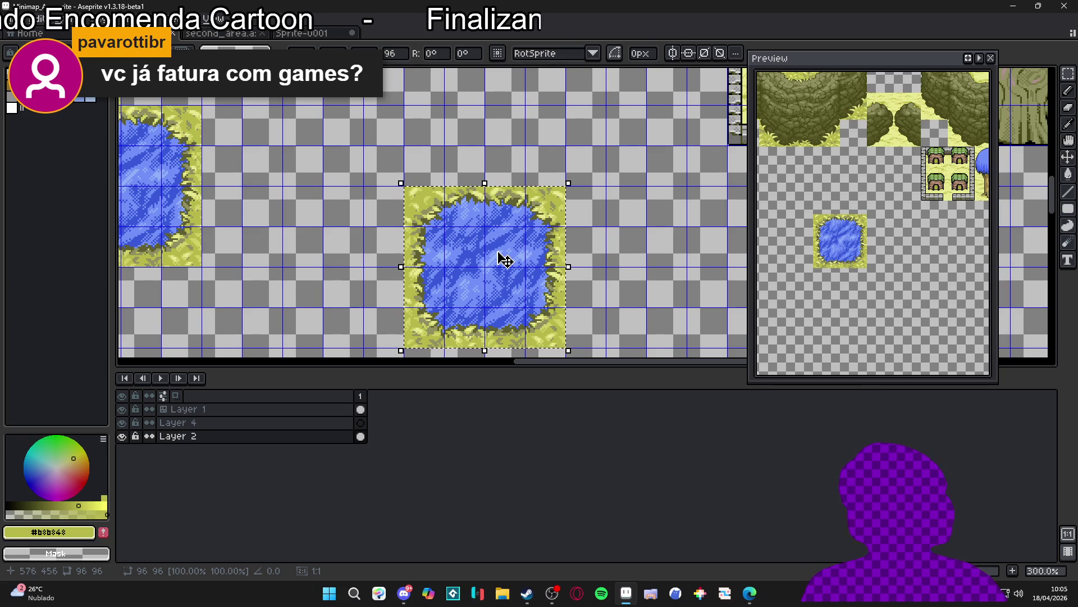
{"action": "key", "text": "shift+Down"}
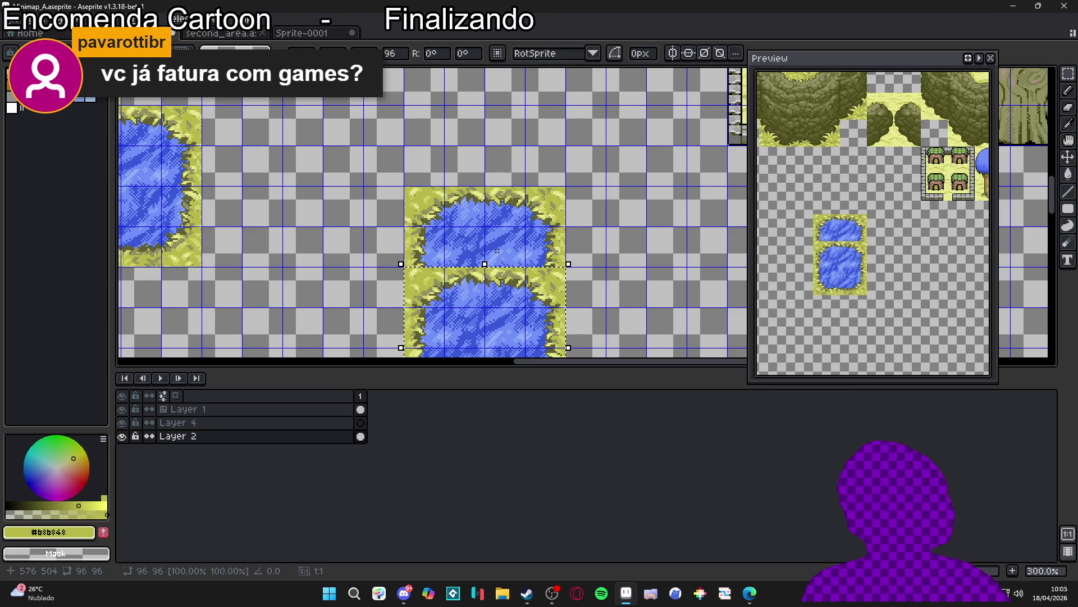
Step: Shift the pond copy left, right and below the other ponds, then deselect
{"action": "mouse_move", "coordinate": [471, 237]}
{"action": "left_mouse_down"}
{"action": "mouse_move", "coordinate": [500, 139]}
{"action": "mouse_move", "coordinate": [512, 139]}
{"action": "left_mouse_up"}
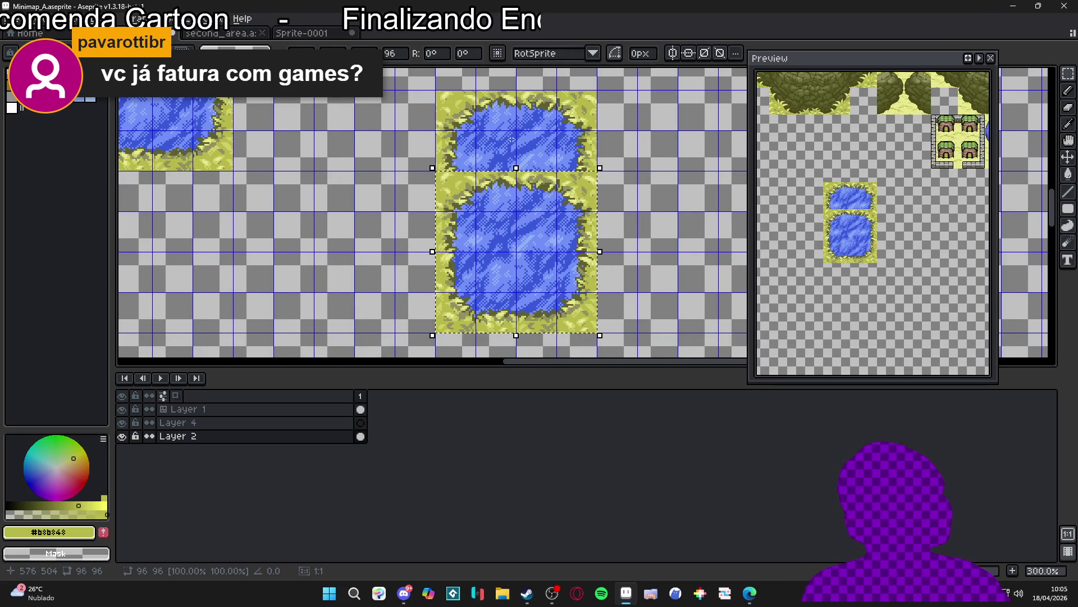
{"action": "key", "text": "shift+Left"}
{"action": "key", "text": "shift+Left"}
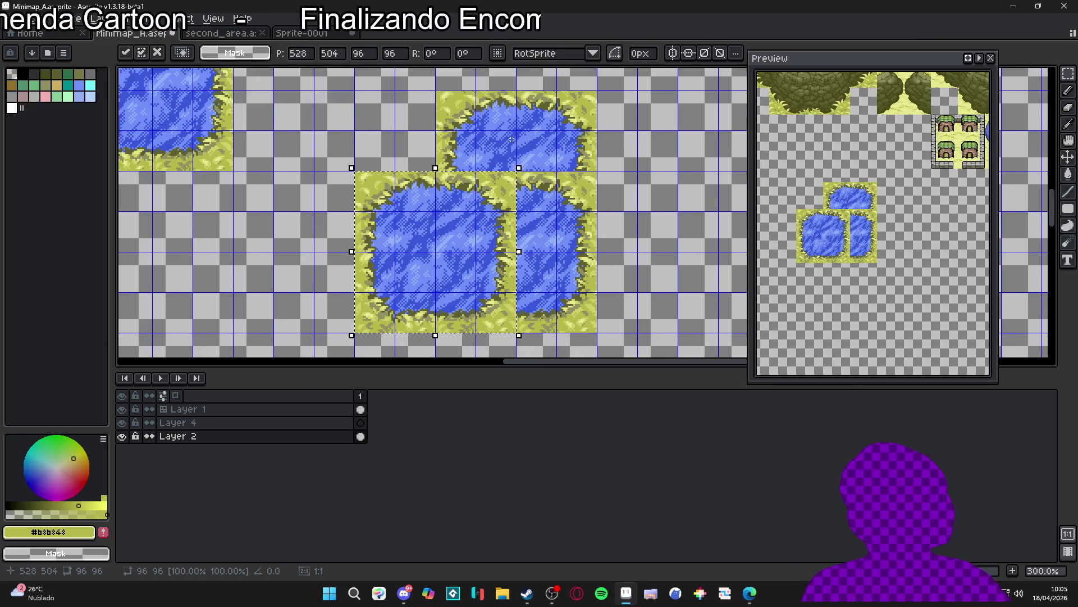
{"action": "key", "text": "shift+Right"}
{"action": "key", "text": "shift+Right"}
{"action": "key", "text": "shift+Right"}
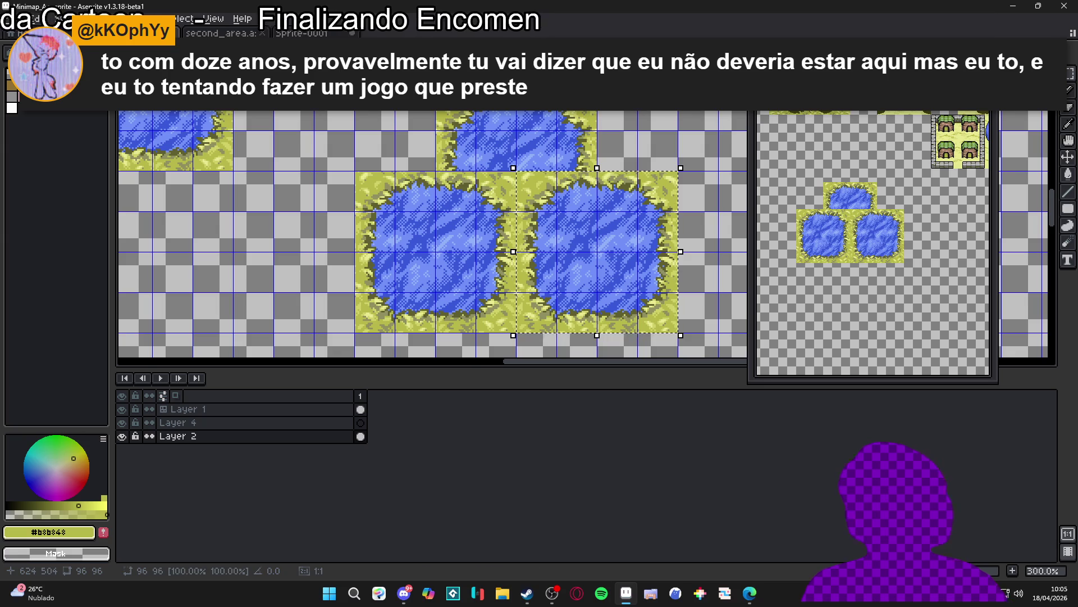
{"action": "mouse_move", "coordinate": [505, 311]}
{"action": "left_mouse_down"}
{"action": "mouse_move", "coordinate": [506, 232]}
{"action": "mouse_move", "coordinate": [489, 244]}
{"action": "left_mouse_up"}
{"action": "key", "text": "shift+Left"}
{"action": "key", "text": "shift+Left"}
{"action": "key", "text": "shift+Down"}
{"action": "key", "text": "shift+Down"}
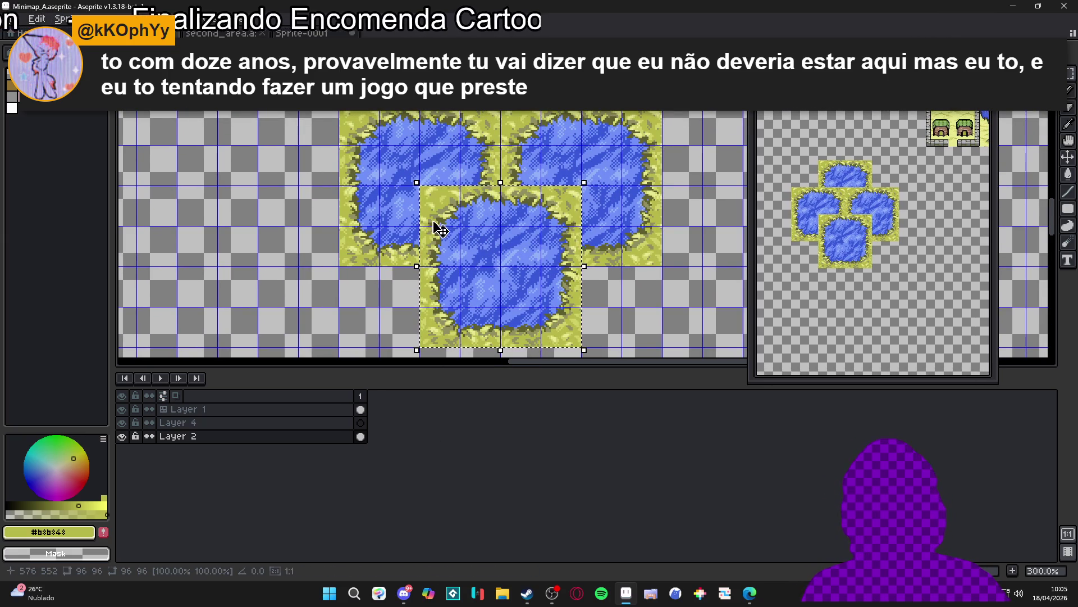
{"action": "key", "text": "ctrl+d"}
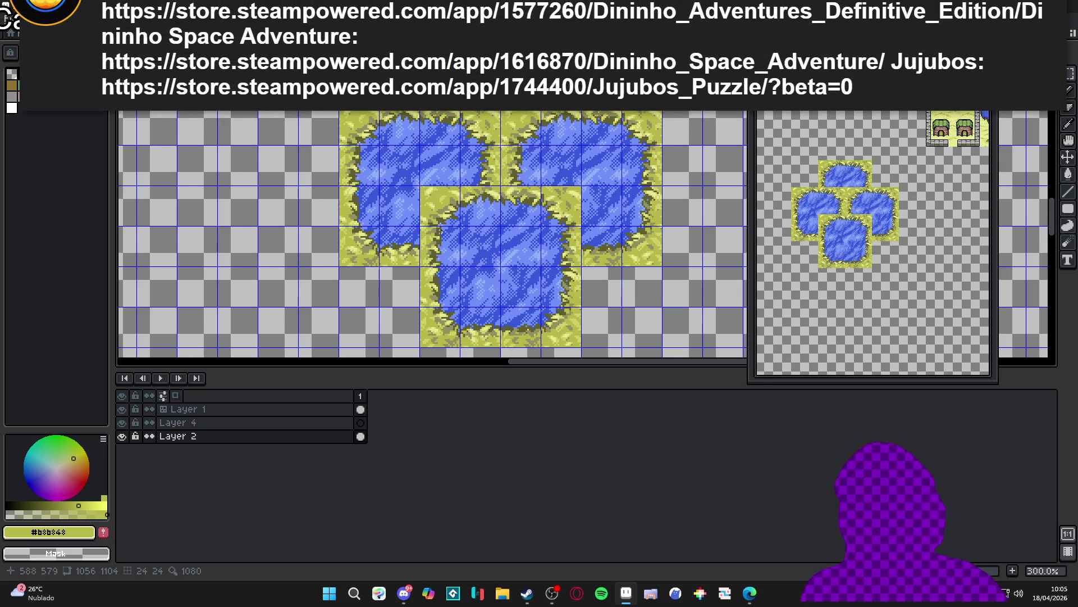
{"action": "scroll", "coordinate": [453, 235], "scroll_direction": "down", "scroll_amount": 1}
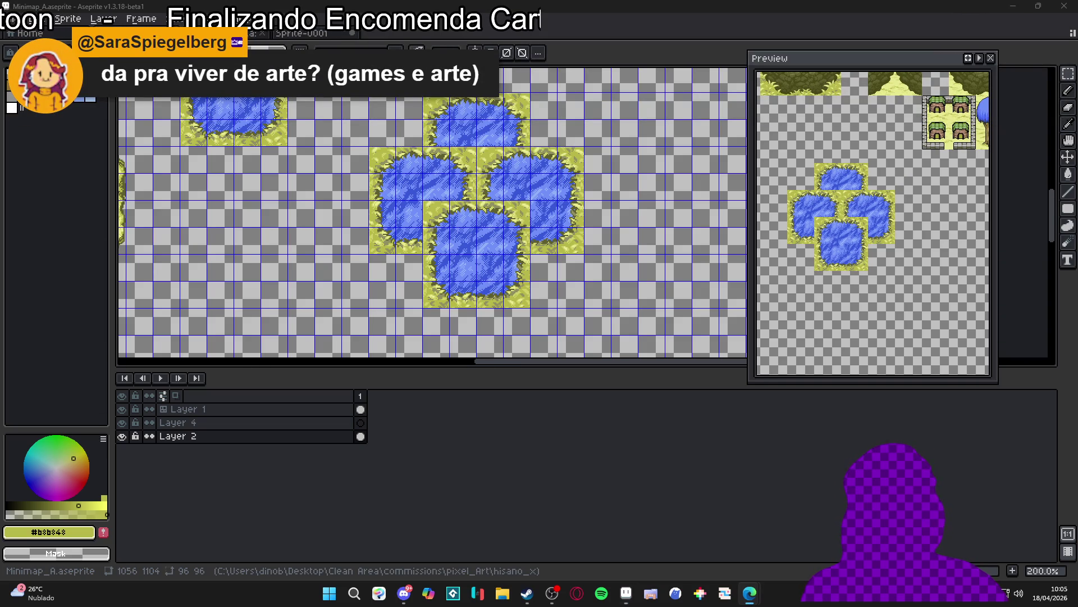
{"action": "key", "text": "alt+Tab"}
Step: Open the studio's Instagram profile from the 'ins' address-bar suggestions
{"action": "type", "text": "ins"}
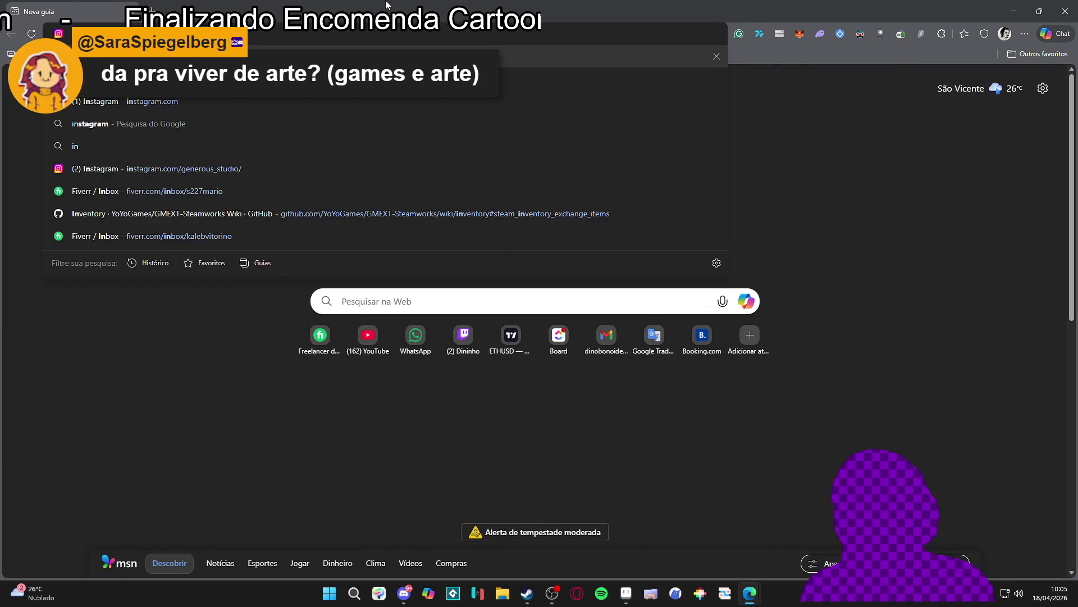
{"action": "key", "text": "Down"}
{"action": "key", "text": "Down"}
{"action": "key", "text": "Down"}
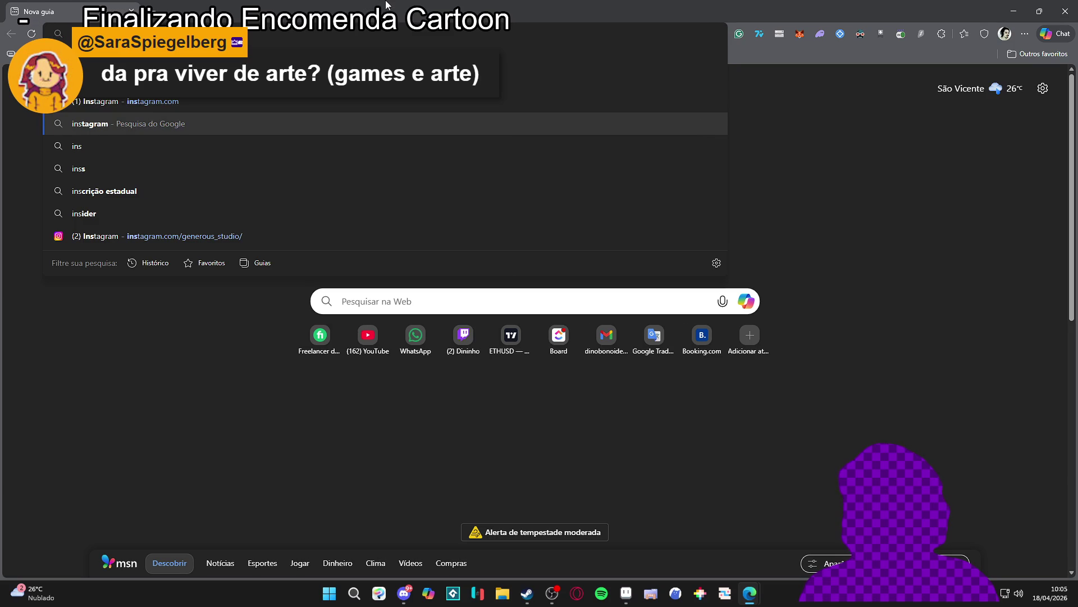
{"action": "key", "text": "Down"}
{"action": "key", "text": "Down"}
{"action": "key", "text": "Return"}
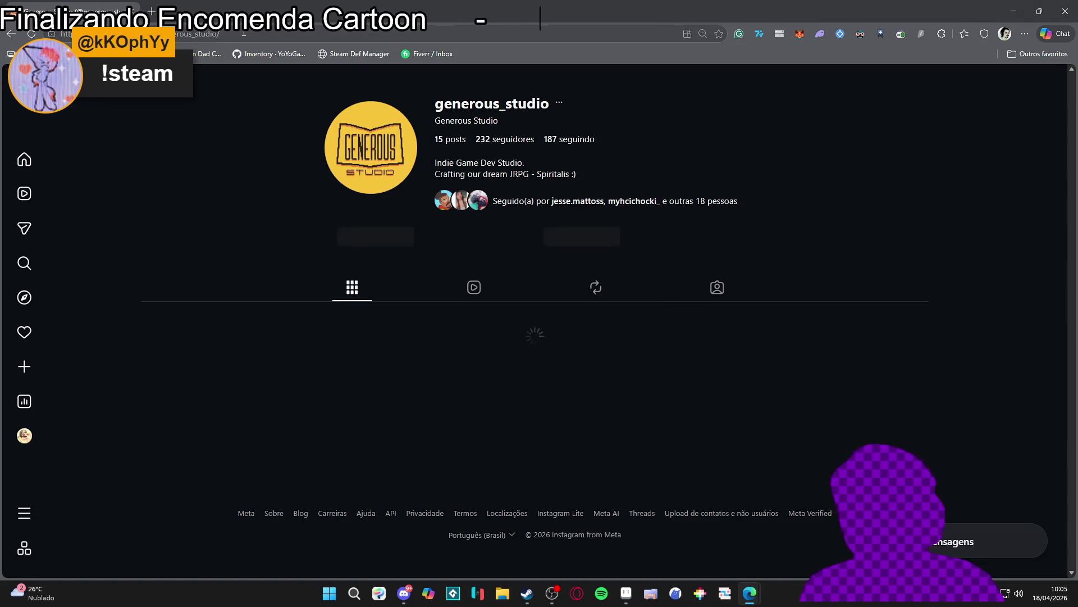
Step: Select the profile's web address and switch back to Aseprite
{"action": "left_click", "coordinate": [243, 33]}
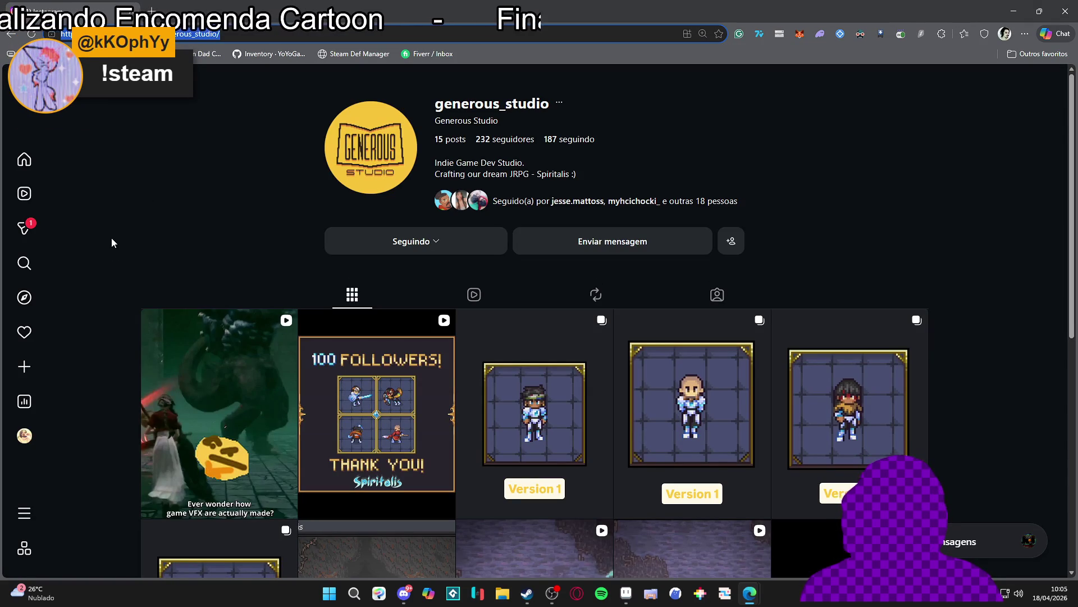
{"action": "key", "text": "alt+Tab"}
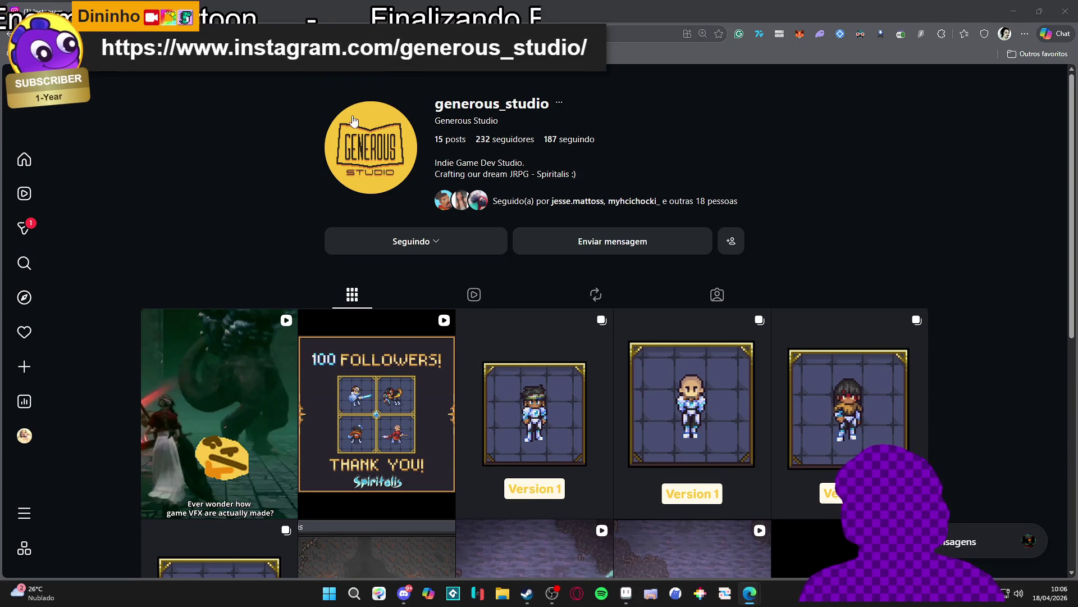
{"action": "scroll", "coordinate": [942, 103], "scroll_direction": "down", "scroll_amount": 2}
{"action": "scroll", "coordinate": [944, 129], "scroll_direction": "up", "scroll_amount": 2}
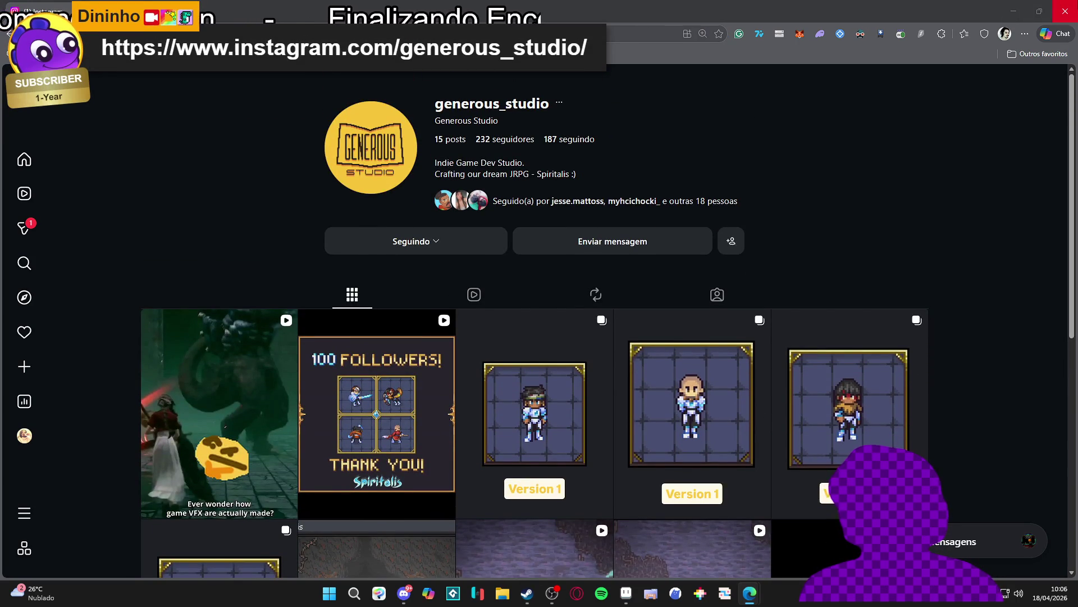
{"action": "key", "text": "alt+Tab"}
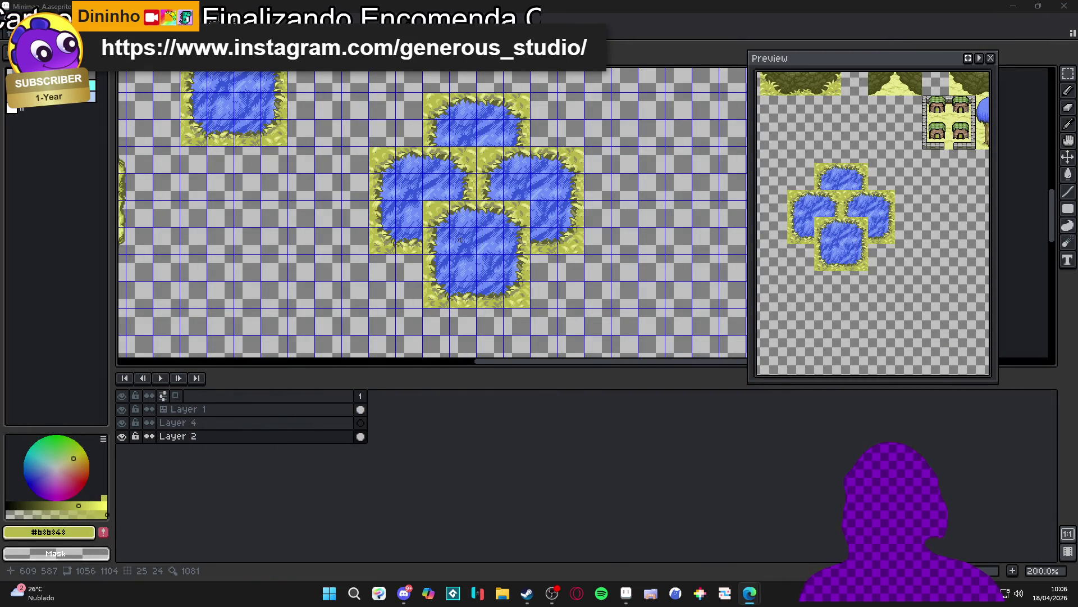
Step: Select the bottom centre pond tile and nudge it up into the cluster
{"action": "scroll", "coordinate": [460, 240], "scroll_direction": "up", "scroll_amount": 1}
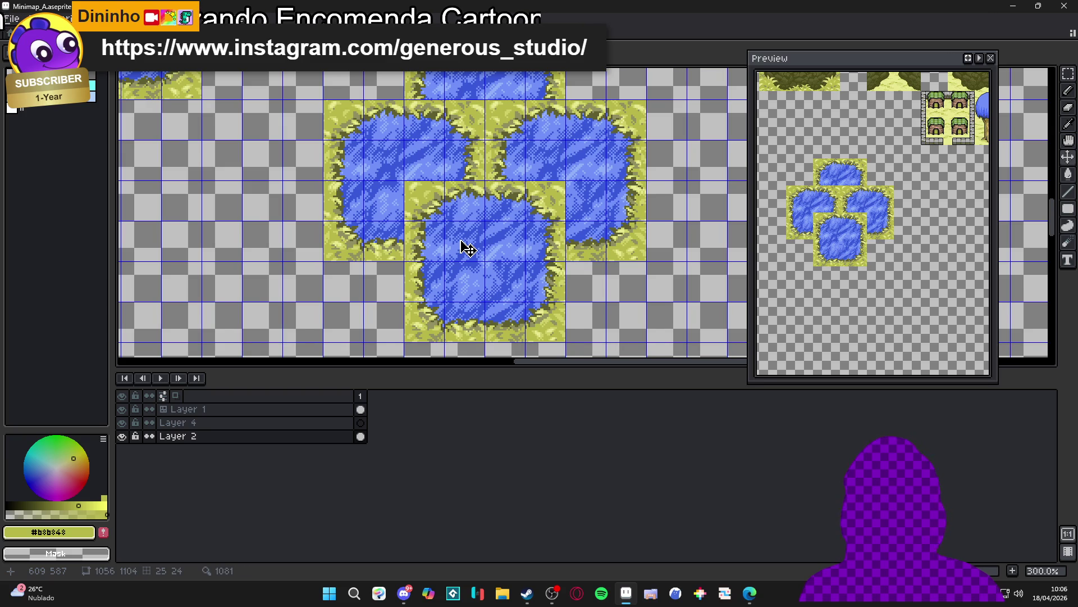
{"action": "key", "text": "m"}
{"action": "left_click_drag", "start_coordinate": [459, 240], "coordinate": [498, 276]}
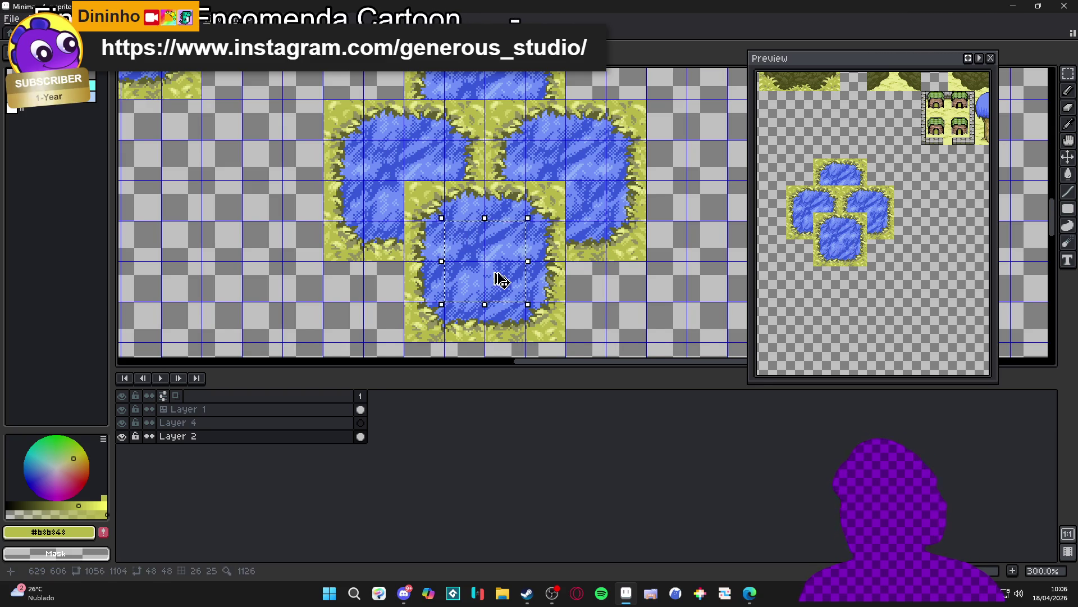
{"action": "key", "text": "Up"}
{"action": "key", "text": "Up"}
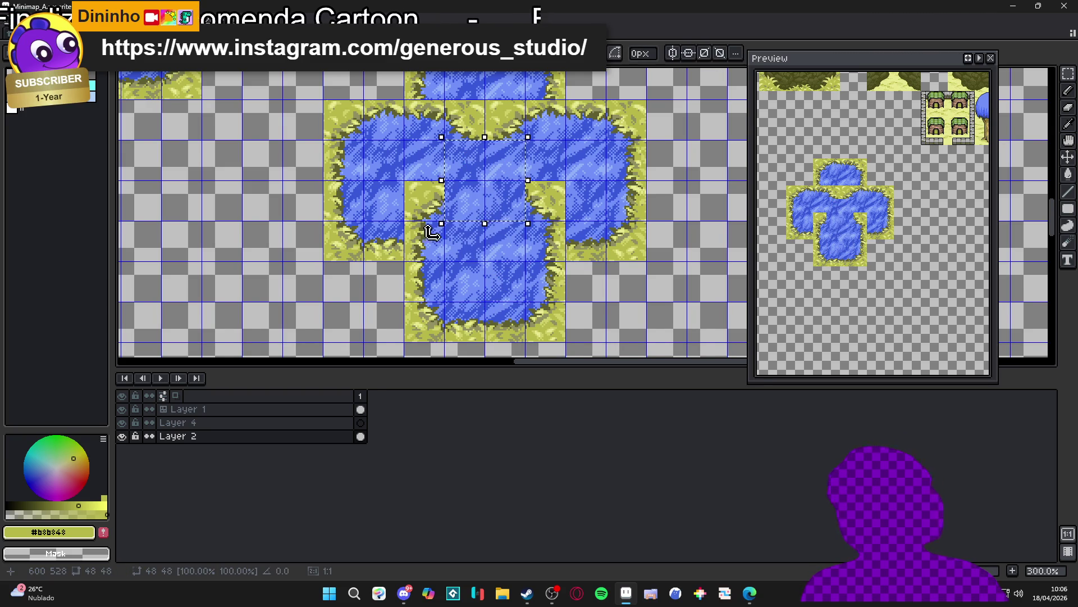
{"action": "left_click_drag", "start_coordinate": [482, 206], "coordinate": [500, 272]}
{"action": "key", "text": "shift+Up"}
{"action": "key", "text": "shift+Up"}
{"action": "key", "text": "shift+Up"}
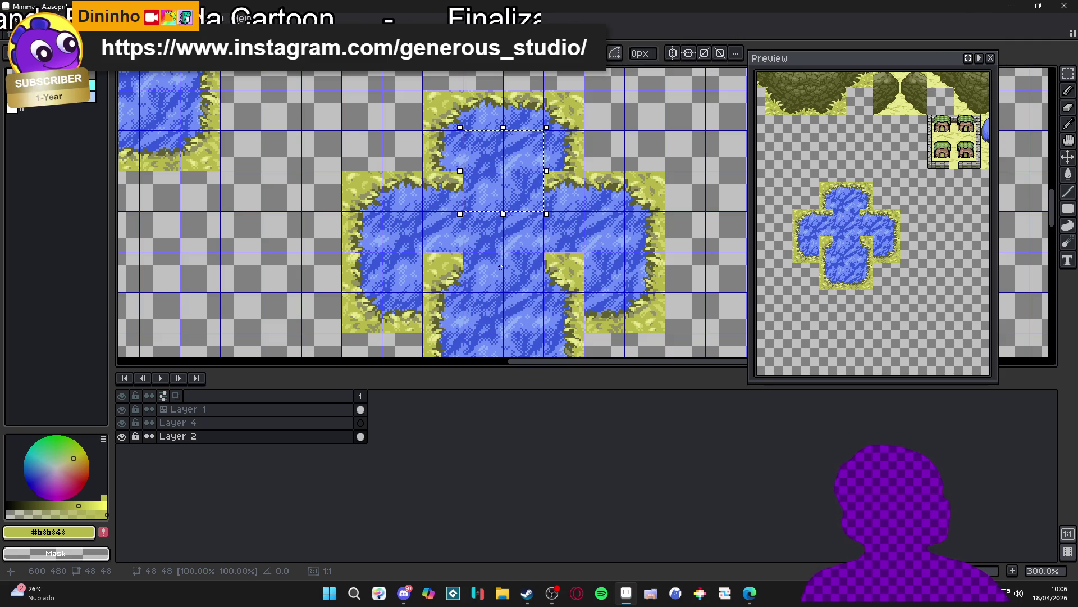
{"action": "key", "text": "shift+Down"}
{"action": "key", "text": "shift+Down"}
{"action": "key", "text": "shift+Right"}
{"action": "key", "text": "shift+Right"}
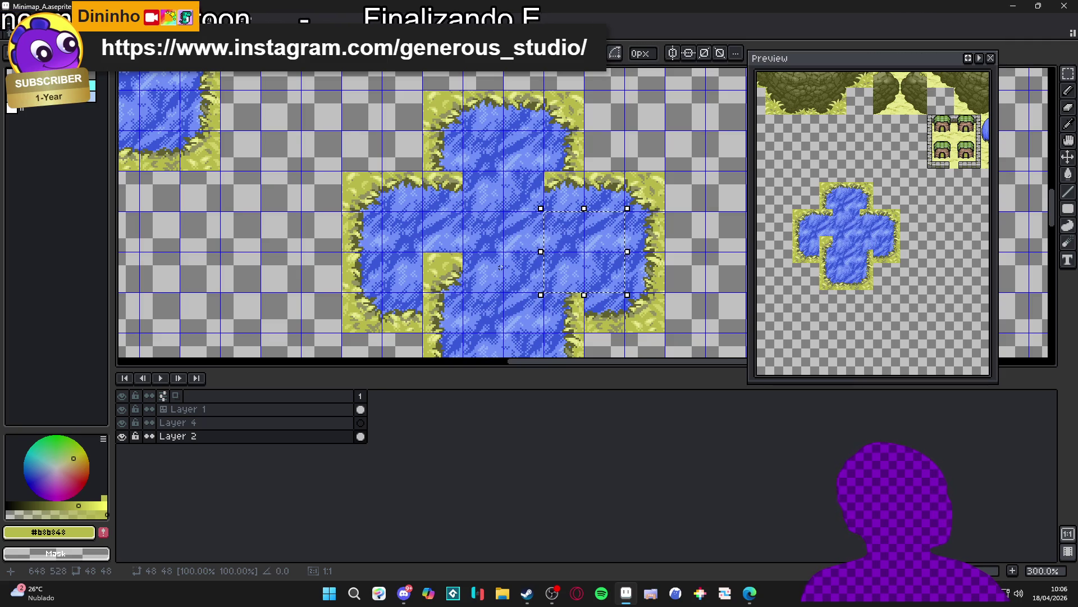
{"action": "key", "text": "shift+Left"}
{"action": "key", "text": "shift+Left"}
{"action": "key", "text": "shift+Left"}
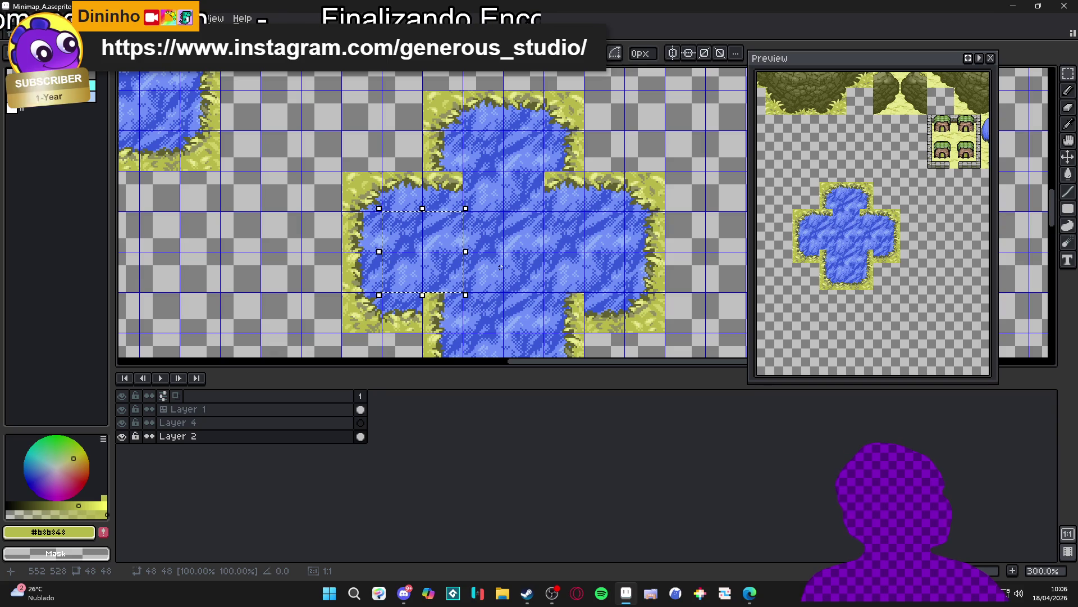
Step: Move one corner cell down-left and another cell up-right, committing each
{"action": "left_click_drag", "start_coordinate": [527, 250], "coordinate": [525, 243]}
{"action": "key", "text": "shift+Left"}
{"action": "key", "text": "shift+Left"}
{"action": "key", "text": "shift+Down"}
{"action": "key", "text": "shift+Down"}
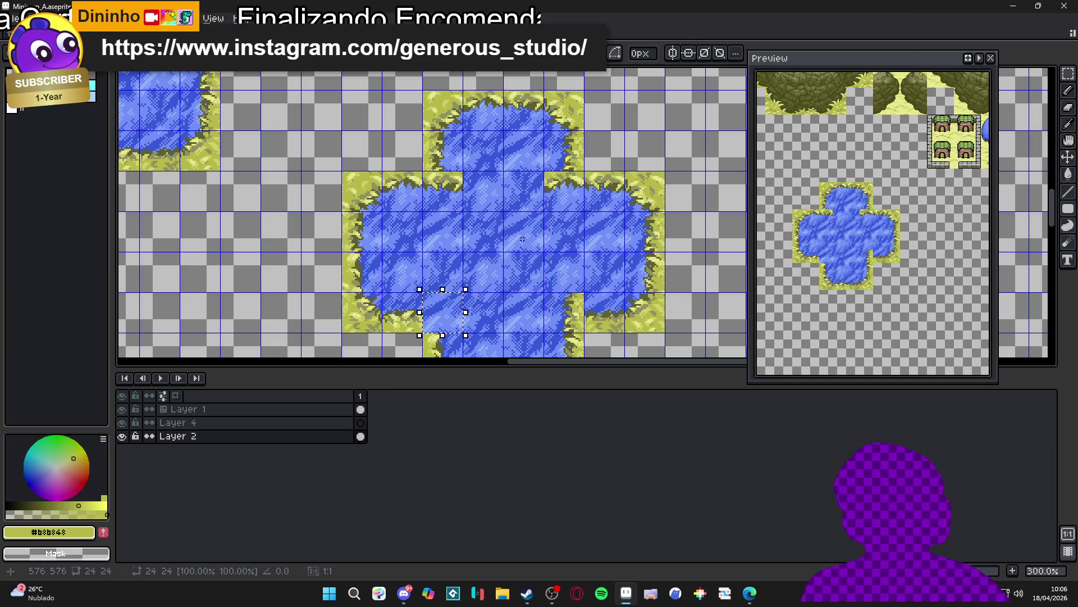
{"action": "key", "text": "ctrl+d"}
{"action": "left_click", "coordinate": [479, 286]}
{"action": "key", "text": "shift+Up"}
{"action": "key", "text": "shift+Up"}
{"action": "key", "text": "shift+Right"}
{"action": "key", "text": "shift+Right"}
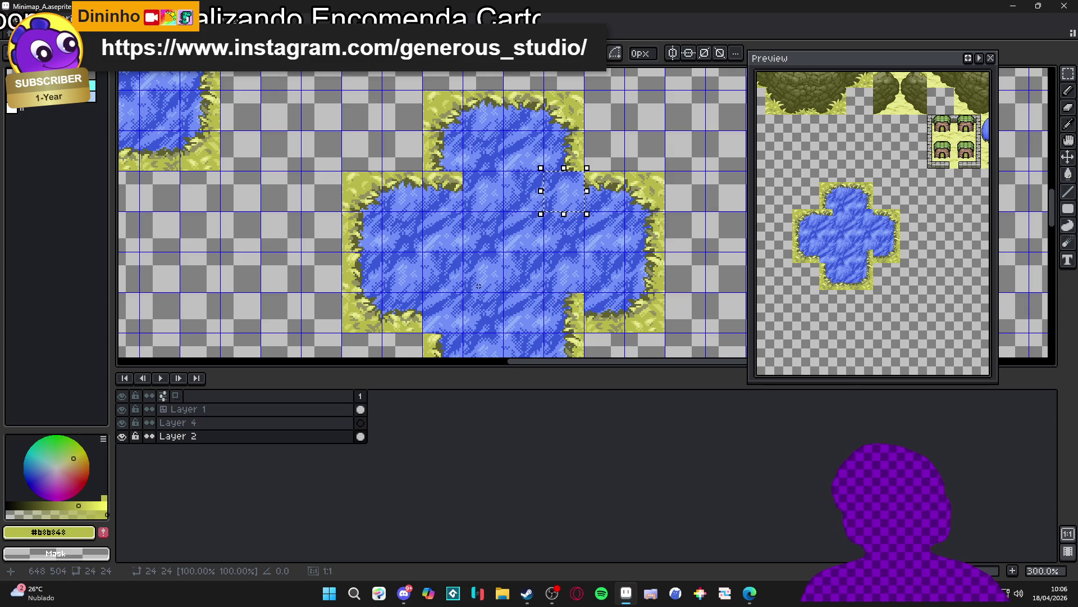
{"action": "key", "text": "ctrl+d"}
Step: Shift two more pond cells diagonally down-right and up-left, then hide the tile grid
{"action": "left_click", "coordinate": [479, 230]}
{"action": "key", "text": "shift+Down"}
{"action": "key", "text": "shift+Right"}
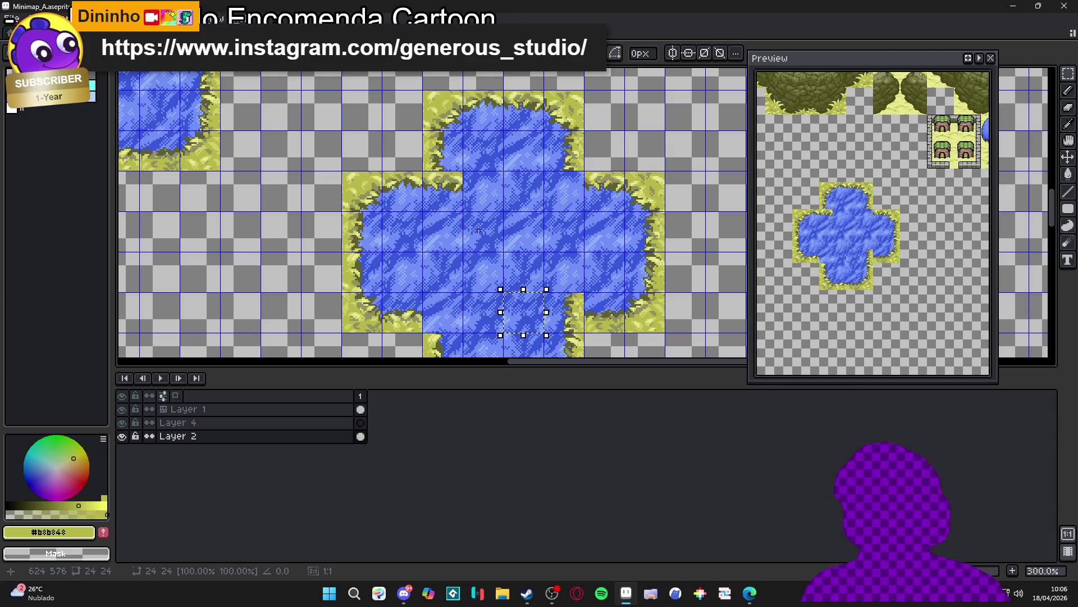
{"action": "key", "text": "shift+Down"}
{"action": "key", "text": "shift+Right"}
{"action": "key", "text": "ctrl+d"}
{"action": "left_click", "coordinate": [525, 264]}
{"action": "key", "text": "shift+Up"}
{"action": "key", "text": "shift+Left"}
{"action": "key", "text": "shift+Up"}
{"action": "key", "text": "shift+Left"}
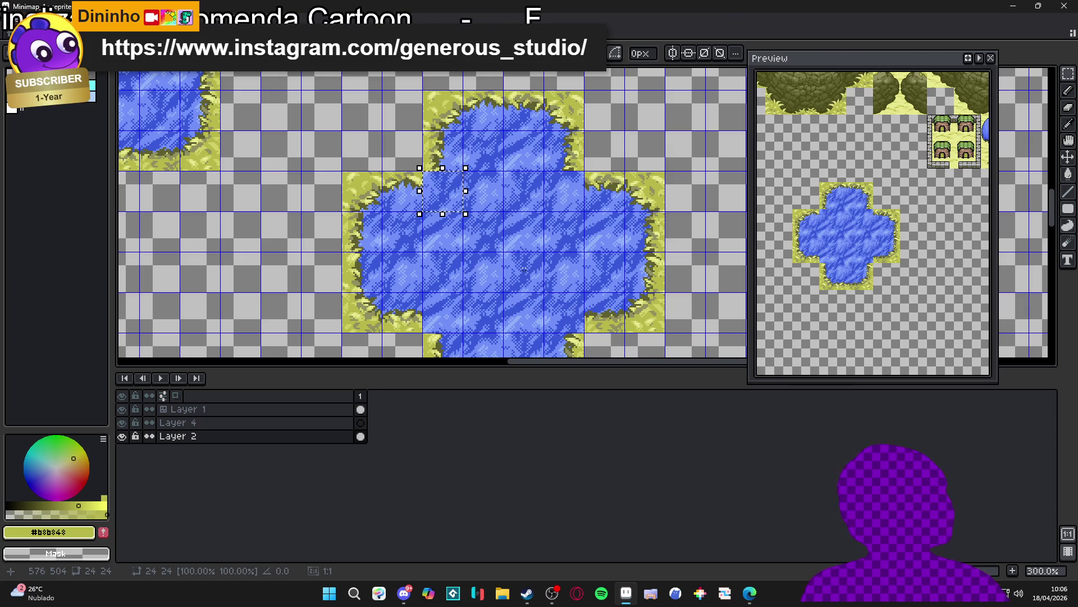
{"action": "key", "text": "ctrl+d"}
{"action": "scroll", "coordinate": [524, 267], "scroll_direction": "down", "scroll_amount": 1}
{"action": "key", "text": "ctrl+apostrophe"}
{"action": "scroll", "coordinate": [524, 259], "scroll_direction": "down", "scroll_amount": 2}
{"action": "scroll", "coordinate": [494, 225], "scroll_direction": "up", "scroll_amount": 3}
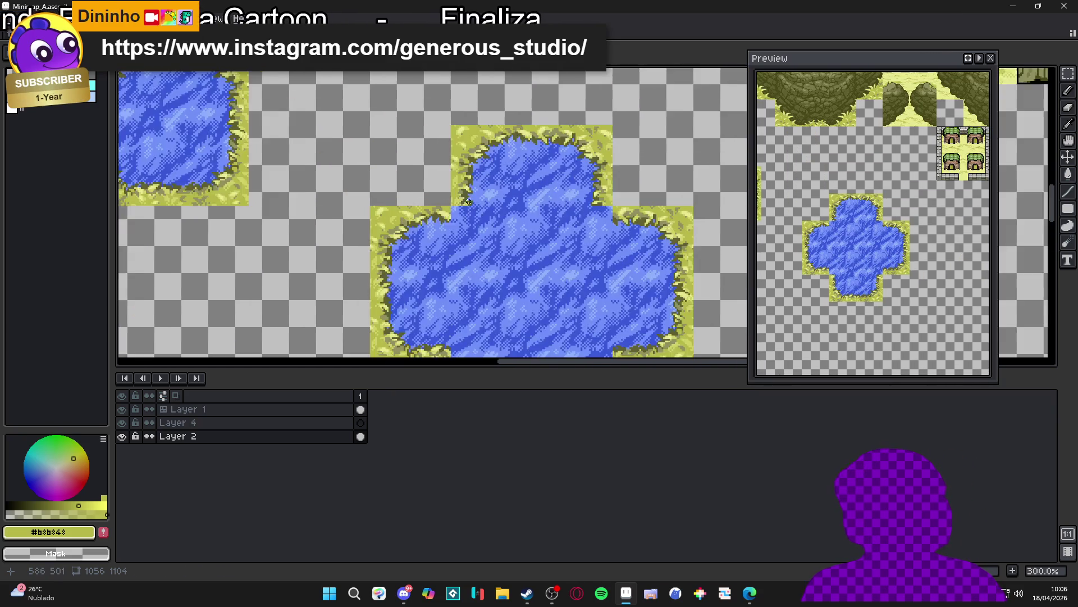
{"action": "scroll", "coordinate": [495, 224], "scroll_direction": "down", "scroll_amount": 2}
{"action": "scroll", "coordinate": [497, 216], "scroll_direction": "left", "scroll_amount": 2}
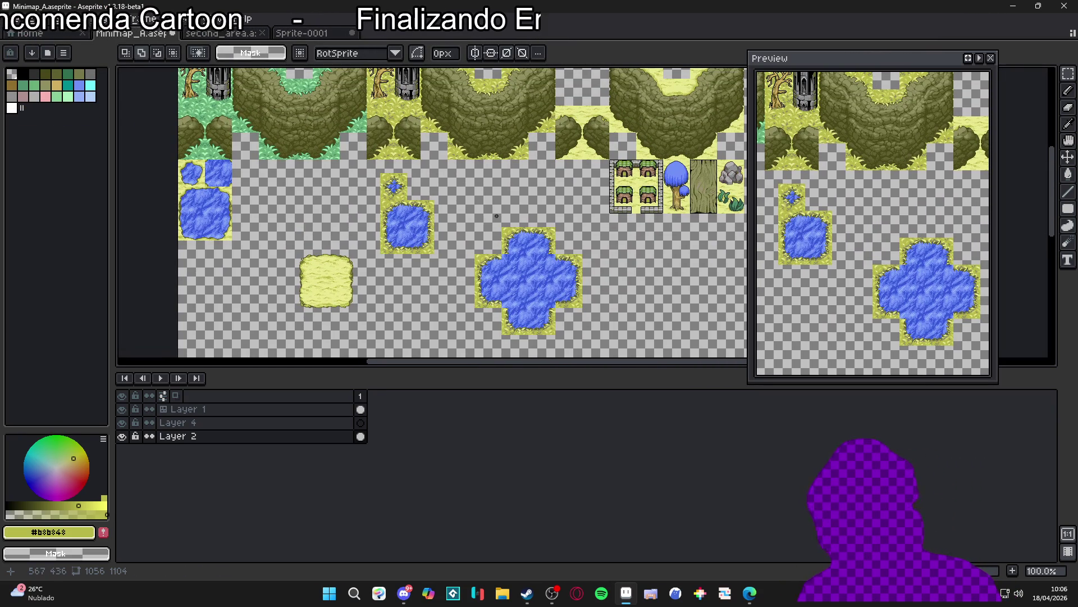
{"action": "scroll", "coordinate": [505, 263], "scroll_direction": "up", "scroll_amount": 4}
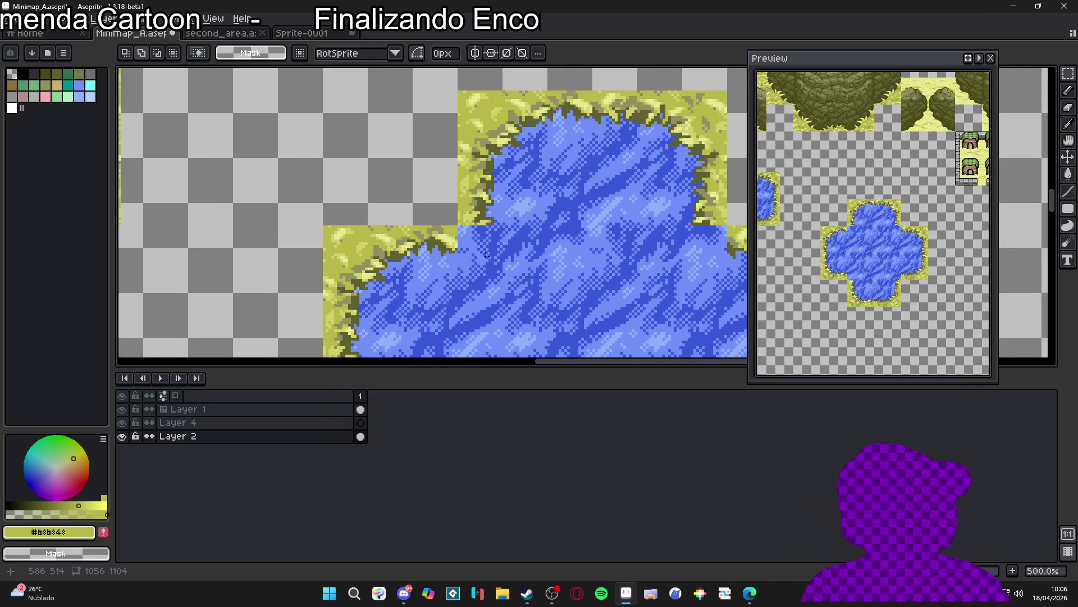
{"action": "scroll", "coordinate": [482, 254], "scroll_direction": "up", "scroll_amount": 1}
{"action": "key", "text": "ctrl+apostrophe"}
{"action": "scroll", "coordinate": [446, 223], "scroll_direction": "up", "scroll_amount": 1}
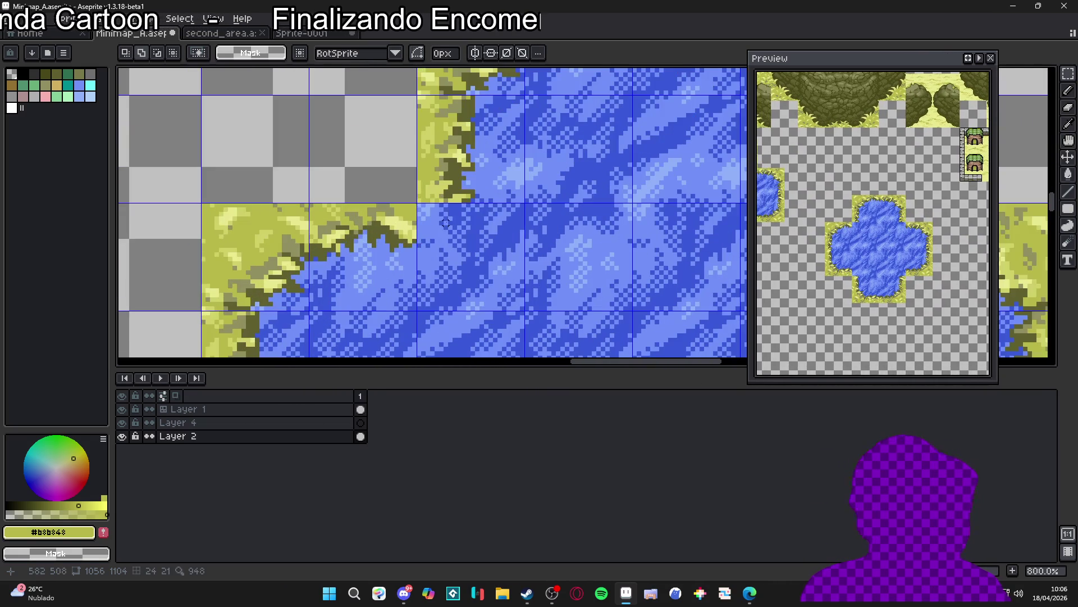
{"action": "key", "text": "b"}
{"action": "scroll", "coordinate": [447, 213], "scroll_direction": "down", "scroll_amount": 5}
{"action": "scroll", "coordinate": [447, 203], "scroll_direction": "up", "scroll_amount": 10}
{"action": "scroll", "coordinate": [454, 206], "scroll_direction": "left", "scroll_amount": 7}
{"action": "scroll", "coordinate": [463, 208], "scroll_direction": "right", "scroll_amount": 3}
{"action": "scroll", "coordinate": [463, 208], "scroll_direction": "up", "scroll_amount": 5}
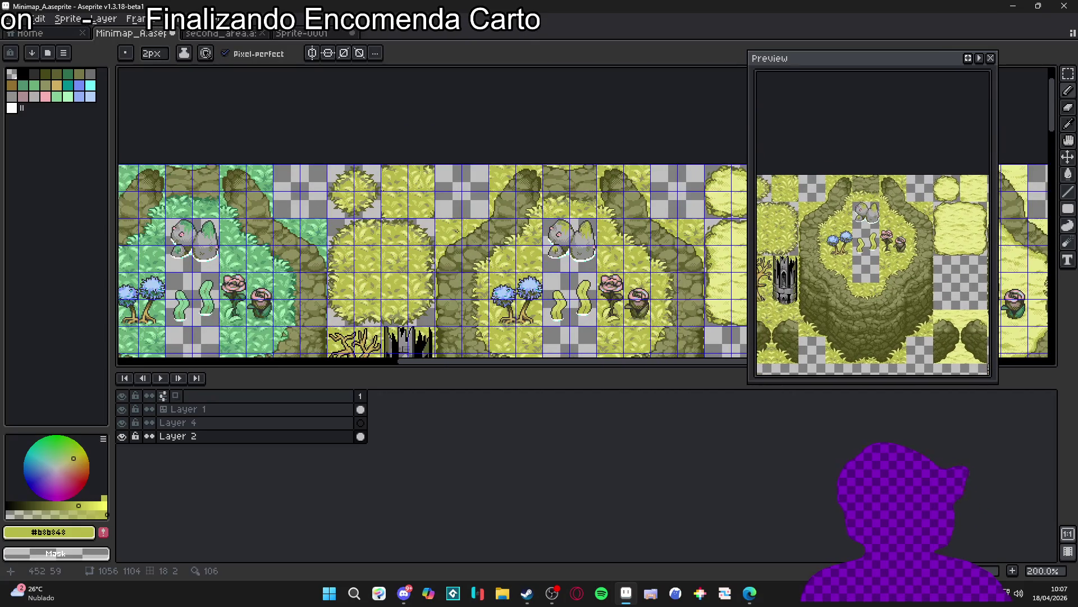
{"action": "scroll", "coordinate": [382, 212], "scroll_direction": "down", "scroll_amount": 1}
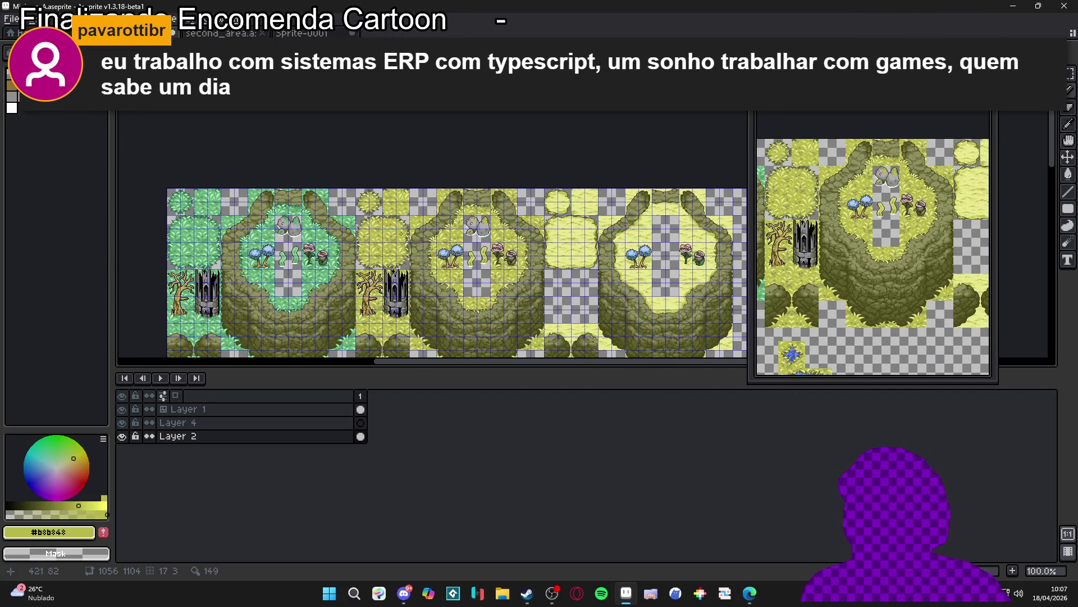
{"action": "scroll", "coordinate": [423, 236], "scroll_direction": "up", "scroll_amount": 5}
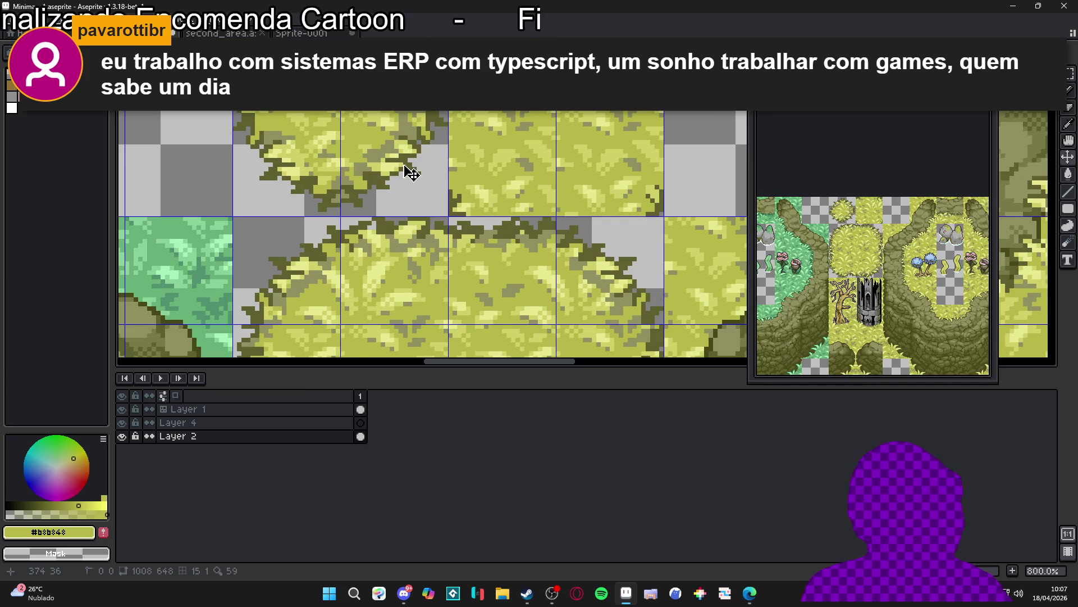
{"action": "scroll", "coordinate": [411, 157], "scroll_direction": "up", "scroll_amount": 2}
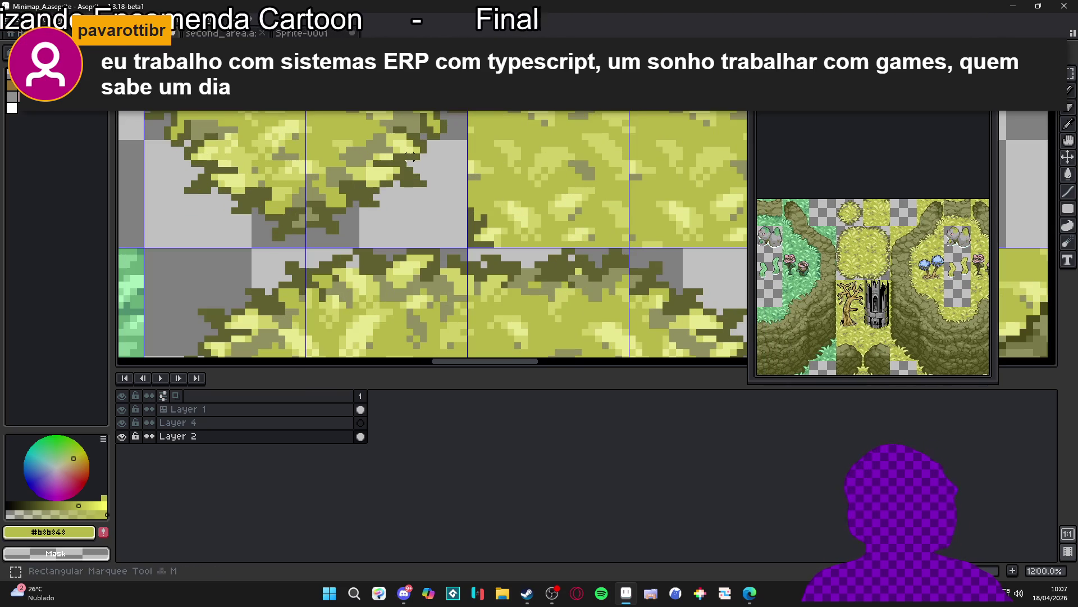
{"action": "mouse_move", "coordinate": [433, 135]}
{"action": "left_mouse_down"}
{"action": "mouse_move", "coordinate": [387, 151]}
{"action": "mouse_move", "coordinate": [365, 211]}
{"action": "mouse_move", "coordinate": [397, 109]}
{"action": "left_mouse_up"}
{"action": "scroll", "coordinate": [343, 218], "scroll_direction": "up", "scroll_amount": 1}
{"action": "scroll", "coordinate": [437, 172], "scroll_direction": "down", "scroll_amount": 3}
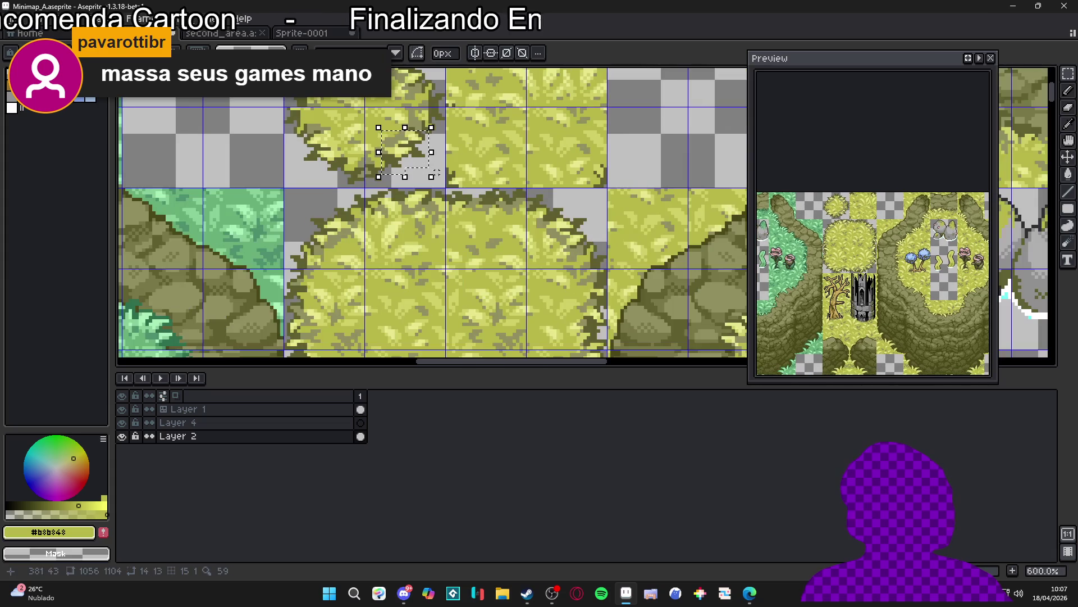
{"action": "scroll", "coordinate": [510, 265], "scroll_direction": "down", "scroll_amount": 4}
{"action": "scroll", "coordinate": [510, 265], "scroll_direction": "up", "scroll_amount": 4}
{"action": "key", "text": "ctrl+z"}
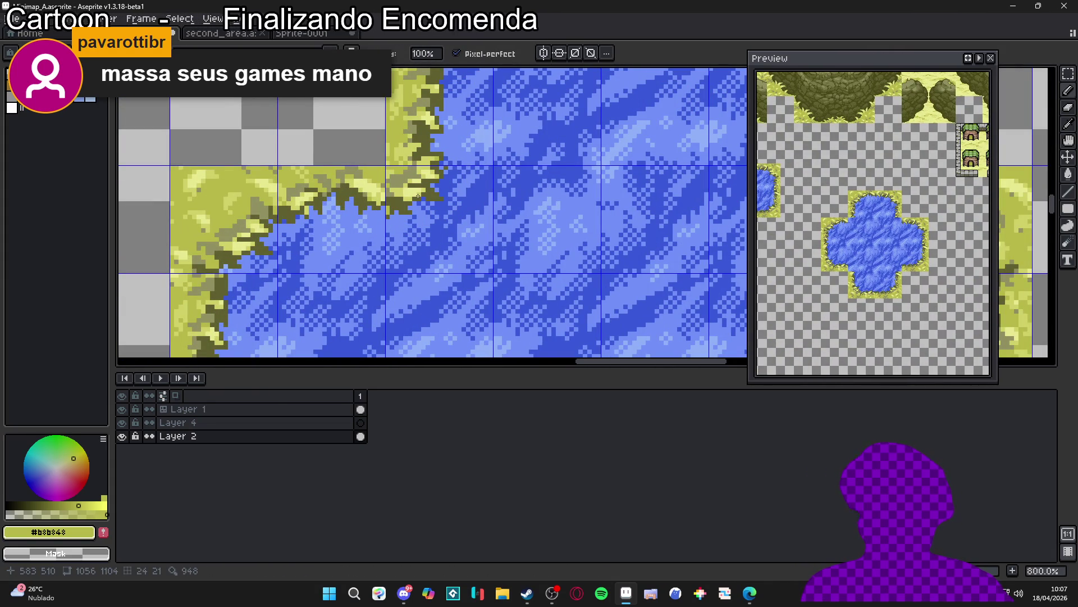
{"action": "scroll", "coordinate": [418, 195], "scroll_direction": "down", "scroll_amount": 3}
{"action": "scroll", "coordinate": [568, 204], "scroll_direction": "up", "scroll_amount": 1}
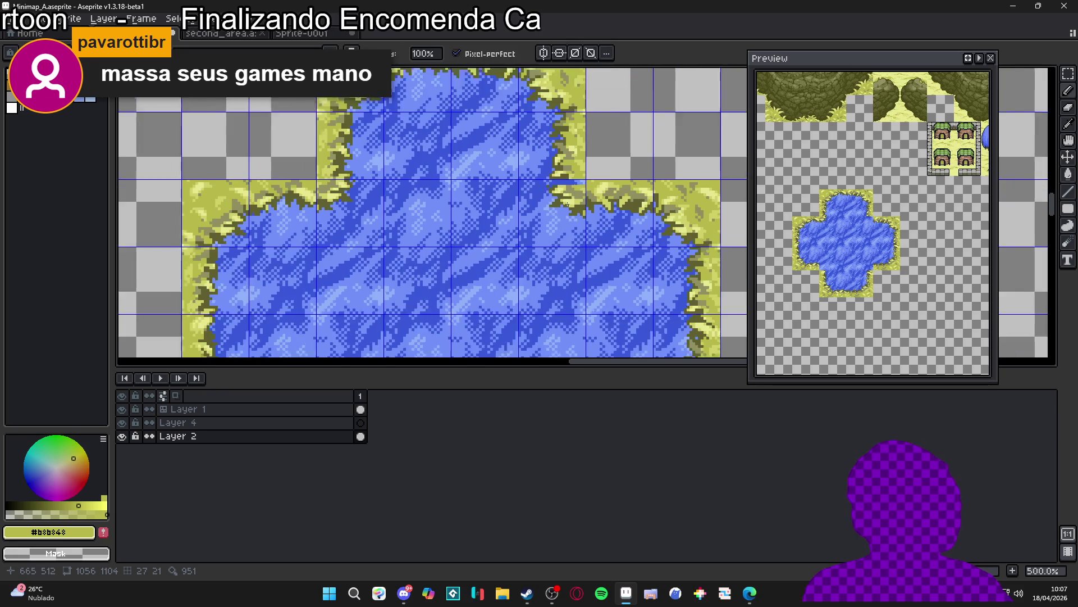
{"action": "scroll", "coordinate": [567, 204], "scroll_direction": "up", "scroll_amount": 1}
{"action": "scroll", "coordinate": [565, 195], "scroll_direction": "down", "scroll_amount": 2}
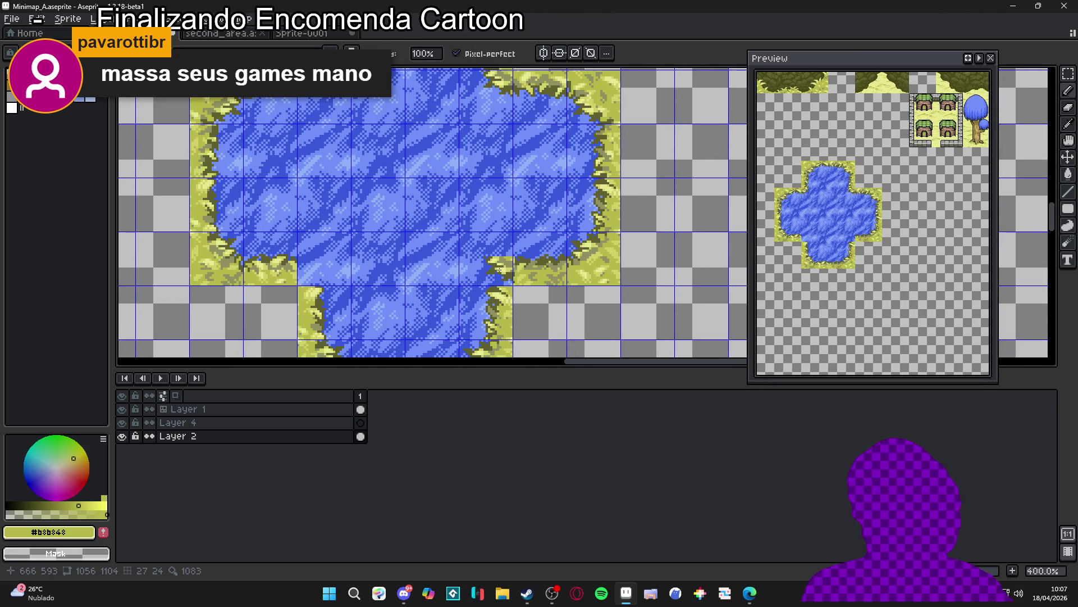
{"action": "scroll", "coordinate": [499, 267], "scroll_direction": "up", "scroll_amount": 2}
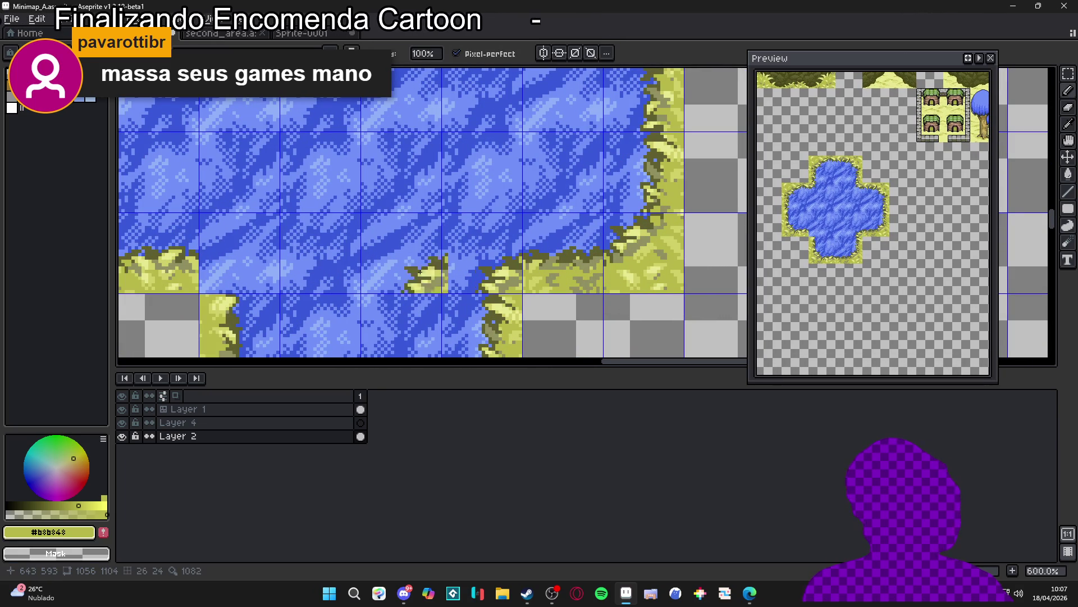
{"action": "left_click", "coordinate": [223, 272]}
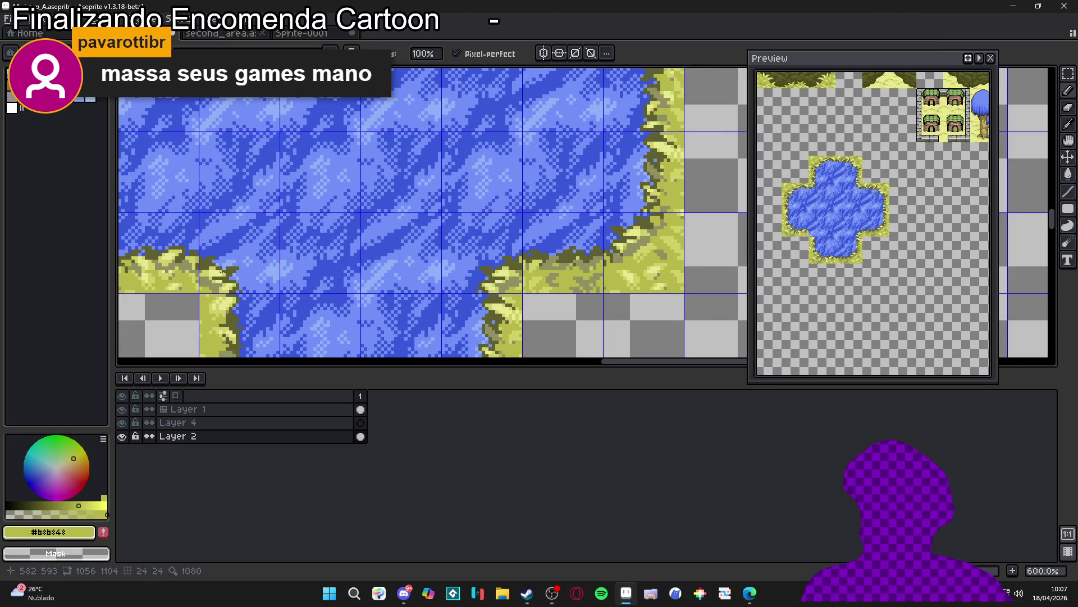
{"action": "scroll", "coordinate": [386, 301], "scroll_direction": "down", "scroll_amount": 2}
{"action": "key", "text": "ctrl+'"}
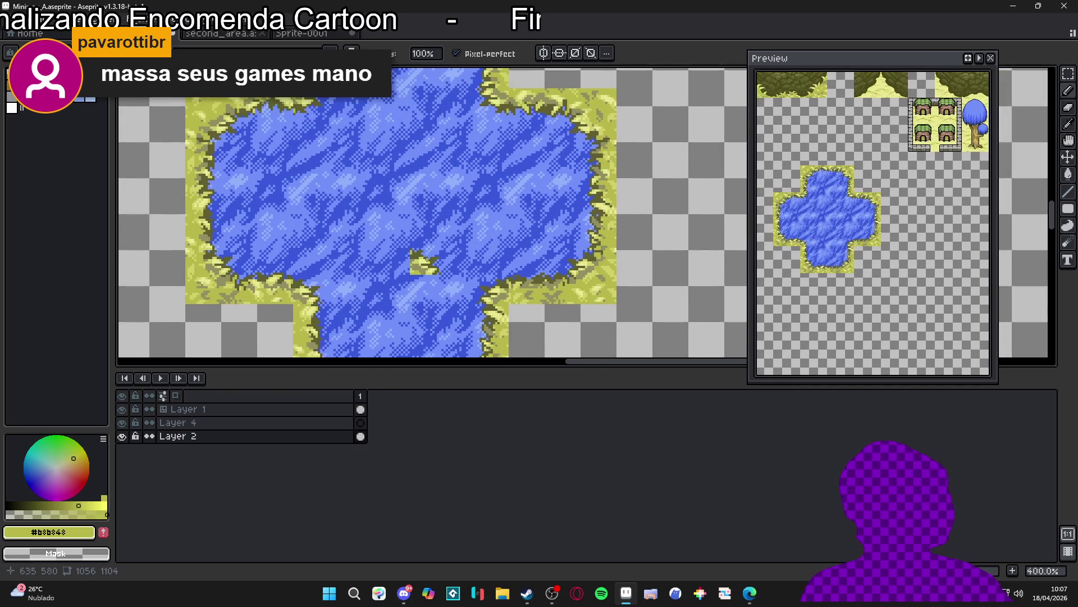
{"action": "scroll", "coordinate": [427, 260], "scroll_direction": "down", "scroll_amount": 2}
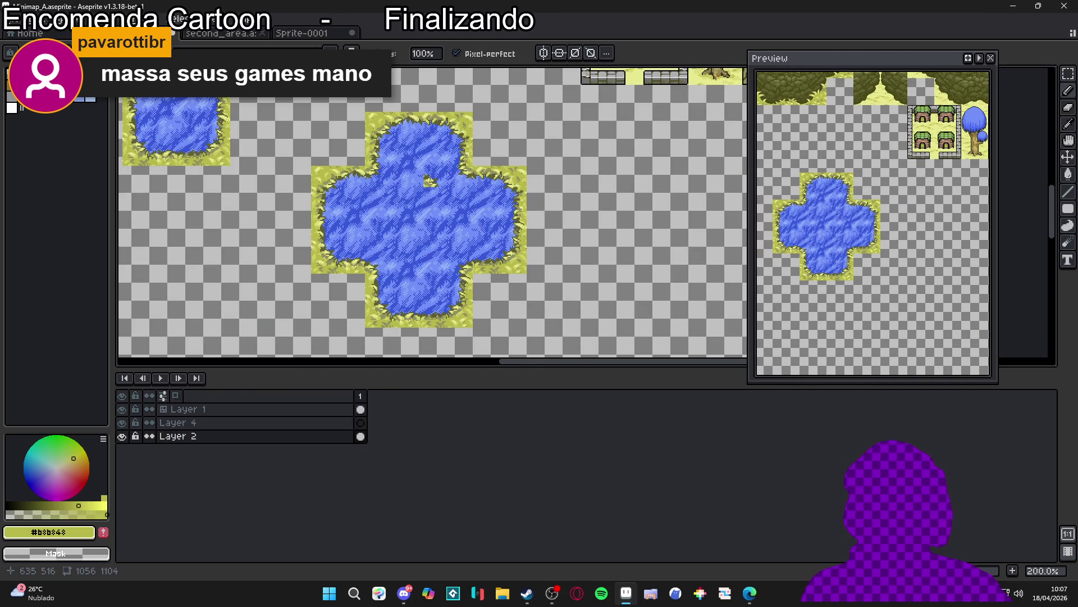
{"action": "mouse_move", "coordinate": [383, 178]}
{"action": "left_mouse_down"}
{"action": "mouse_move", "coordinate": [463, 240]}
{"action": "mouse_move", "coordinate": [446, 245]}
{"action": "left_mouse_up"}
{"action": "scroll", "coordinate": [464, 241], "scroll_direction": "down", "scroll_amount": 1}
{"action": "scroll", "coordinate": [471, 257], "scroll_direction": "up", "scroll_amount": 1}
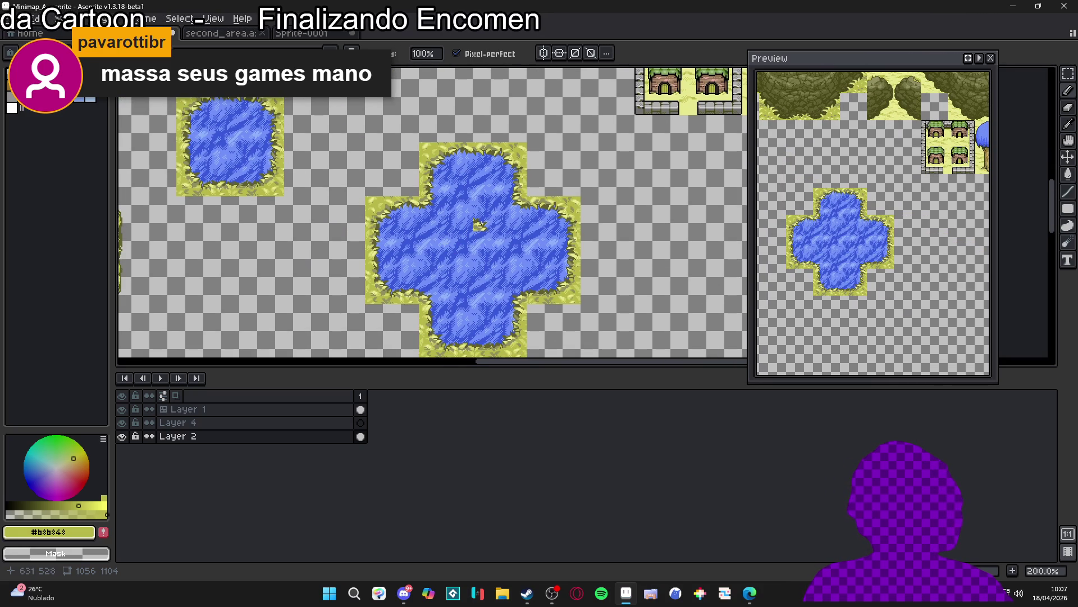
{"action": "key", "text": "m"}
{"action": "scroll", "coordinate": [473, 229], "scroll_direction": "down", "scroll_amount": 1}
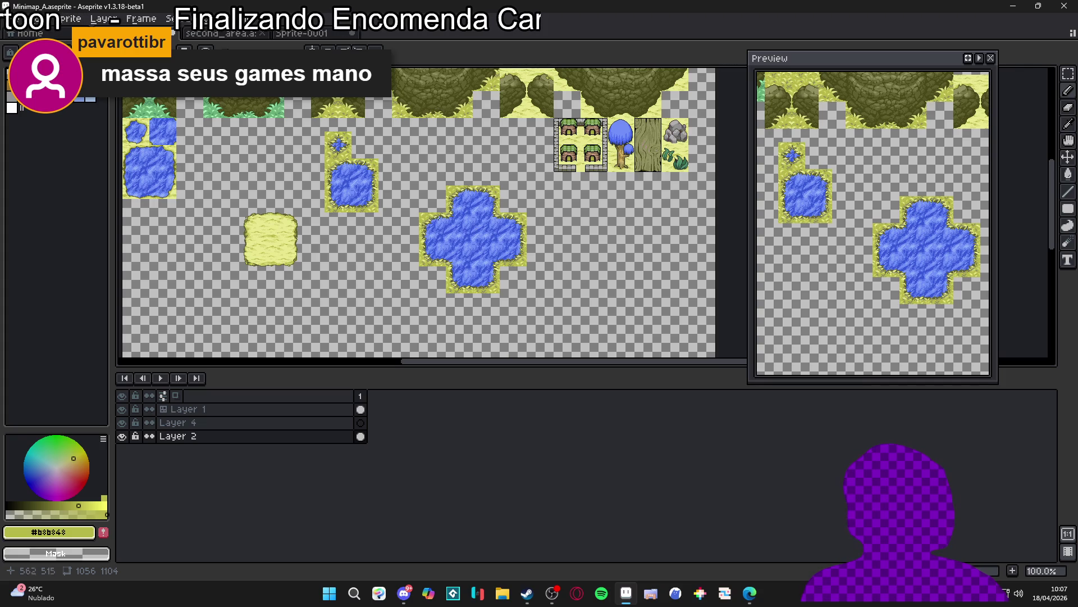
{"action": "scroll", "coordinate": [447, 216], "scroll_direction": "up", "scroll_amount": 2}
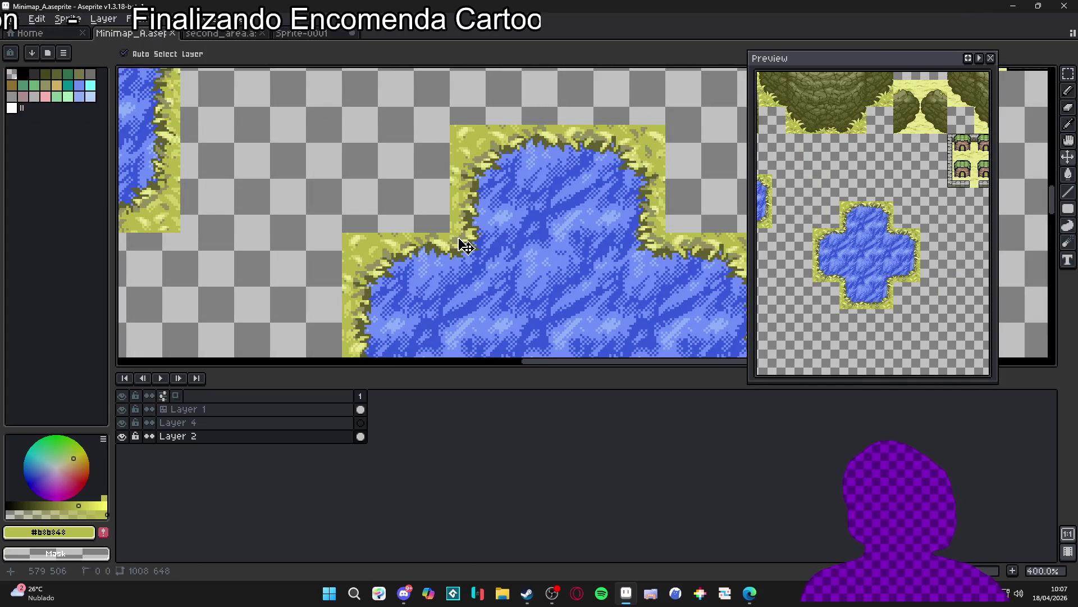
{"action": "scroll", "coordinate": [427, 219], "scroll_direction": "down", "scroll_amount": 2}
{"action": "scroll", "coordinate": [396, 199], "scroll_direction": "down", "scroll_amount": 1}
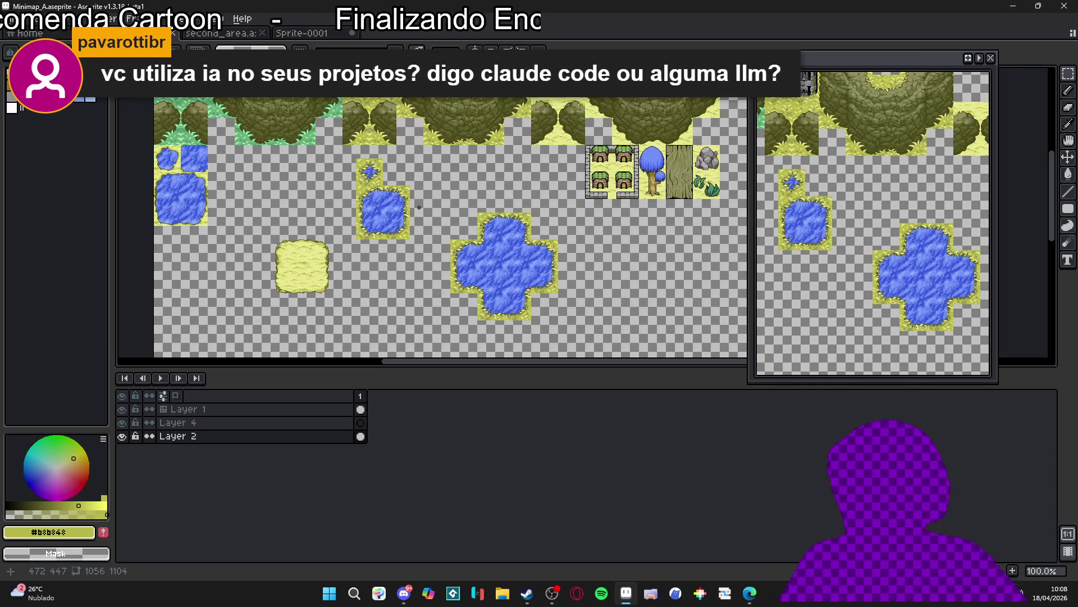
{"action": "scroll", "coordinate": [460, 174], "scroll_direction": "up", "scroll_amount": 1}
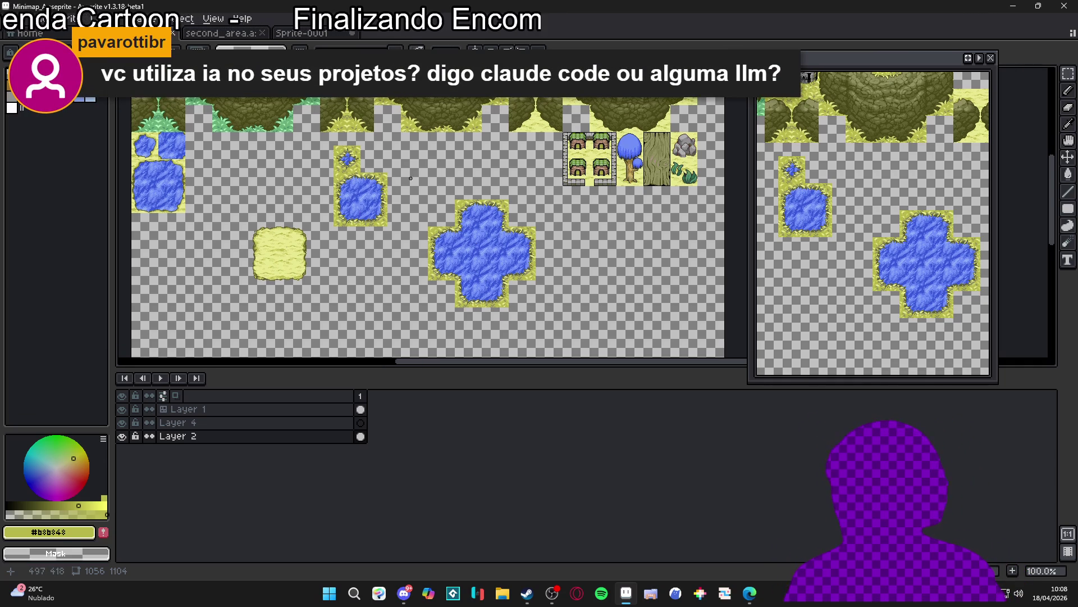
{"action": "scroll", "coordinate": [477, 213], "scroll_direction": "left", "scroll_amount": 2}
{"action": "scroll", "coordinate": [503, 257], "scroll_direction": "up", "scroll_amount": 1}
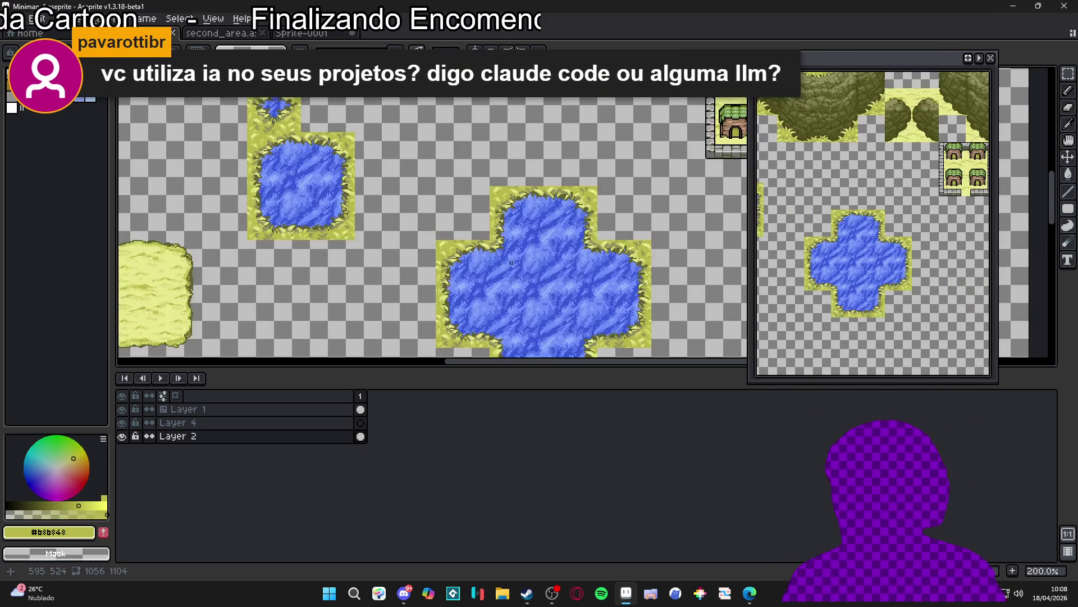
{"action": "scroll", "coordinate": [506, 268], "scroll_direction": "down", "scroll_amount": 1}
{"action": "scroll", "coordinate": [475, 243], "scroll_direction": "up", "scroll_amount": 1}
{"action": "scroll", "coordinate": [475, 240], "scroll_direction": "down", "scroll_amount": 1}
{"action": "scroll", "coordinate": [472, 236], "scroll_direction": "up", "scroll_amount": 1}
{"action": "scroll", "coordinate": [468, 229], "scroll_direction": "down", "scroll_amount": 1}
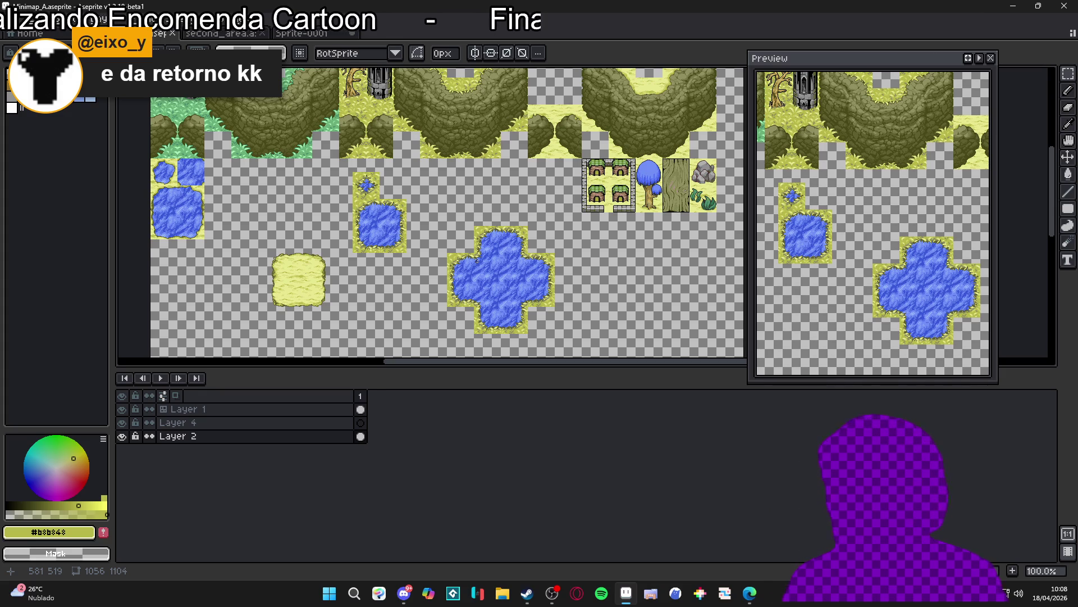
{"action": "key", "text": "ctrl+apostrophe"}
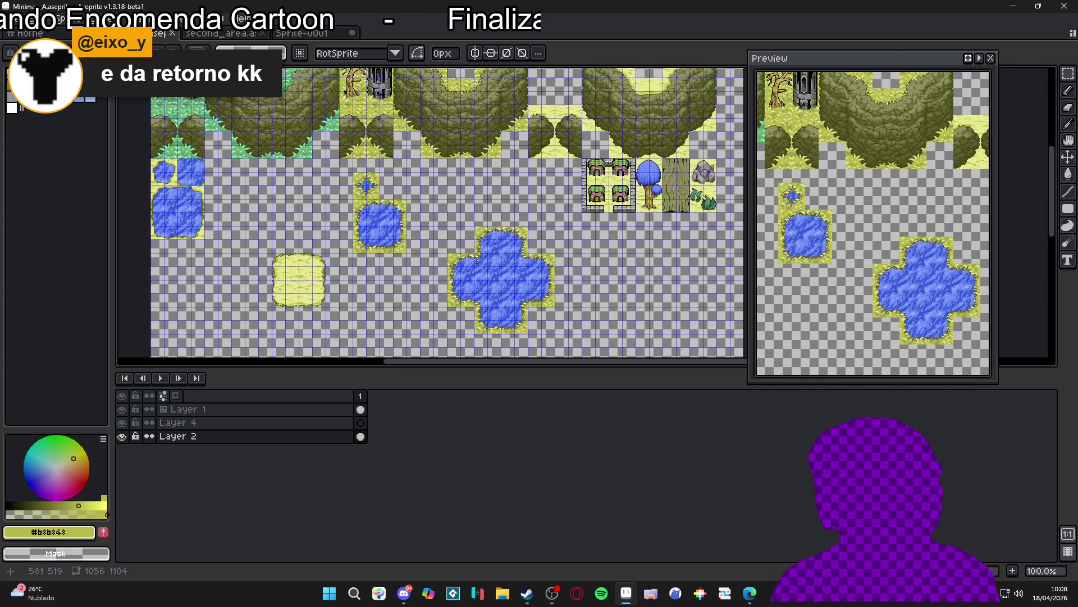
Step: Move a 24x24 round water tile up beside the tiny star-shaped pond, commit it, and hide the grid
{"action": "scroll", "coordinate": [477, 261], "scroll_direction": "up", "scroll_amount": 3}
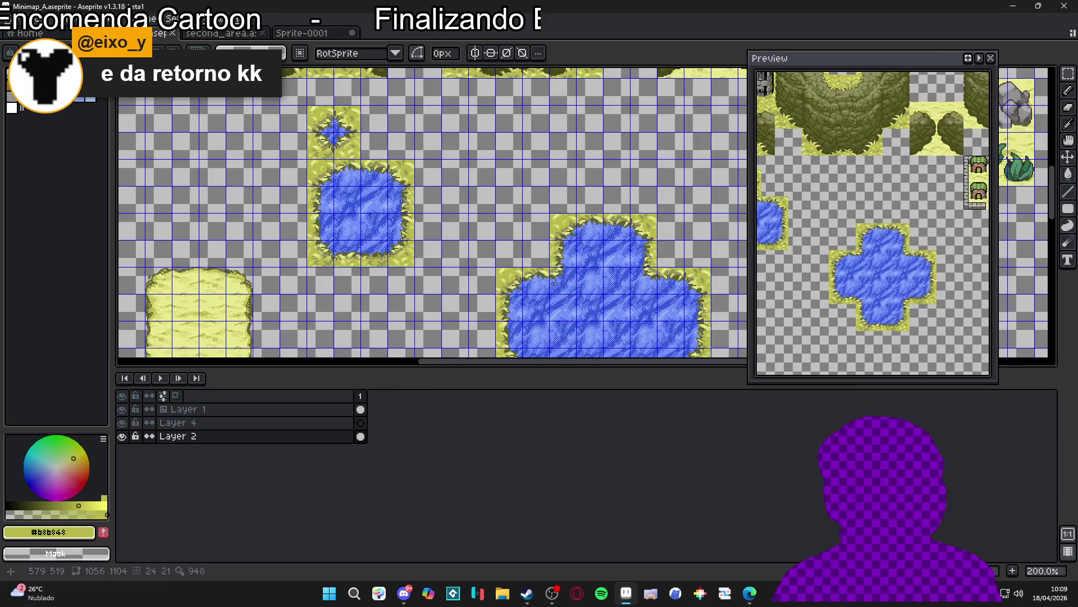
{"action": "mouse_move", "coordinate": [553, 284]}
{"action": "left_mouse_down"}
{"action": "mouse_move", "coordinate": [573, 291]}
{"action": "mouse_move", "coordinate": [465, 156]}
{"action": "mouse_move", "coordinate": [371, 120]}
{"action": "mouse_move", "coordinate": [347, 127]}
{"action": "mouse_move", "coordinate": [407, 124]}
{"action": "mouse_move", "coordinate": [411, 156]}
{"action": "mouse_move", "coordinate": [384, 129]}
{"action": "left_mouse_up"}
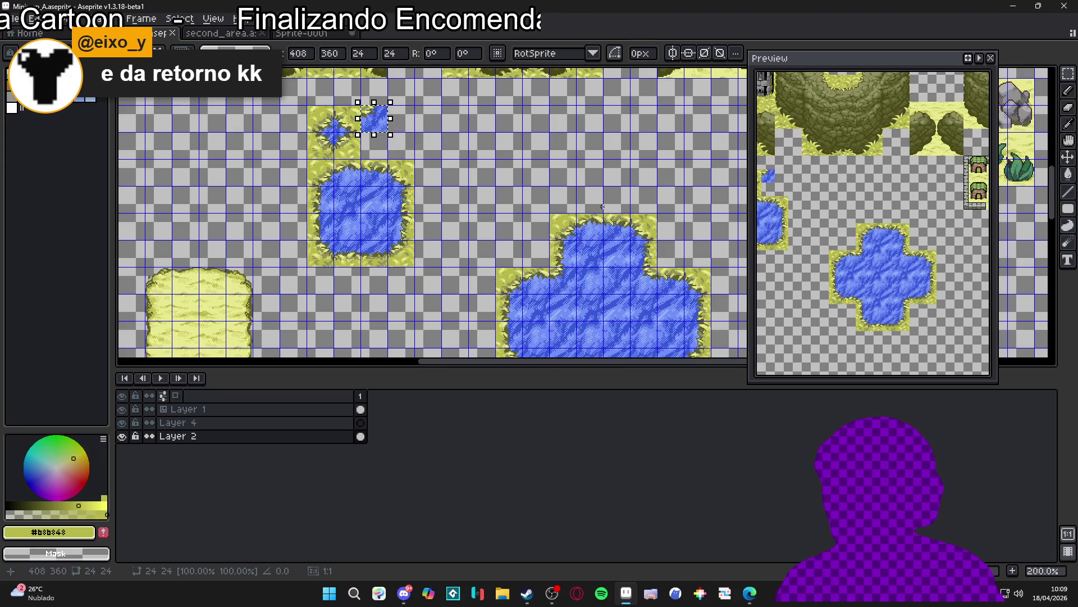
{"action": "key", "text": "Return"}
{"action": "left_click_drag", "start_coordinate": [578, 262], "coordinate": [533, 219]}
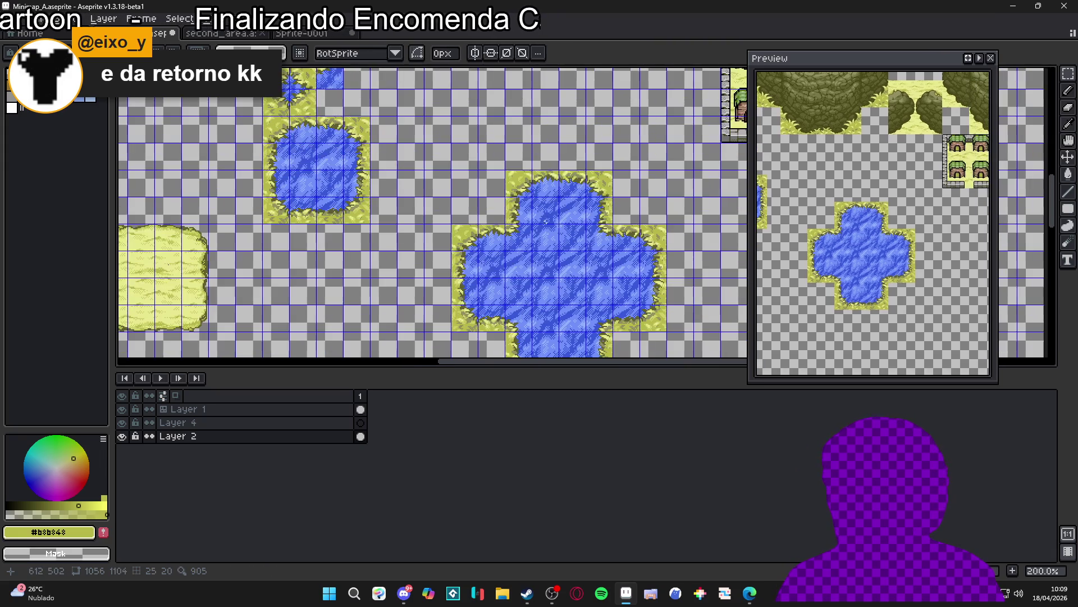
{"action": "left_click_drag", "start_coordinate": [604, 242], "coordinate": [589, 226]}
{"action": "left_click_drag", "start_coordinate": [491, 170], "coordinate": [543, 219]}
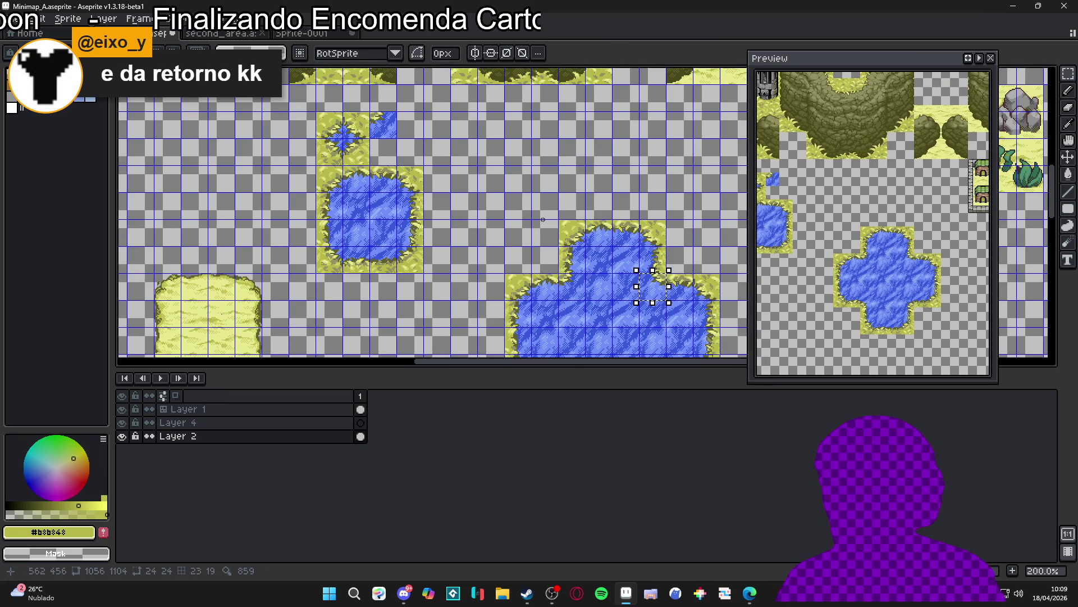
{"action": "mouse_move", "coordinate": [652, 286]}
{"action": "left_mouse_down"}
{"action": "mouse_move", "coordinate": [598, 205]}
{"action": "mouse_move", "coordinate": [464, 125]}
{"action": "mouse_move", "coordinate": [410, 124]}
{"action": "left_mouse_up"}
{"action": "mouse_move", "coordinate": [543, 219]}
{"action": "left_mouse_down"}
{"action": "mouse_move", "coordinate": [515, 187]}
{"action": "mouse_move", "coordinate": [533, 216]}
{"action": "mouse_move", "coordinate": [458, 165]}
{"action": "left_mouse_up"}
{"action": "scroll", "coordinate": [515, 187], "scroll_direction": "down", "scroll_amount": 1}
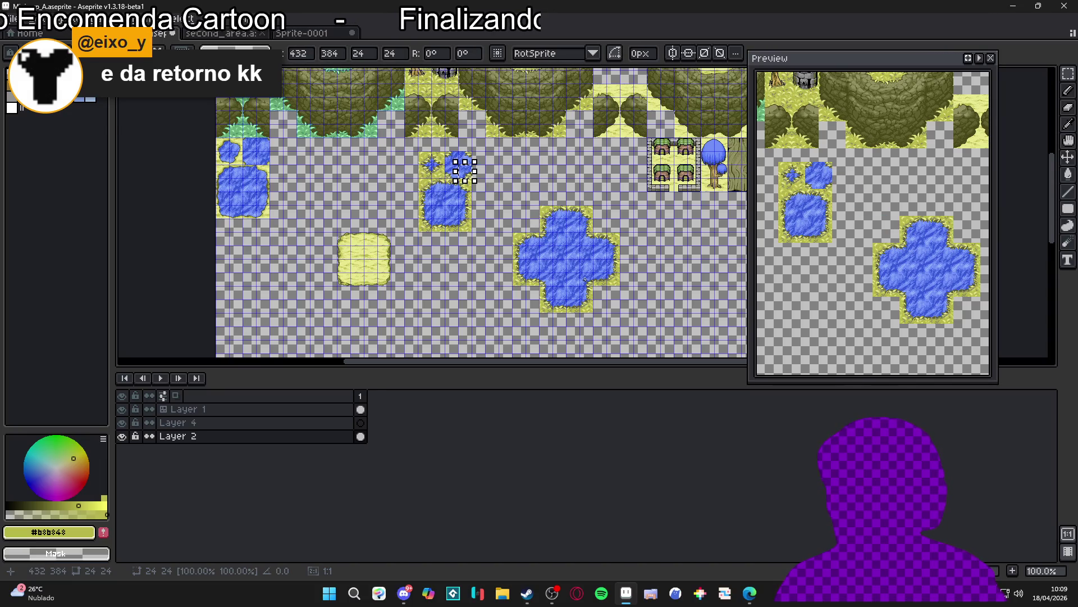
{"action": "key", "text": "ctrl+d"}
{"action": "key", "text": "ctrl+apostrophe"}
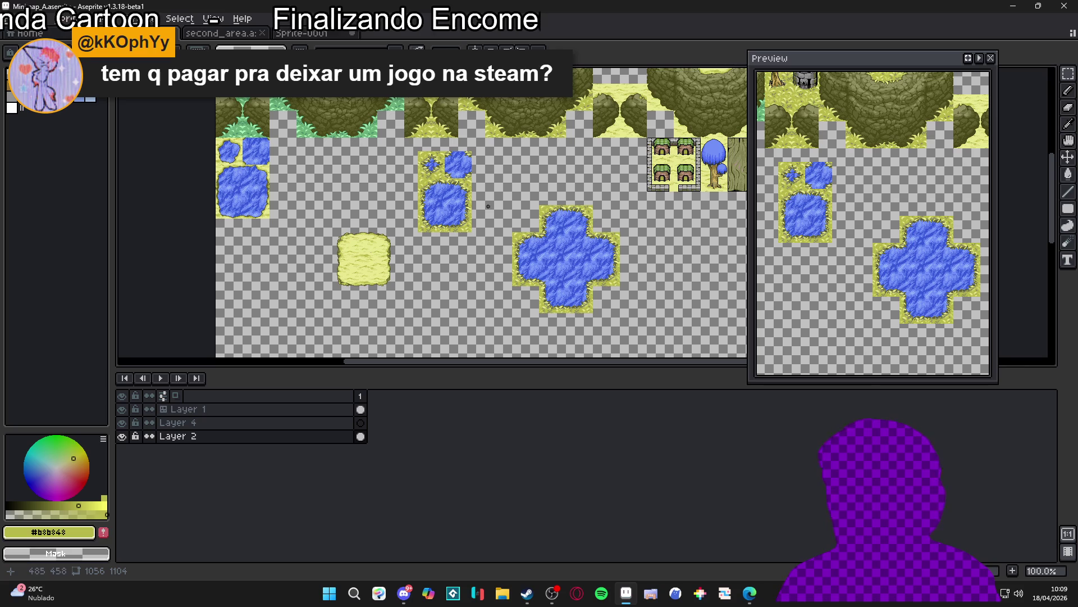
{"action": "scroll", "coordinate": [441, 202], "scroll_direction": "up", "scroll_amount": 2}
{"action": "scroll", "coordinate": [471, 207], "scroll_direction": "down", "scroll_amount": 1}
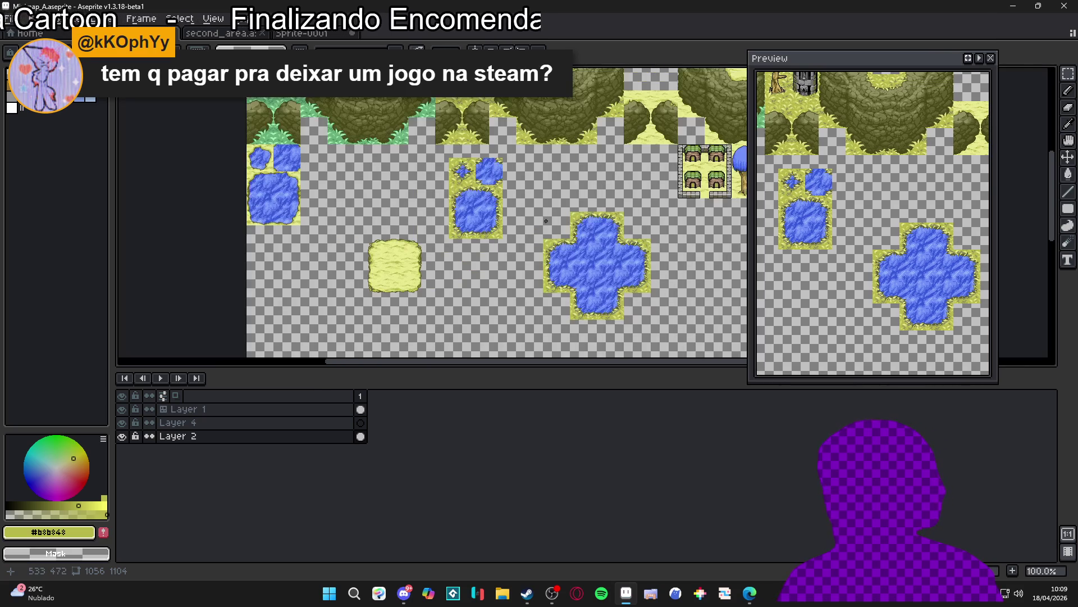
{"action": "scroll", "coordinate": [503, 213], "scroll_direction": "down", "scroll_amount": 1}
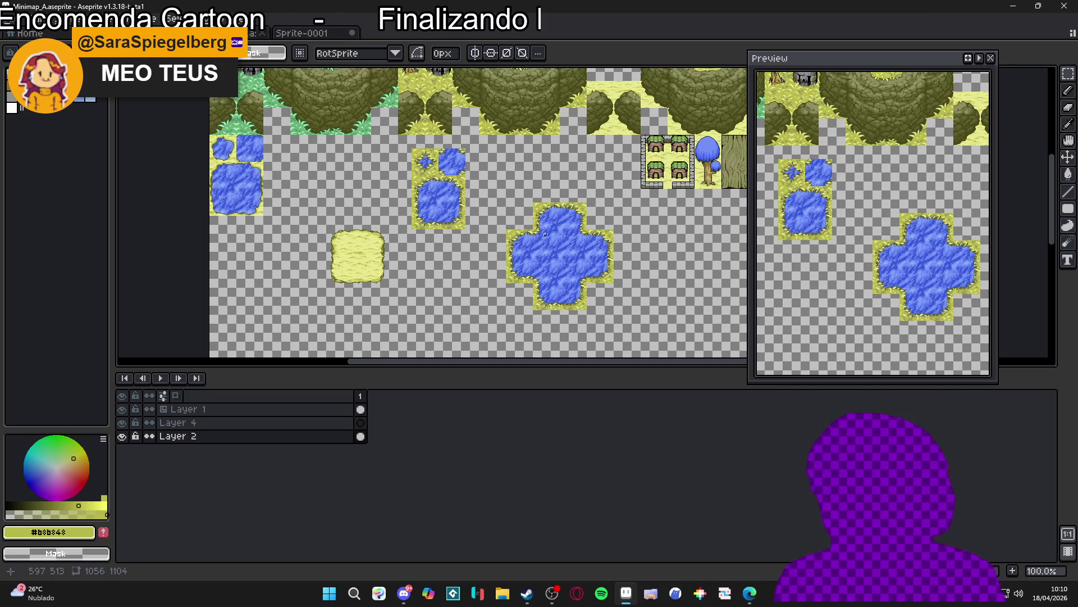
{"action": "scroll", "coordinate": [603, 257], "scroll_direction": "up", "scroll_amount": 2}
{"action": "scroll", "coordinate": [602, 257], "scroll_direction": "down", "scroll_amount": 1}
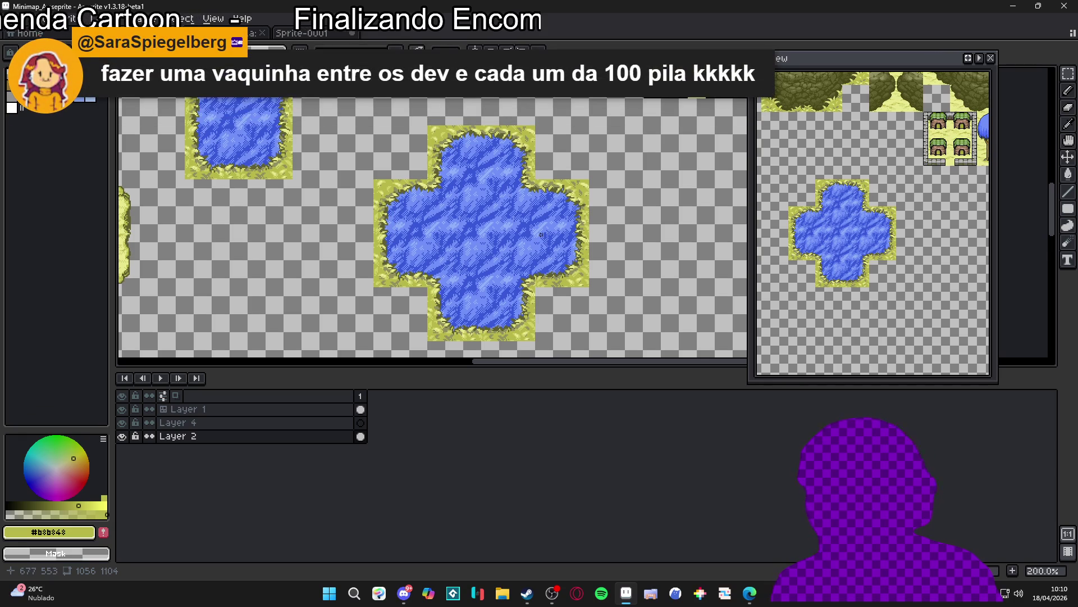
{"action": "scroll", "coordinate": [541, 235], "scroll_direction": "down", "scroll_amount": 1}
{"action": "scroll", "coordinate": [531, 246], "scroll_direction": "up", "scroll_amount": 1}
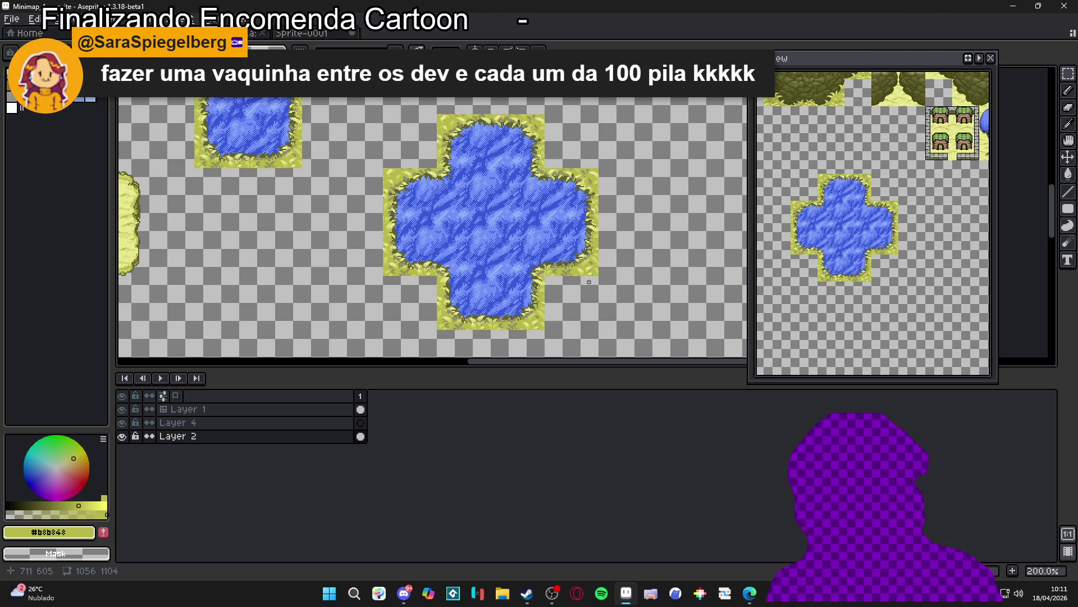
{"action": "scroll", "coordinate": [482, 238], "scroll_direction": "down", "scroll_amount": 1}
{"action": "scroll", "coordinate": [497, 225], "scroll_direction": "up", "scroll_amount": 1}
{"action": "scroll", "coordinate": [514, 205], "scroll_direction": "down", "scroll_amount": 1}
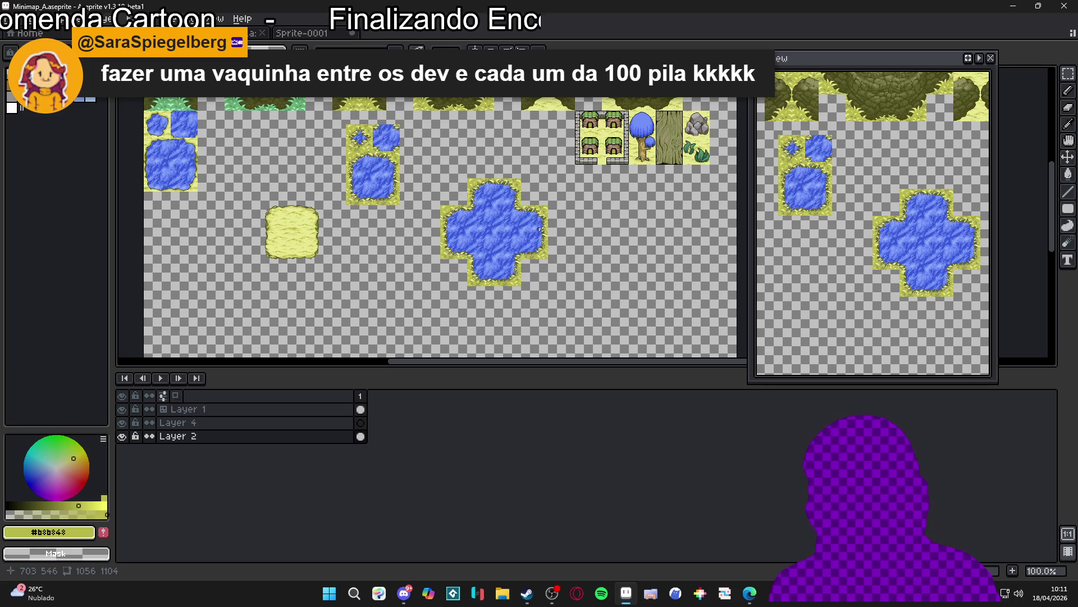
{"action": "scroll", "coordinate": [540, 229], "scroll_direction": "up", "scroll_amount": 1}
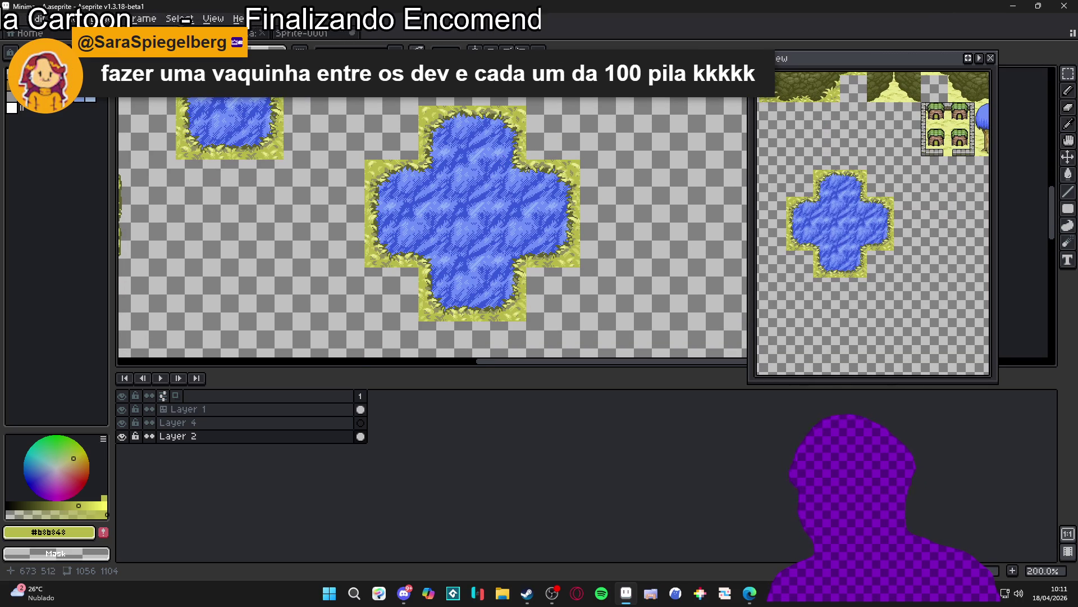
{"action": "scroll", "coordinate": [525, 168], "scroll_direction": "down", "scroll_amount": 1}
{"action": "scroll", "coordinate": [532, 174], "scroll_direction": "up", "scroll_amount": 1}
{"action": "scroll", "coordinate": [532, 174], "scroll_direction": "down", "scroll_amount": 1}
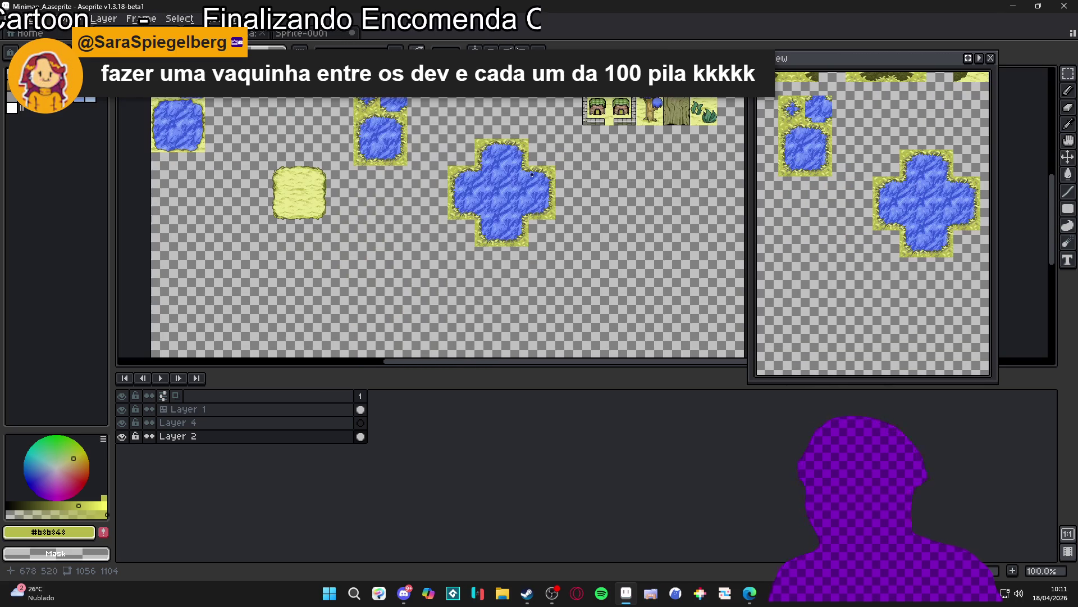
{"action": "left_click_drag", "start_coordinate": [468, 173], "coordinate": [484, 218]}
{"action": "scroll", "coordinate": [446, 205], "scroll_direction": "up", "scroll_amount": 1}
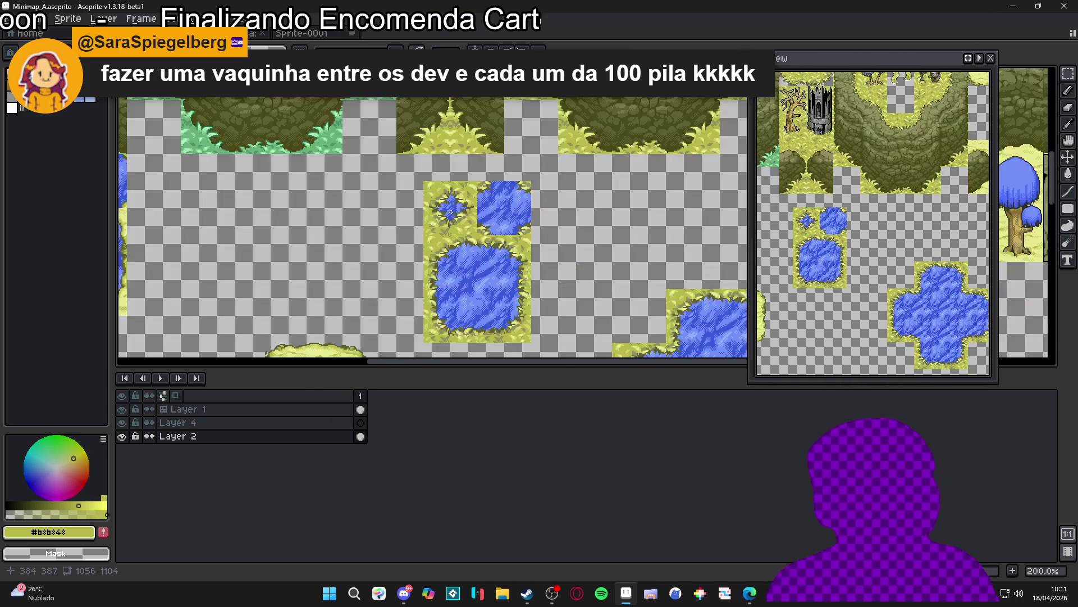
{"action": "scroll", "coordinate": [455, 219], "scroll_direction": "down", "scroll_amount": 1}
Step: Shift the star and square pond tiles two cells left, beside the first pond cluster
{"action": "key", "text": "ctrl+apostrophe"}
{"action": "left_click_drag", "start_coordinate": [470, 217], "coordinate": [518, 287]}
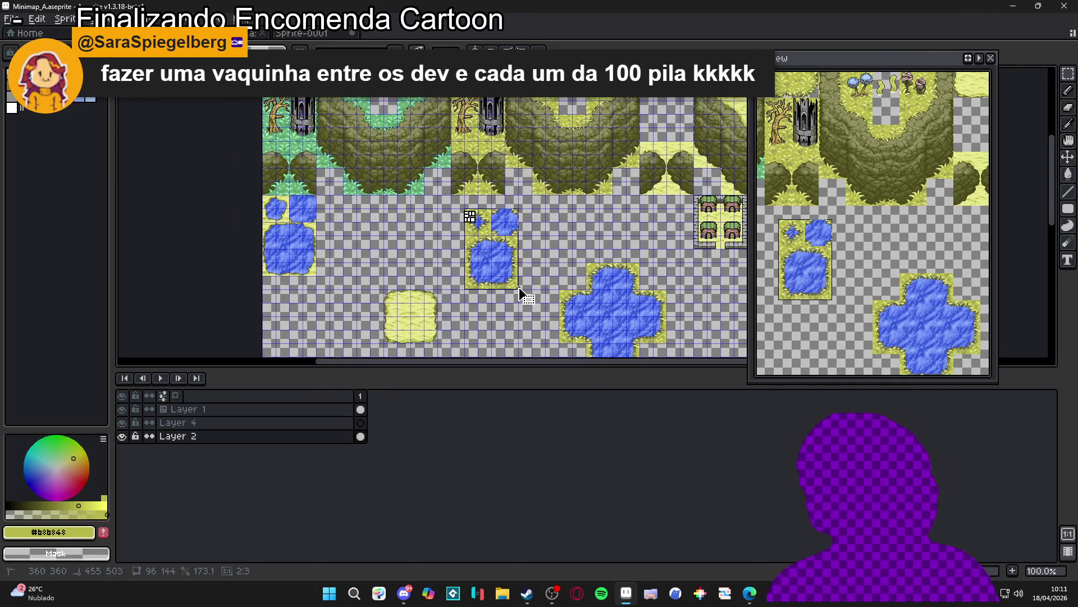
{"action": "key", "text": "Left"}
{"action": "key", "text": "Left"}
{"action": "key", "text": "Left"}
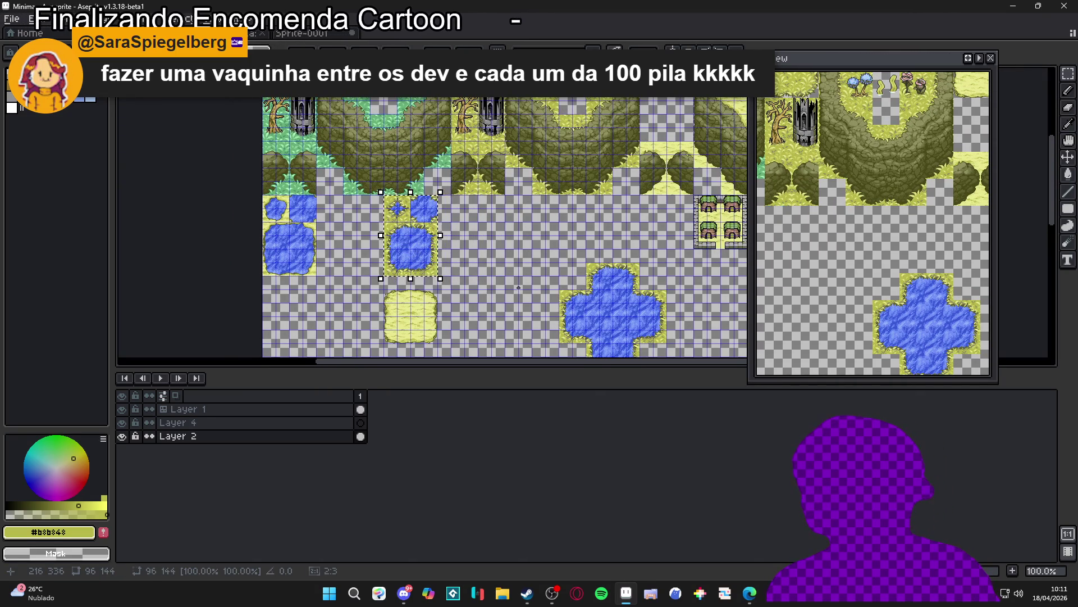
{"action": "key", "text": "Left"}
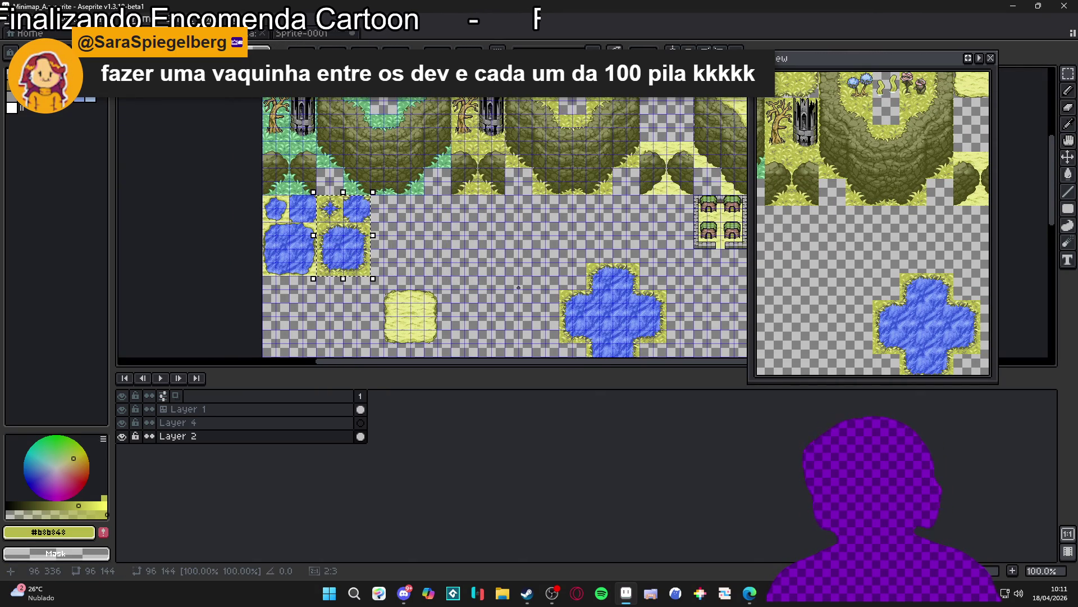
{"action": "left_click_drag", "start_coordinate": [519, 287], "coordinate": [426, 228]}
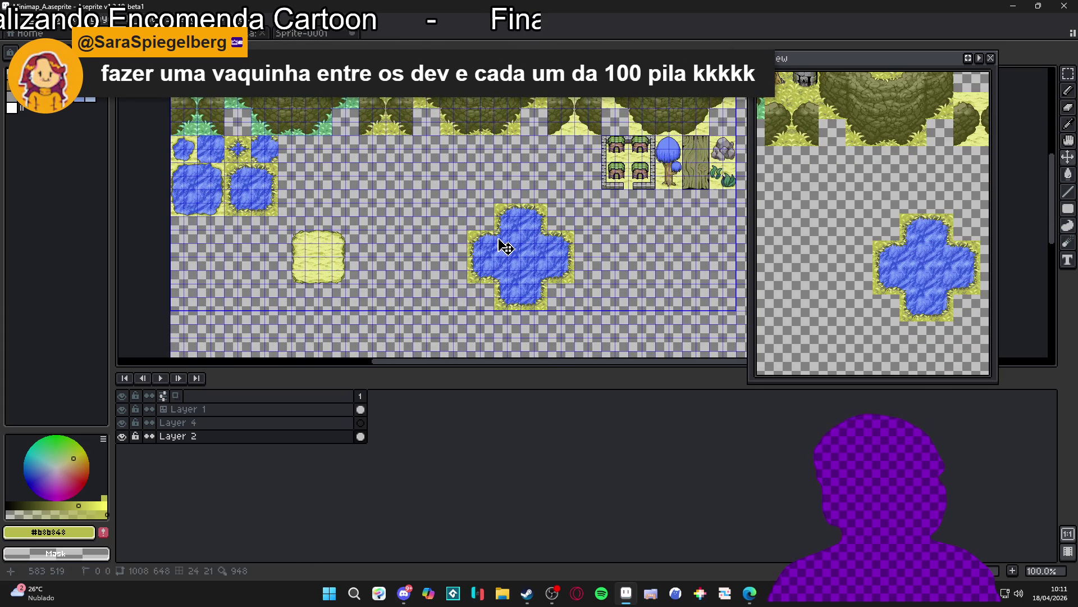
{"action": "left_click", "coordinate": [481, 213]}
Step: Delete the cross-shaped pond tile
{"action": "left_click_drag", "start_coordinate": [472, 212], "coordinate": [568, 312]}
{"action": "key", "text": "Delete"}
{"action": "left_click_drag", "start_coordinate": [354, 243], "coordinate": [396, 255]}
{"action": "key", "text": "ctrl+apostrophe"}
{"action": "scroll", "coordinate": [380, 265], "scroll_direction": "down", "scroll_amount": 1}
{"action": "scroll", "coordinate": [393, 264], "scroll_direction": "up", "scroll_amount": 1}
{"action": "scroll", "coordinate": [404, 279], "scroll_direction": "down", "scroll_amount": 1}
{"action": "scroll", "coordinate": [489, 152], "scroll_direction": "up", "scroll_amount": 1}
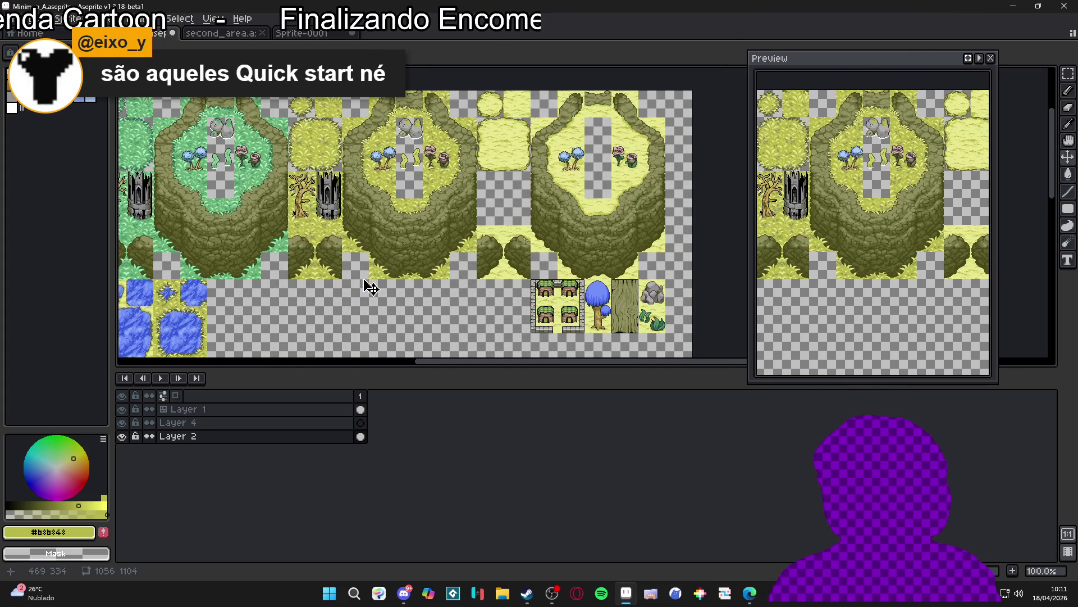
{"action": "scroll", "coordinate": [371, 287], "scroll_direction": "down", "scroll_amount": 1}
{"action": "scroll", "coordinate": [361, 269], "scroll_direction": "up", "scroll_amount": 1}
{"action": "scroll", "coordinate": [321, 260], "scroll_direction": "up", "scroll_amount": 1}
Step: Delete the plain yellow grass tile and hide the tile grid
{"action": "key", "text": "ctrl+apostrophe"}
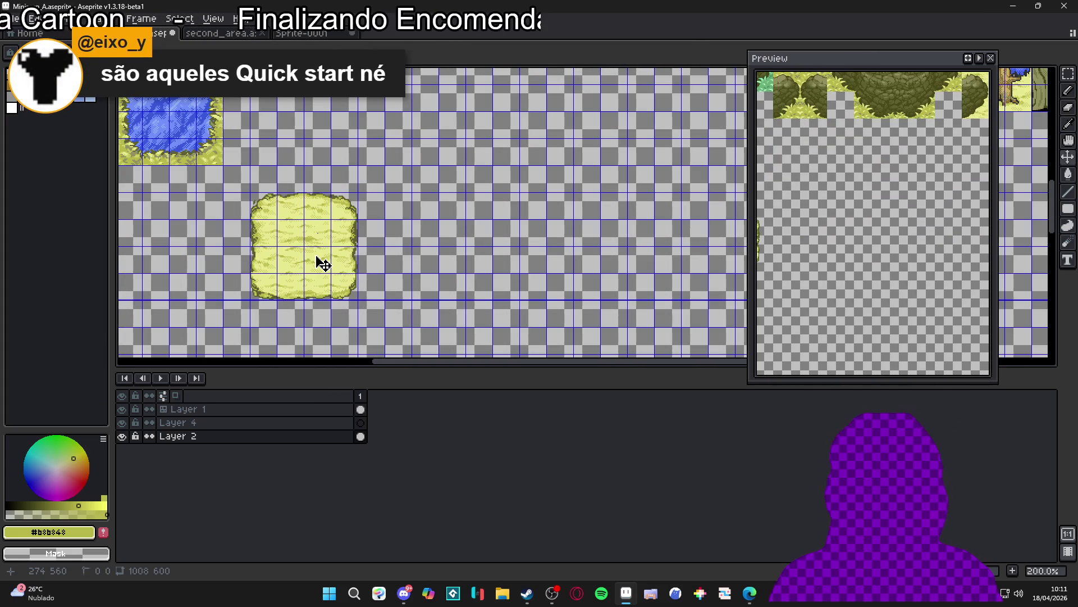
{"action": "key", "text": "m"}
{"action": "mouse_move", "coordinate": [262, 205]}
{"action": "left_mouse_down"}
{"action": "mouse_move", "coordinate": [354, 324]}
{"action": "mouse_move", "coordinate": [338, 295]}
{"action": "mouse_move", "coordinate": [349, 301]}
{"action": "left_mouse_up"}
{"action": "key", "text": "Delete"}
{"action": "scroll", "coordinate": [337, 289], "scroll_direction": "down", "scroll_amount": 2}
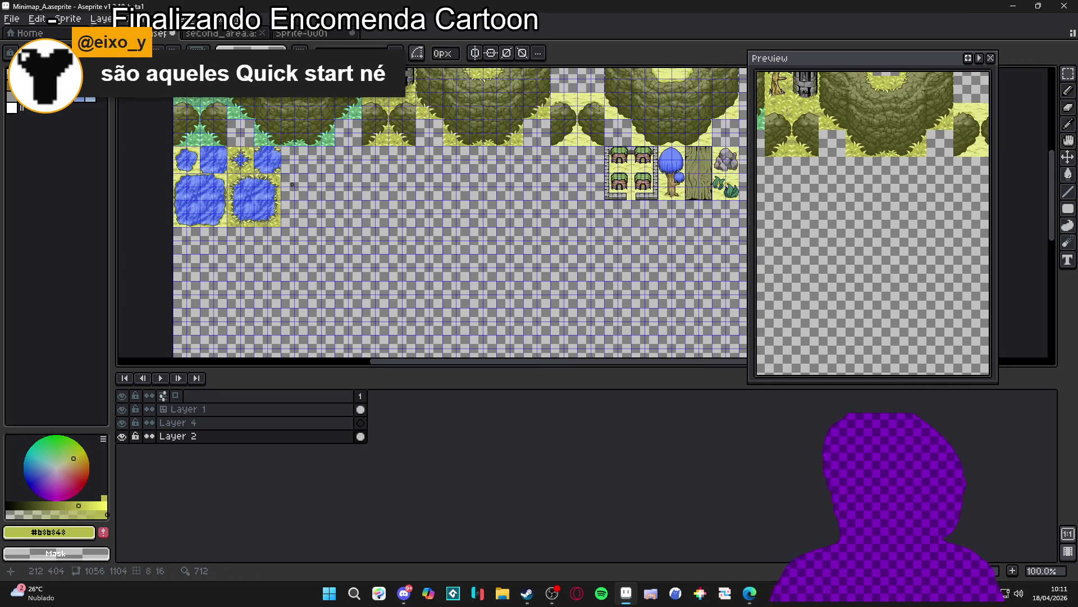
{"action": "scroll", "coordinate": [291, 227], "scroll_direction": "up", "scroll_amount": 2}
{"action": "key", "text": "ctrl+apostrophe"}
{"action": "key", "text": "ctrl+apostrophe"}
{"action": "scroll", "coordinate": [339, 234], "scroll_direction": "down", "scroll_amount": 1}
{"action": "scroll", "coordinate": [436, 202], "scroll_direction": "up", "scroll_amount": 1}
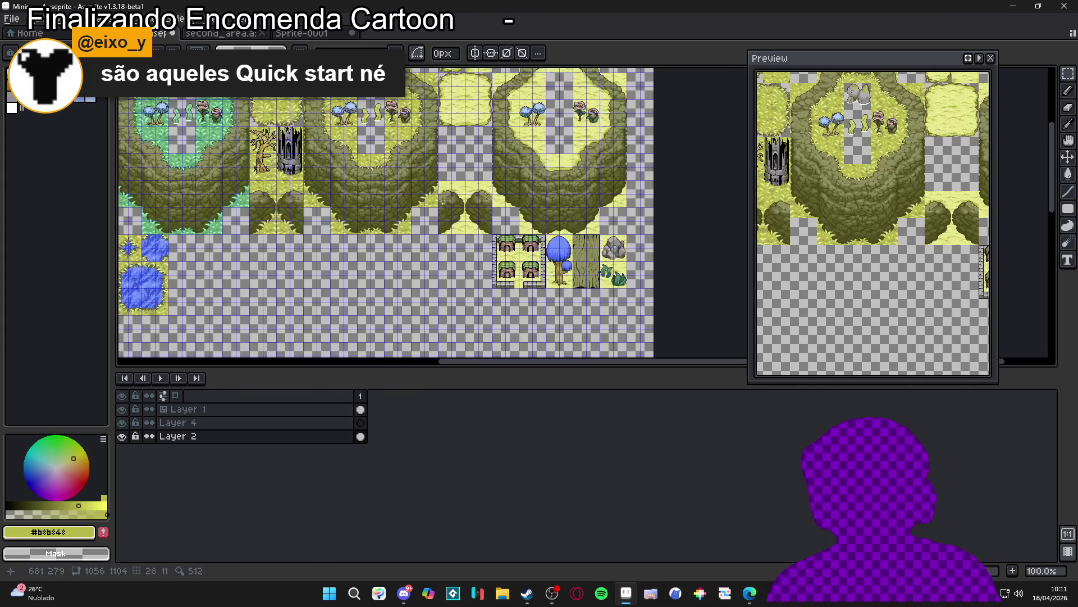
{"action": "left_click_drag", "start_coordinate": [303, 231], "coordinate": [409, 252]}
{"action": "scroll", "coordinate": [698, 159], "scroll_direction": "up", "scroll_amount": 1}
{"action": "scroll", "coordinate": [698, 159], "scroll_direction": "up", "scroll_amount": 2}
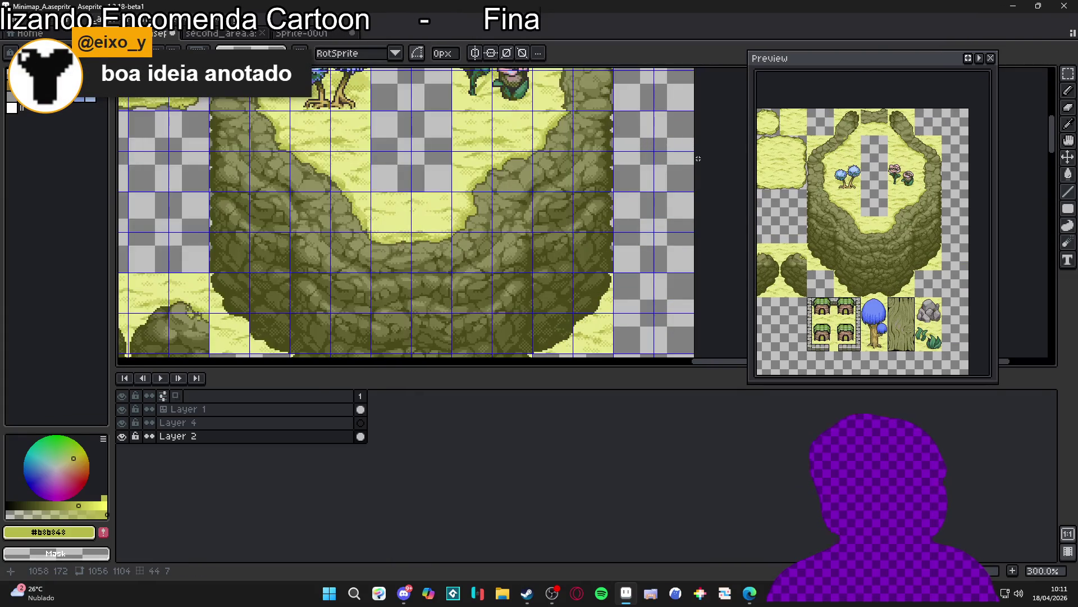
{"action": "scroll", "coordinate": [698, 159], "scroll_direction": "down", "scroll_amount": 1}
{"action": "scroll", "coordinate": [699, 159], "scroll_direction": "down", "scroll_amount": 2}
{"action": "scroll", "coordinate": [698, 159], "scroll_direction": "up", "scroll_amount": 2}
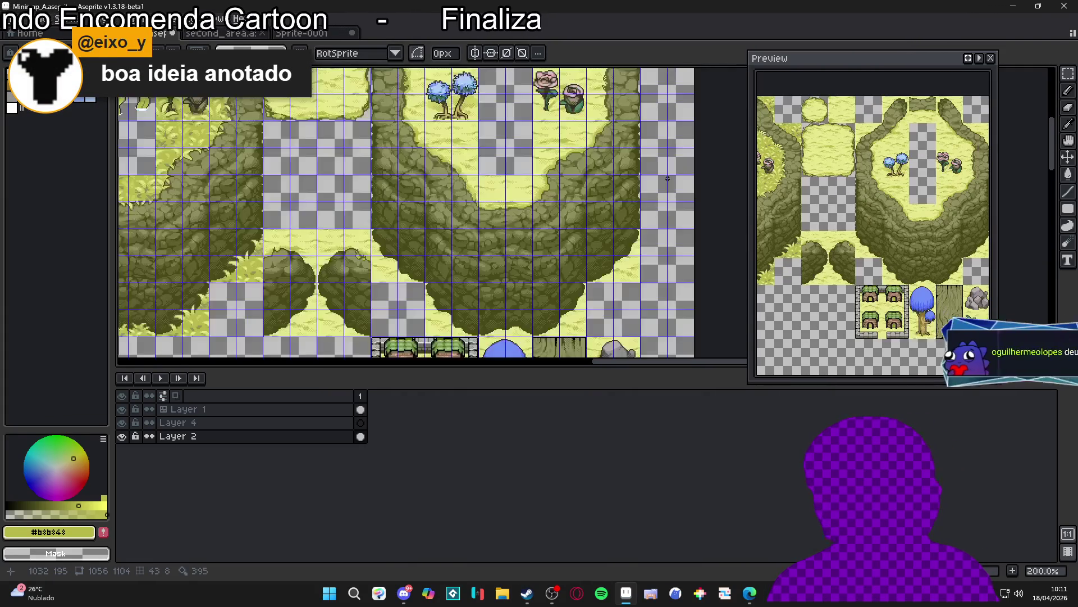
{"action": "left_click_drag", "start_coordinate": [397, 223], "coordinate": [541, 270]}
{"action": "scroll", "coordinate": [376, 205], "scroll_direction": "down", "scroll_amount": 1}
{"action": "left_click_drag", "start_coordinate": [376, 204], "coordinate": [455, 205]}
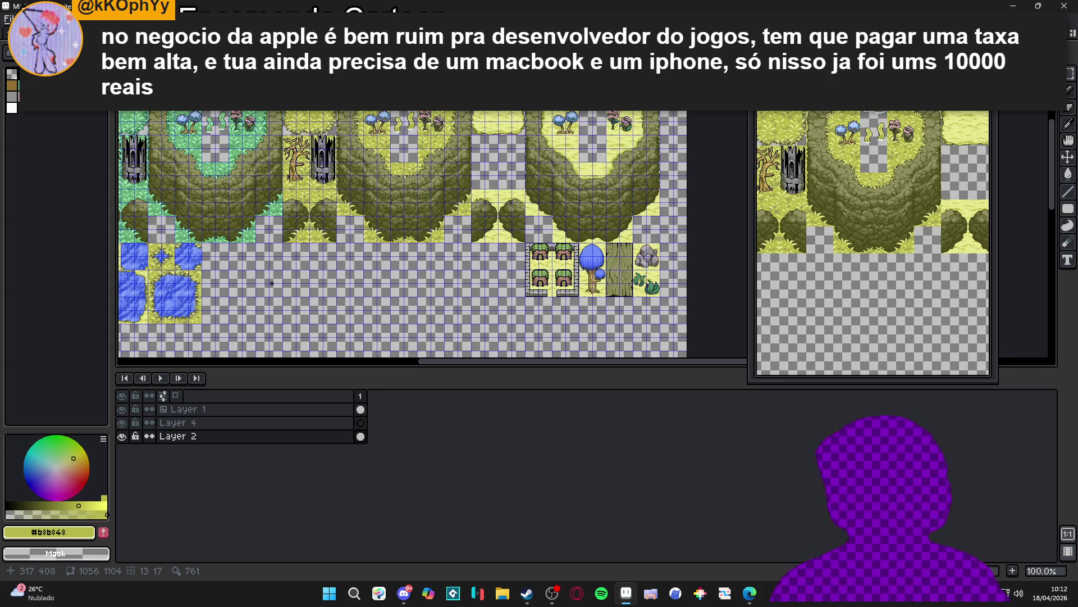
{"action": "left_click_drag", "start_coordinate": [196, 258], "coordinate": [357, 262]}
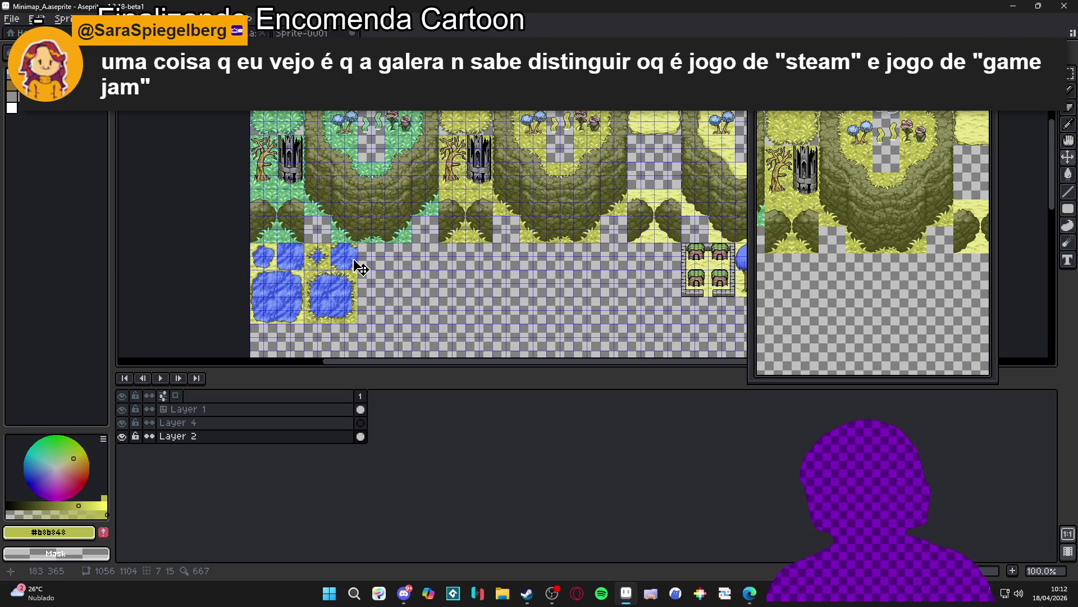
Step: Toggle the tile grid and clear any selection on the minimap canvas
{"action": "key", "text": "ctrl+apostrophe"}
{"action": "key", "text": "ctrl+apostrophe"}
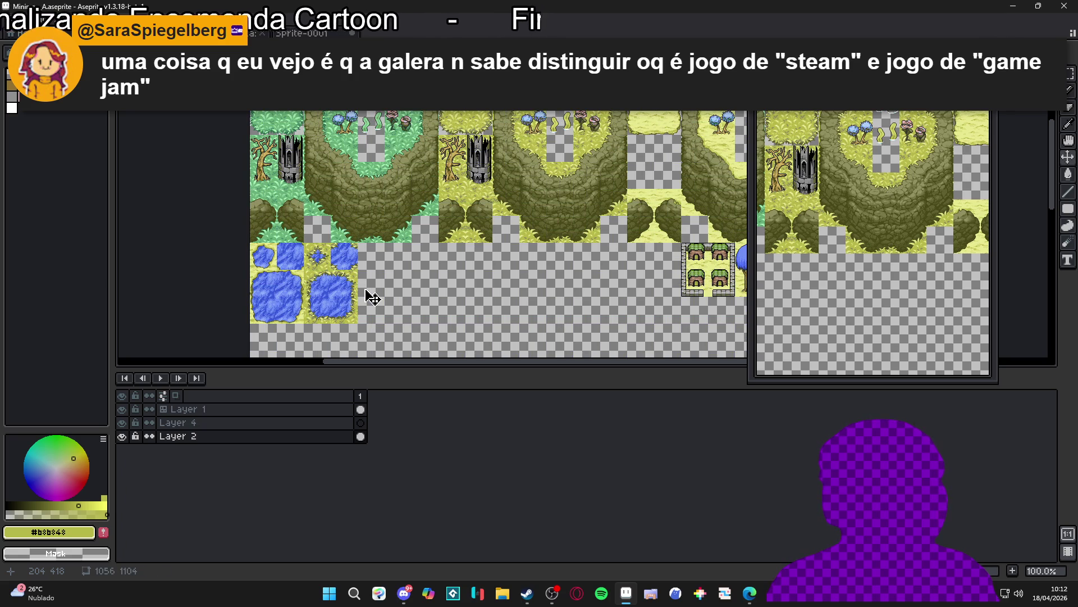
{"action": "scroll", "coordinate": [332, 305], "scroll_direction": "up", "scroll_amount": 2}
{"action": "scroll", "coordinate": [329, 306], "scroll_direction": "down", "scroll_amount": 2}
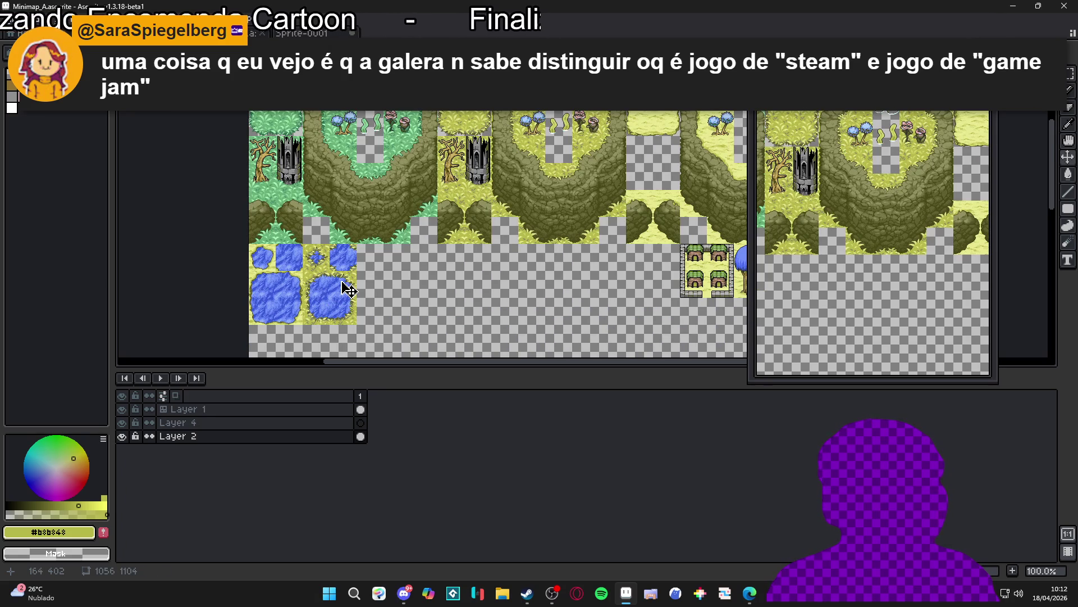
{"action": "key", "text": "ctrl+shift+d"}
{"action": "key", "text": "ctrl+d"}
{"action": "key", "text": "m"}
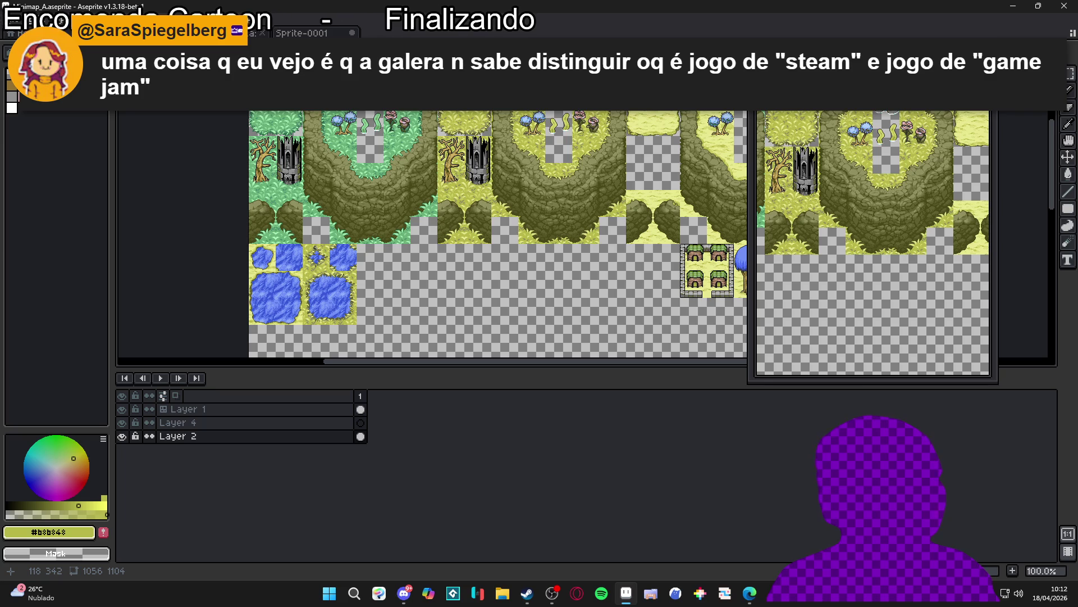
Step: Save Minimap_A.aseprite and bring the Steam window to the front
{"action": "key", "text": "ctrl+s"}
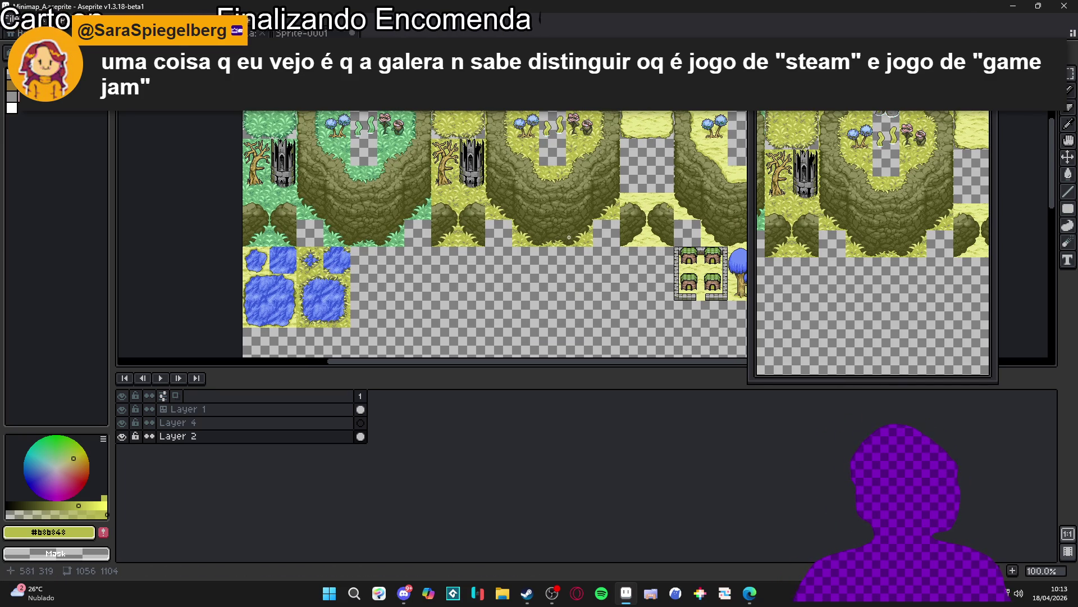
{"action": "scroll", "coordinate": [506, 238], "scroll_direction": "right", "scroll_amount": 2}
{"action": "scroll", "coordinate": [438, 242], "scroll_direction": "down", "scroll_amount": 1}
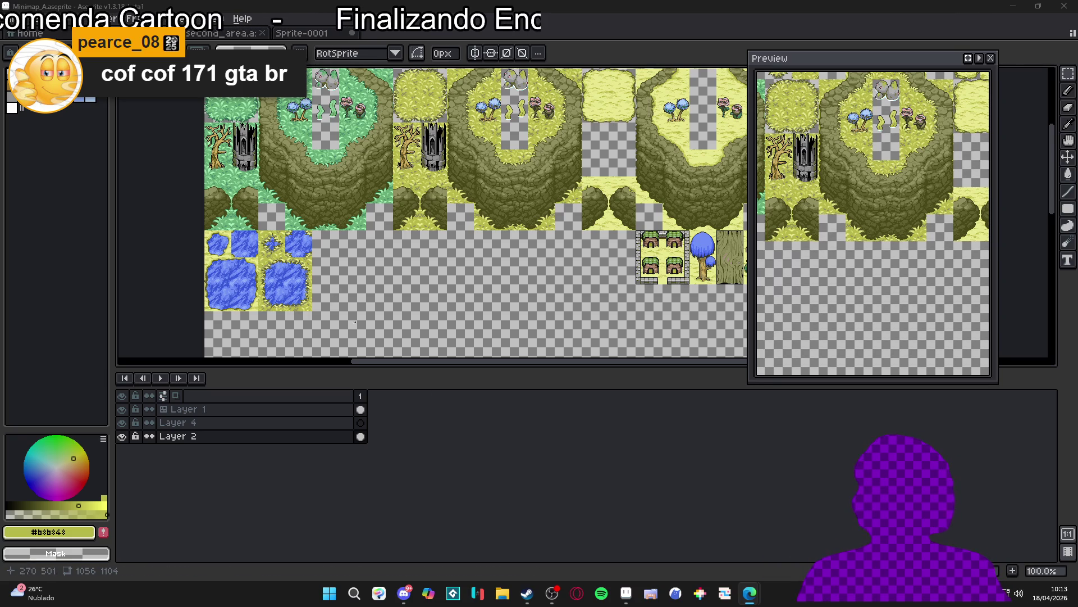
{"action": "left_click", "coordinate": [528, 593]}
Step: Maximise Steam and search the store for 'gagonfe' to open the Gagonfe curator page
{"action": "double_click", "coordinate": [635, 119]}
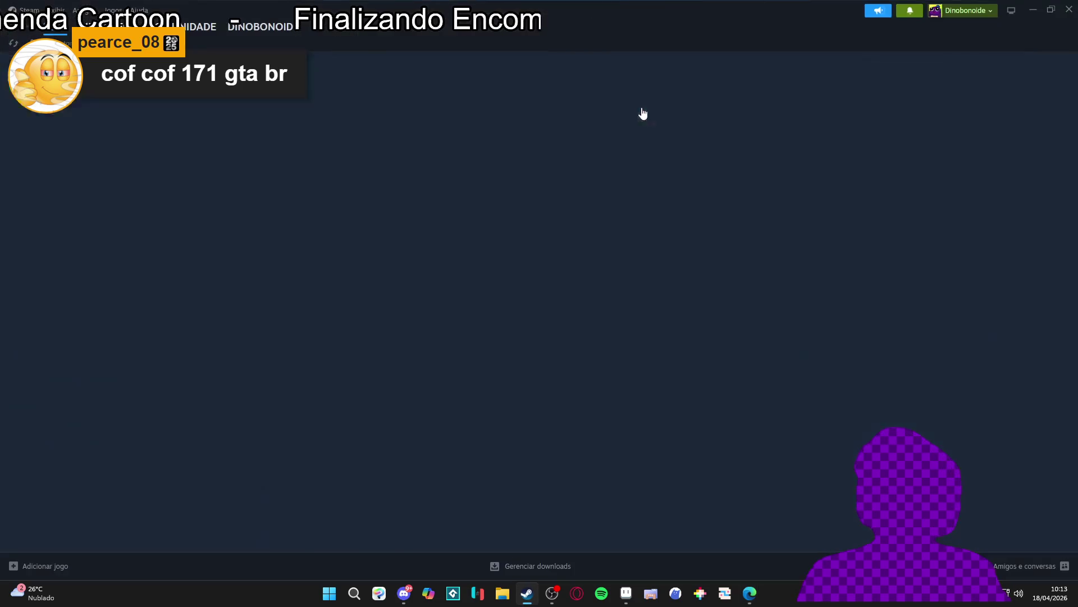
{"action": "left_click", "coordinate": [701, 72]}
{"action": "type", "text": "gagone"}
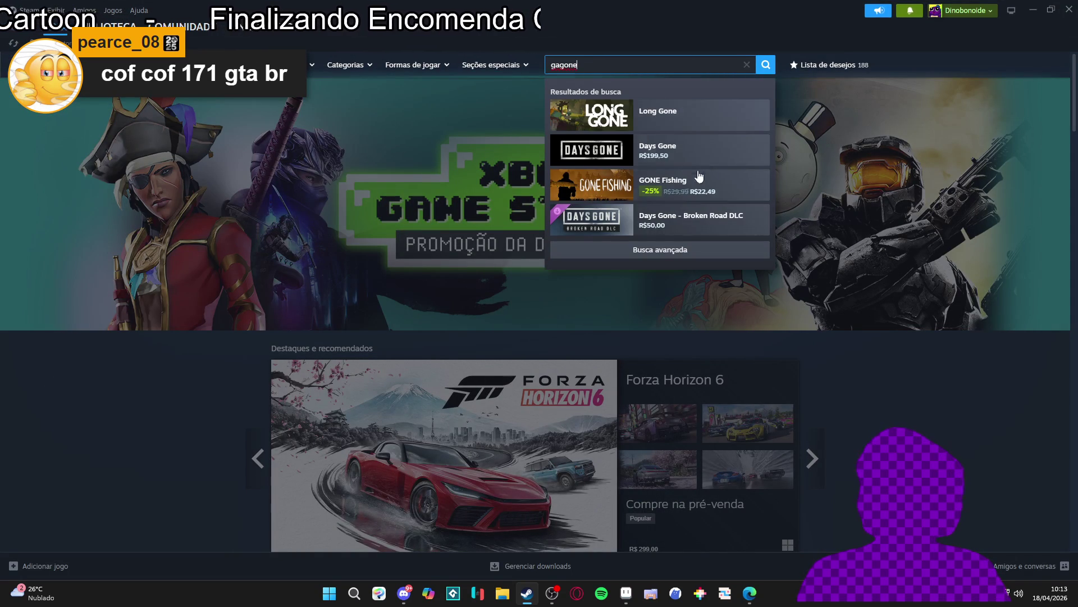
{"action": "key", "text": "BackSpace"}
{"action": "type", "text": "fe"}
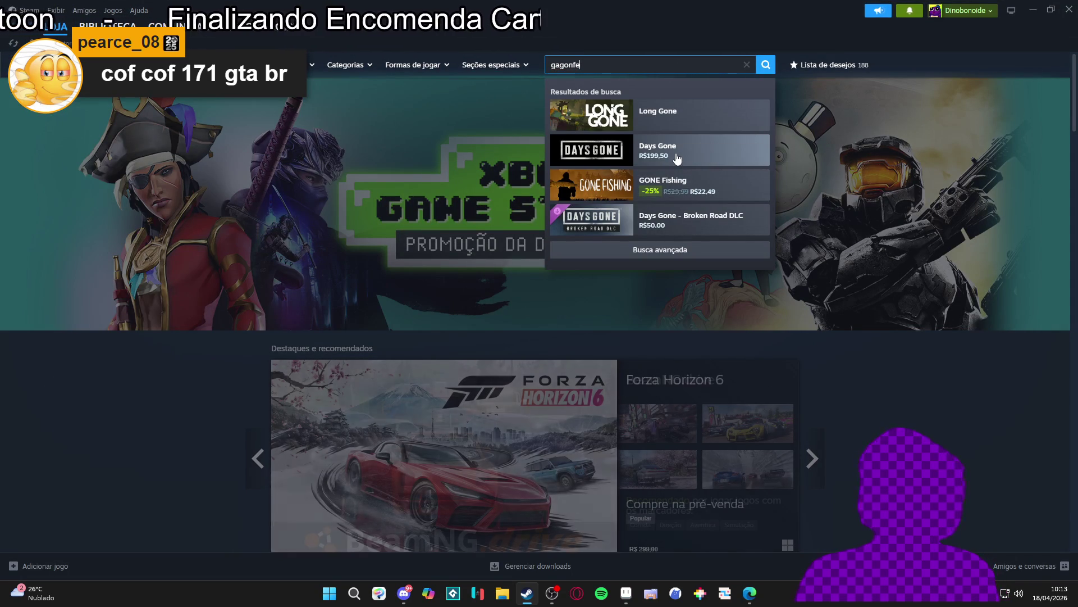
{"action": "left_click", "coordinate": [676, 152]}
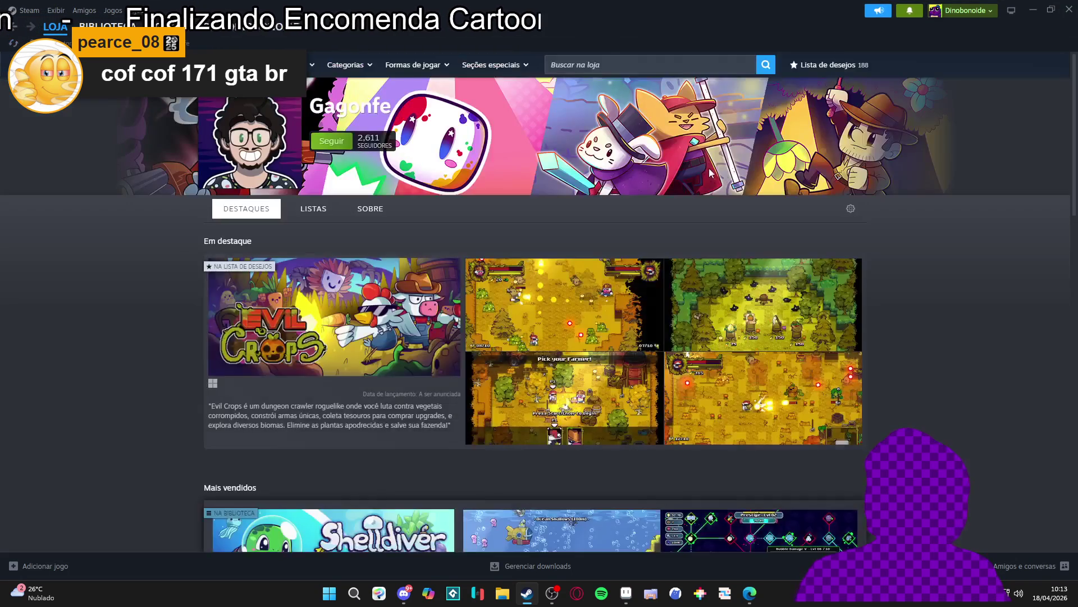
{"action": "scroll", "coordinate": [723, 252], "scroll_direction": "down", "scroll_amount": 5}
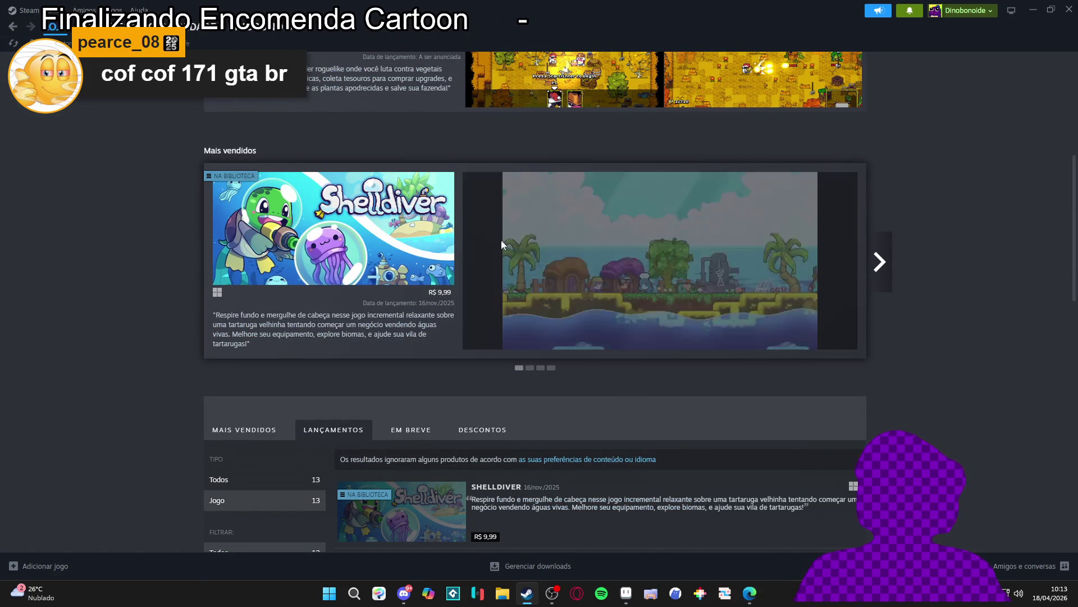
{"action": "scroll", "coordinate": [504, 301], "scroll_direction": "down", "scroll_amount": 1}
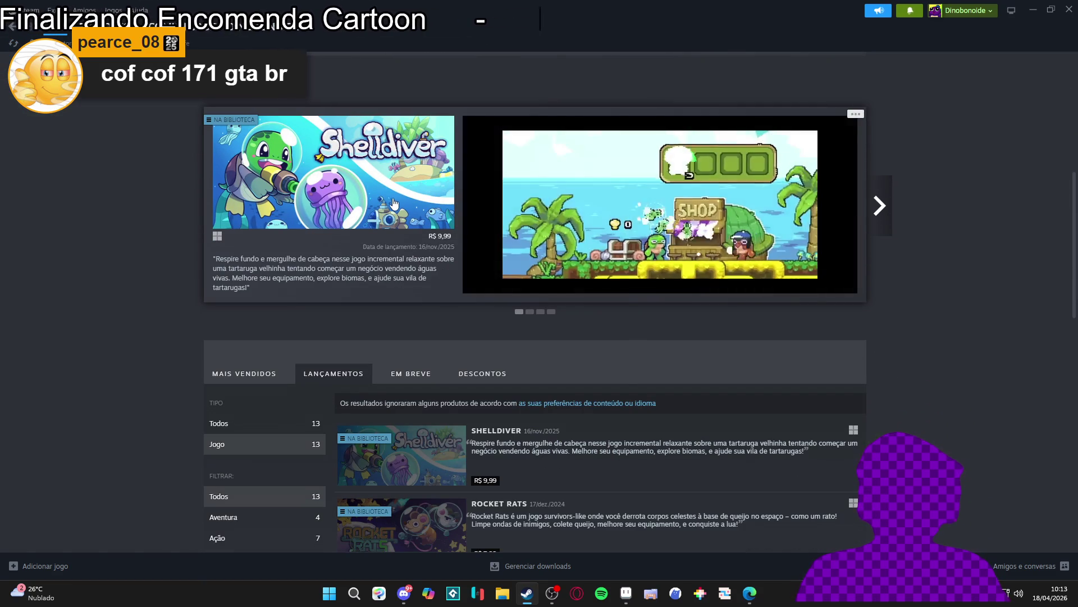
Step: Open Shelldiver's store page and page through its screenshots in the full-size viewer
{"action": "left_click", "coordinate": [413, 199]}
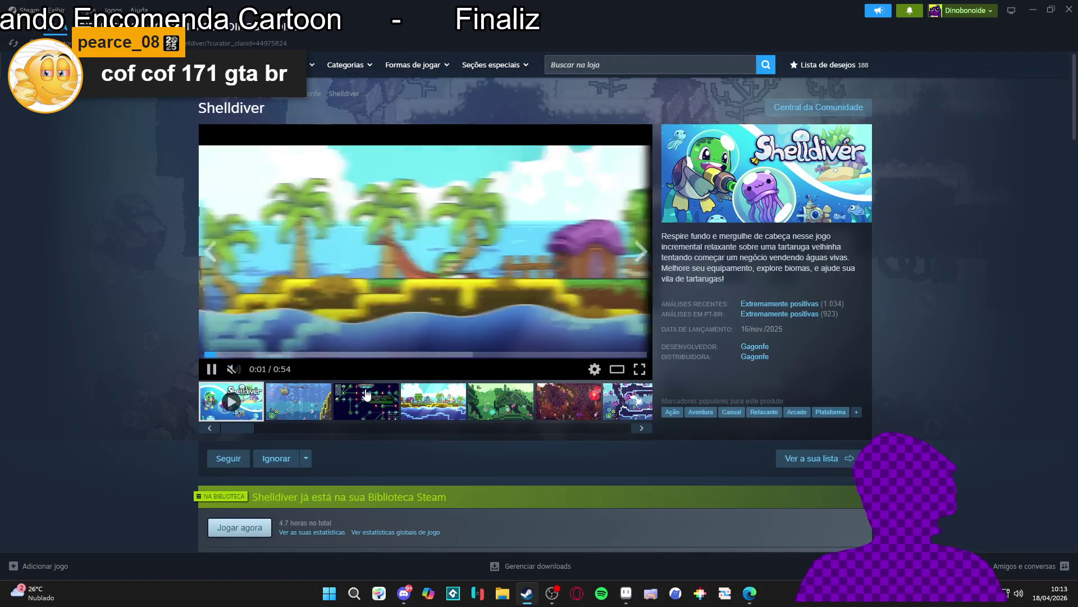
{"action": "left_click", "coordinate": [437, 417]}
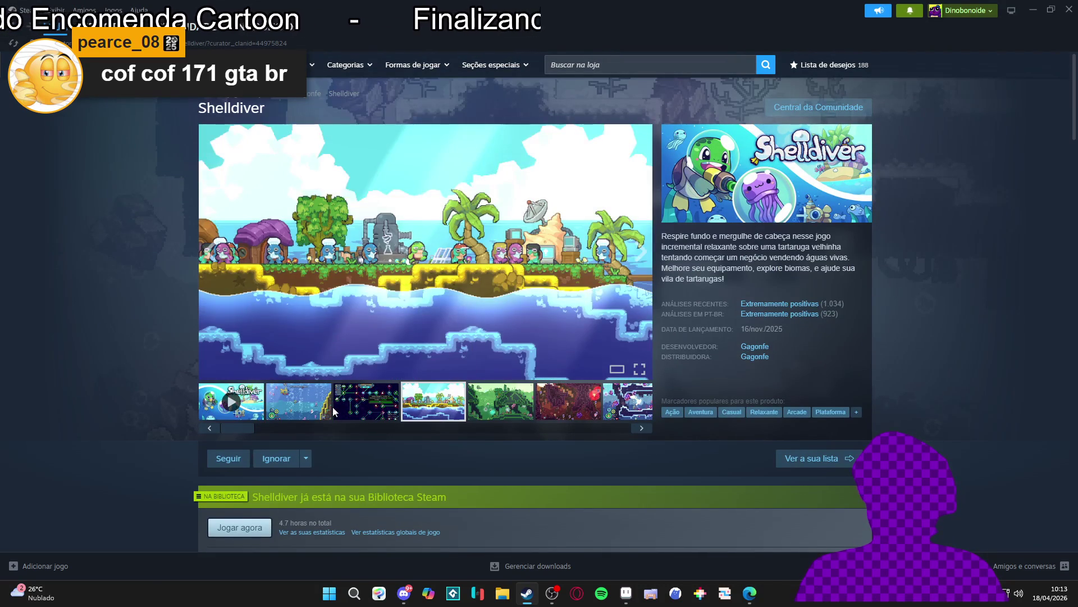
{"action": "left_click", "coordinate": [308, 414]}
{"action": "left_click", "coordinate": [640, 369]}
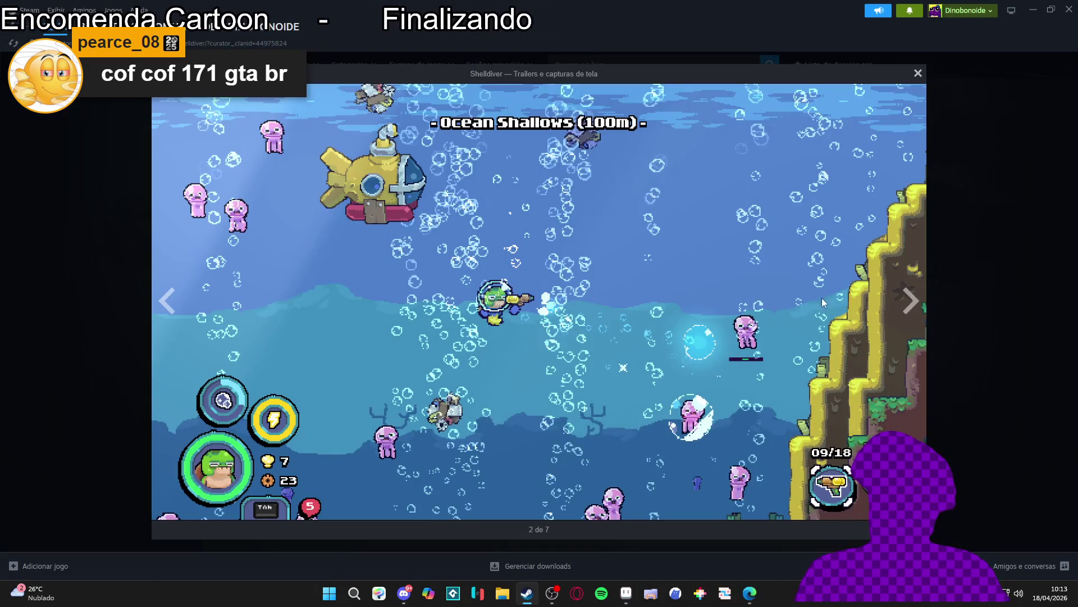
{"action": "left_click", "coordinate": [912, 313]}
{"action": "left_click", "coordinate": [912, 313]}
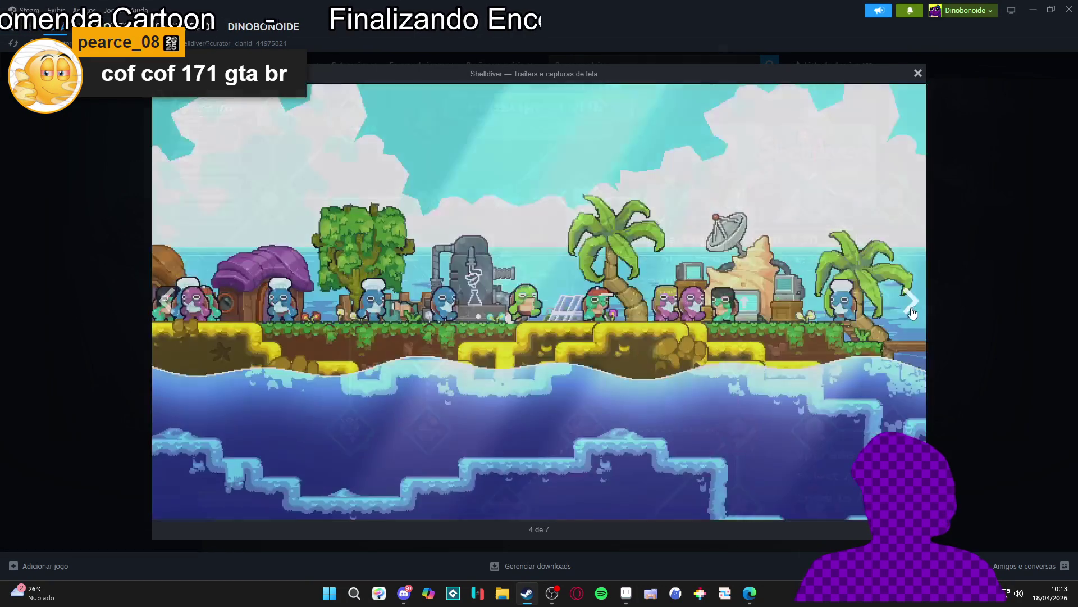
{"action": "left_click", "coordinate": [912, 313]}
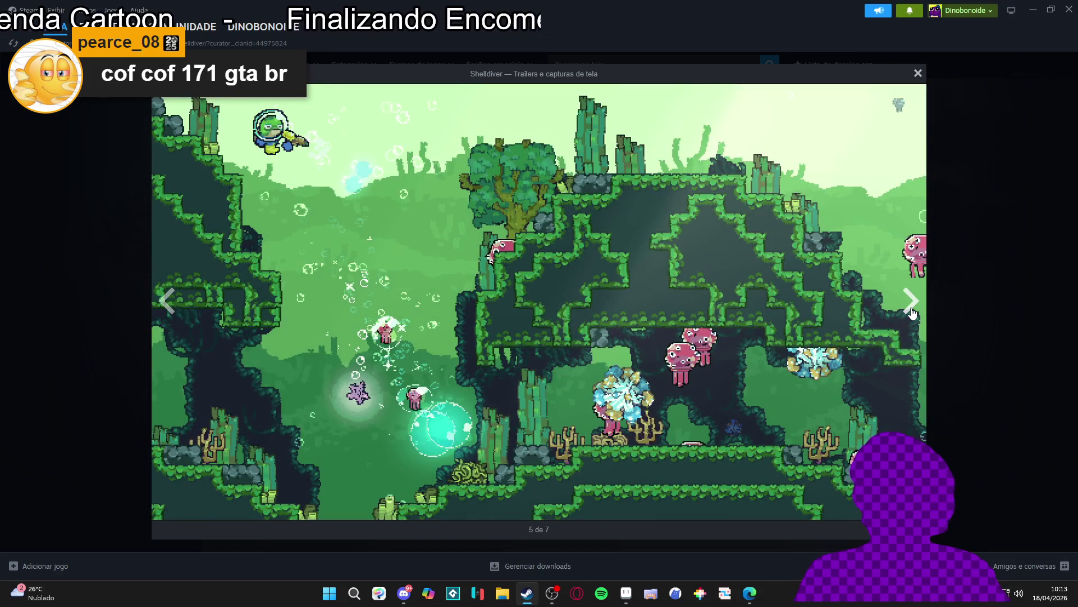
{"action": "left_click", "coordinate": [912, 313]}
{"action": "left_click", "coordinate": [959, 297]}
Step: Scroll through the Shelldiver page, then go back to Gagonfe's list of releases
{"action": "scroll", "coordinate": [954, 287], "scroll_direction": "down", "scroll_amount": 2}
{"action": "scroll", "coordinate": [948, 268], "scroll_direction": "up", "scroll_amount": 2}
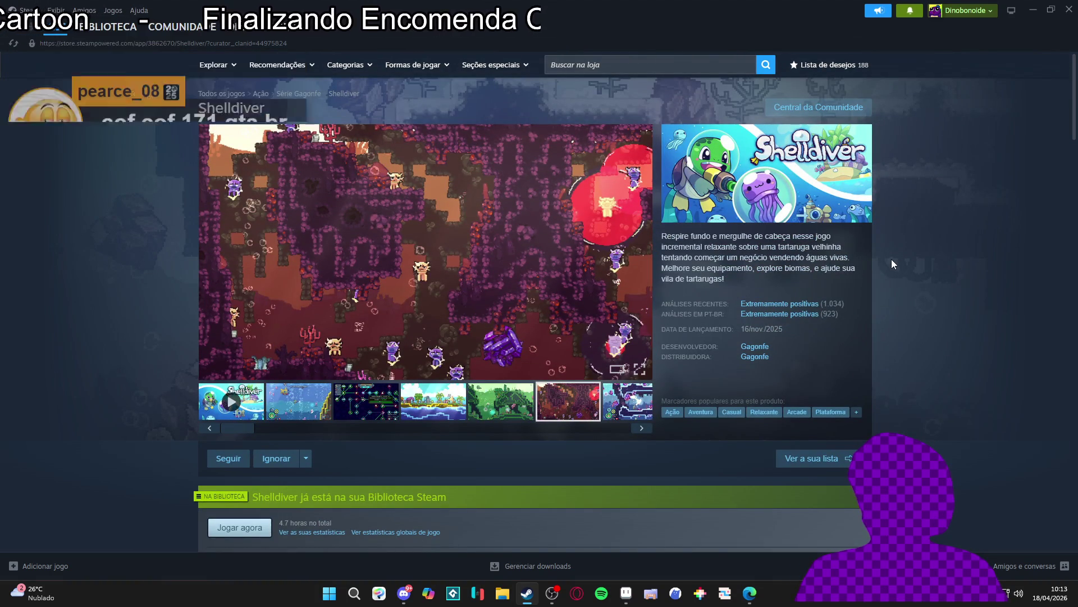
{"action": "scroll", "coordinate": [892, 260], "scroll_direction": "down", "scroll_amount": 10}
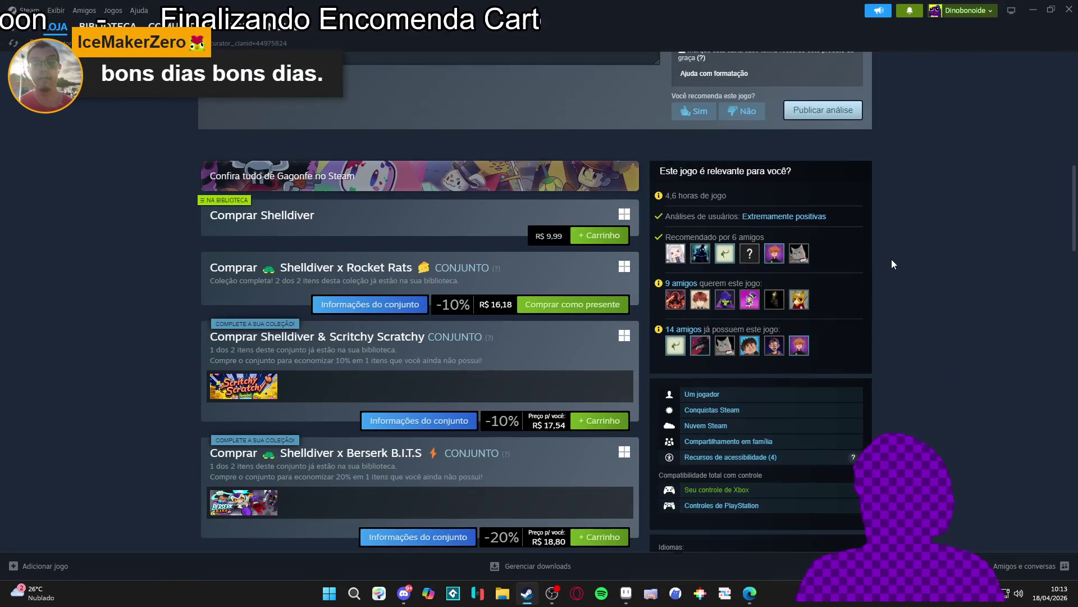
{"action": "scroll", "coordinate": [891, 258], "scroll_direction": "up", "scroll_amount": 10}
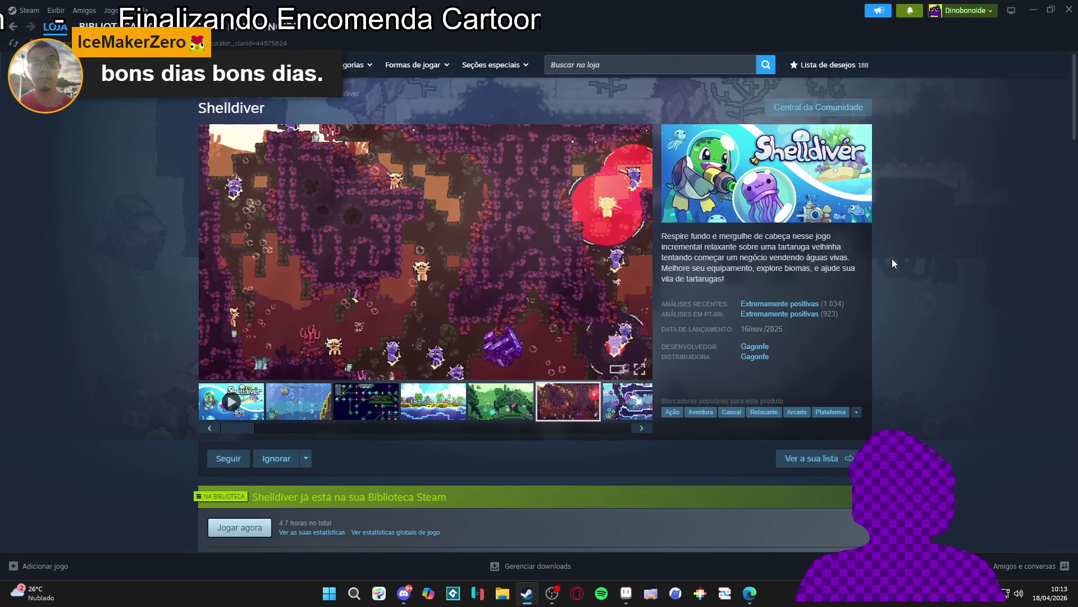
{"action": "scroll", "coordinate": [892, 258], "scroll_direction": "down", "scroll_amount": 4}
{"action": "scroll", "coordinate": [891, 258], "scroll_direction": "down", "scroll_amount": 1}
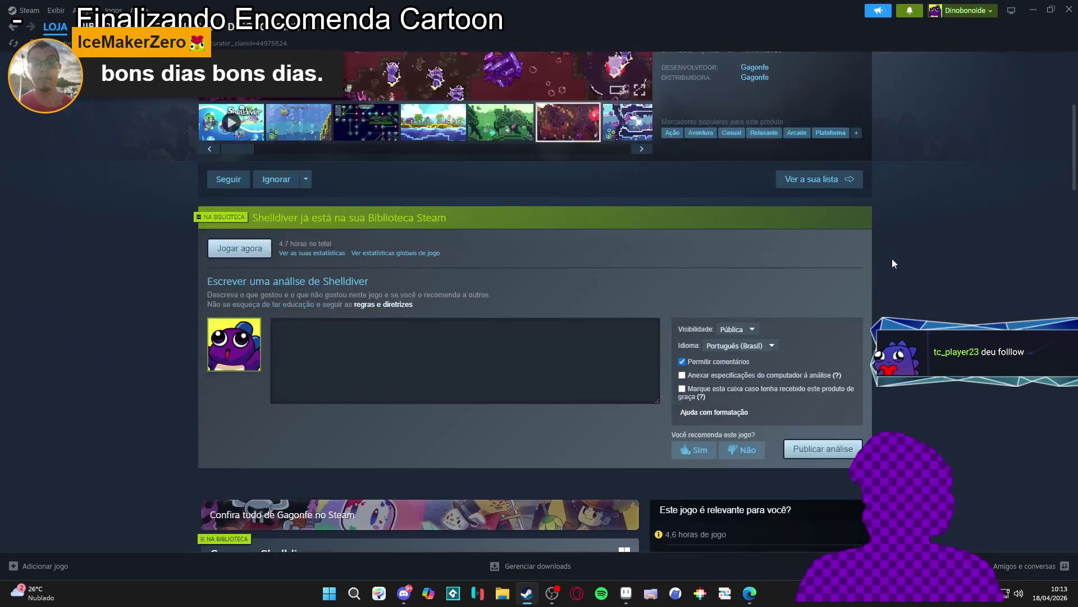
{"action": "scroll", "coordinate": [891, 261], "scroll_direction": "up", "scroll_amount": 5}
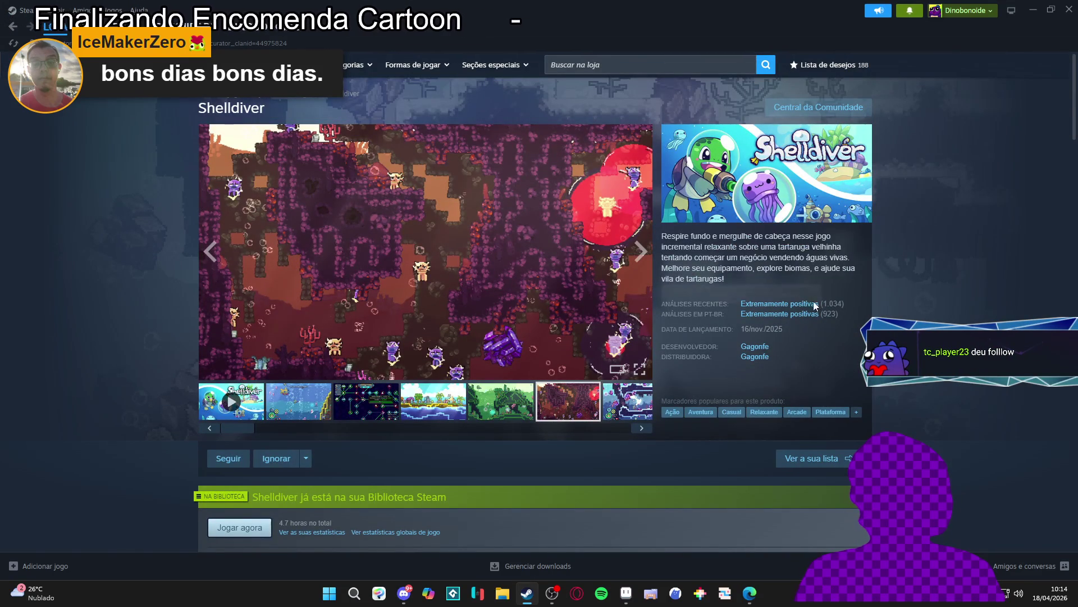
{"action": "scroll", "coordinate": [137, 154], "scroll_direction": "down", "scroll_amount": 7}
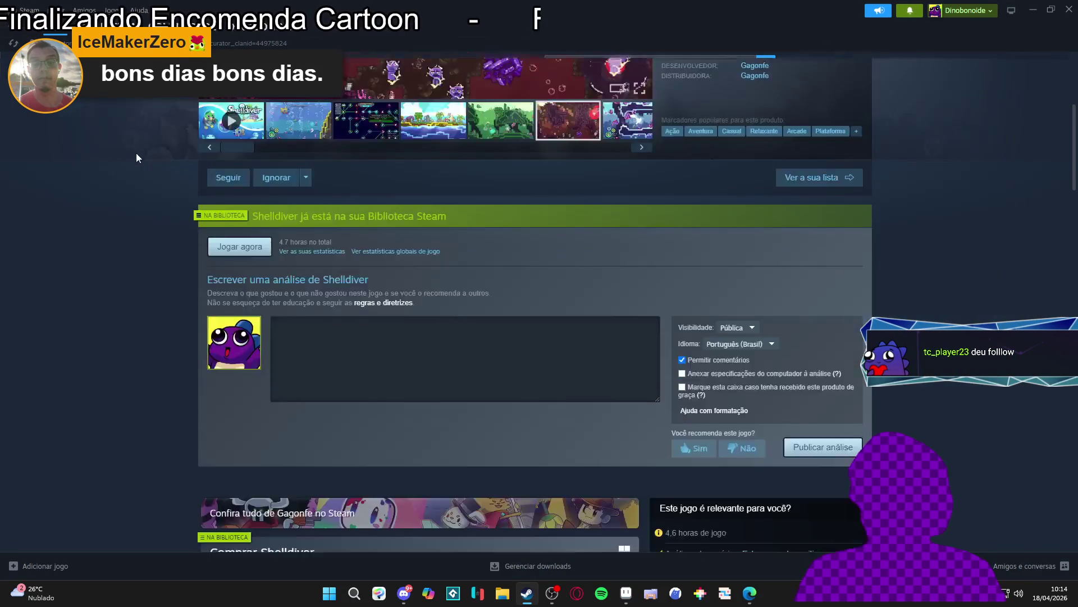
{"action": "scroll", "coordinate": [130, 154], "scroll_direction": "up", "scroll_amount": 2}
{"action": "scroll", "coordinate": [129, 153], "scroll_direction": "up", "scroll_amount": 3}
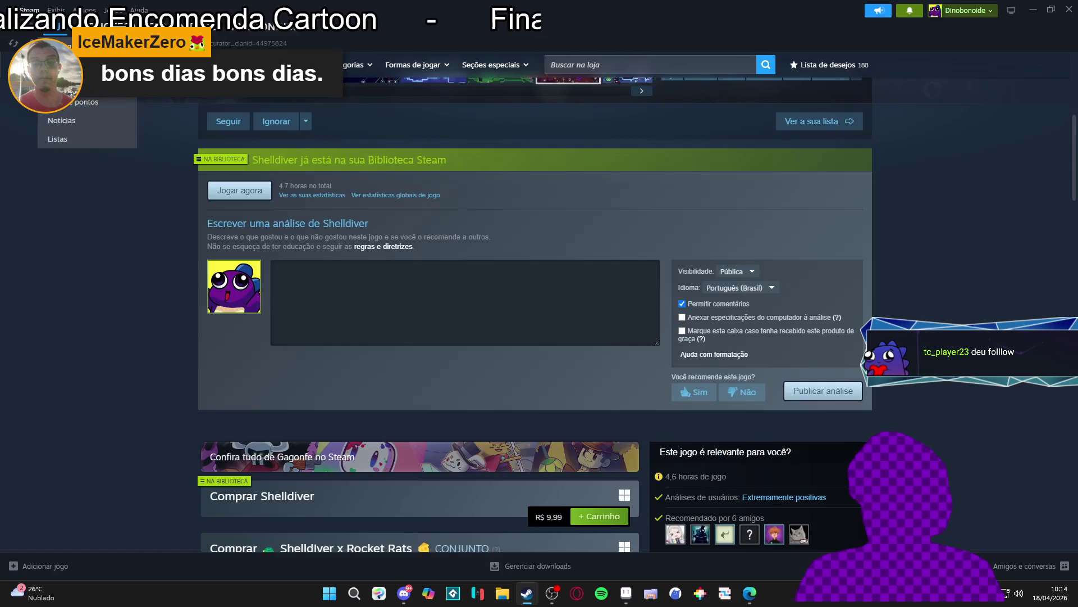
{"action": "key", "text": "alt+Left"}
{"action": "scroll", "coordinate": [266, 216], "scroll_direction": "down", "scroll_amount": 4}
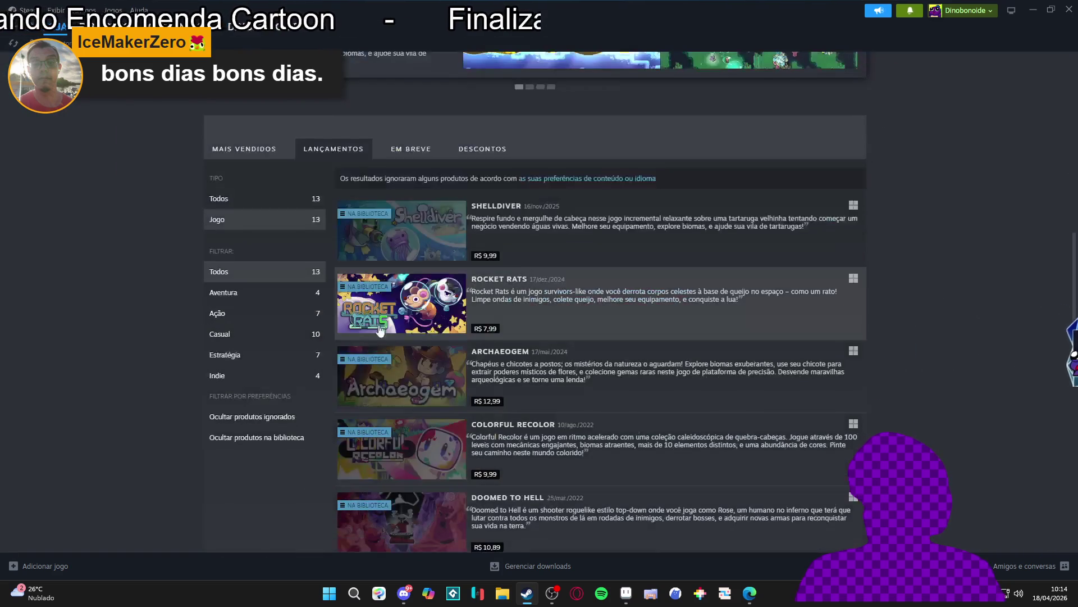
Step: Open the Rocket Rats store page and view its Wave 09 screenshots full size
{"action": "left_click", "coordinate": [659, 278]}
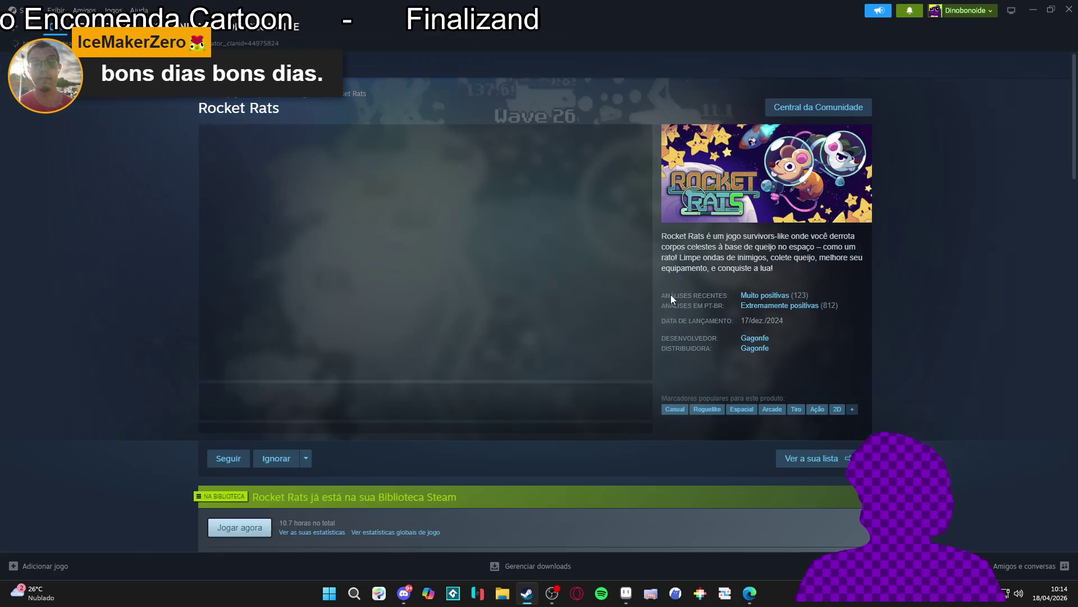
{"action": "left_click", "coordinate": [315, 402]}
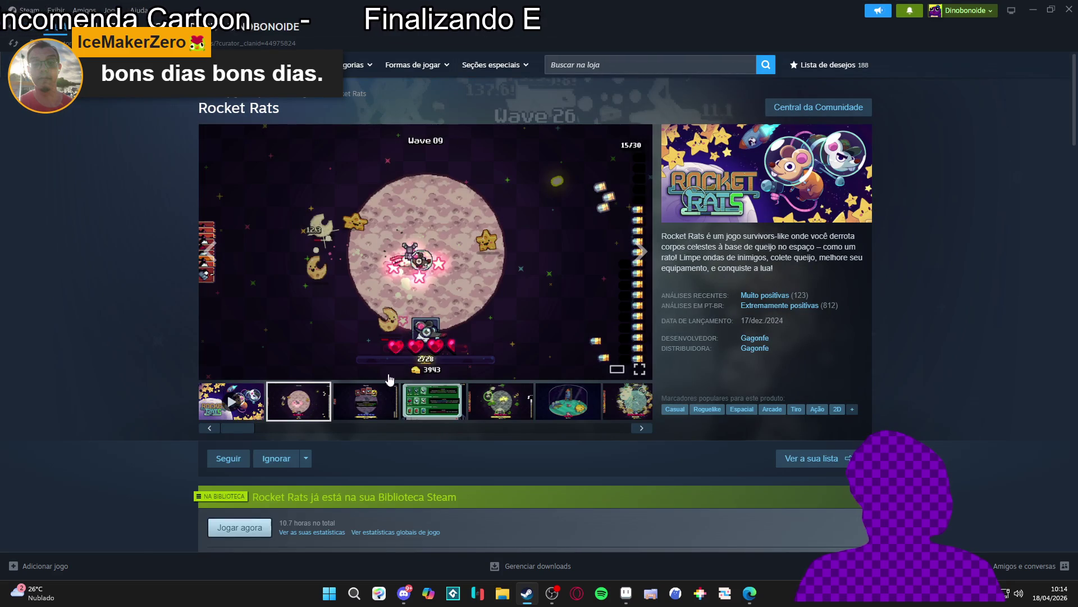
{"action": "left_click", "coordinate": [427, 359]}
{"action": "left_click", "coordinate": [910, 300]}
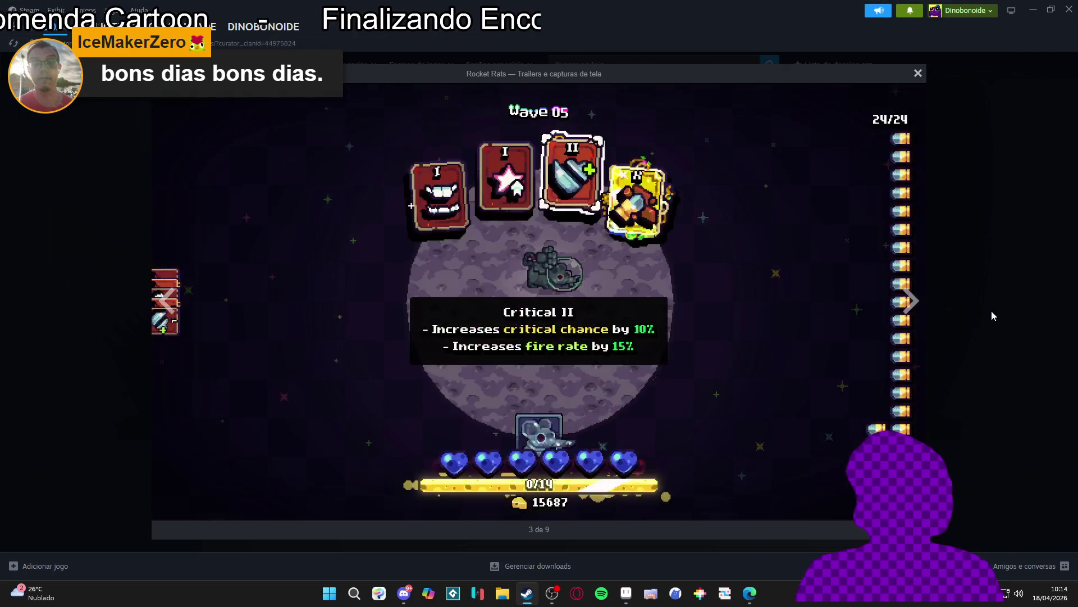
{"action": "left_click", "coordinate": [991, 310]}
Step: Pause the Rocket Rats trailer, return to the curator's game list, and briefly check Aseprite
{"action": "left_click", "coordinate": [233, 401]}
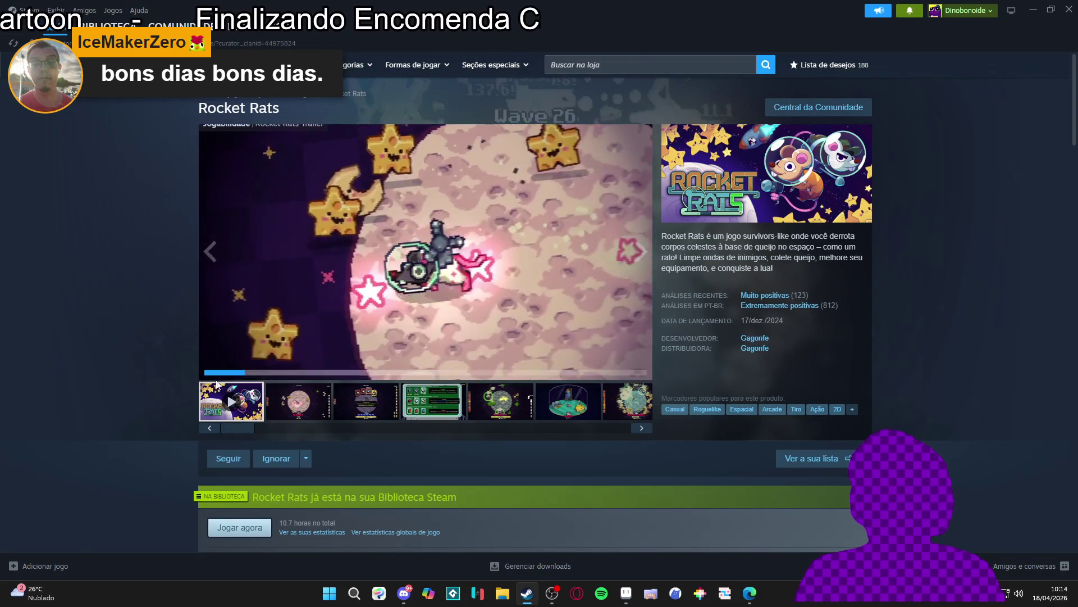
{"action": "key", "text": "space"}
{"action": "scroll", "coordinate": [147, 362], "scroll_direction": "down", "scroll_amount": 6}
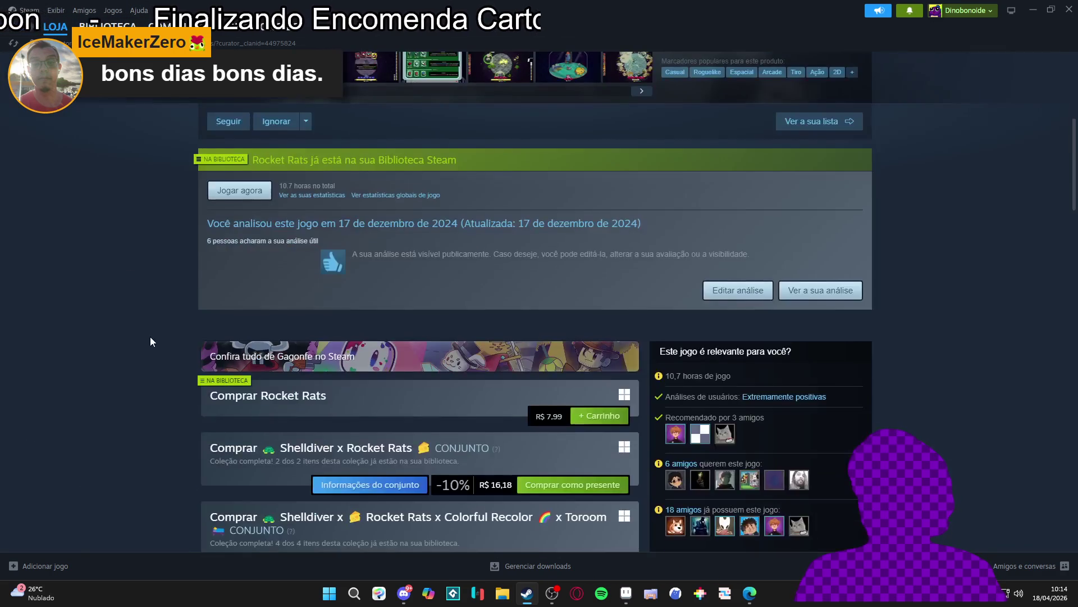
{"action": "scroll", "coordinate": [150, 342], "scroll_direction": "up", "scroll_amount": 2}
{"action": "left_click", "coordinate": [15, 29]}
{"action": "scroll", "coordinate": [539, 337], "scroll_direction": "down", "scroll_amount": 3}
{"action": "scroll", "coordinate": [539, 337], "scroll_direction": "up", "scroll_amount": 4}
{"action": "key", "text": "alt+Tab"}
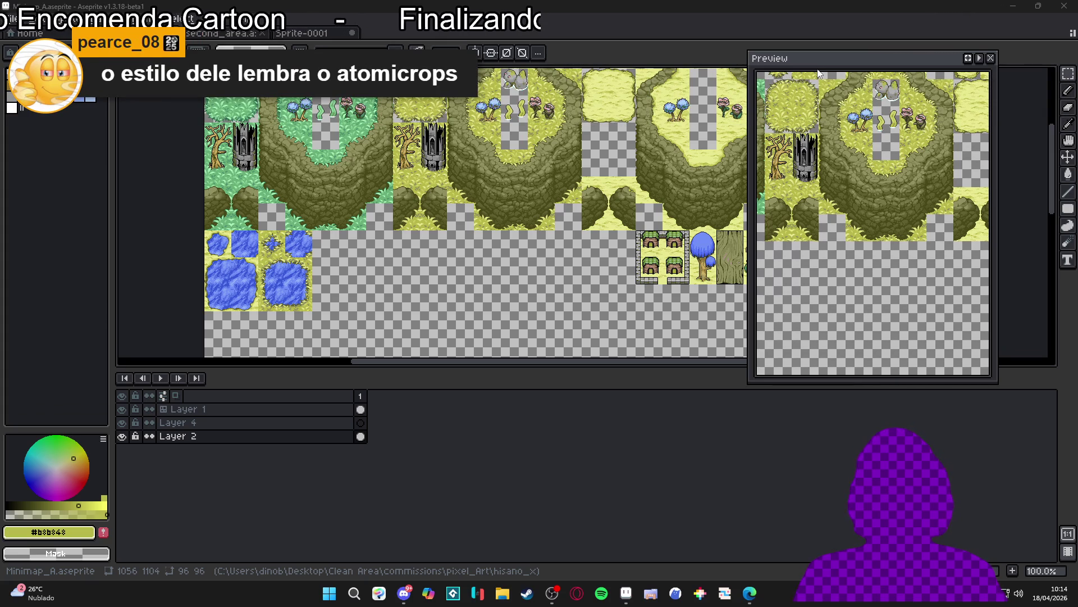
{"action": "left_click", "coordinate": [526, 593]}
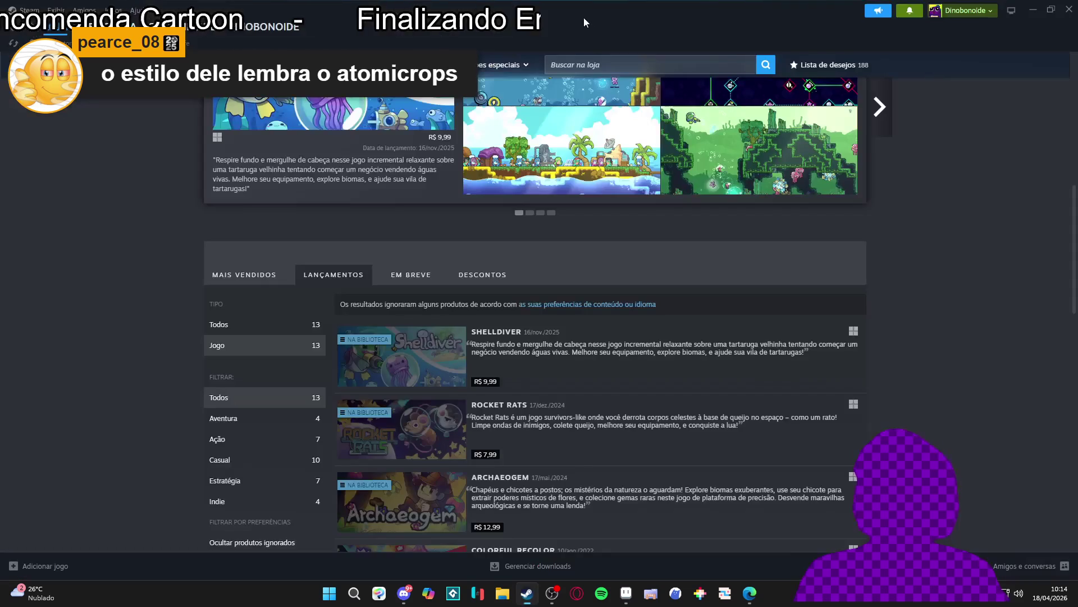
Step: Show the curator's upcoming games and open the Evil Crops store page
{"action": "left_click", "coordinate": [567, 65]}
{"action": "left_click", "coordinate": [286, 411]}
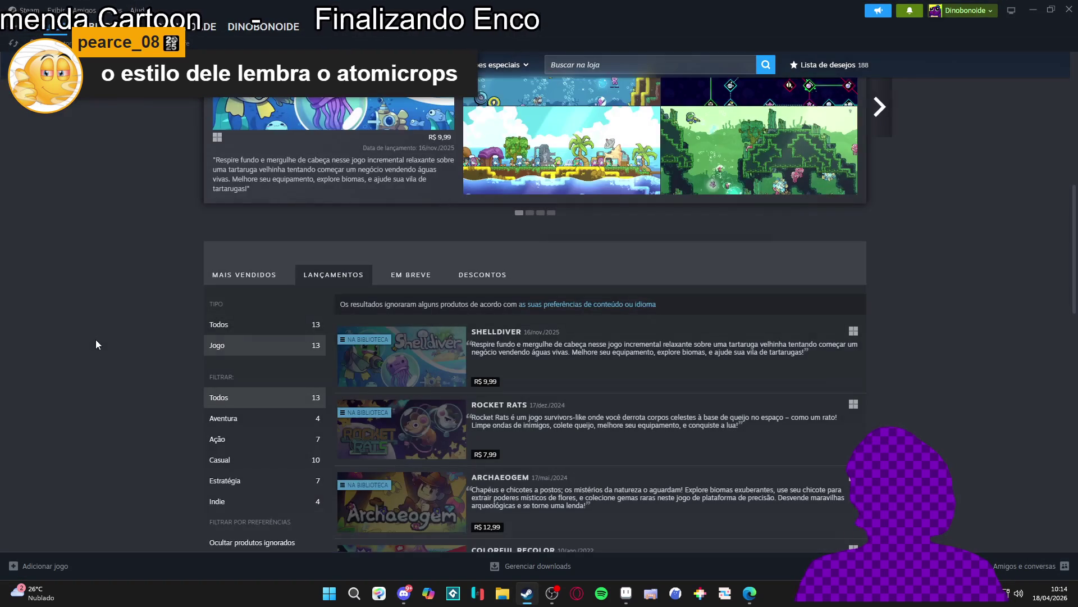
{"action": "left_click", "coordinate": [411, 274]}
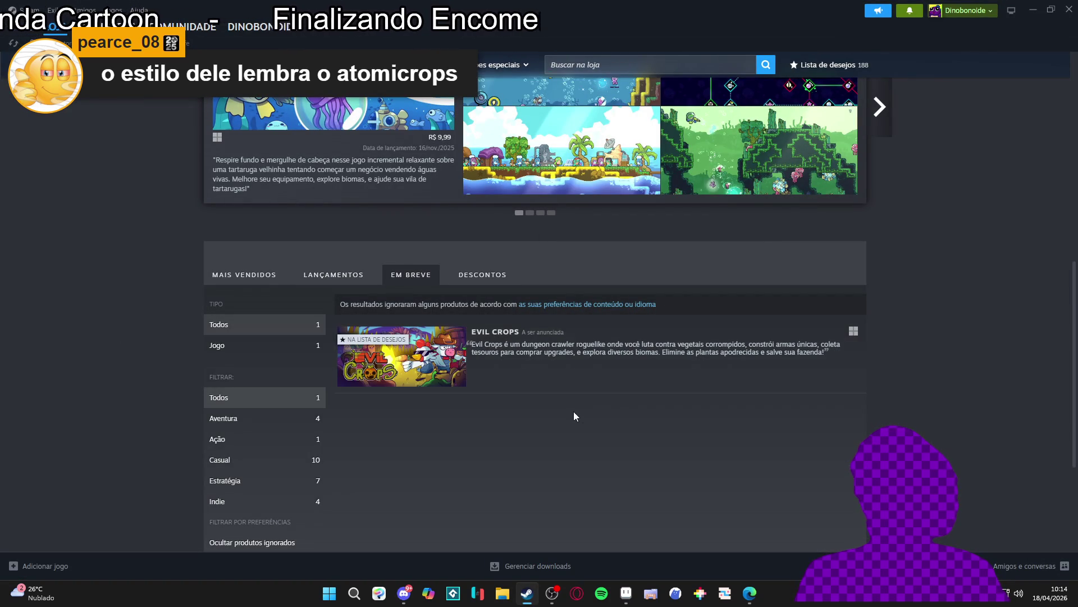
{"action": "left_click", "coordinate": [570, 365]}
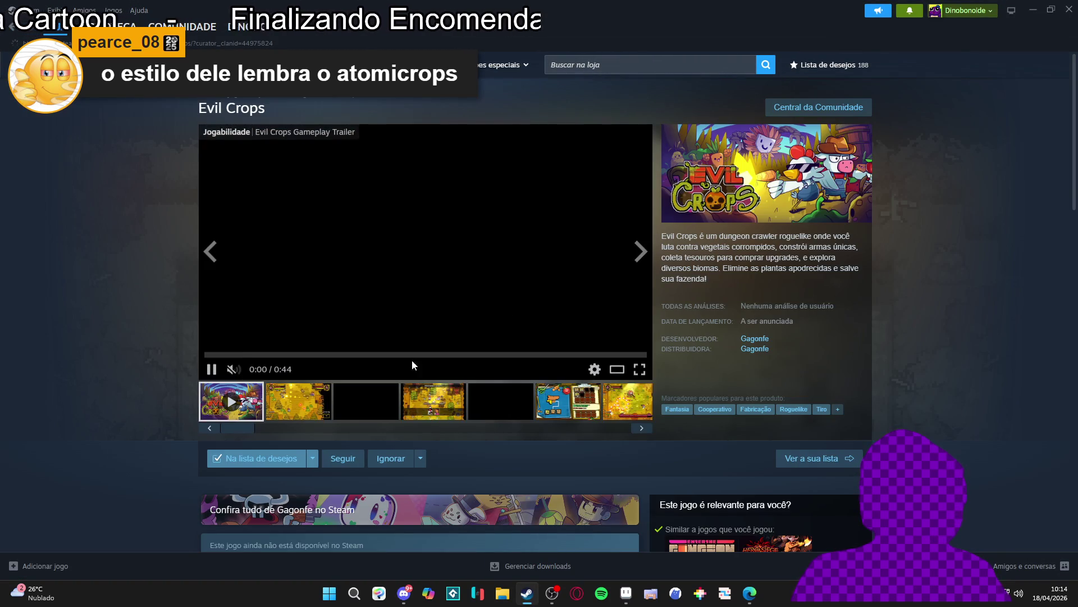
Step: Browse Evil Crops' screenshots in the full-size viewer through the seventh one
{"action": "left_click", "coordinate": [645, 248]}
{"action": "left_click", "coordinate": [617, 261]}
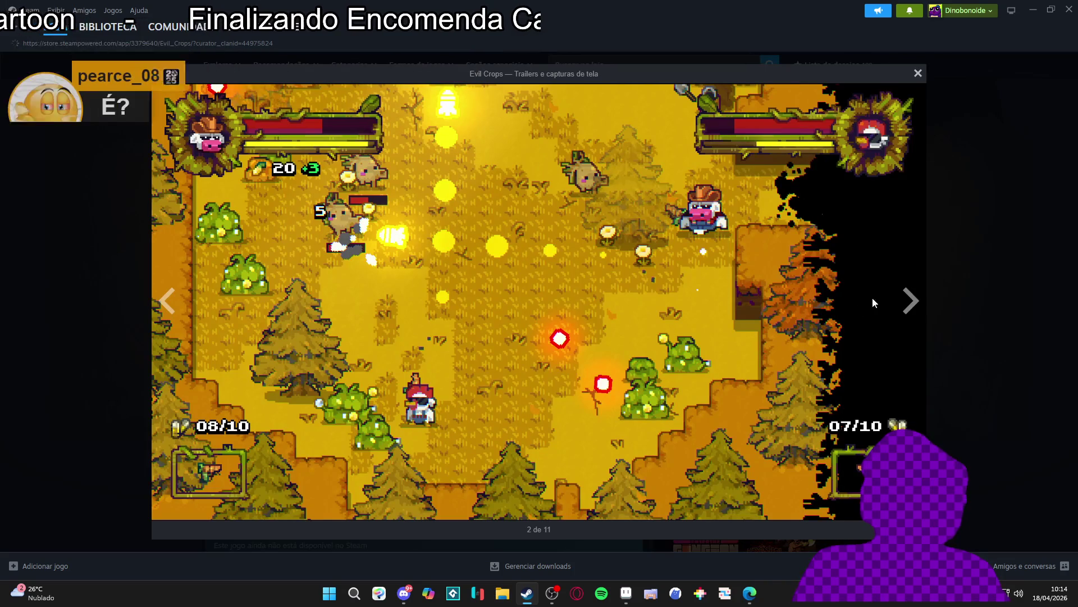
{"action": "left_click", "coordinate": [909, 302]}
{"action": "left_click", "coordinate": [910, 302]}
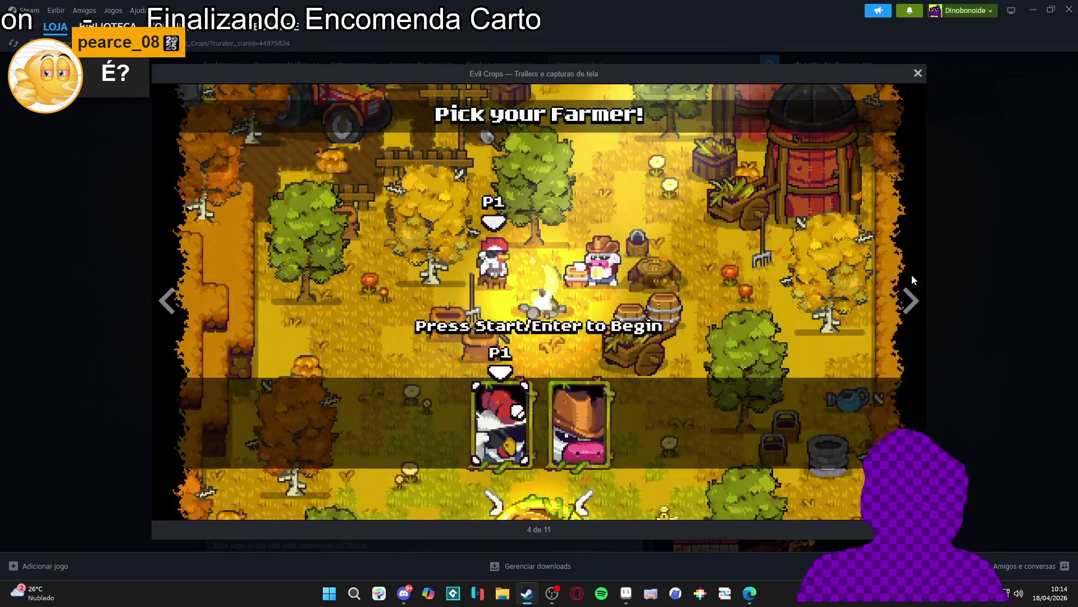
{"action": "left_click", "coordinate": [910, 301]}
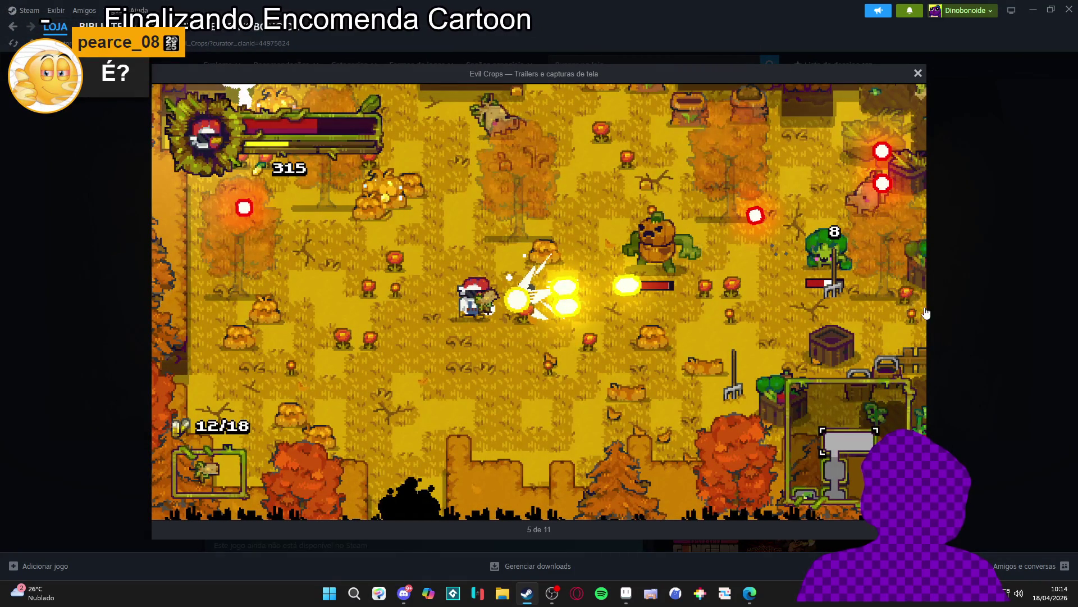
{"action": "left_click", "coordinate": [911, 311]}
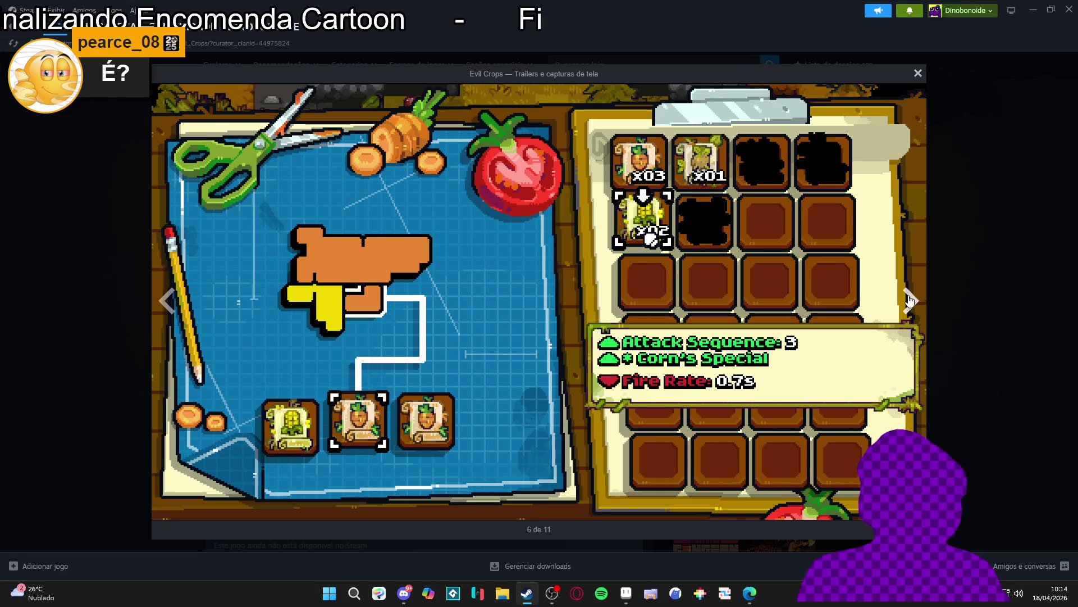
{"action": "left_click", "coordinate": [911, 302]}
{"action": "left_click", "coordinate": [975, 289]}
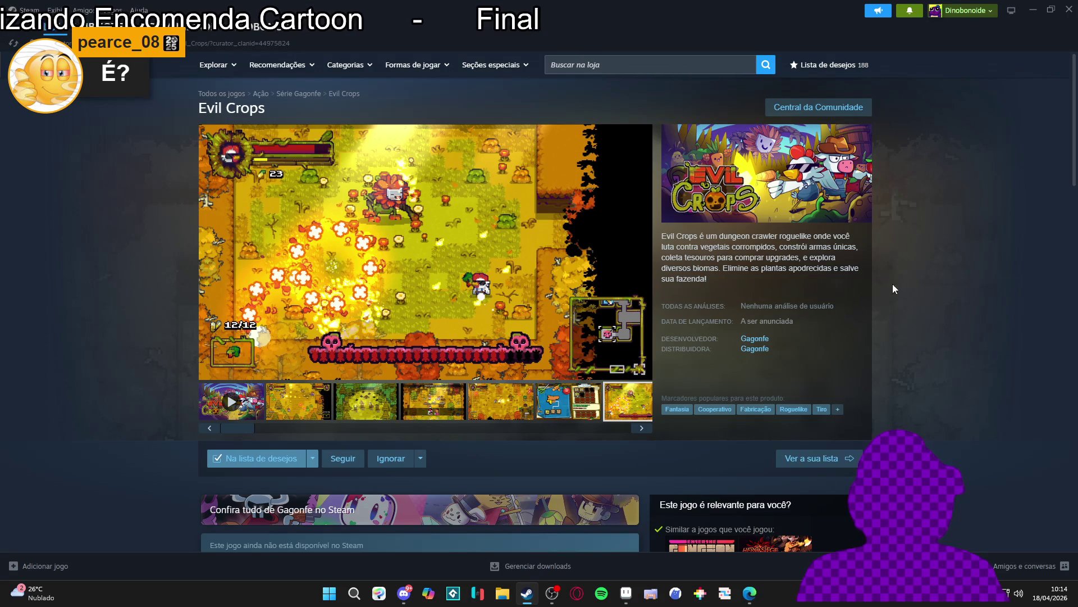
Step: Type 'atomic crop' into the store search, then erase it and dismiss suggestions
{"action": "left_click", "coordinate": [676, 66]}
{"action": "type", "text": "at"}
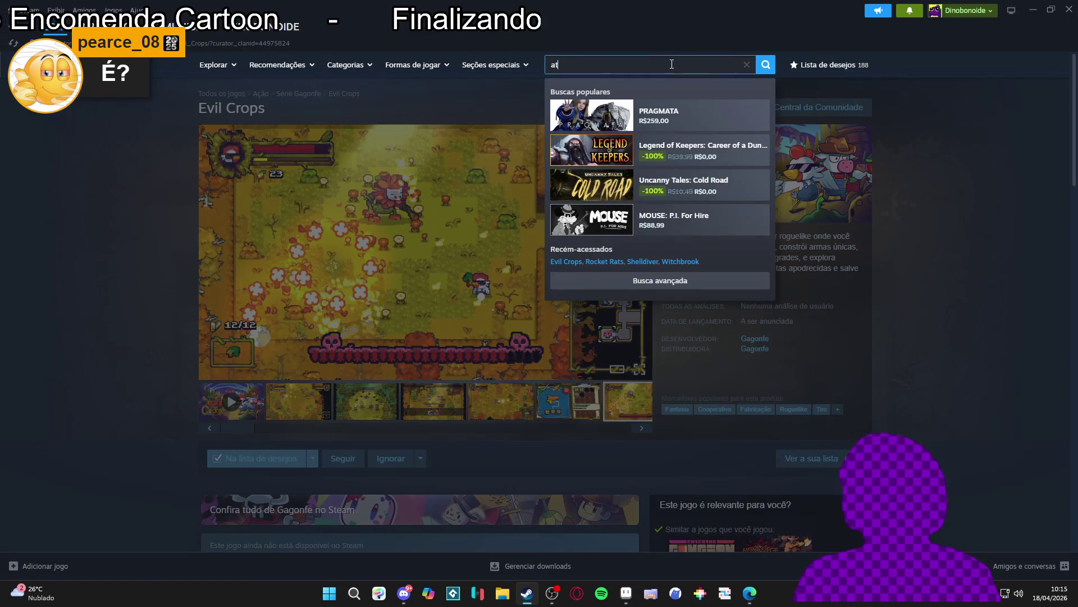
{"action": "type", "text": "omic"}
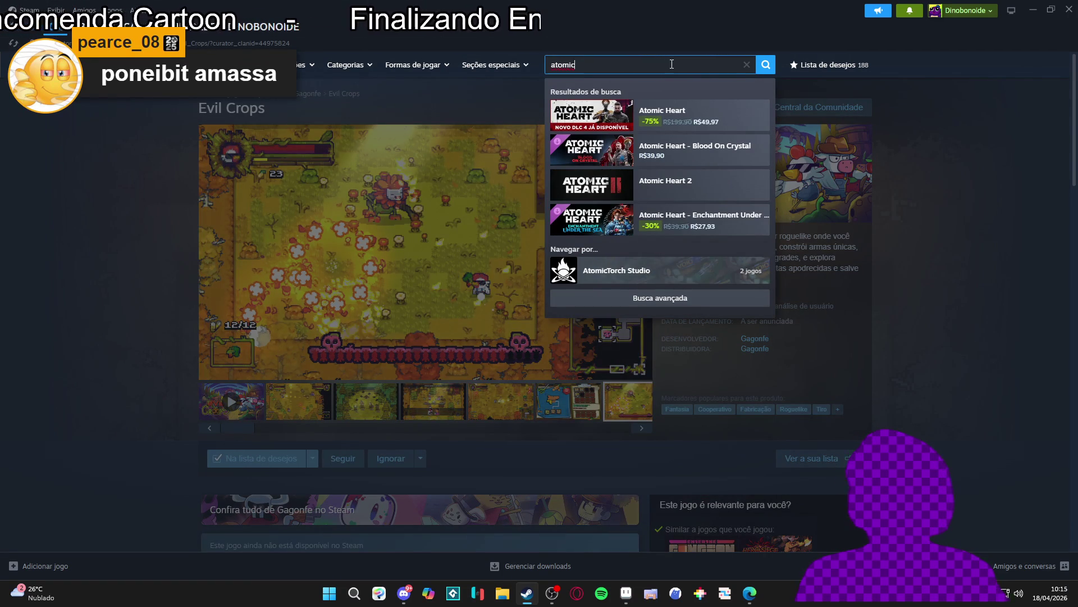
{"action": "type", "text": " crop"}
{"action": "key", "text": "ctrl+a"}
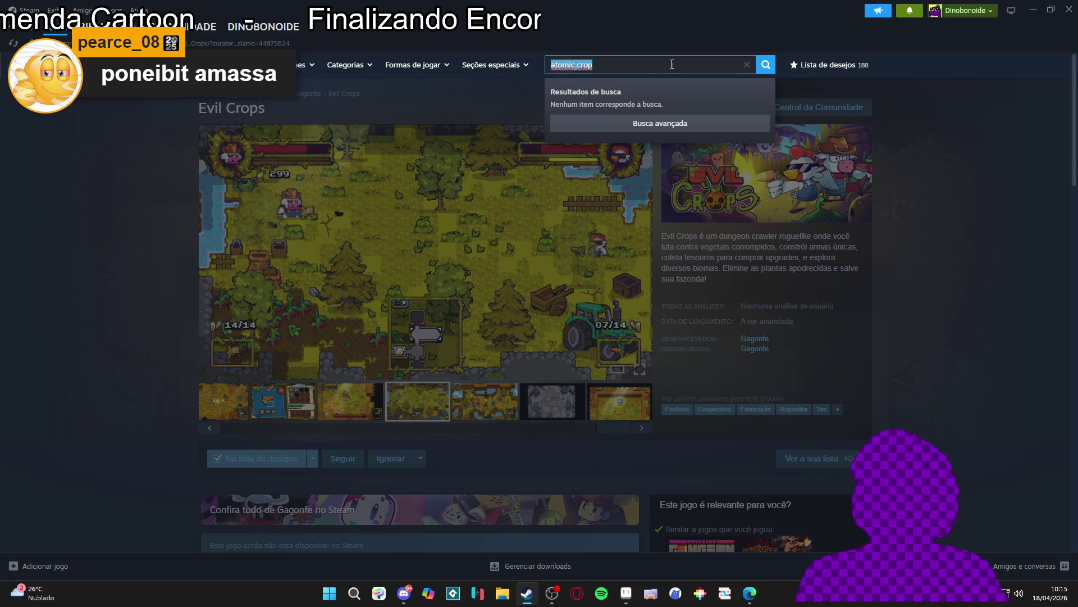
{"action": "key", "text": "BackSpace"}
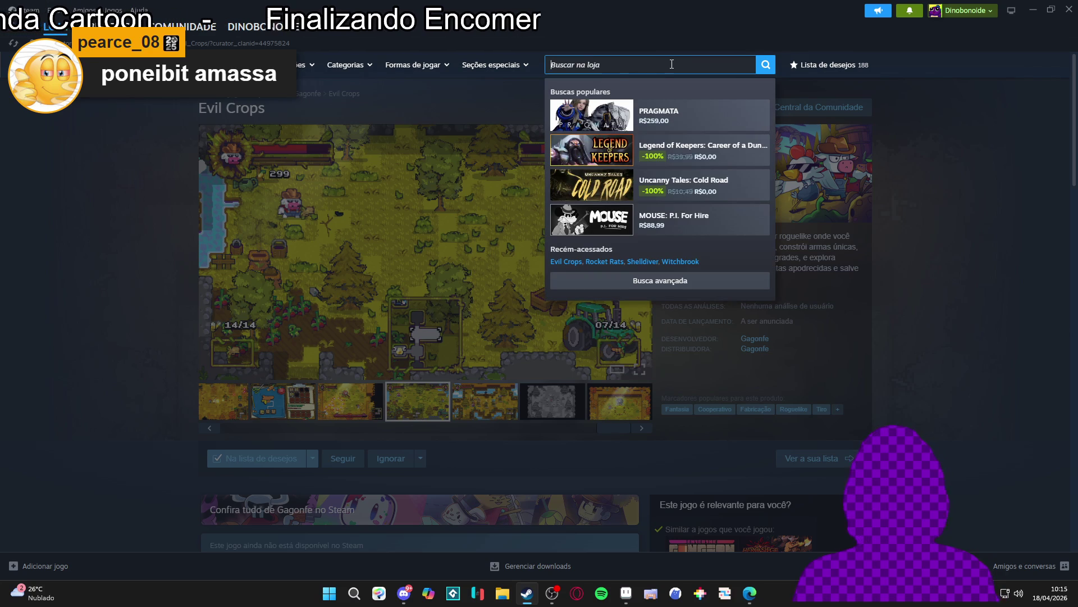
{"action": "left_click", "coordinate": [153, 339]}
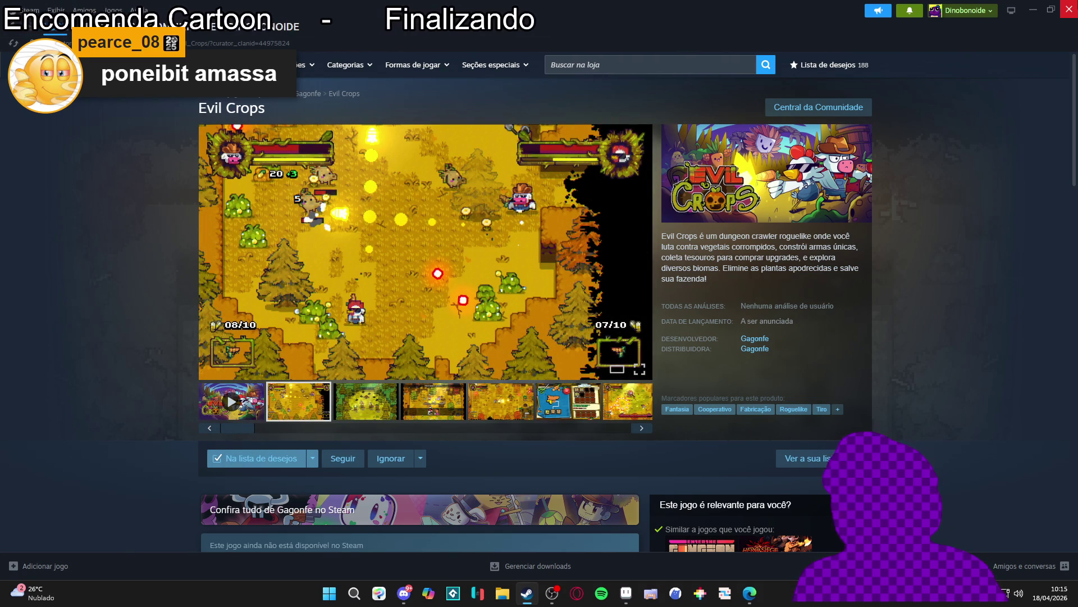
Step: Switch from Steam back to the Minimap_A tileset in Aseprite
{"action": "key", "text": "alt+Tab"}
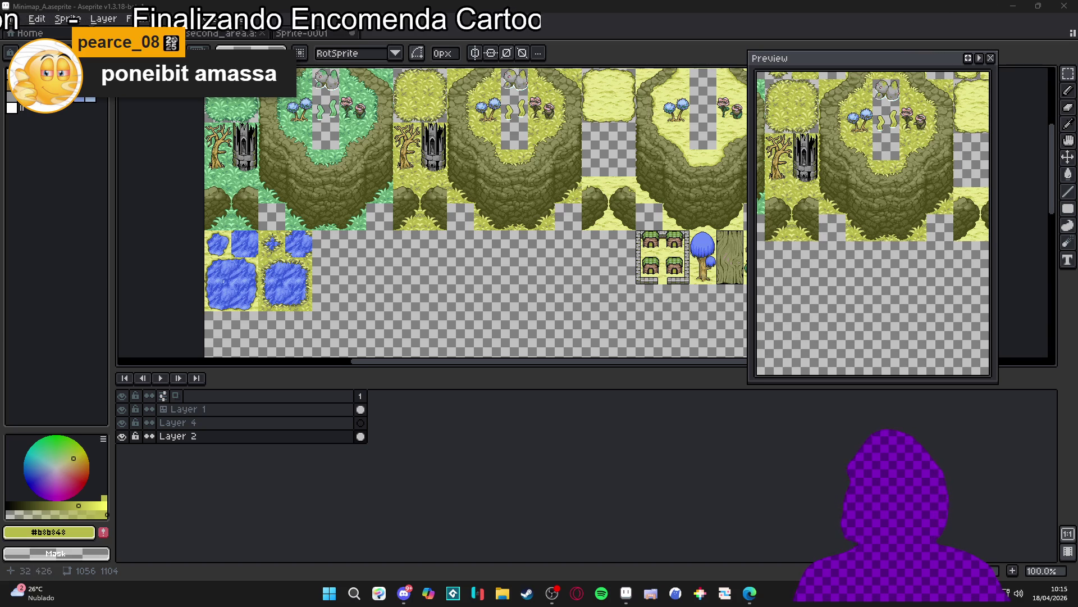
Step: Pan across Minimap_A and show the tile grid over the whole canvas
{"action": "scroll", "coordinate": [288, 279], "scroll_direction": "up", "scroll_amount": 1}
{"action": "scroll", "coordinate": [313, 290], "scroll_direction": "down", "scroll_amount": 1}
{"action": "left_click_drag", "start_coordinate": [462, 274], "coordinate": [419, 284]}
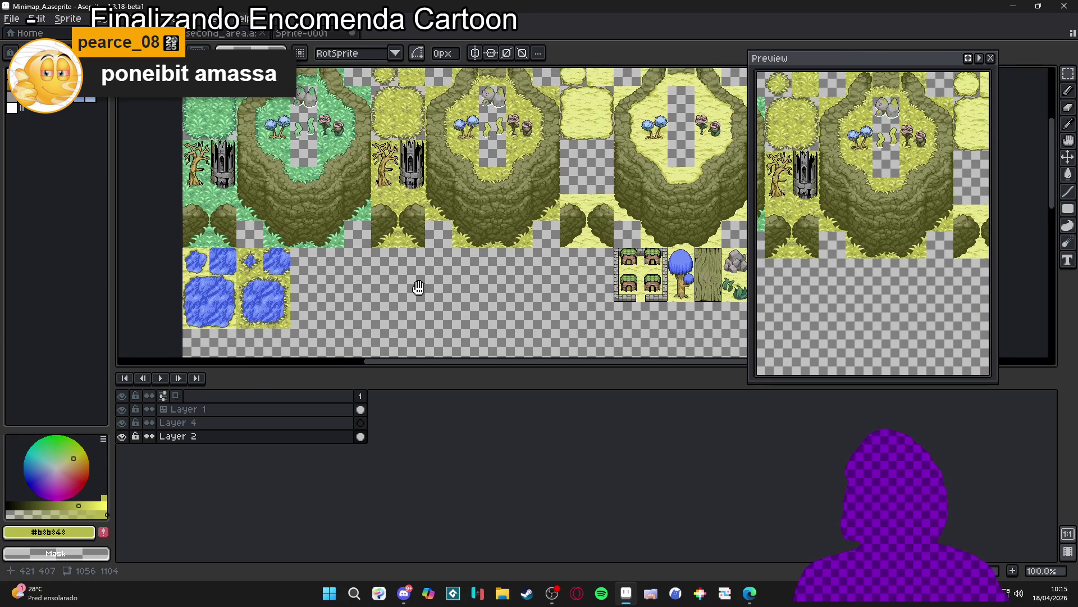
{"action": "scroll", "coordinate": [506, 286], "scroll_direction": "down", "scroll_amount": 1}
{"action": "scroll", "coordinate": [565, 286], "scroll_direction": "up", "scroll_amount": 1}
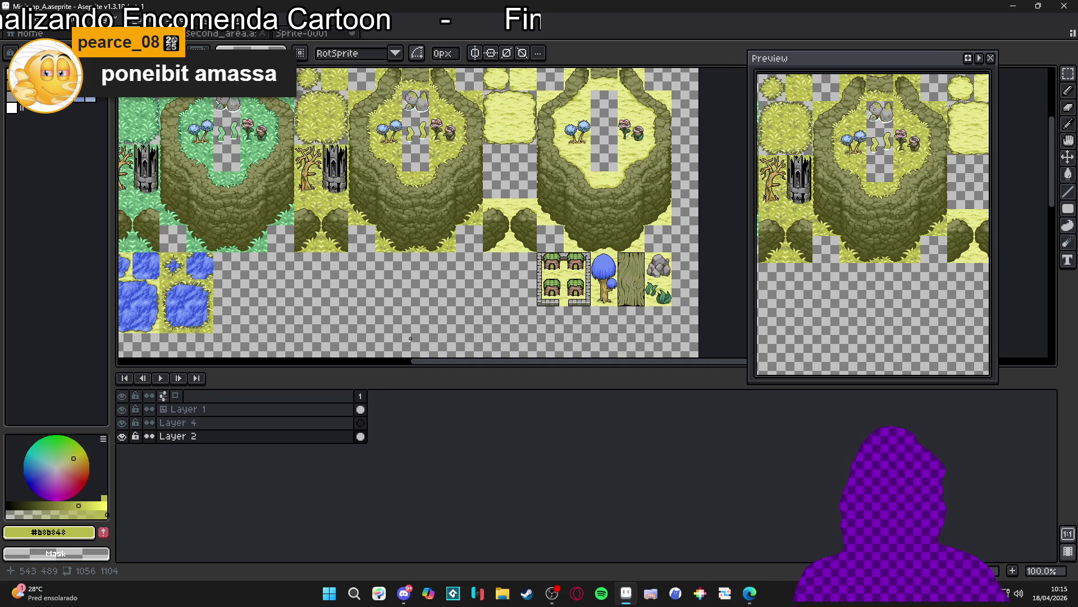
{"action": "scroll", "coordinate": [445, 228], "scroll_direction": "up", "scroll_amount": 1}
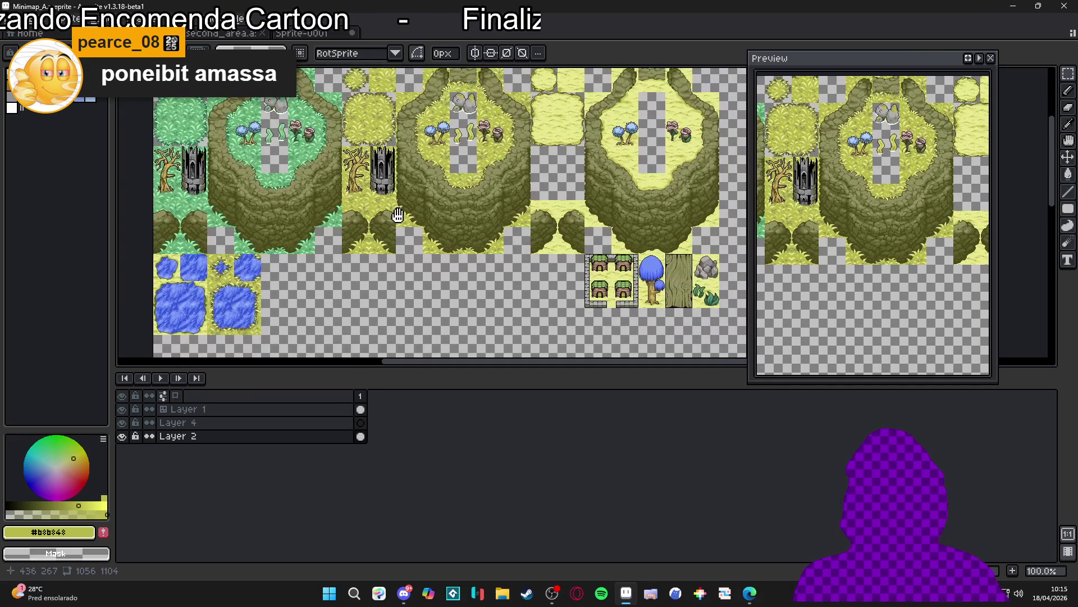
{"action": "scroll", "coordinate": [408, 217], "scroll_direction": "down", "scroll_amount": 1}
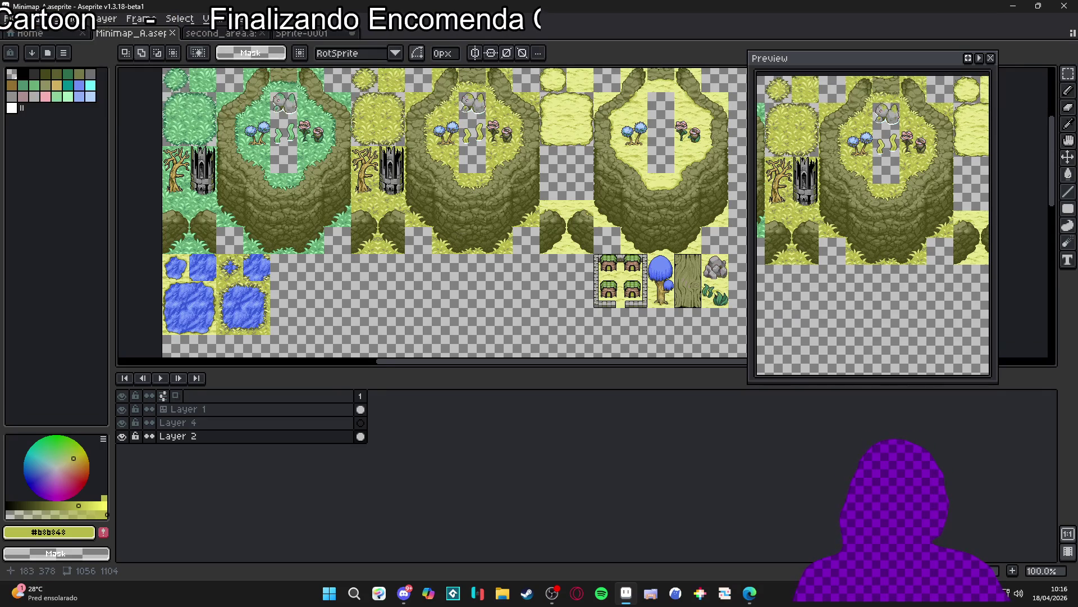
{"action": "key", "text": "ctrl+v"}
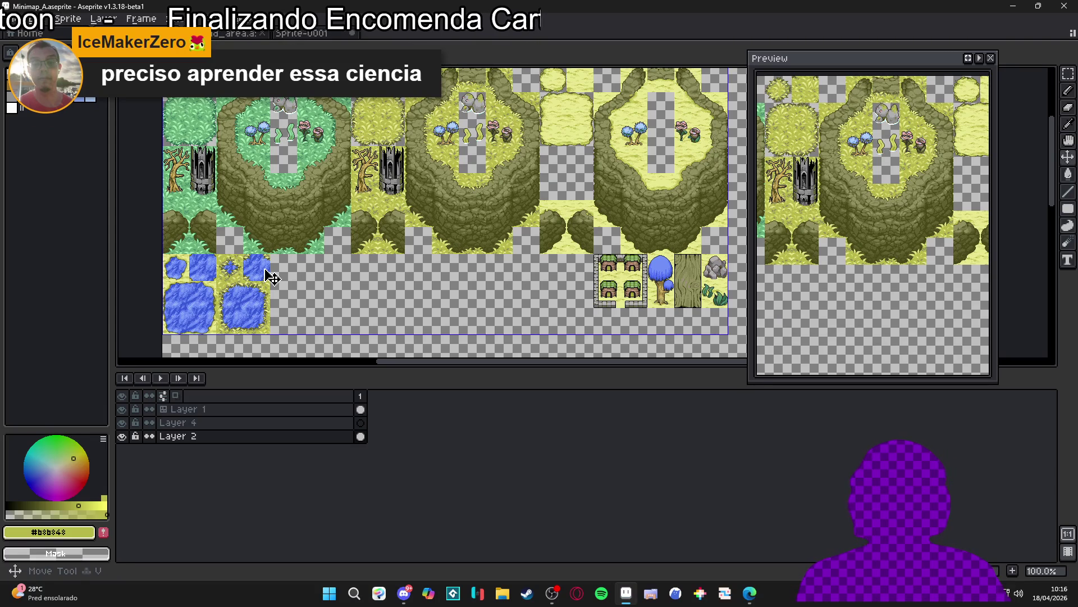
{"action": "key", "text": "ctrl+apostrophe"}
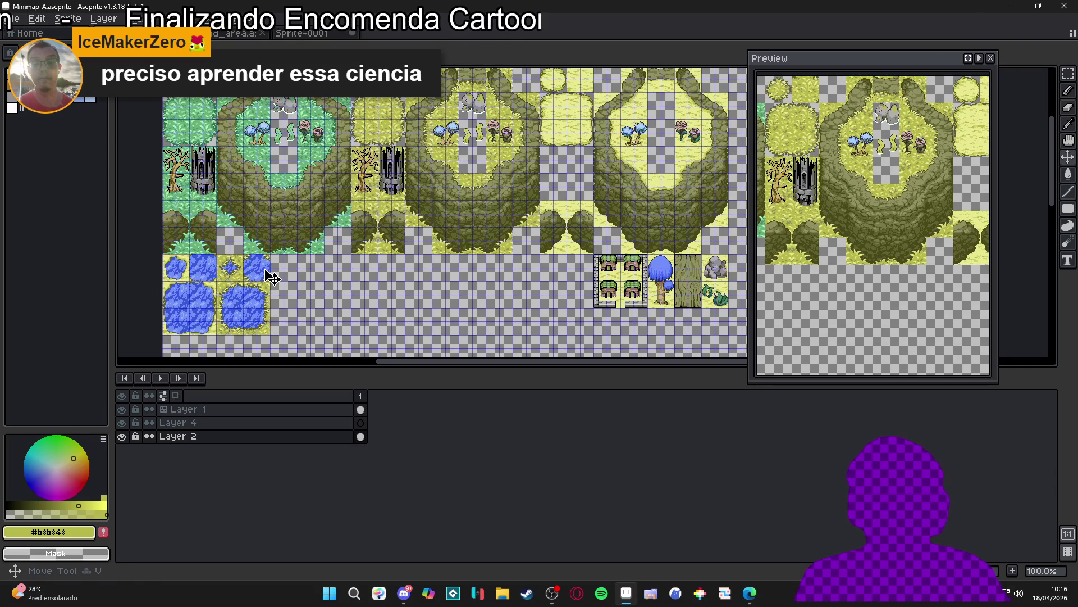
Step: Marquee-select the block of pond tiles to check alignment, then deselect
{"action": "key", "text": "m"}
{"action": "left_click_drag", "start_coordinate": [218, 321], "coordinate": [264, 265]}
{"action": "key", "text": "ctrl+d"}
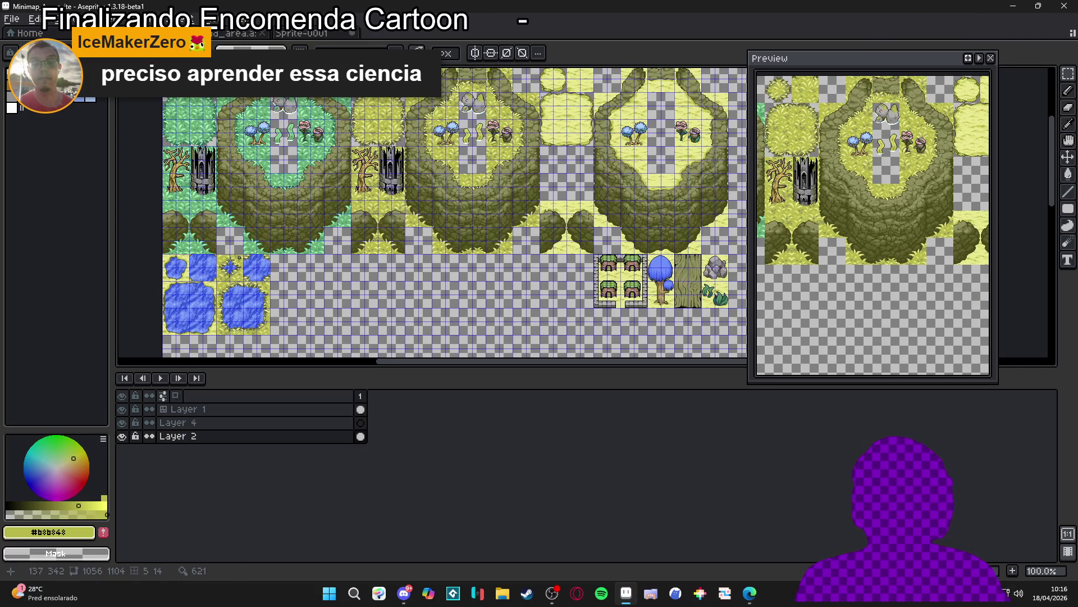
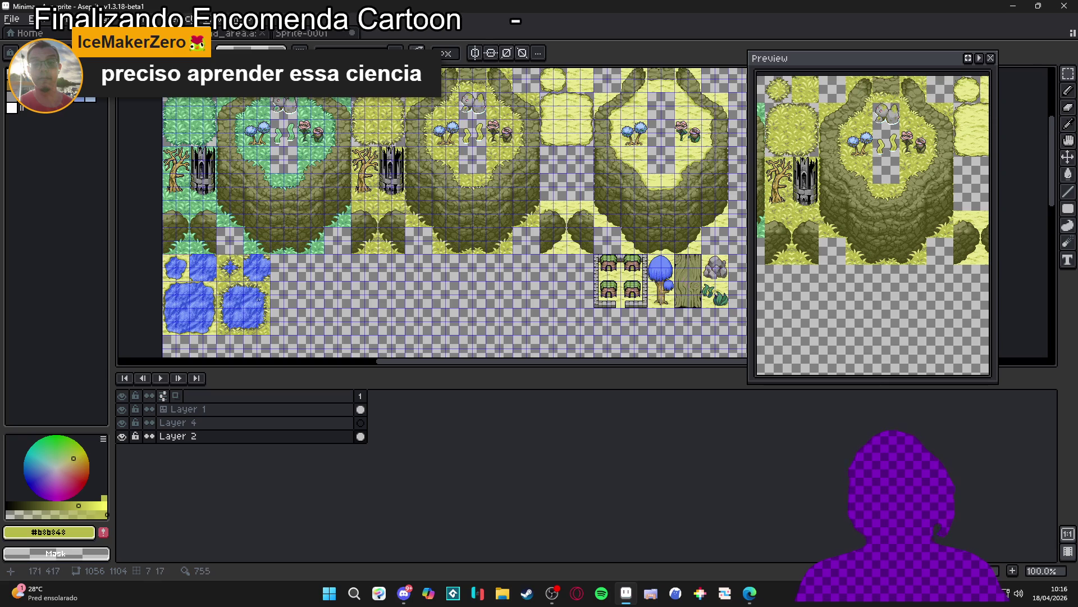
Step: Close the untitled Sprite-0001 document, discarding its changes without saving
{"action": "scroll", "coordinate": [268, 294], "scroll_direction": "up", "scroll_amount": 2}
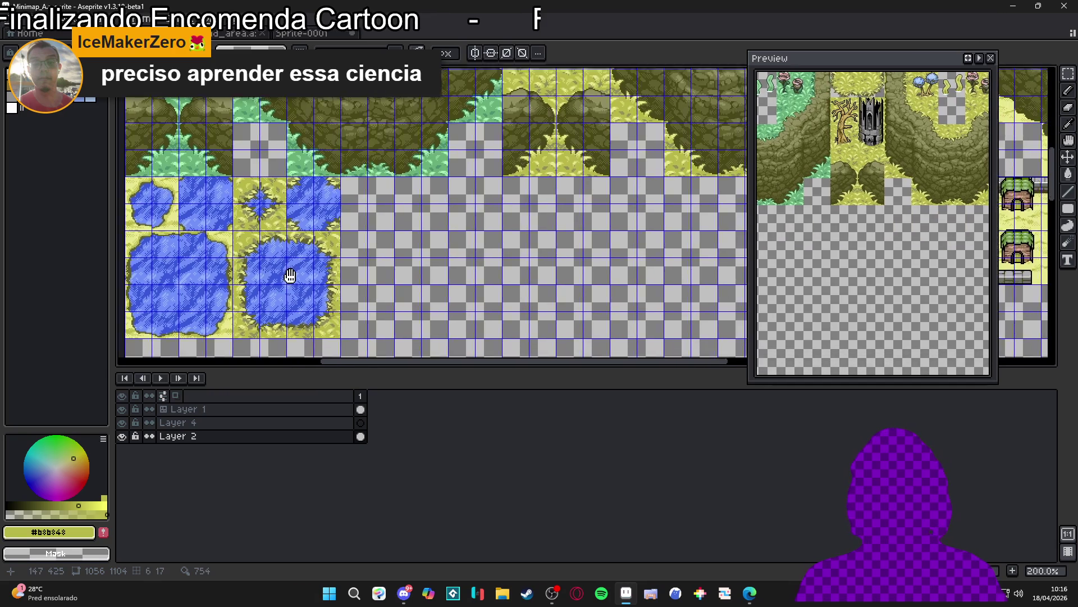
{"action": "scroll", "coordinate": [291, 277], "scroll_direction": "down", "scroll_amount": 2}
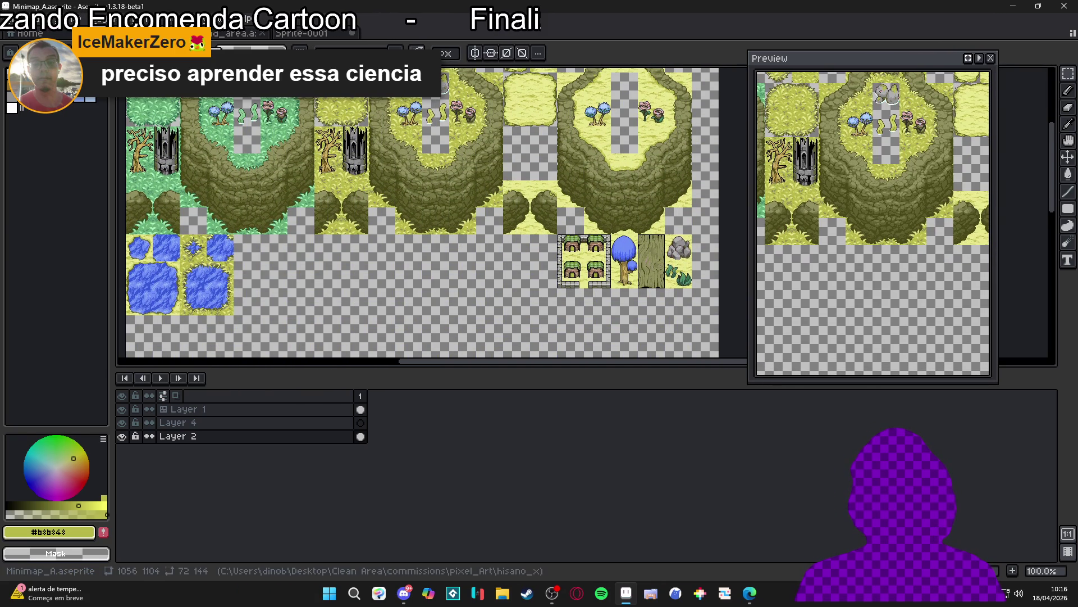
{"action": "left_click", "coordinate": [236, 33]}
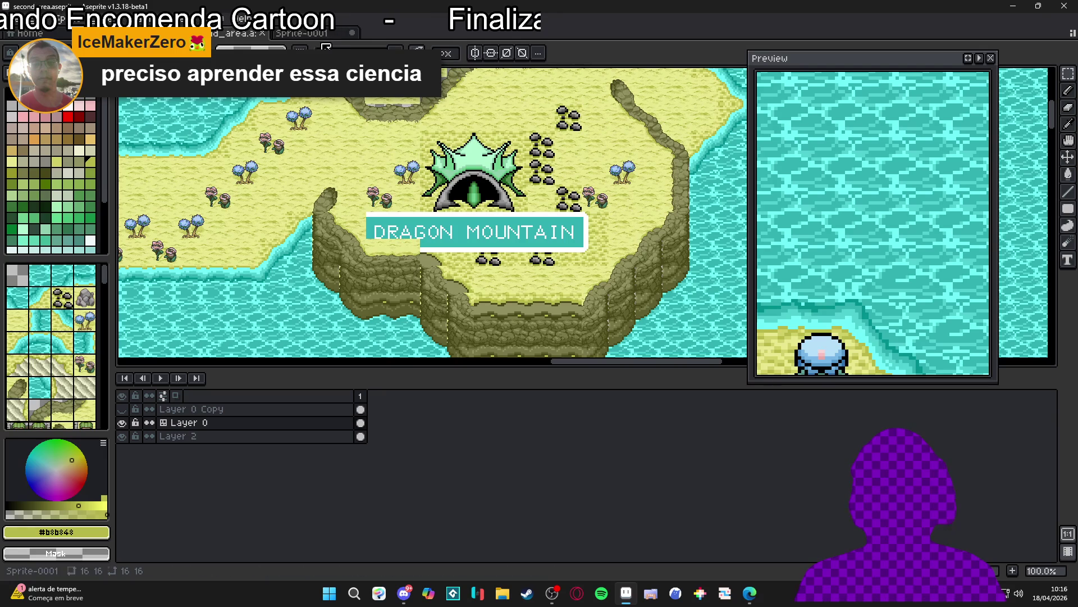
{"action": "left_click", "coordinate": [327, 35]}
{"action": "key", "text": "ctrl+w"}
{"action": "left_click", "coordinate": [531, 324]}
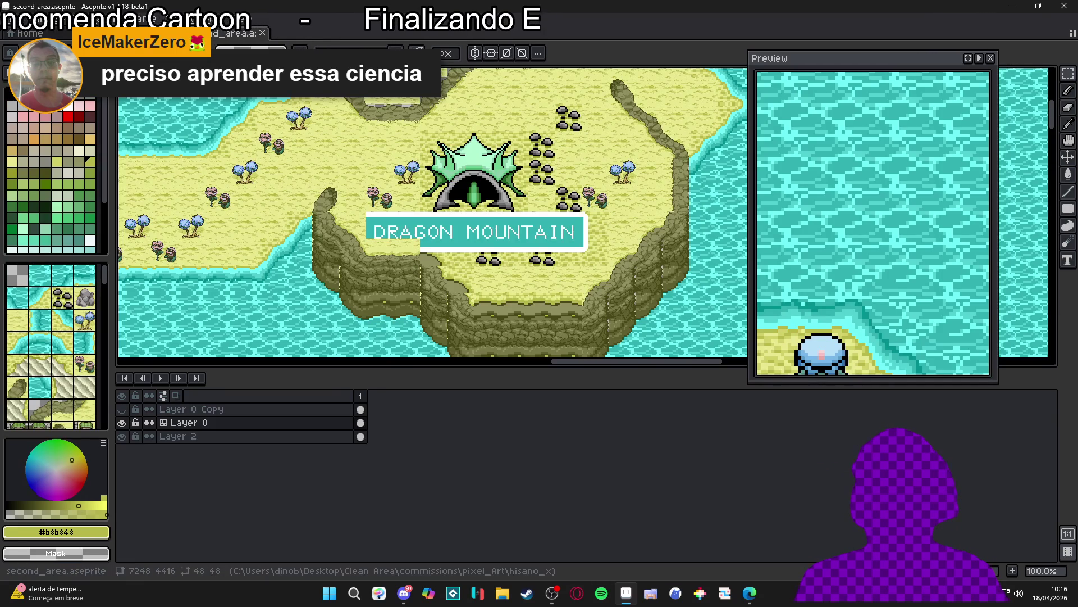
Step: Look over the remaining canvas, then go back to the Minimap_A tileset document
{"action": "scroll", "coordinate": [274, 119], "scroll_direction": "down", "scroll_amount": 3}
{"action": "scroll", "coordinate": [444, 74], "scroll_direction": "up", "scroll_amount": 1}
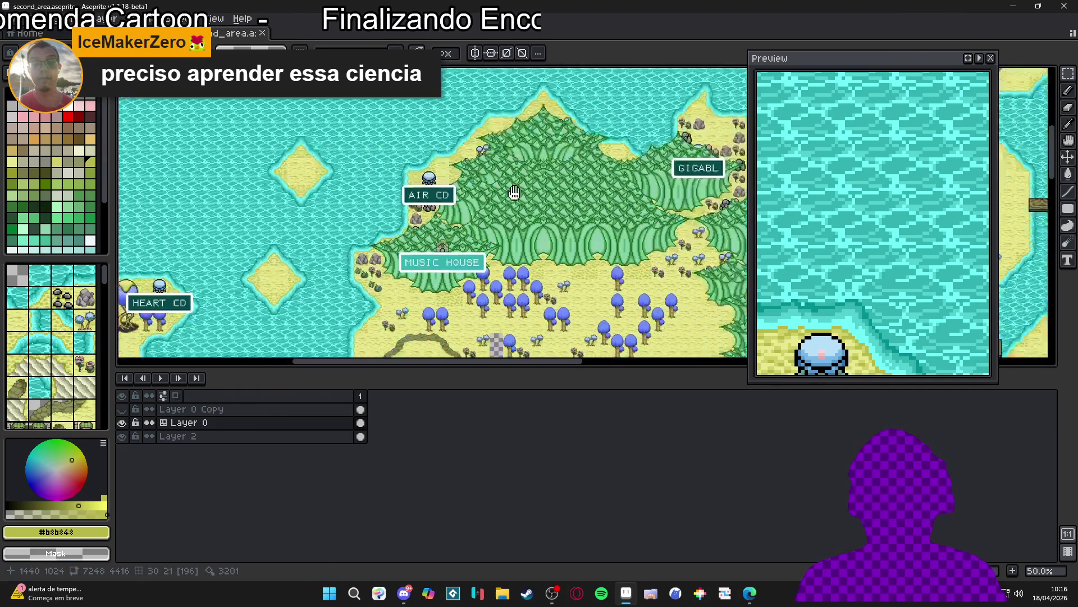
{"action": "scroll", "coordinate": [445, 258], "scroll_direction": "up", "scroll_amount": 5}
{"action": "scroll", "coordinate": [412, 296], "scroll_direction": "right", "scroll_amount": 5}
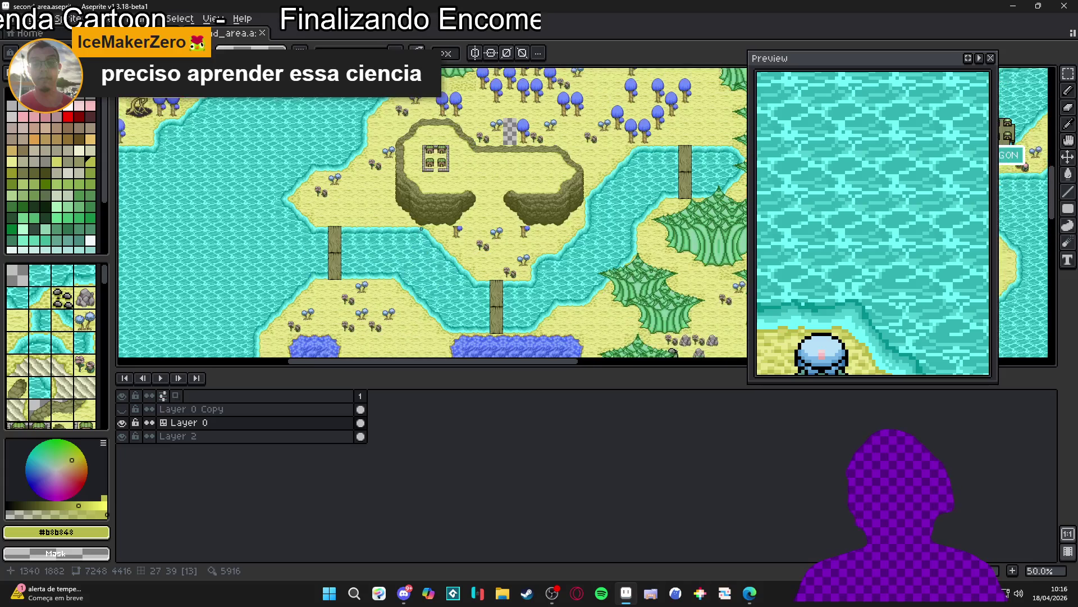
{"action": "scroll", "coordinate": [492, 247], "scroll_direction": "up", "scroll_amount": 1}
{"action": "scroll", "coordinate": [375, 235], "scroll_direction": "down", "scroll_amount": 1}
{"action": "scroll", "coordinate": [309, 197], "scroll_direction": "down", "scroll_amount": 2}
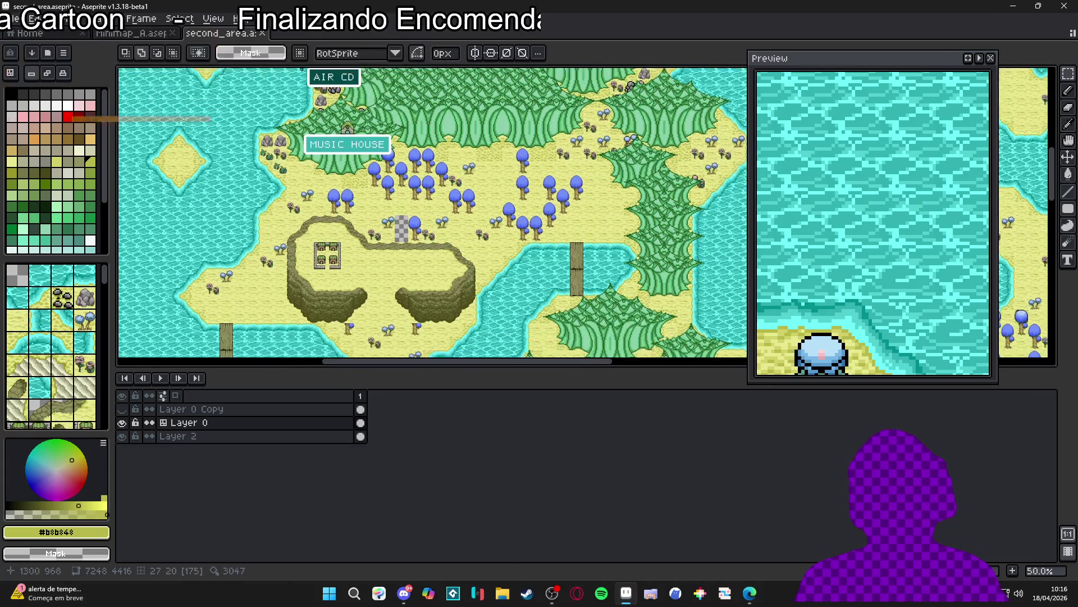
{"action": "left_click", "coordinate": [156, 36]}
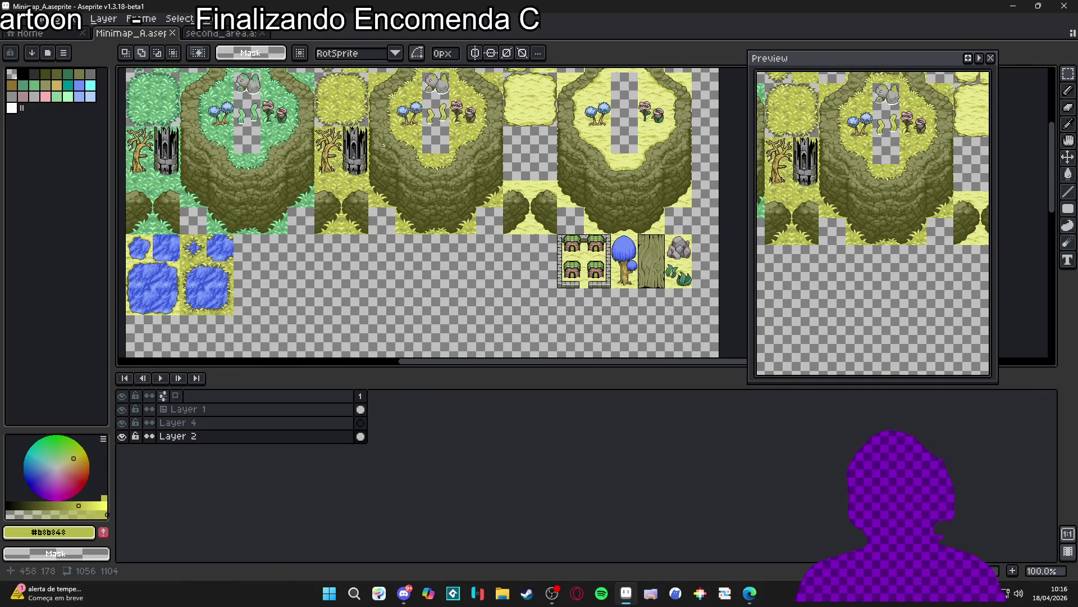
{"action": "scroll", "coordinate": [382, 117], "scroll_direction": "right", "scroll_amount": 3}
{"action": "scroll", "coordinate": [551, 284], "scroll_direction": "up", "scroll_amount": 2}
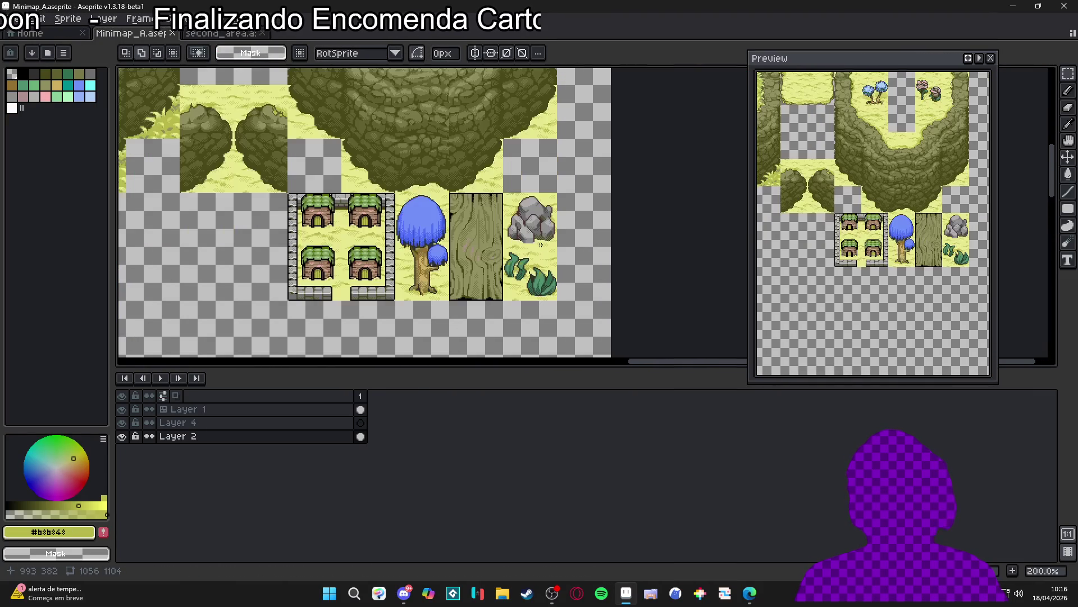
{"action": "scroll", "coordinate": [483, 254], "scroll_direction": "left", "scroll_amount": 2}
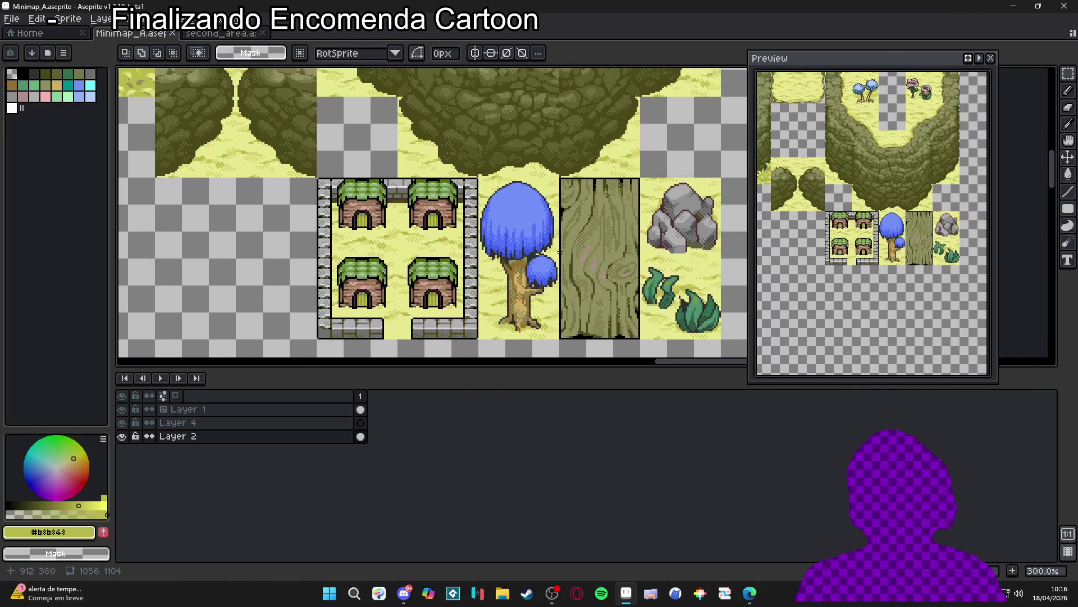
{"action": "scroll", "coordinate": [518, 326], "scroll_direction": "down", "scroll_amount": 1}
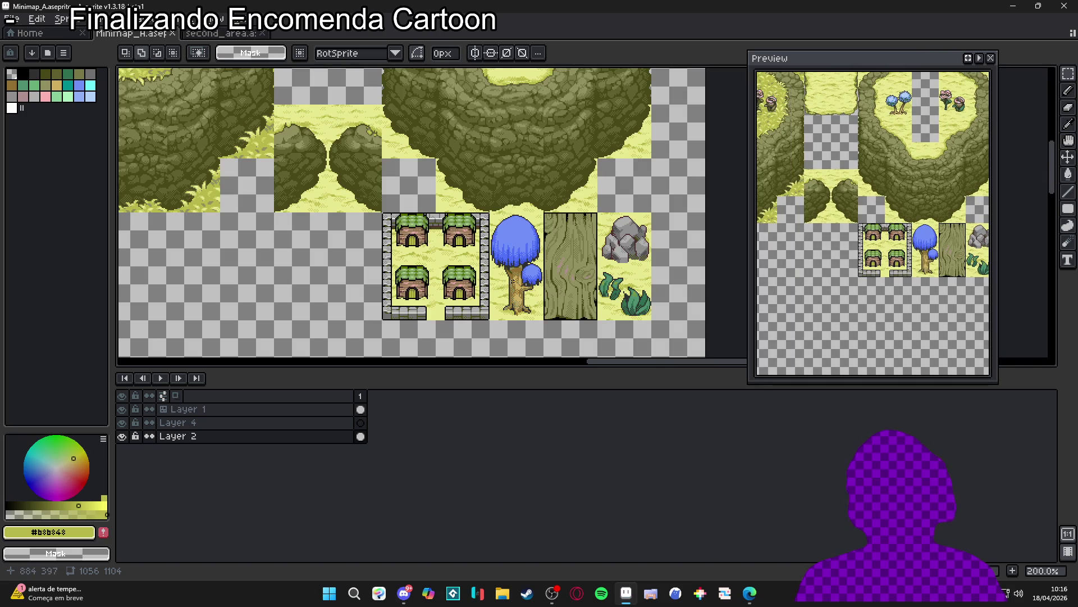
{"action": "scroll", "coordinate": [512, 281], "scroll_direction": "down", "scroll_amount": 1}
{"action": "scroll", "coordinate": [450, 229], "scroll_direction": "left", "scroll_amount": 1}
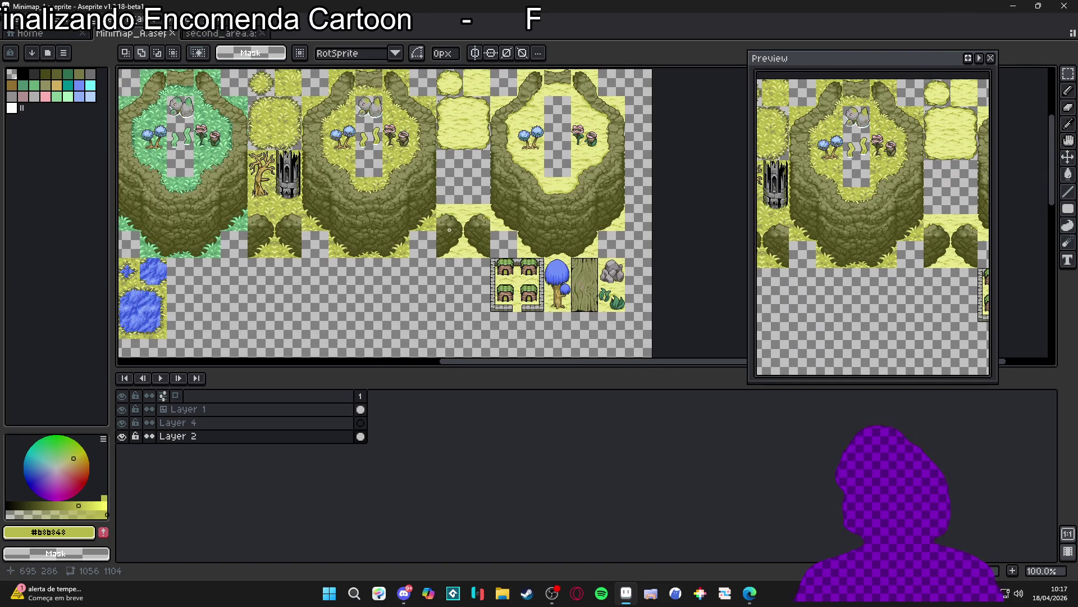
{"action": "scroll", "coordinate": [434, 209], "scroll_direction": "up", "scroll_amount": 1}
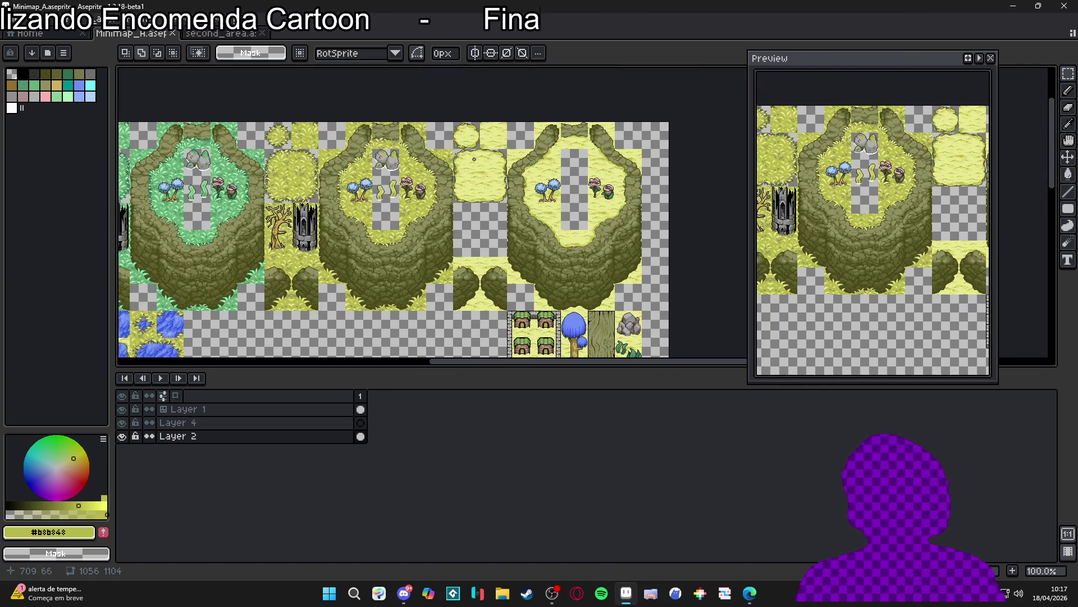
{"action": "scroll", "coordinate": [473, 158], "scroll_direction": "up", "scroll_amount": 1}
{"action": "left_click_drag", "start_coordinate": [472, 225], "coordinate": [473, 116]}
{"action": "scroll", "coordinate": [473, 158], "scroll_direction": "down", "scroll_amount": 1}
{"action": "left_click_drag", "start_coordinate": [425, 158], "coordinate": [469, 182]}
{"action": "scroll", "coordinate": [469, 183], "scroll_direction": "left", "scroll_amount": 2}
{"action": "scroll", "coordinate": [312, 249], "scroll_direction": "down", "scroll_amount": 2}
{"action": "scroll", "coordinate": [322, 197], "scroll_direction": "up", "scroll_amount": 1}
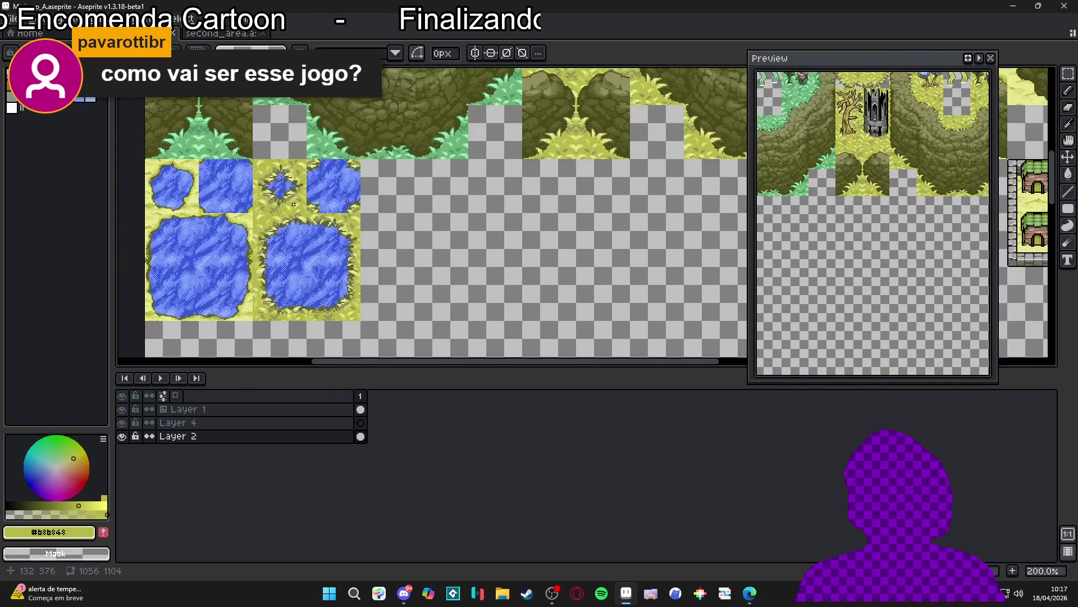
{"action": "scroll", "coordinate": [393, 236], "scroll_direction": "down", "scroll_amount": 1}
{"action": "scroll", "coordinate": [464, 279], "scroll_direction": "up", "scroll_amount": 1}
{"action": "scroll", "coordinate": [464, 280], "scroll_direction": "up", "scroll_amount": 1}
{"action": "scroll", "coordinate": [464, 279], "scroll_direction": "down", "scroll_amount": 1}
{"action": "scroll", "coordinate": [522, 153], "scroll_direction": "down", "scroll_amount": 2}
{"action": "scroll", "coordinate": [521, 153], "scroll_direction": "right", "scroll_amount": 1}
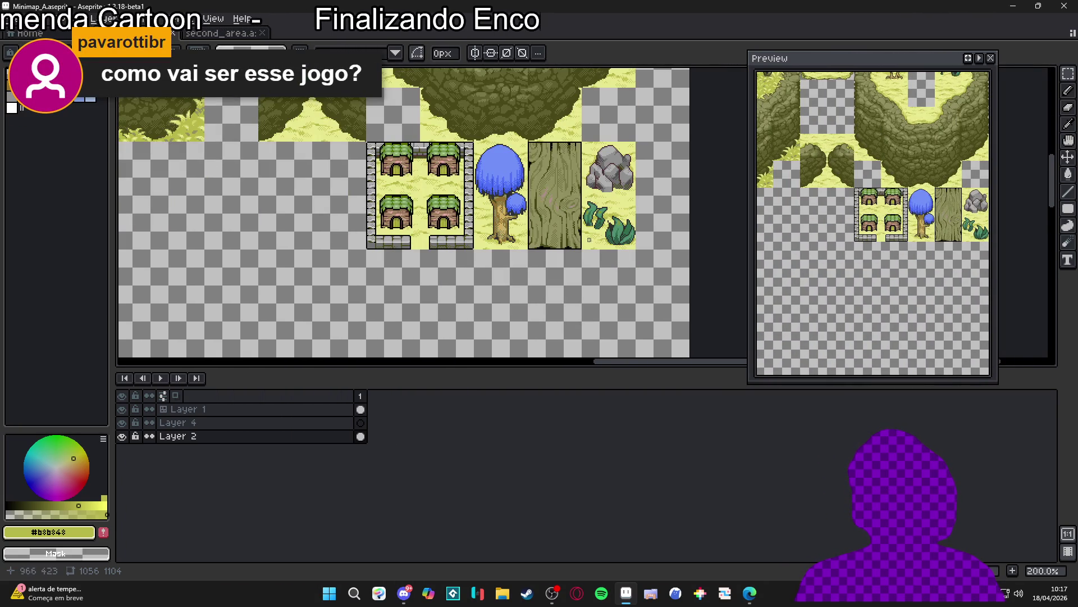
{"action": "scroll", "coordinate": [611, 247], "scroll_direction": "up", "scroll_amount": 2}
{"action": "scroll", "coordinate": [561, 224], "scroll_direction": "down", "scroll_amount": 1}
{"action": "scroll", "coordinate": [557, 221], "scroll_direction": "down", "scroll_amount": 1}
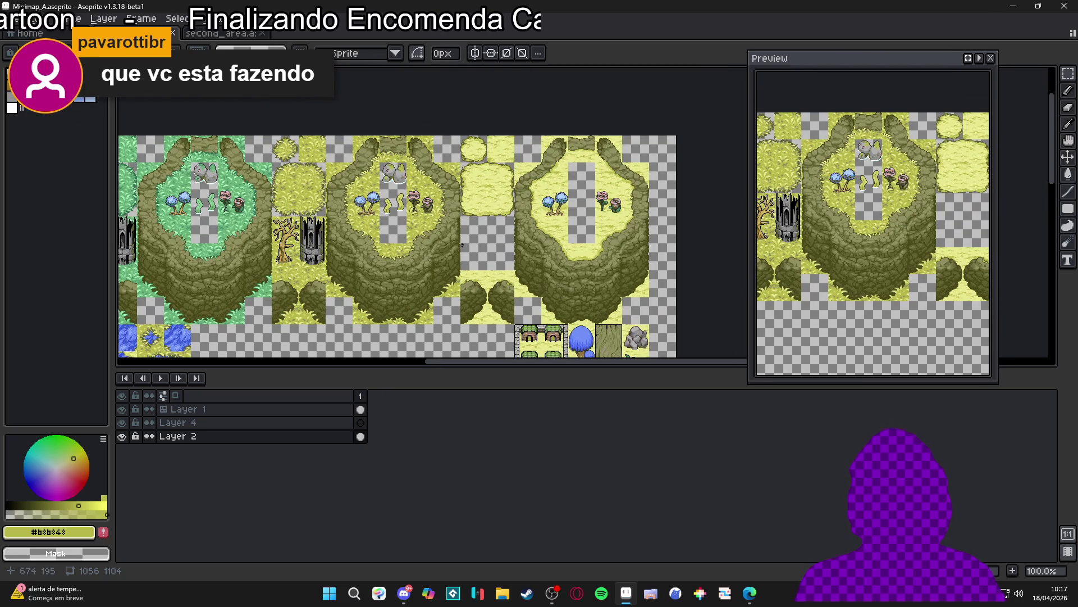
{"action": "scroll", "coordinate": [366, 259], "scroll_direction": "up", "scroll_amount": 1}
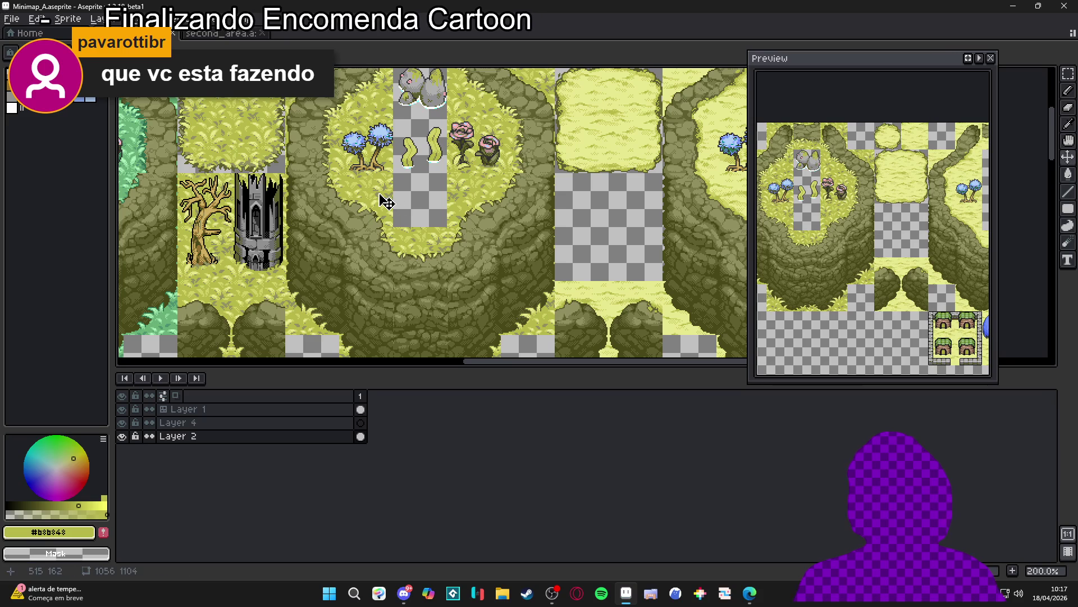
{"action": "scroll", "coordinate": [386, 202], "scroll_direction": "down", "scroll_amount": 1}
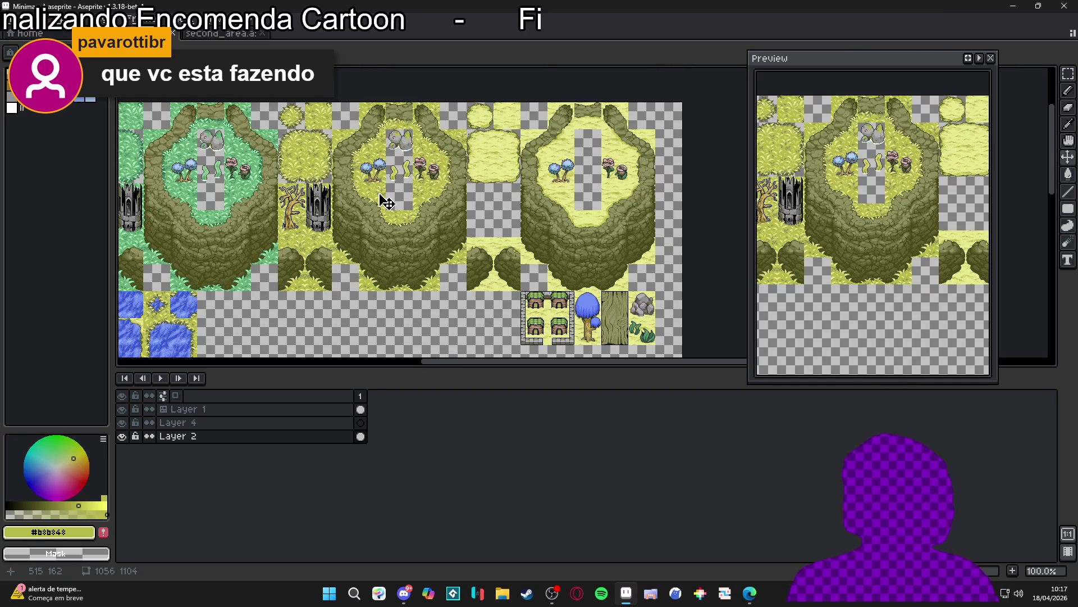
{"action": "left_click", "coordinate": [502, 592]}
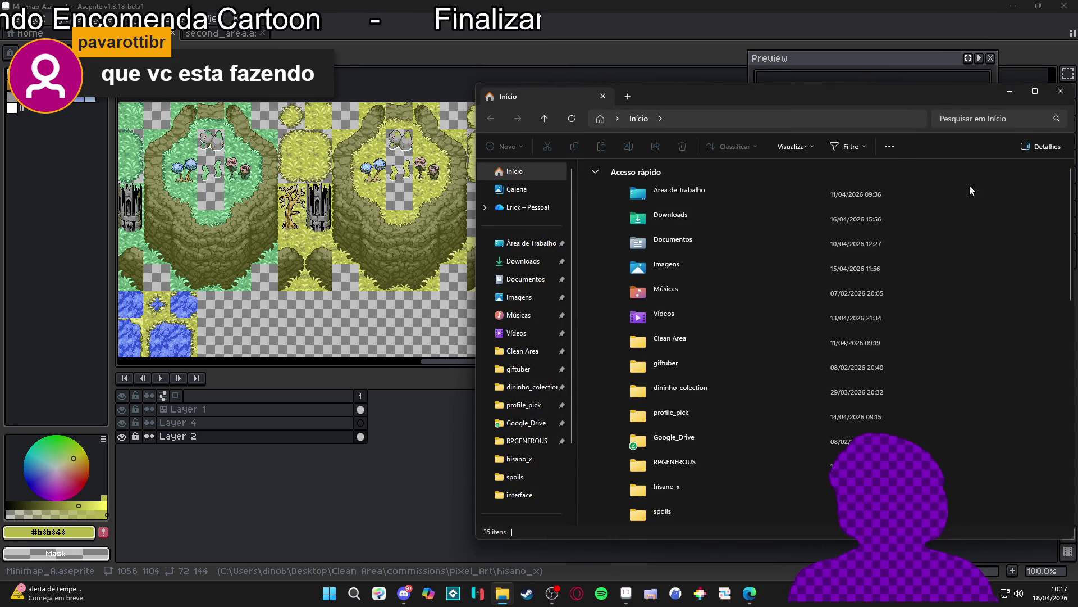
Step: Browse the RPGENEROUS and hisano_x folders, then minimize File Explorer and show second_area
{"action": "left_click", "coordinate": [522, 441]}
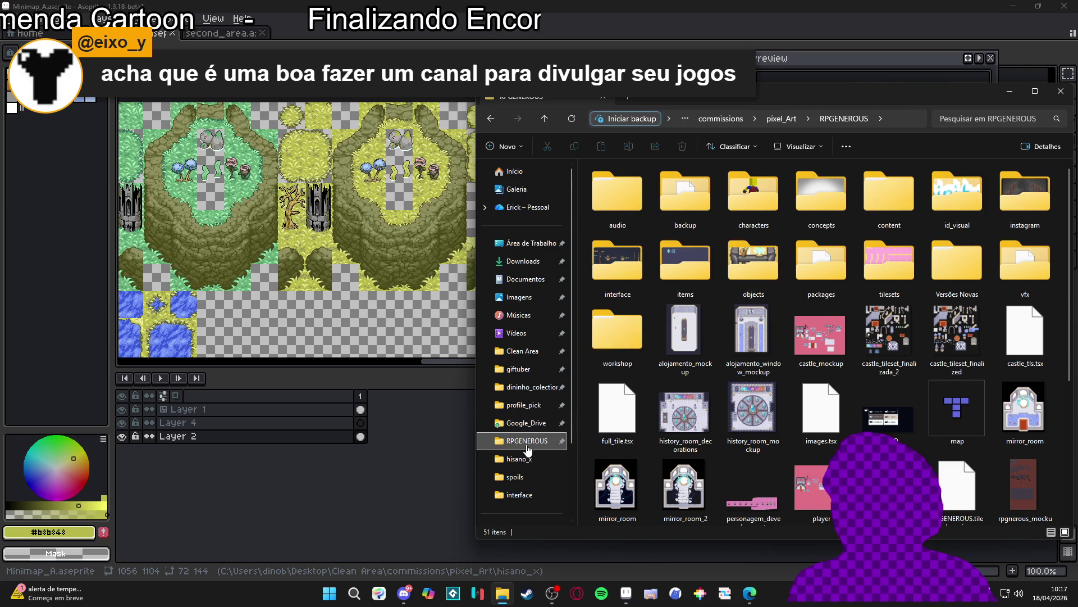
{"action": "left_click", "coordinate": [519, 459]}
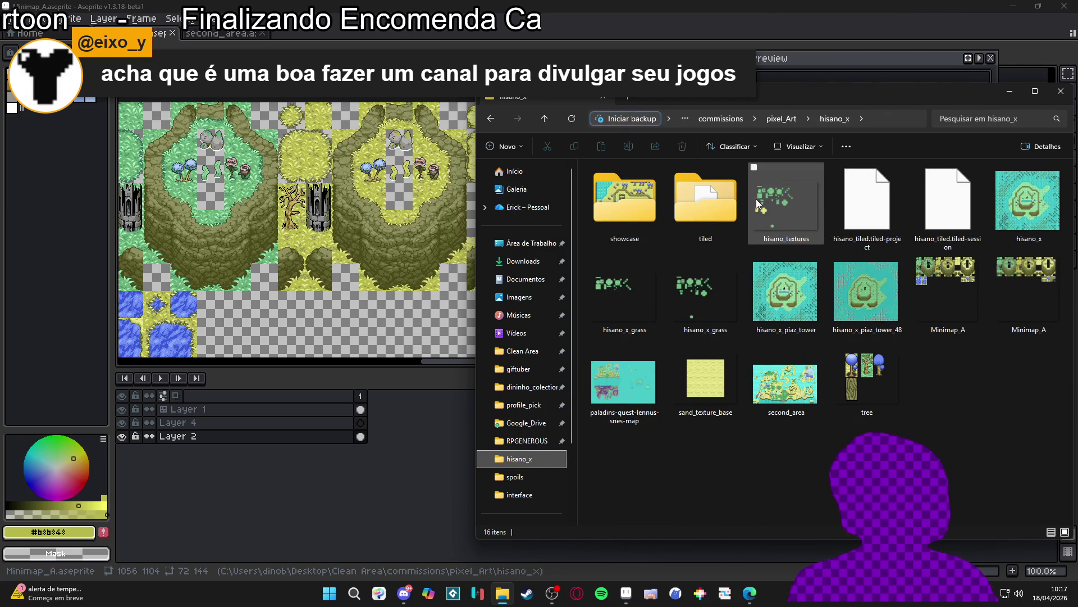
{"action": "left_click", "coordinate": [626, 593]}
{"action": "key", "text": "ctrl+Tab"}
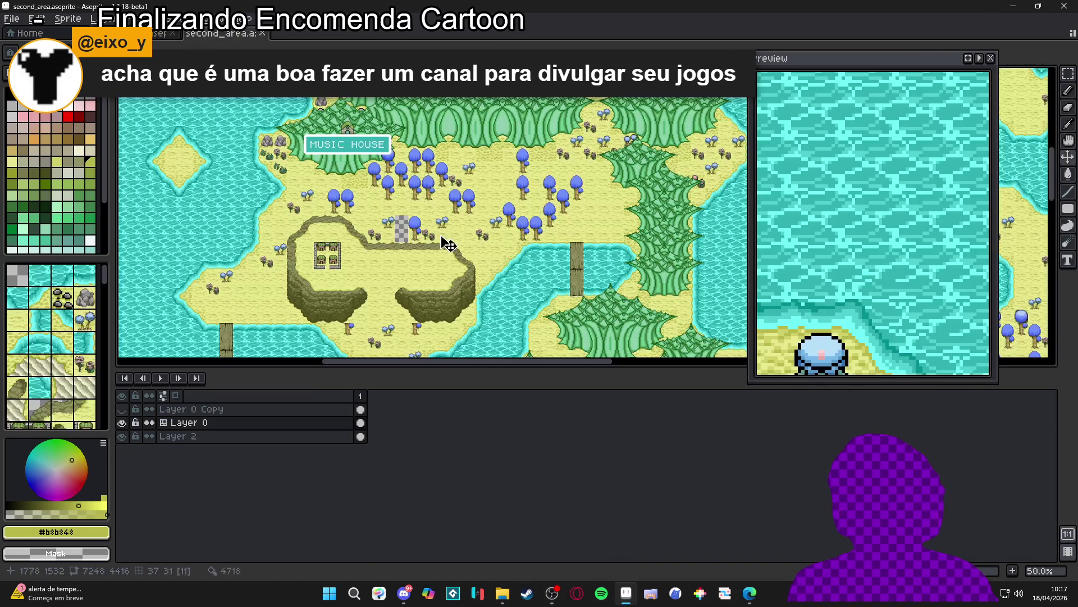
Step: Check Layer 0's contents, enlarge the canvas, pan to DOUBOR and select Layer 0 Copy
{"action": "left_click", "coordinate": [122, 422]}
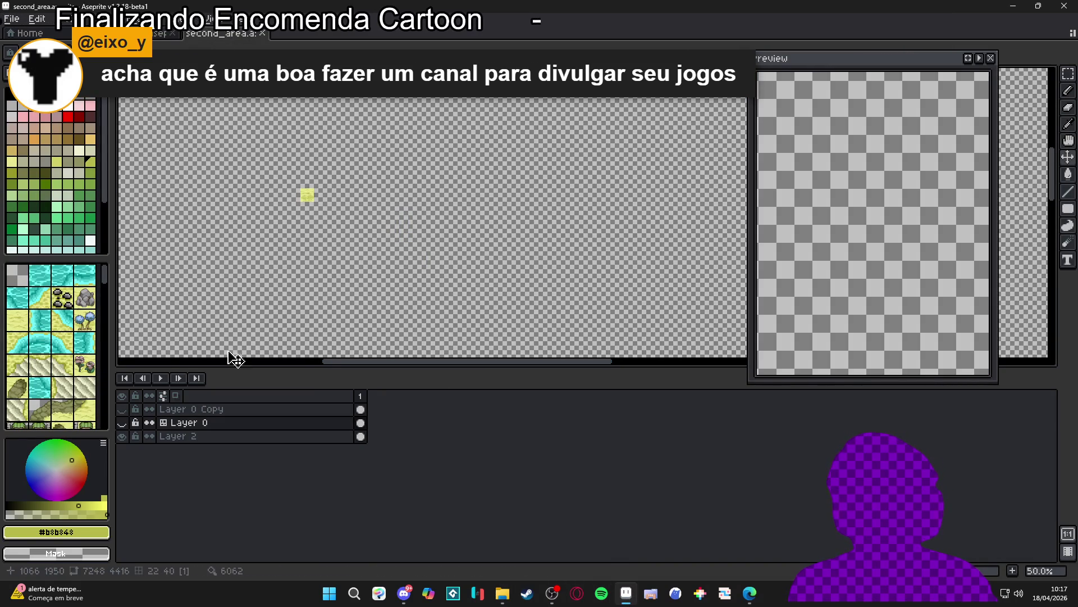
{"action": "left_click", "coordinate": [122, 422]}
{"action": "scroll", "coordinate": [340, 264], "scroll_direction": "up", "scroll_amount": 1}
{"action": "scroll", "coordinate": [340, 264], "scroll_direction": "up", "scroll_amount": 2}
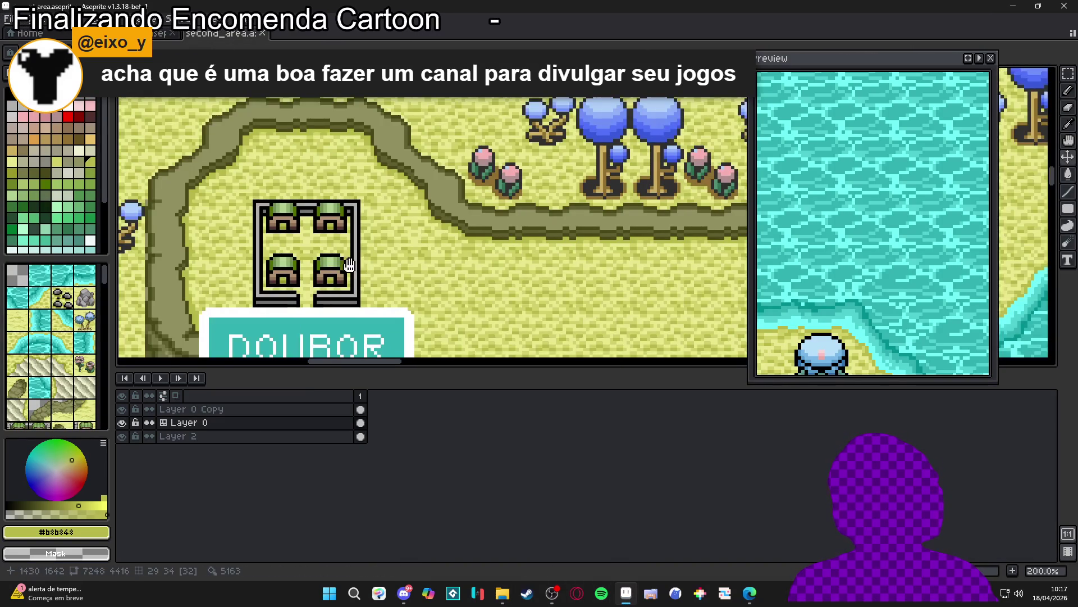
{"action": "scroll", "coordinate": [513, 336], "scroll_direction": "down", "scroll_amount": 2}
{"action": "left_click_drag", "start_coordinate": [524, 371], "coordinate": [528, 530]}
{"action": "scroll", "coordinate": [414, 291], "scroll_direction": "up", "scroll_amount": 1}
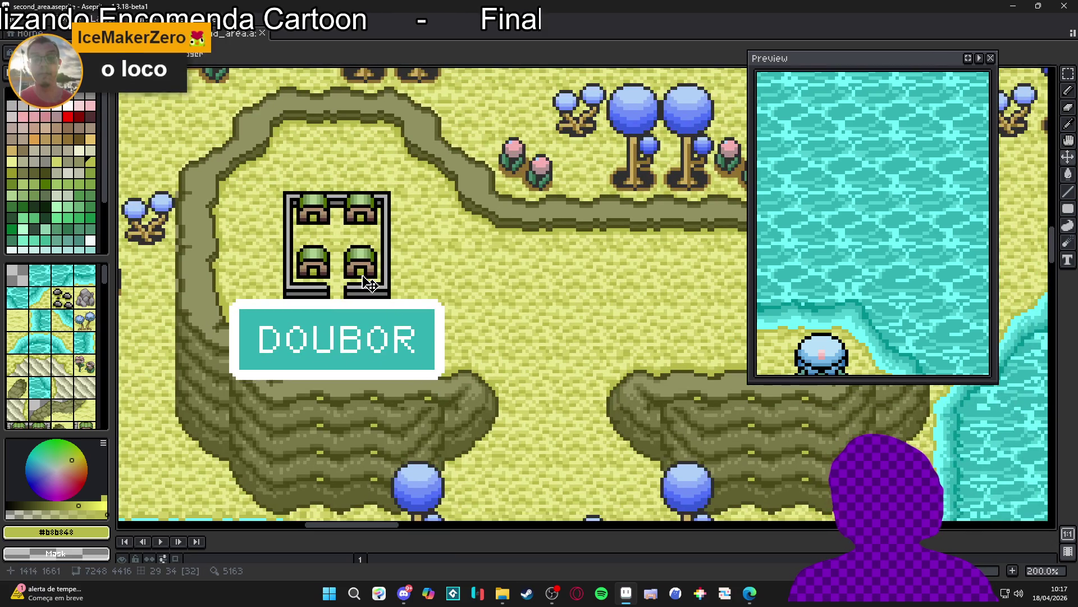
{"action": "left_click_drag", "start_coordinate": [370, 284], "coordinate": [413, 315]}
{"action": "mouse_move", "coordinate": [314, 531]}
{"action": "left_mouse_down"}
{"action": "mouse_move", "coordinate": [317, 466]}
{"action": "mouse_move", "coordinate": [314, 503]}
{"action": "left_mouse_up"}
{"action": "left_click", "coordinate": [225, 545]}
Step: With the Pencil, repaint the compound walls, flowers and blue tree, lightening the ground nearby
{"action": "key", "text": "b"}
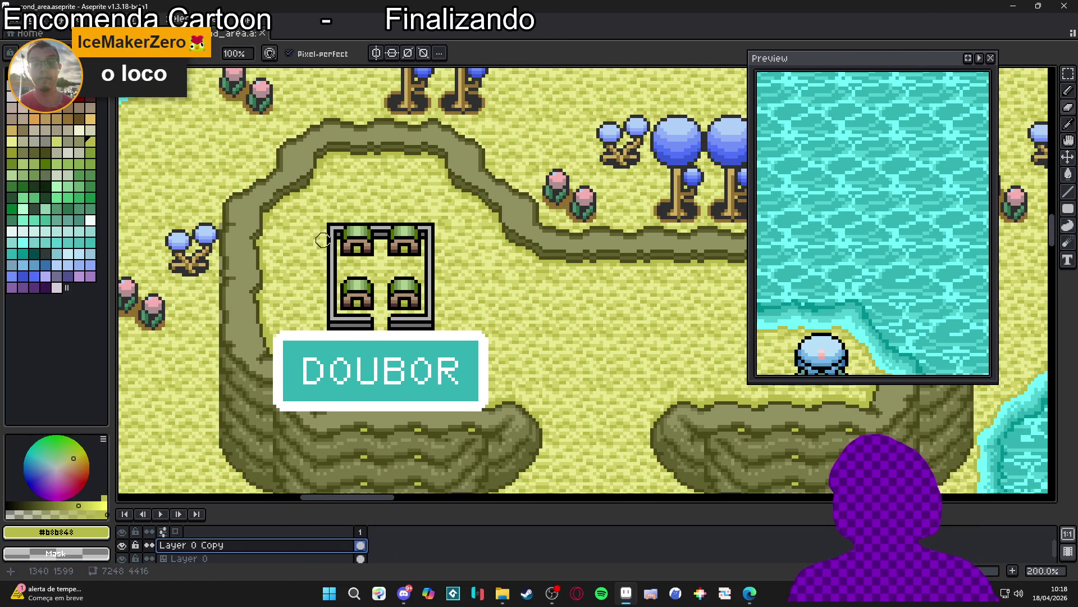
{"action": "mouse_move", "coordinate": [337, 233]}
{"action": "left_mouse_down"}
{"action": "mouse_move", "coordinate": [349, 241]}
{"action": "mouse_move", "coordinate": [380, 214]}
{"action": "mouse_move", "coordinate": [441, 253]}
{"action": "mouse_move", "coordinate": [438, 275]}
{"action": "mouse_move", "coordinate": [317, 256]}
{"action": "mouse_move", "coordinate": [342, 303]}
{"action": "mouse_move", "coordinate": [444, 328]}
{"action": "mouse_move", "coordinate": [449, 298]}
{"action": "left_mouse_up"}
{"action": "mouse_move", "coordinate": [553, 169]}
{"action": "left_mouse_down"}
{"action": "mouse_move", "coordinate": [564, 216]}
{"action": "mouse_move", "coordinate": [598, 213]}
{"action": "left_mouse_up"}
{"action": "mouse_move", "coordinate": [211, 244]}
{"action": "left_mouse_down"}
{"action": "mouse_move", "coordinate": [195, 217]}
{"action": "mouse_move", "coordinate": [185, 263]}
{"action": "mouse_move", "coordinate": [191, 236]}
{"action": "left_mouse_up"}
{"action": "scroll", "coordinate": [191, 230], "scroll_direction": "up", "scroll_amount": 3}
{"action": "mouse_move", "coordinate": [296, 271]}
{"action": "left_mouse_down"}
{"action": "mouse_move", "coordinate": [280, 197]}
{"action": "mouse_move", "coordinate": [313, 209]}
{"action": "mouse_move", "coordinate": [442, 159]}
{"action": "mouse_move", "coordinate": [405, 143]}
{"action": "mouse_move", "coordinate": [494, 135]}
{"action": "mouse_move", "coordinate": [449, 169]}
{"action": "mouse_move", "coordinate": [523, 184]}
{"action": "mouse_move", "coordinate": [453, 197]}
{"action": "mouse_move", "coordinate": [471, 219]}
{"action": "mouse_move", "coordinate": [479, 191]}
{"action": "left_mouse_up"}
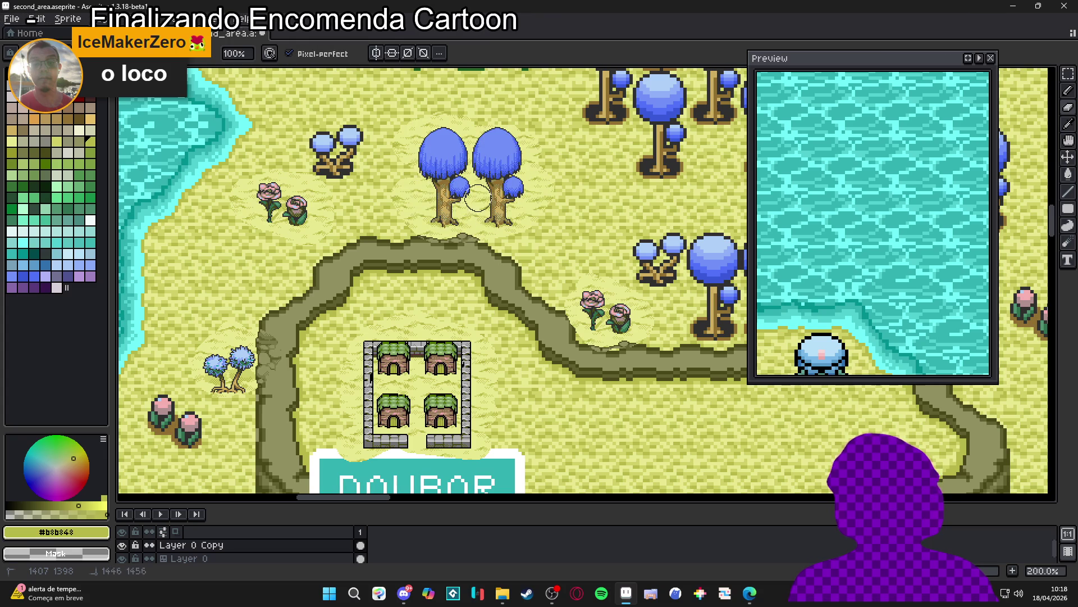
Step: Reshade the two rocks on the MUSIC HOUSE shoreline
{"action": "scroll", "coordinate": [394, 212], "scroll_direction": "up", "scroll_amount": 1}
{"action": "scroll", "coordinate": [394, 212], "scroll_direction": "down", "scroll_amount": 2}
{"action": "scroll", "coordinate": [432, 234], "scroll_direction": "up", "scroll_amount": 5}
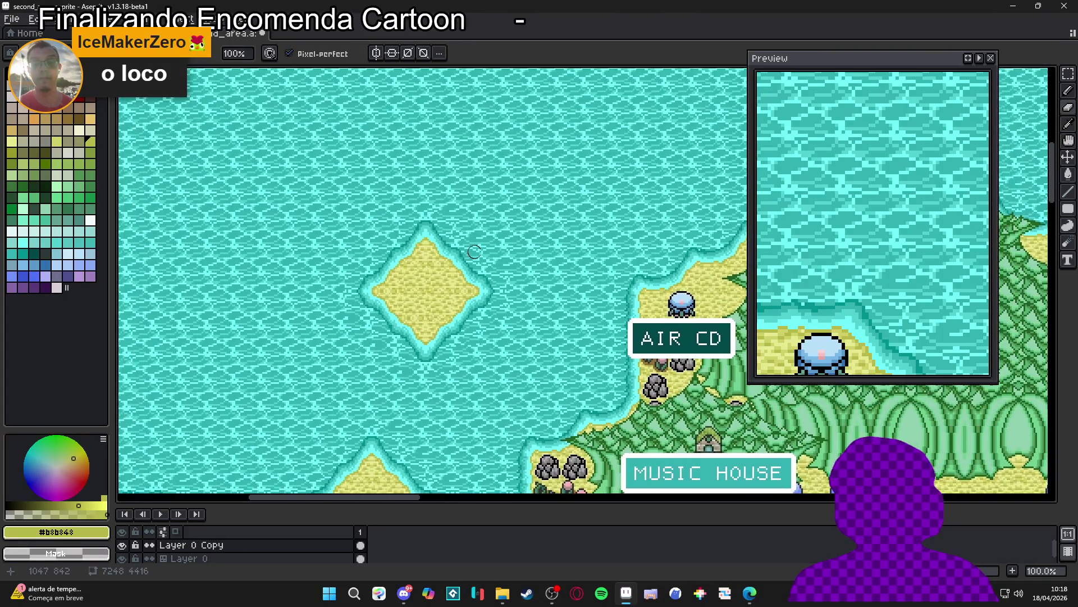
{"action": "left_click_drag", "start_coordinate": [474, 252], "coordinate": [159, 73]}
{"action": "scroll", "coordinate": [255, 319], "scroll_direction": "up", "scroll_amount": 2}
{"action": "left_click_drag", "start_coordinate": [194, 271], "coordinate": [442, 334]}
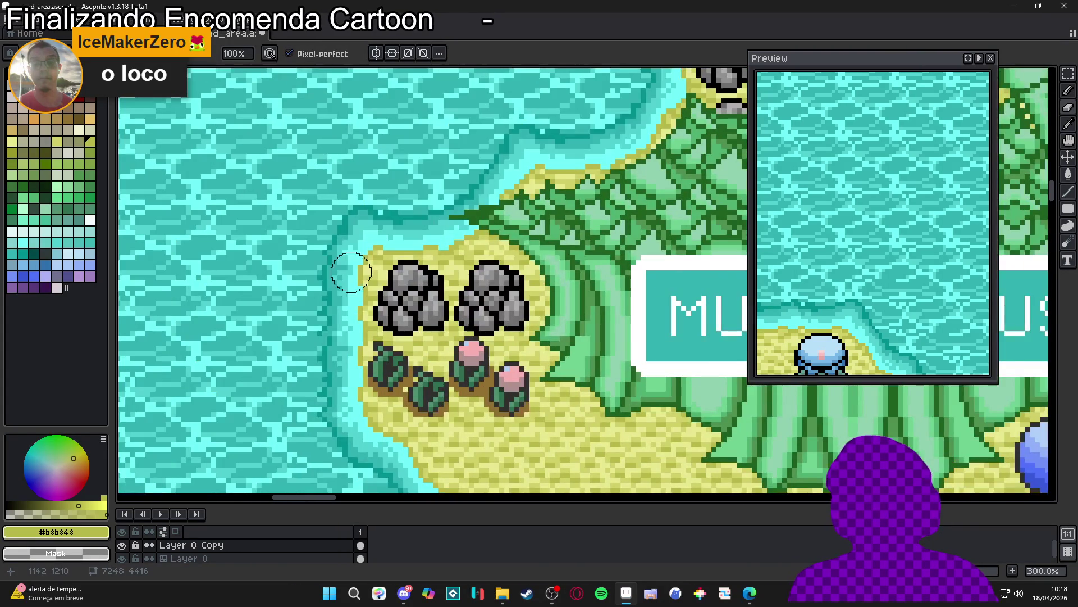
{"action": "mouse_move", "coordinate": [363, 260]}
{"action": "left_mouse_down"}
{"action": "mouse_move", "coordinate": [432, 307]}
{"action": "mouse_move", "coordinate": [483, 286]}
{"action": "mouse_move", "coordinate": [526, 303]}
{"action": "mouse_move", "coordinate": [472, 332]}
{"action": "mouse_move", "coordinate": [457, 356]}
{"action": "mouse_move", "coordinate": [390, 363]}
{"action": "mouse_move", "coordinate": [545, 371]}
{"action": "left_mouse_up"}
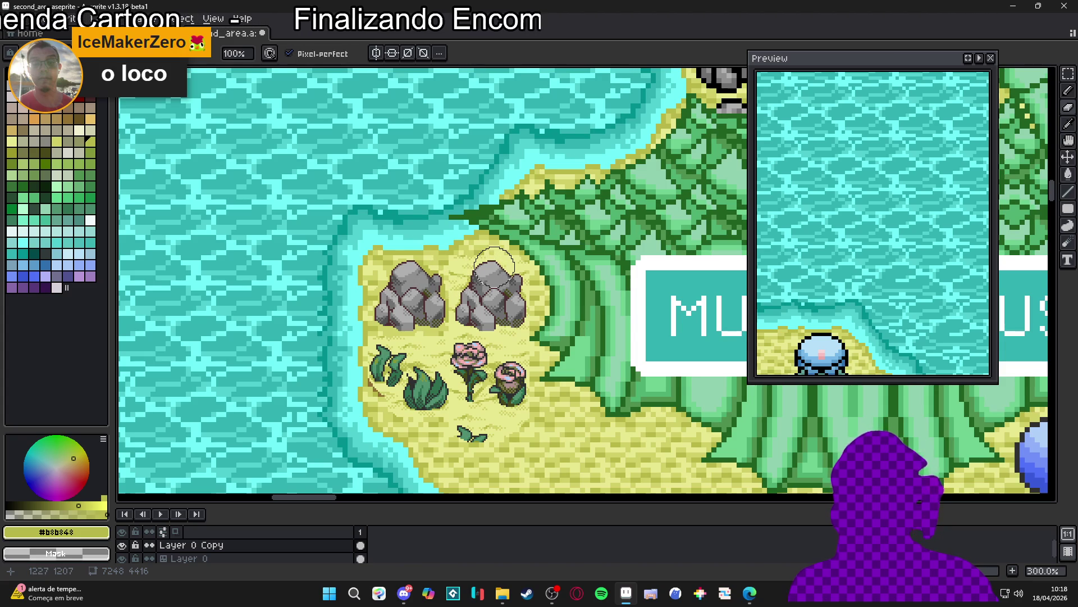
Step: Undo the last three eraser strokes and pan back to the DOUBOR plateau
{"action": "scroll", "coordinate": [492, 267], "scroll_direction": "down", "scroll_amount": 3}
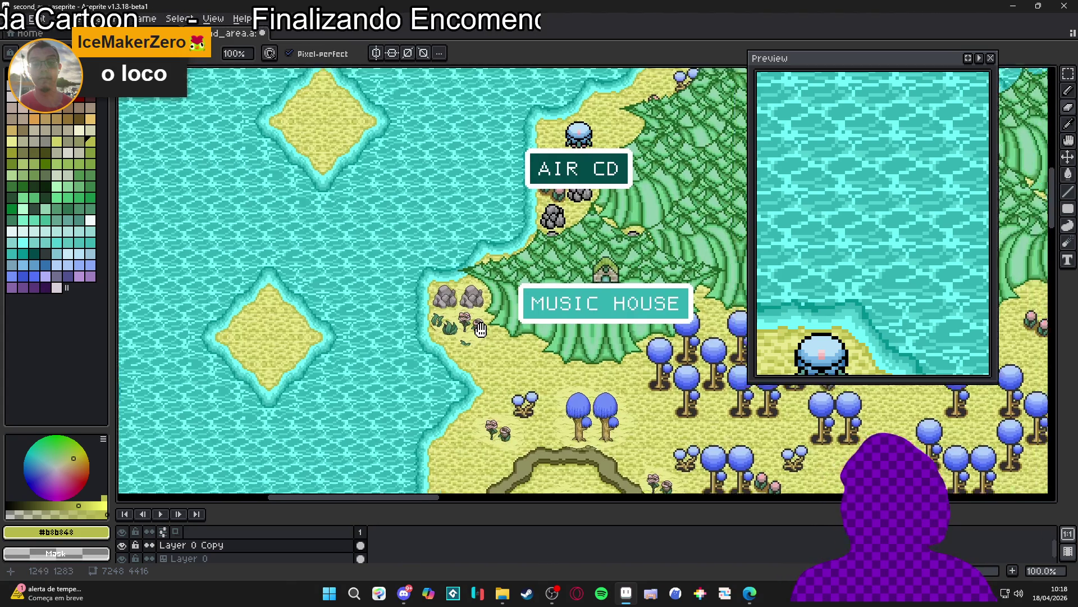
{"action": "key", "text": "ctrl+z"}
{"action": "key", "text": "ctrl+z"}
{"action": "key", "text": "ctrl+z"}
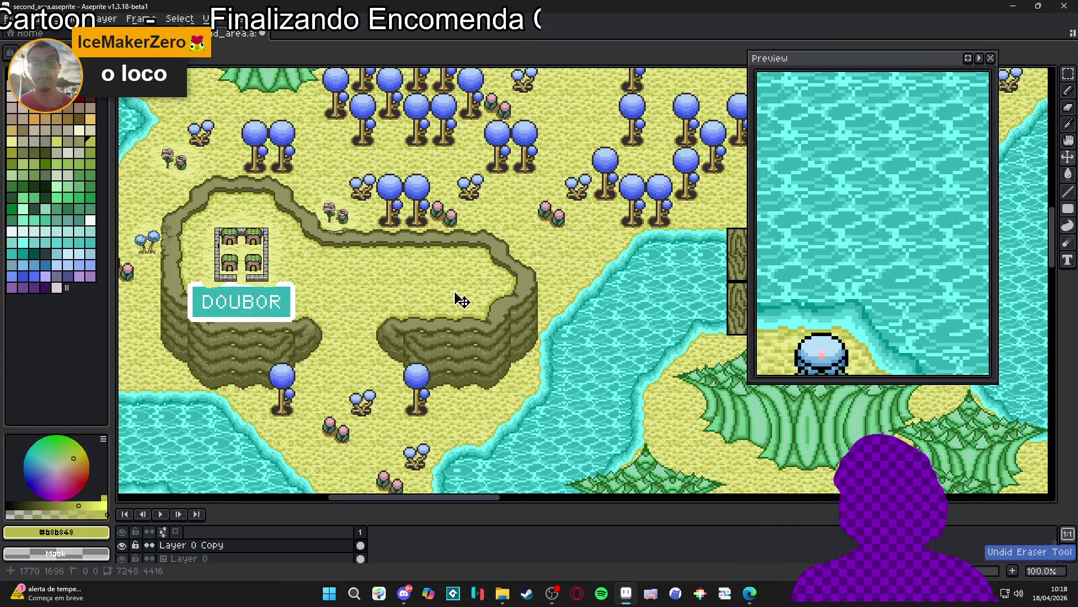
{"action": "key", "text": "ctrl+z"}
{"action": "key", "text": "ctrl+z"}
{"action": "key", "text": "ctrl+z"}
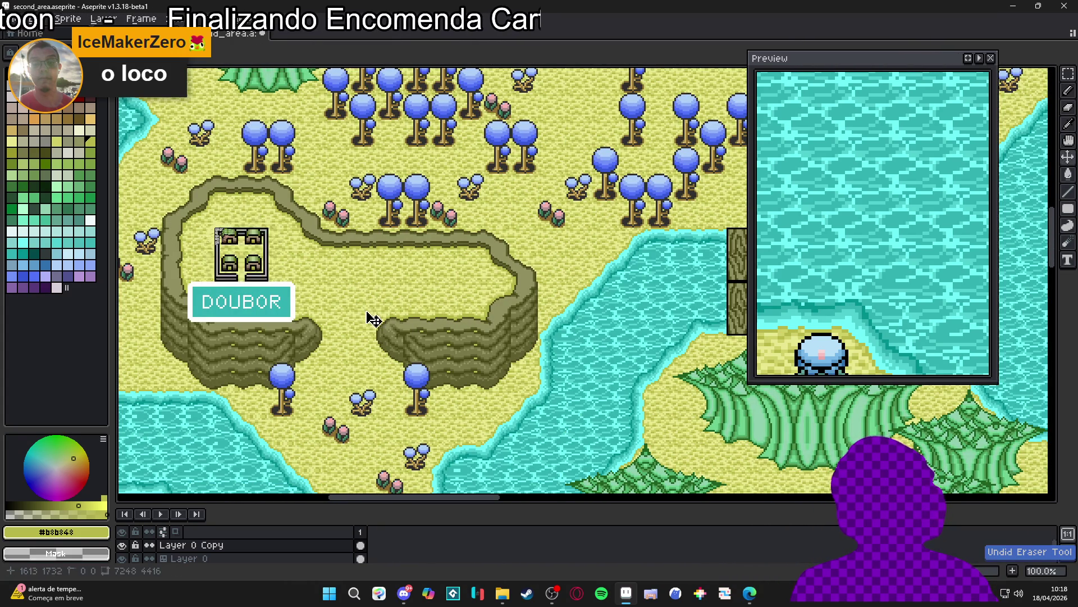
{"action": "key", "text": "ctrl+z"}
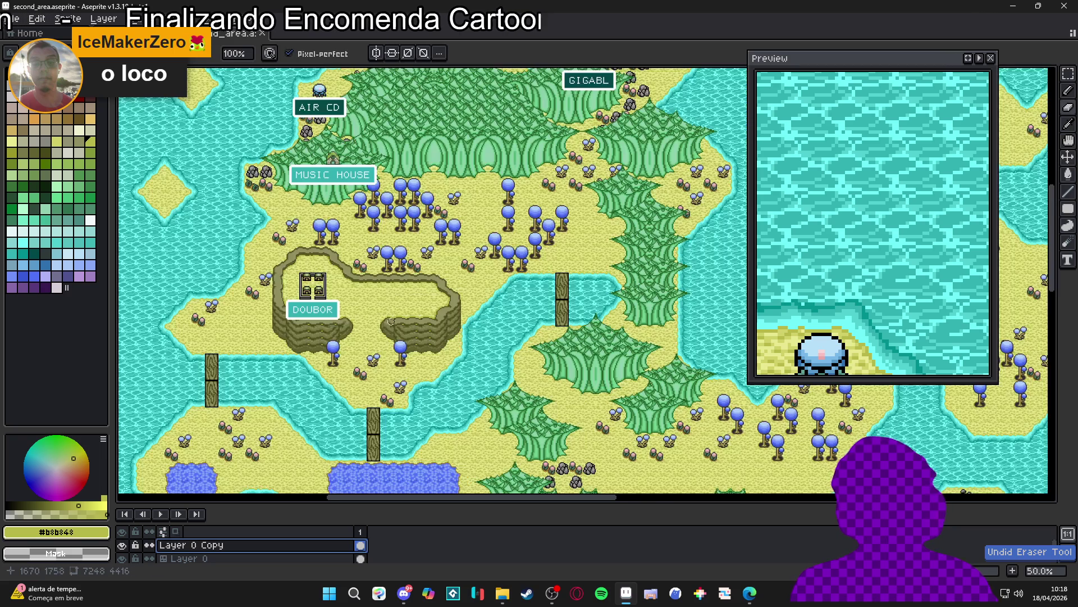
{"action": "scroll", "coordinate": [388, 320], "scroll_direction": "down", "scroll_amount": 1}
{"action": "left_click_drag", "start_coordinate": [304, 371], "coordinate": [402, 256]}
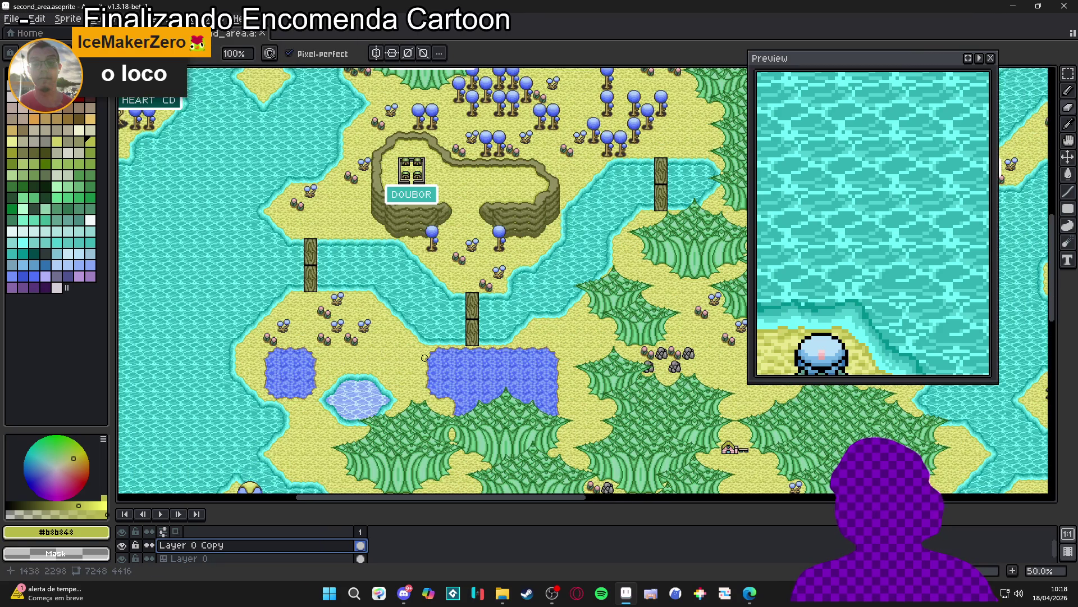
{"action": "scroll", "coordinate": [420, 185], "scroll_direction": "up", "scroll_amount": 1}
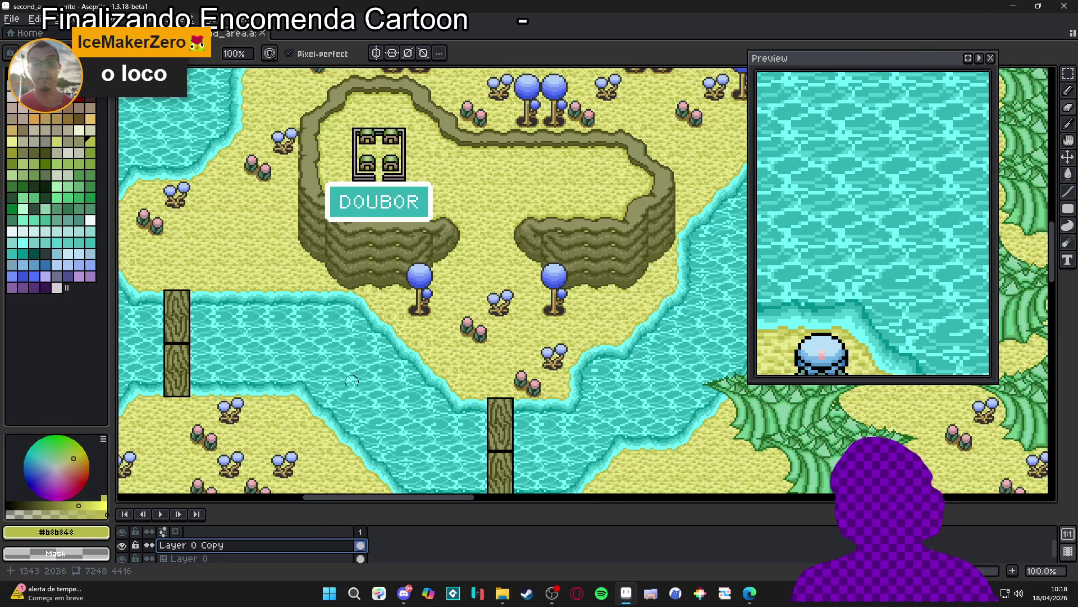
Step: Select Layer 0, enlarge the layer list, and hide Layer 0 Copy with its DOUBOR sign
{"action": "left_click", "coordinate": [185, 558]}
{"action": "left_click", "coordinate": [128, 556]}
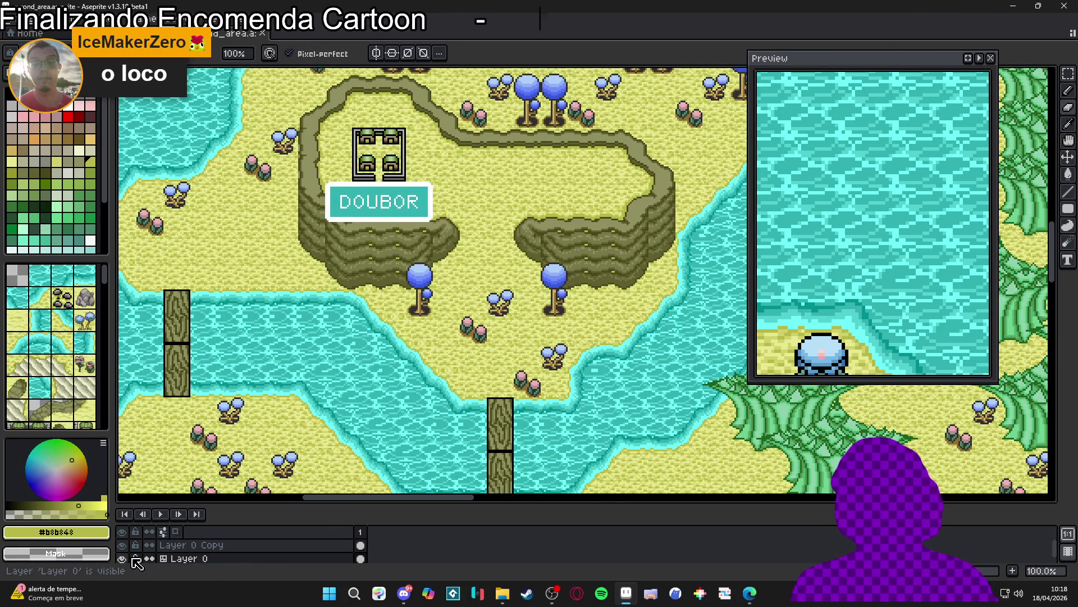
{"action": "left_click_drag", "start_coordinate": [260, 505], "coordinate": [260, 454]}
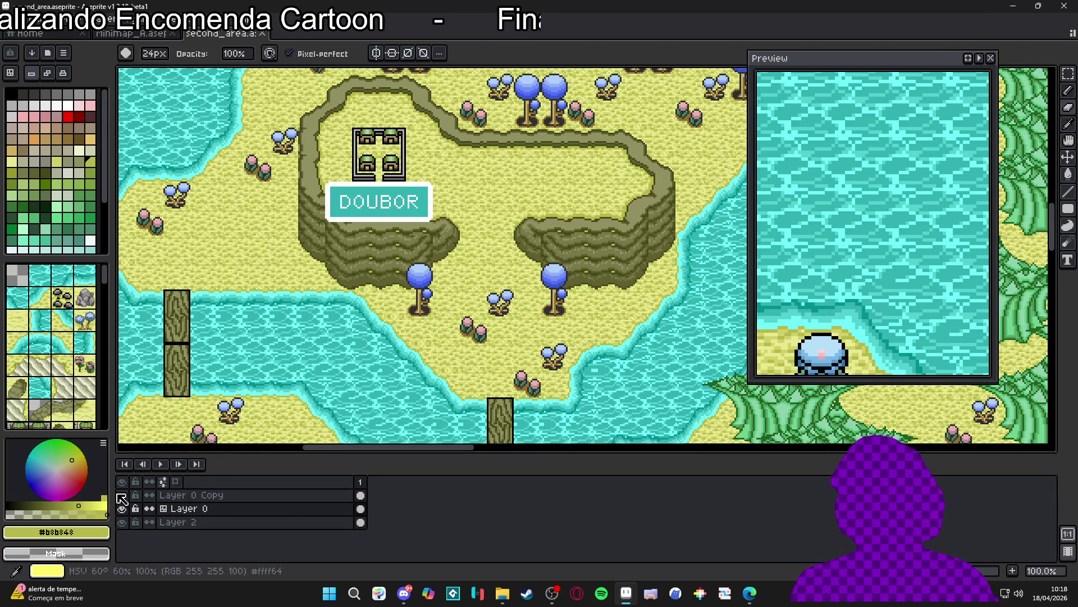
{"action": "left_click", "coordinate": [121, 495]}
{"action": "scroll", "coordinate": [412, 208], "scroll_direction": "up", "scroll_amount": 4}
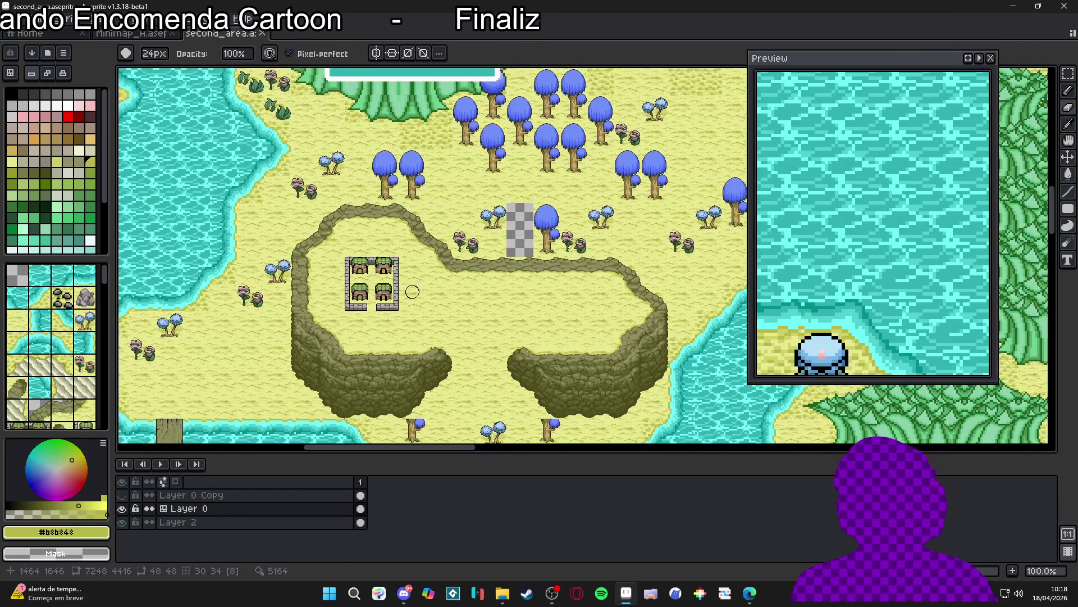
{"action": "scroll", "coordinate": [404, 242], "scroll_direction": "up", "scroll_amount": 1}
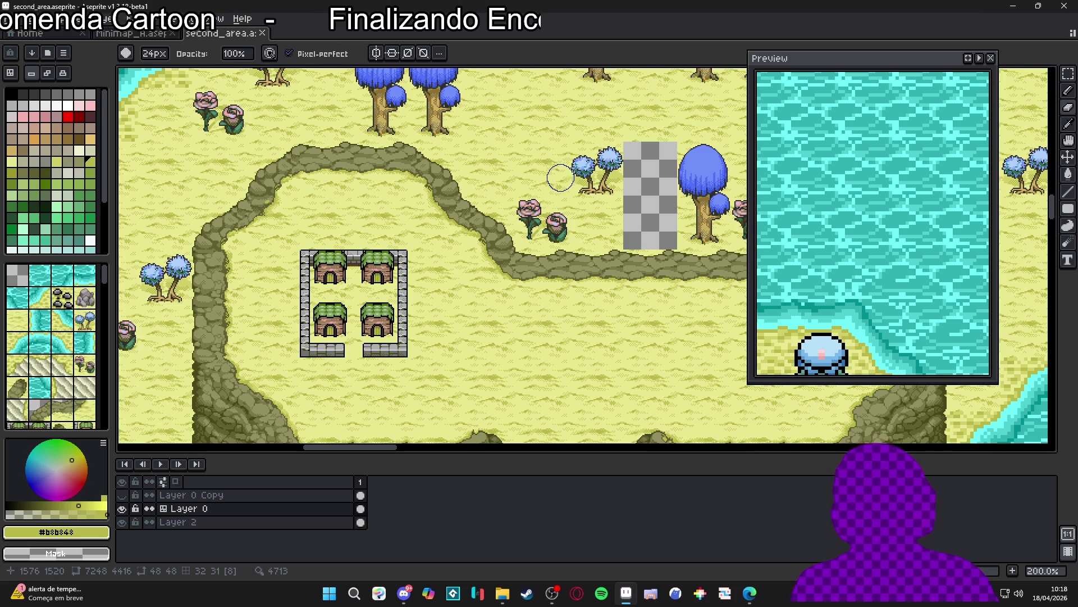
{"action": "scroll", "coordinate": [560, 175], "scroll_direction": "down", "scroll_amount": 1}
{"action": "left_click_drag", "start_coordinate": [553, 243], "coordinate": [426, 209]}
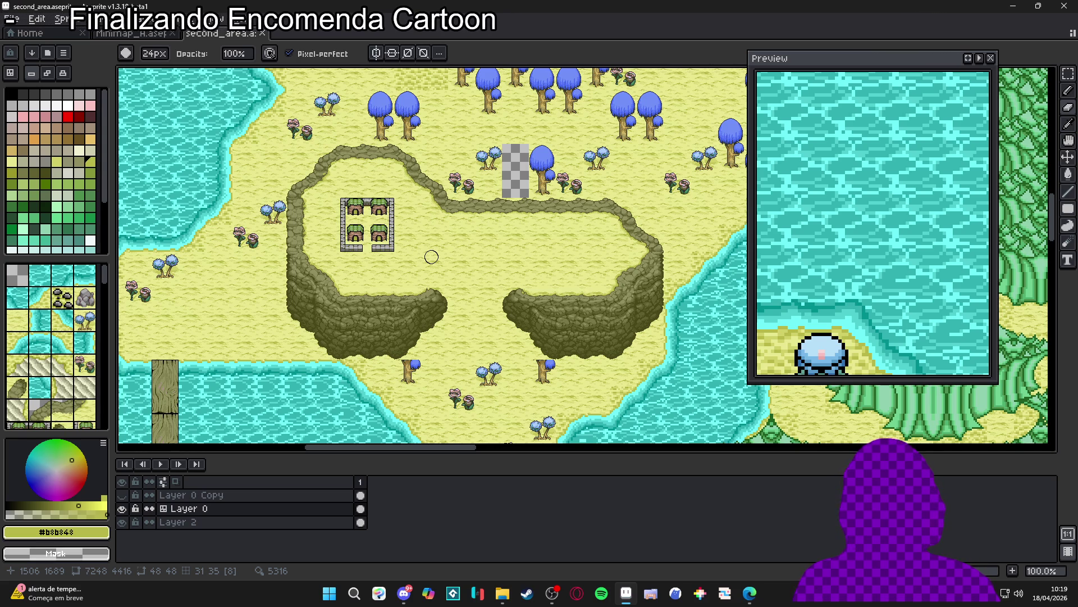
Step: Pan around the second_area map to inspect its upper islands
{"action": "left_click_drag", "start_coordinate": [332, 194], "coordinate": [356, 220]}
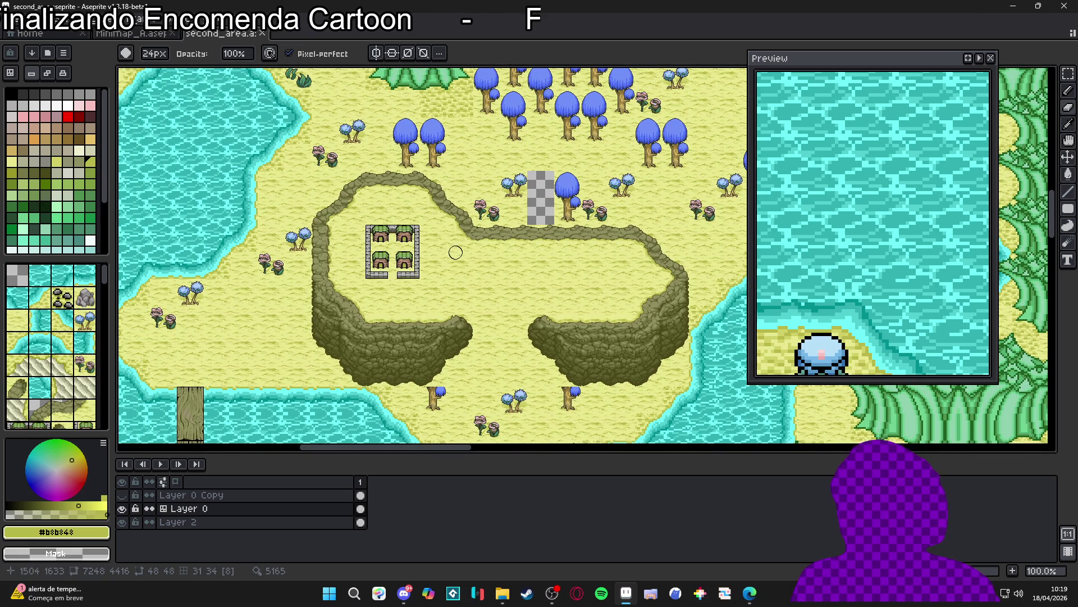
{"action": "scroll", "coordinate": [444, 248], "scroll_direction": "up", "scroll_amount": 5}
{"action": "scroll", "coordinate": [509, 228], "scroll_direction": "right", "scroll_amount": 3}
{"action": "scroll", "coordinate": [509, 228], "scroll_direction": "down", "scroll_amount": 3}
{"action": "scroll", "coordinate": [508, 228], "scroll_direction": "down", "scroll_amount": 2, "text": "ctrl"}
{"action": "mouse_move", "coordinate": [427, 119]}
{"action": "left_mouse_down"}
{"action": "mouse_move", "coordinate": [400, 208]}
{"action": "mouse_move", "coordinate": [485, 296]}
{"action": "left_mouse_up"}
{"action": "scroll", "coordinate": [485, 297], "scroll_direction": "down", "scroll_amount": 5}
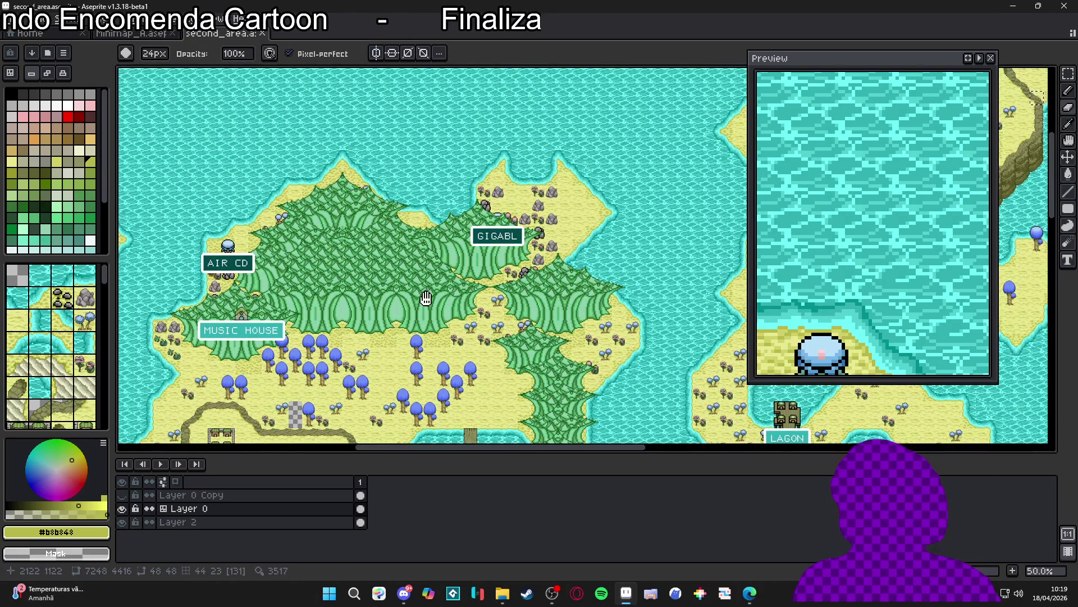
{"action": "scroll", "coordinate": [479, 152], "scroll_direction": "left", "scroll_amount": 3}
{"action": "scroll", "coordinate": [479, 152], "scroll_direction": "down", "scroll_amount": 6}
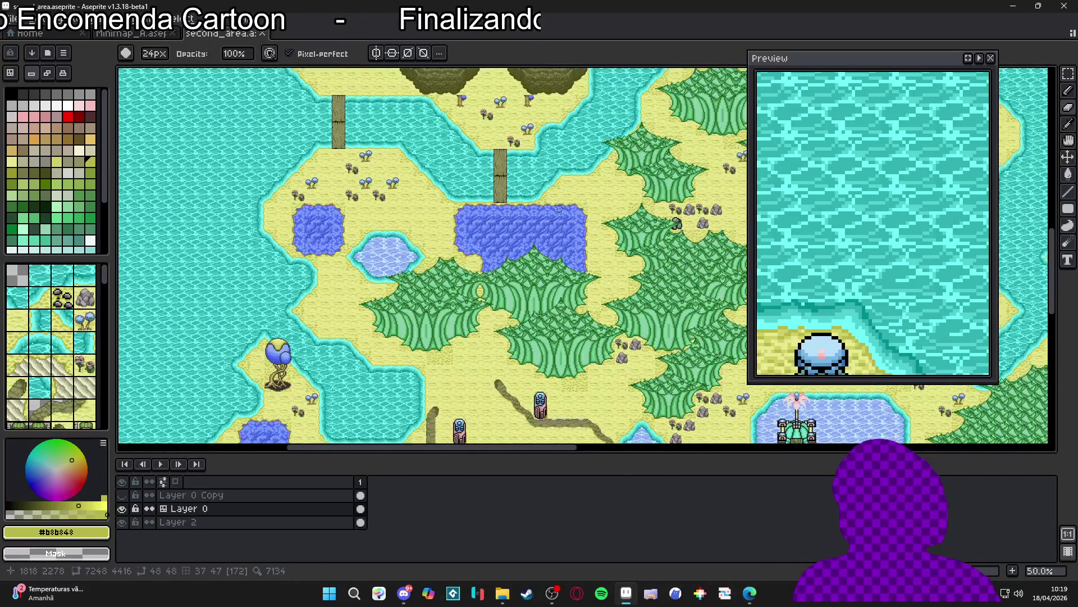
{"action": "scroll", "coordinate": [489, 152], "scroll_direction": "up", "scroll_amount": 2, "text": "ctrl"}
{"action": "scroll", "coordinate": [494, 150], "scroll_direction": "up", "scroll_amount": 3}
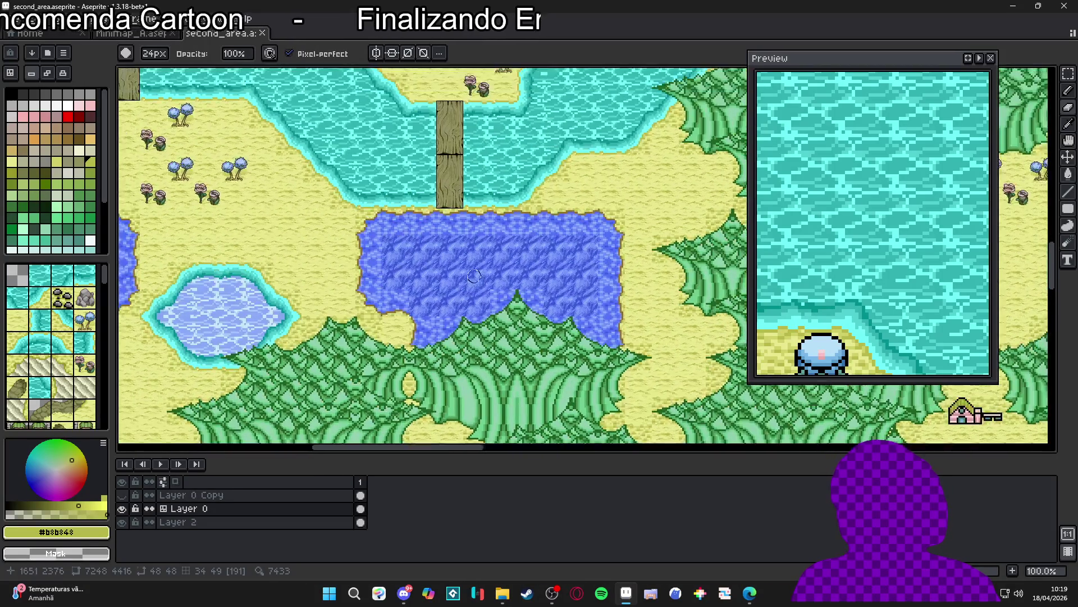
Step: Compare the Minimap_A tileset with the second_area map, showing the tile grid
{"action": "left_click", "coordinate": [130, 34]}
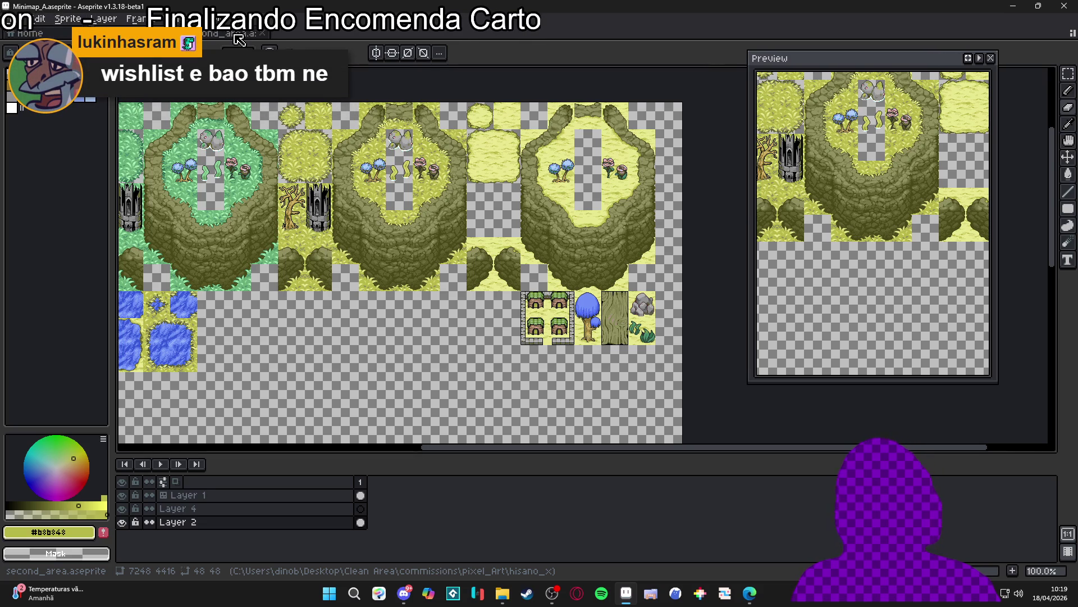
{"action": "left_click", "coordinate": [235, 36]}
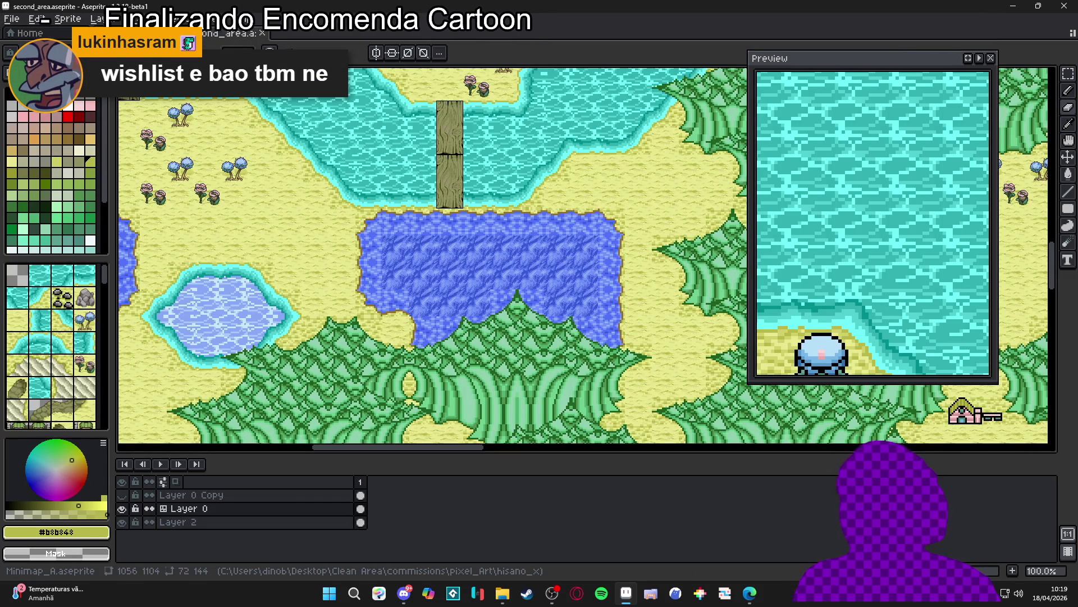
{"action": "key", "text": "ctrl+Tab"}
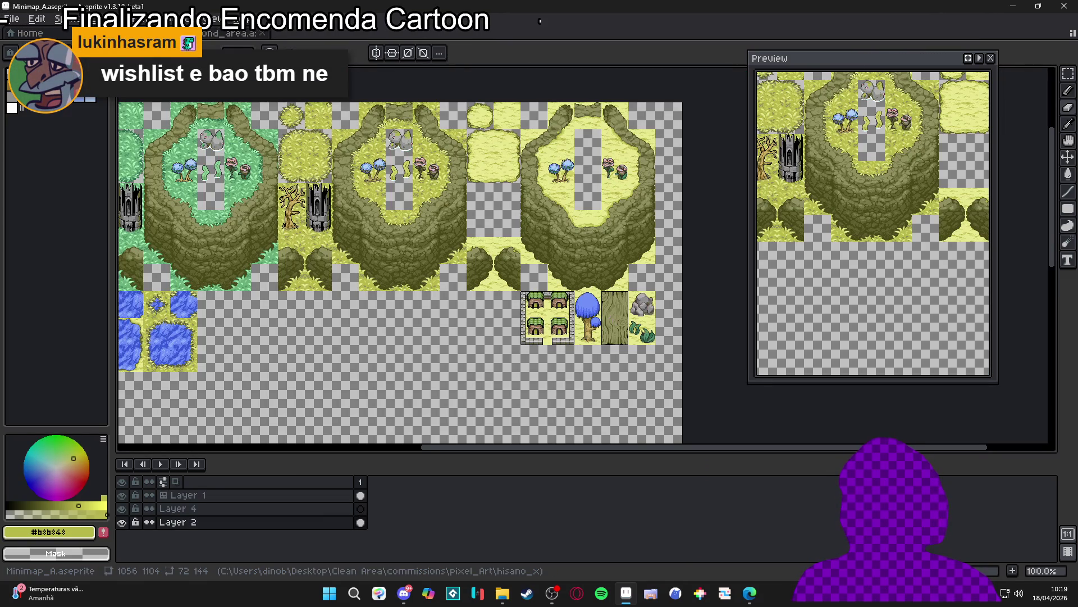
{"action": "left_click", "coordinate": [223, 37]}
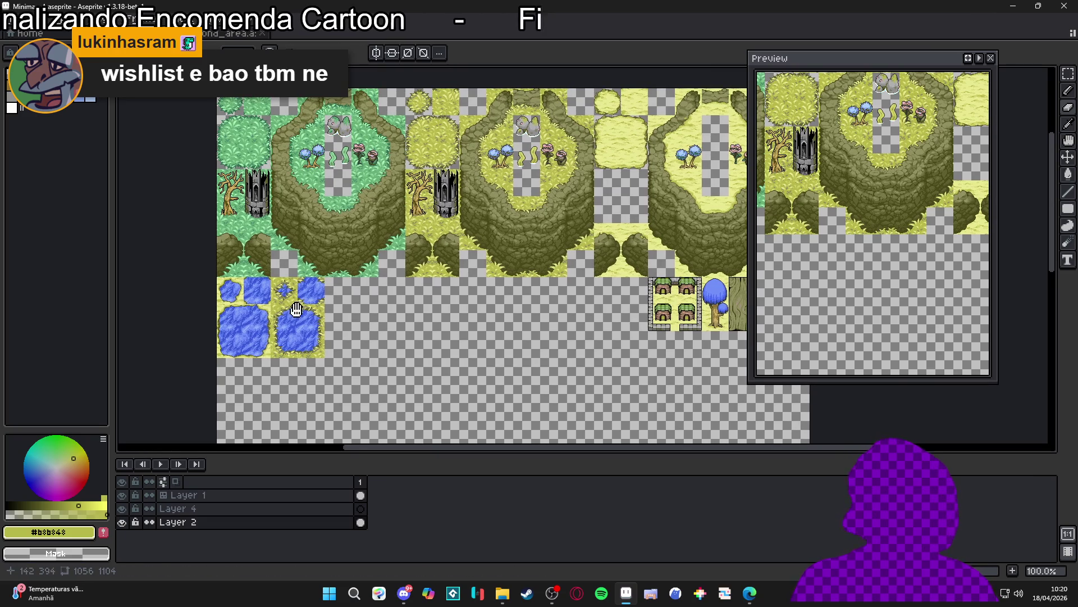
{"action": "key", "text": "ctrl+apostrophe"}
{"action": "scroll", "coordinate": [317, 331], "scroll_direction": "up", "scroll_amount": 2}
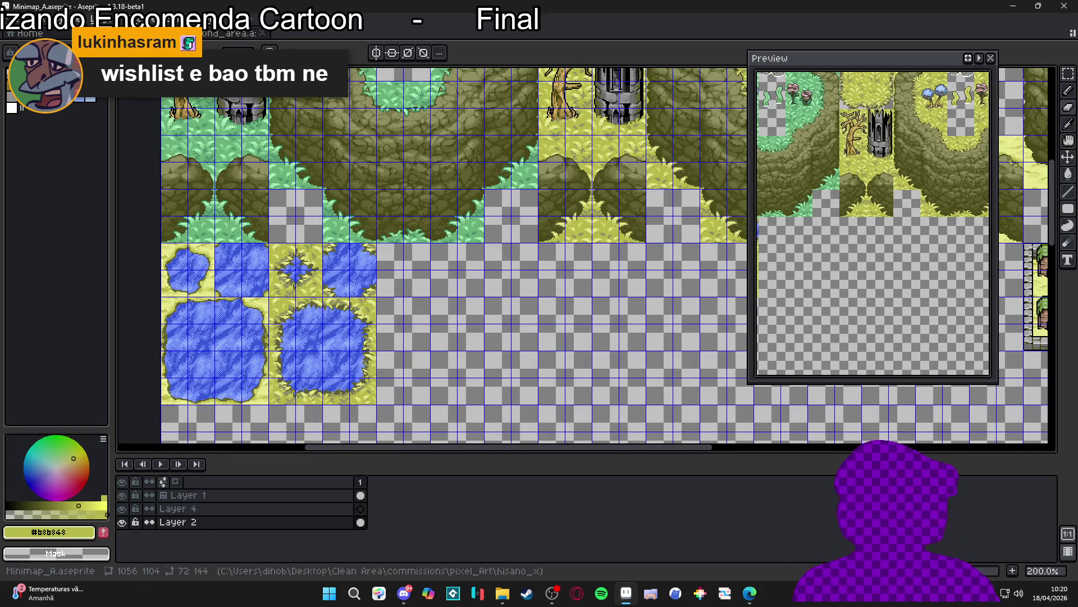
{"action": "left_click", "coordinate": [230, 34]}
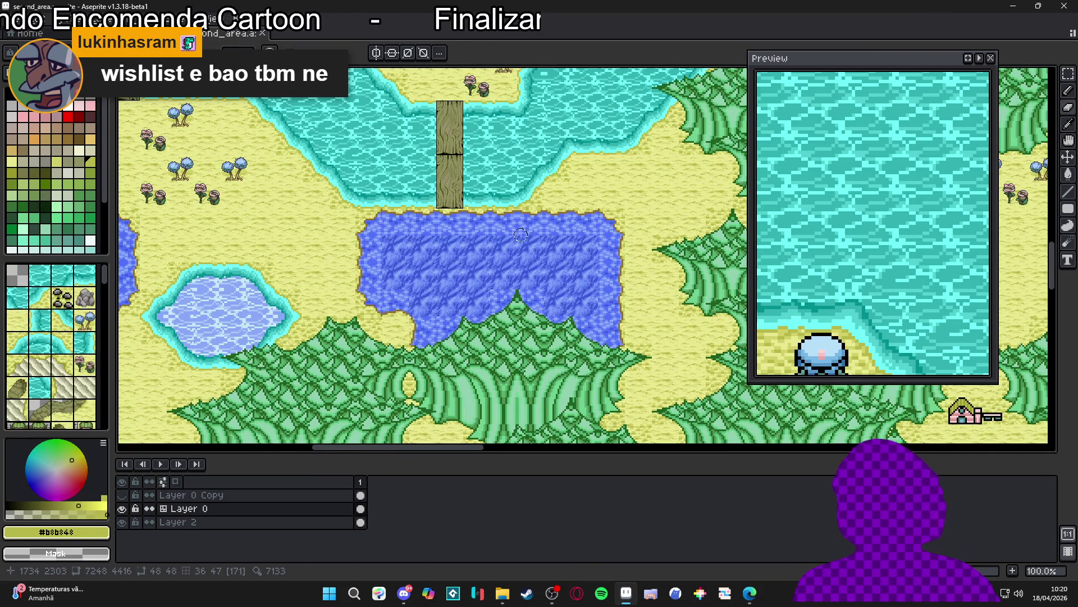
{"action": "scroll", "coordinate": [521, 235], "scroll_direction": "down", "scroll_amount": 1}
{"action": "scroll", "coordinate": [447, 191], "scroll_direction": "up", "scroll_amount": 3}
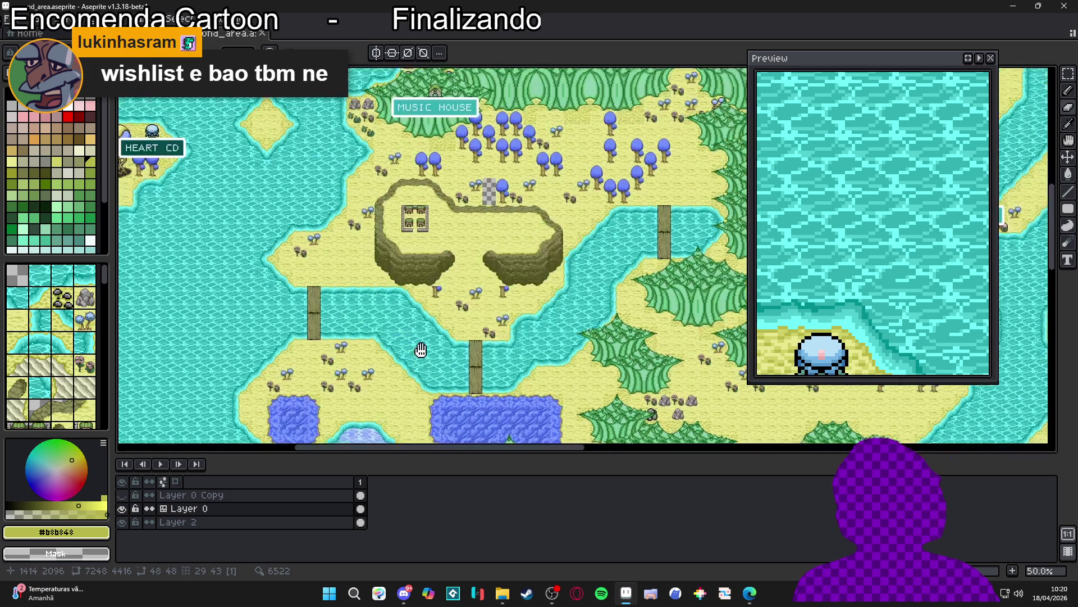
{"action": "scroll", "coordinate": [323, 148], "scroll_direction": "up", "scroll_amount": 1}
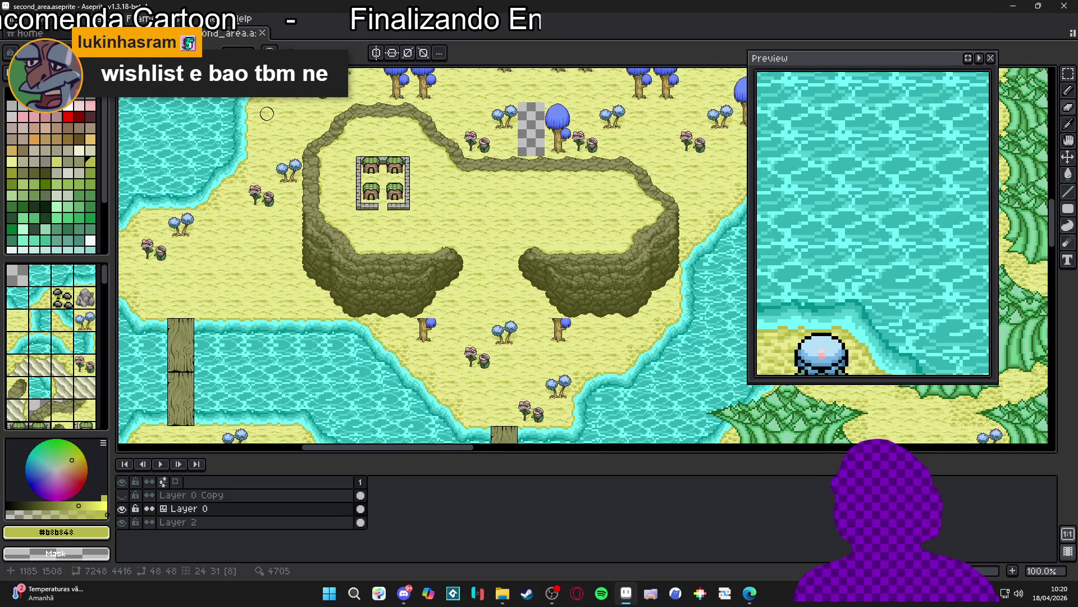
Step: Save Minimap_A.aseprite
{"action": "left_click", "coordinate": [112, 33]}
{"action": "key", "text": "ctrl+s"}
{"action": "scroll", "coordinate": [329, 291], "scroll_direction": "up", "scroll_amount": 3}
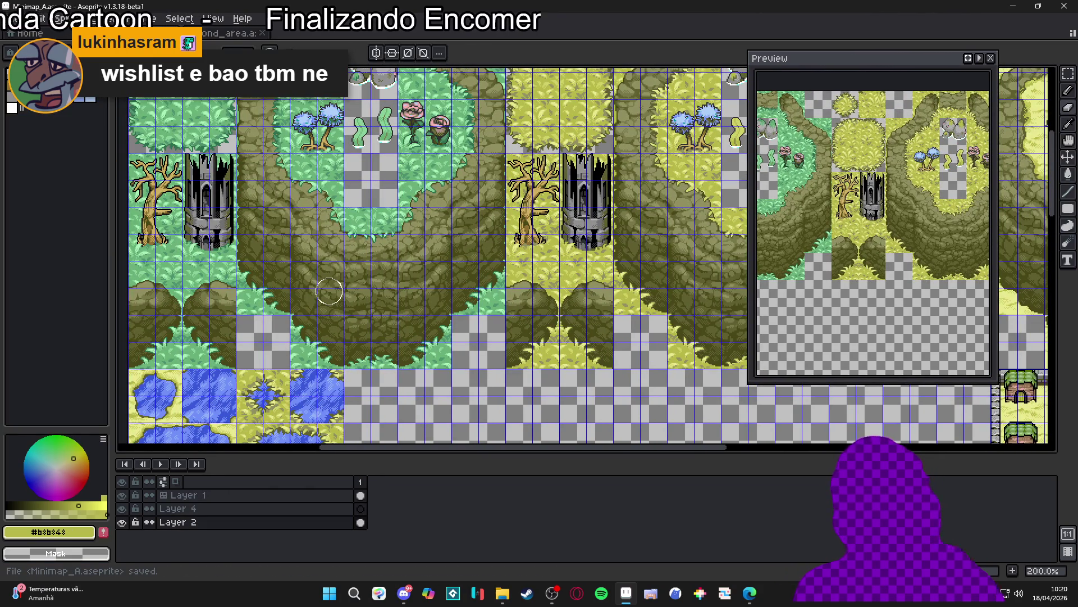
{"action": "scroll", "coordinate": [329, 291], "scroll_direction": "down", "scroll_amount": 2}
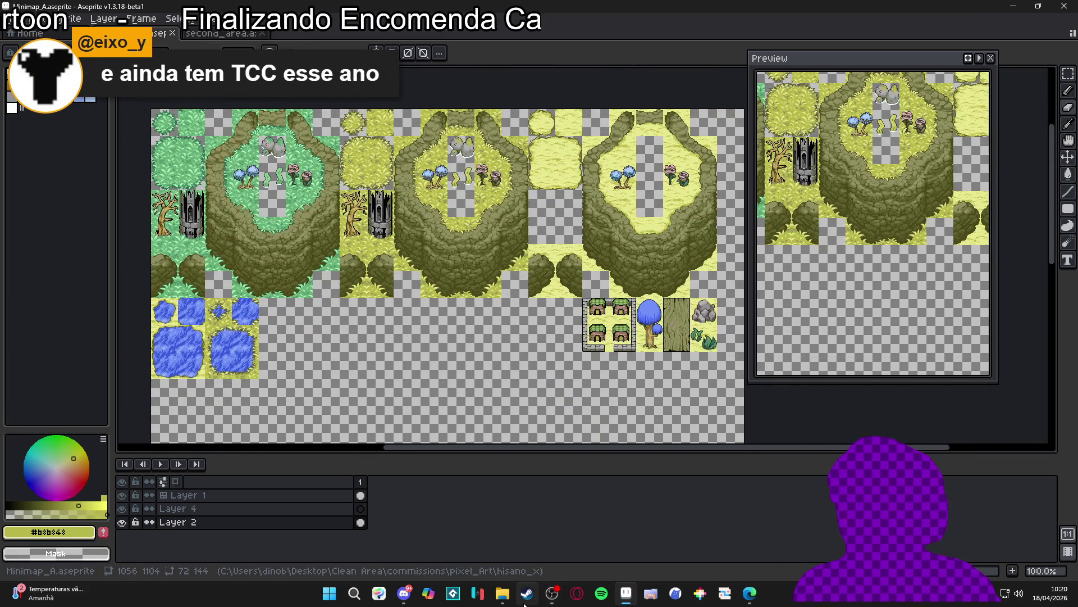
Step: Minimize Aseprite and launch GitHub Desktop by searching 'git' in Start
{"action": "left_click", "coordinate": [1013, 6]}
{"action": "left_click", "coordinate": [332, 601]}
{"action": "type", "text": "gitHub Desktop"}
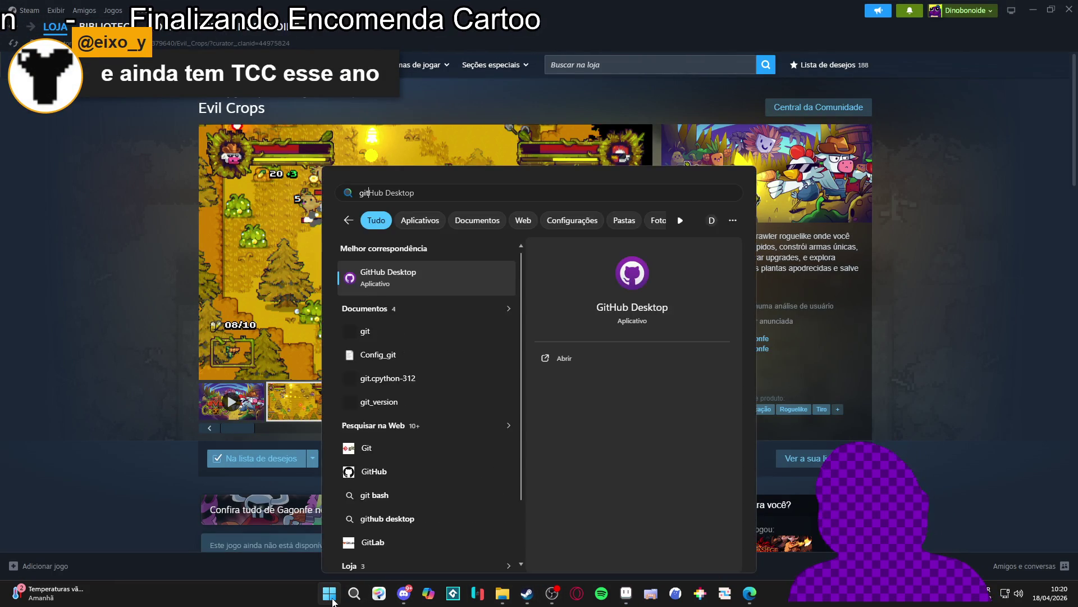
{"action": "key", "text": "Return"}
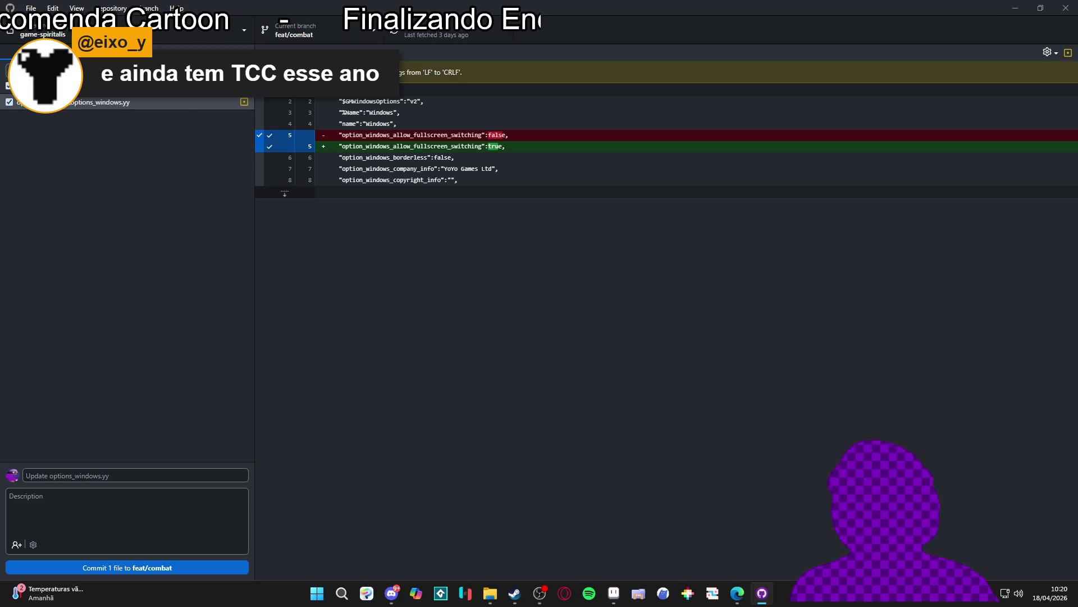
Step: Fetch origin, discard the options_windows.yy changes, then fetch again
{"action": "left_click", "coordinate": [396, 34]}
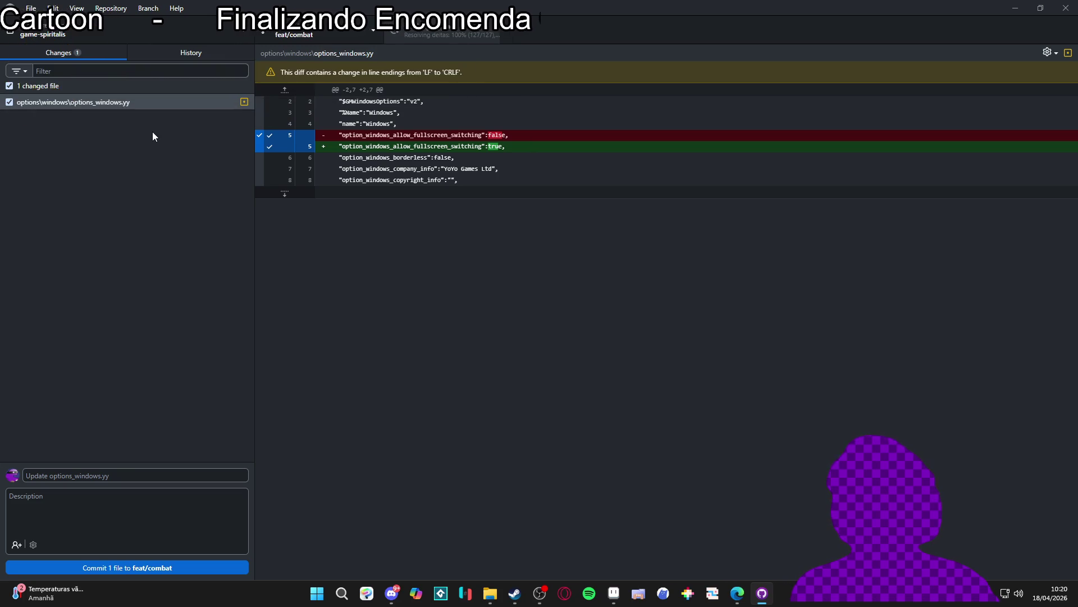
{"action": "right_click", "coordinate": [194, 103]}
{"action": "left_click", "coordinate": [231, 116]}
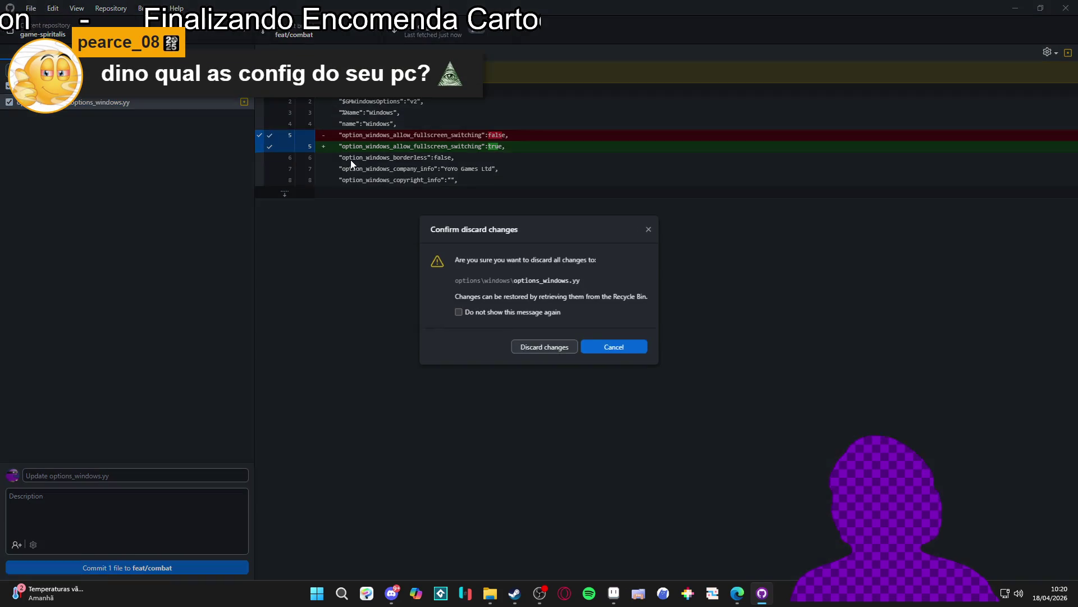
{"action": "left_click", "coordinate": [531, 347]}
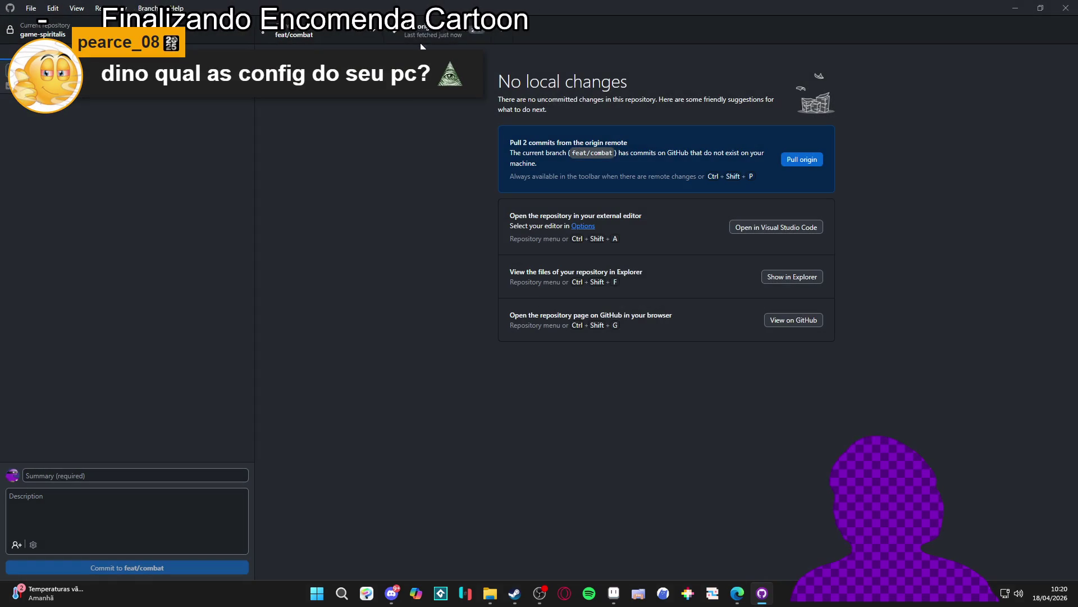
{"action": "left_click", "coordinate": [421, 44]}
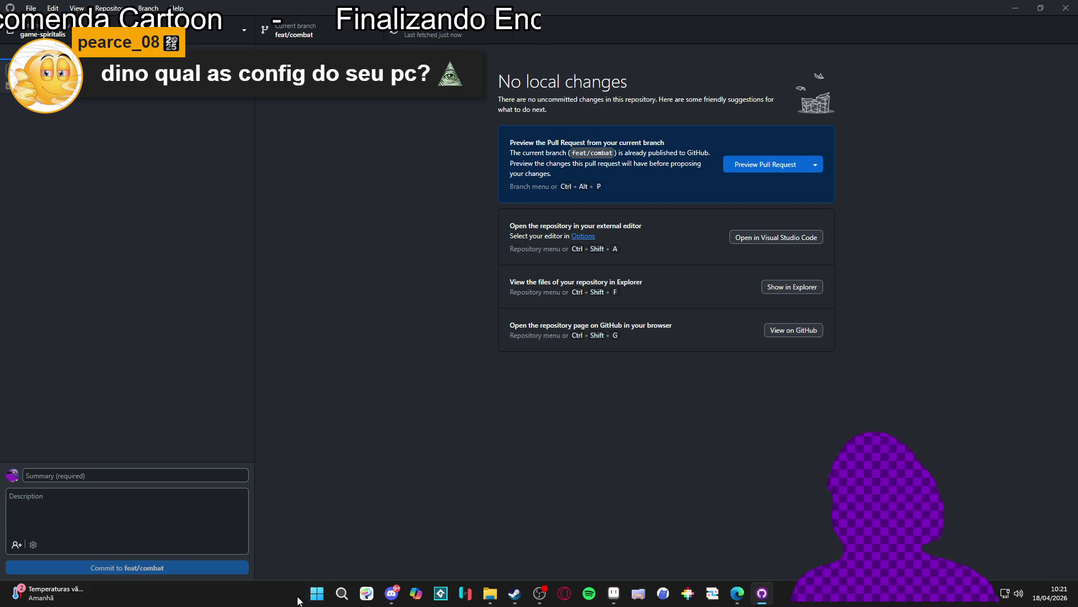
Step: Search 'sis' to view the System page's PC specs, then close Settings
{"action": "left_click", "coordinate": [315, 600]}
{"action": "type", "text": "sism"}
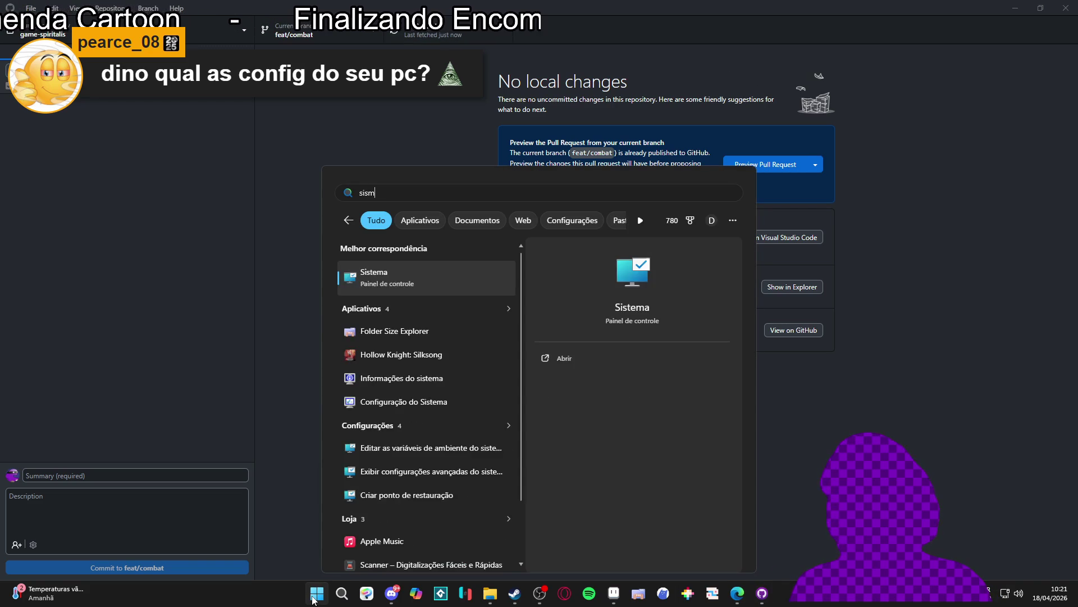
{"action": "key", "text": "Return"}
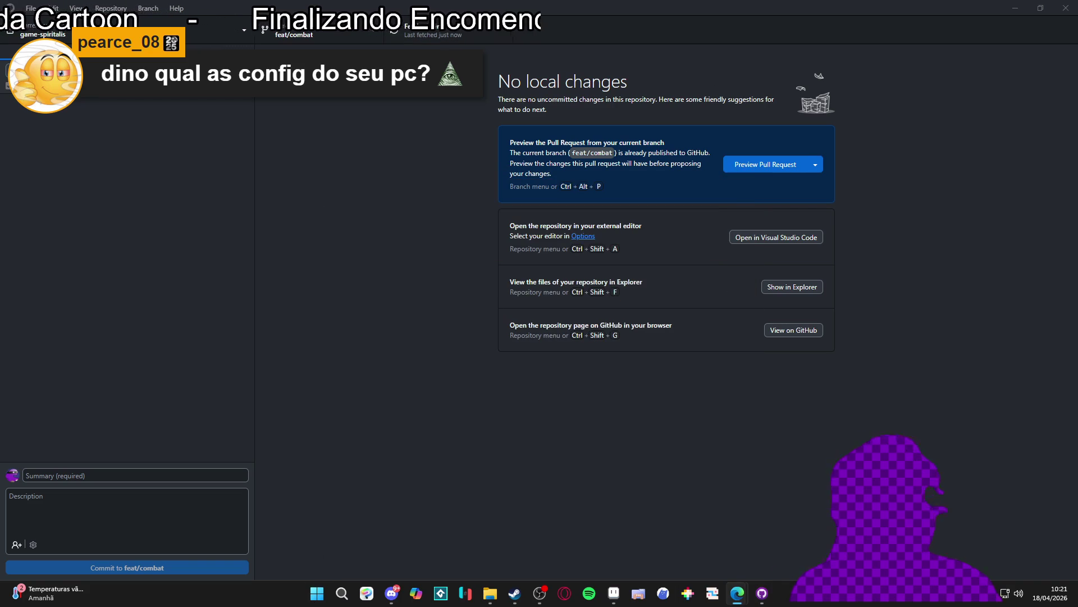
{"action": "left_click", "coordinate": [312, 602]}
{"action": "type", "text": "sis"}
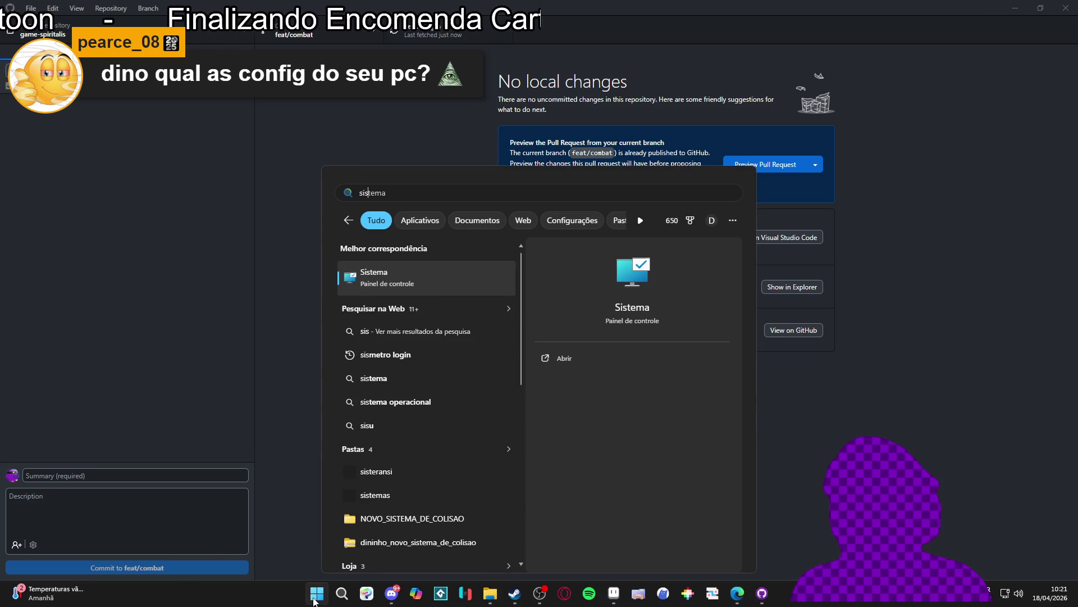
{"action": "key", "text": "Return"}
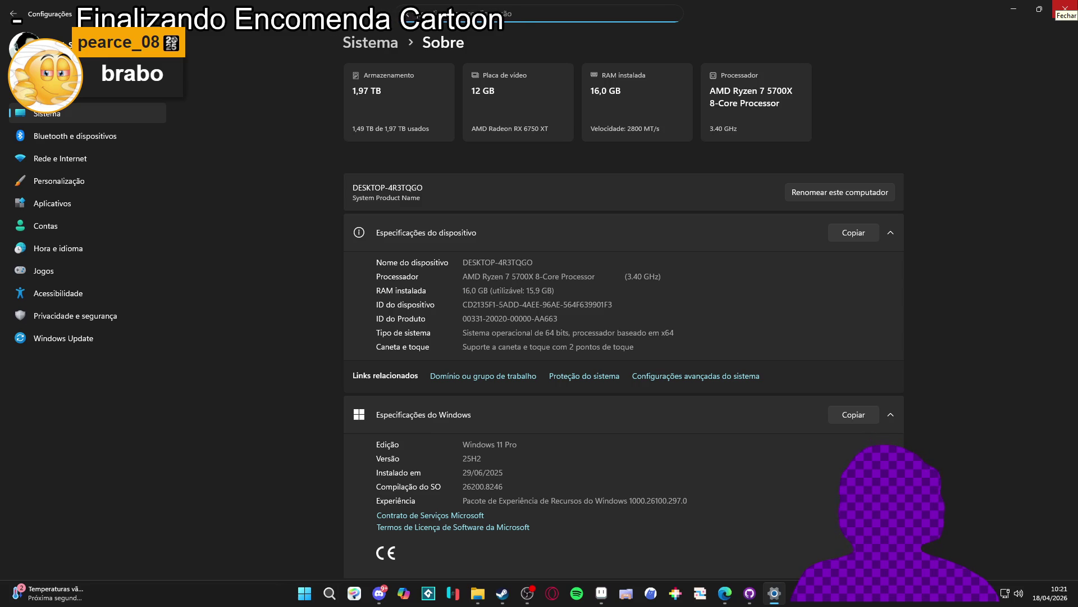
{"action": "left_click", "coordinate": [1066, 8]}
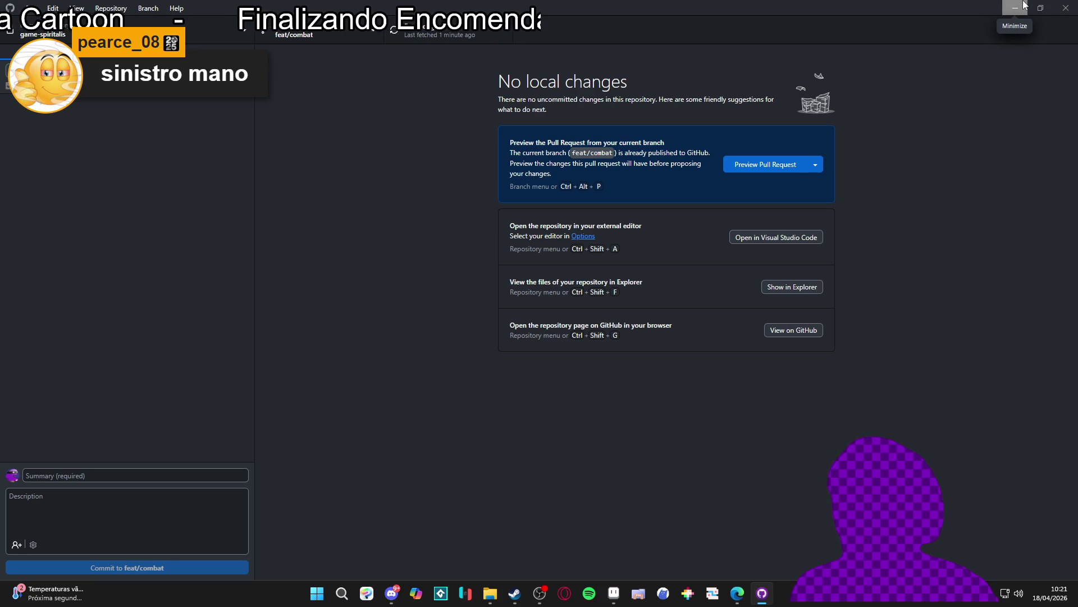
Step: Minimize GitHub Desktop, find GameMaker in the Steam library by searching 'game', and launch it
{"action": "left_click", "coordinate": [1023, 5]}
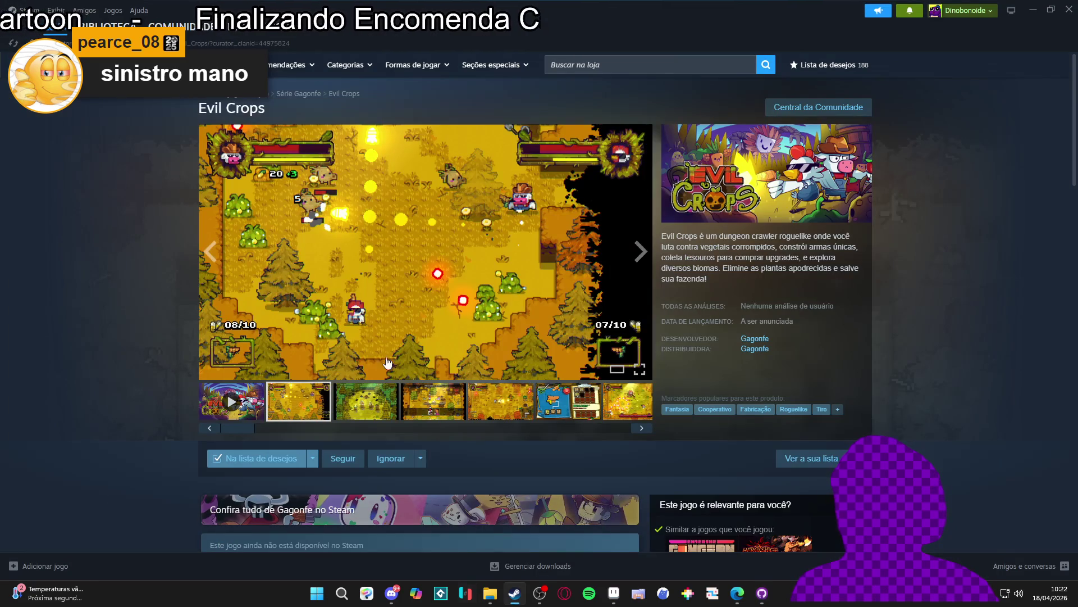
{"action": "left_click", "coordinate": [107, 26]}
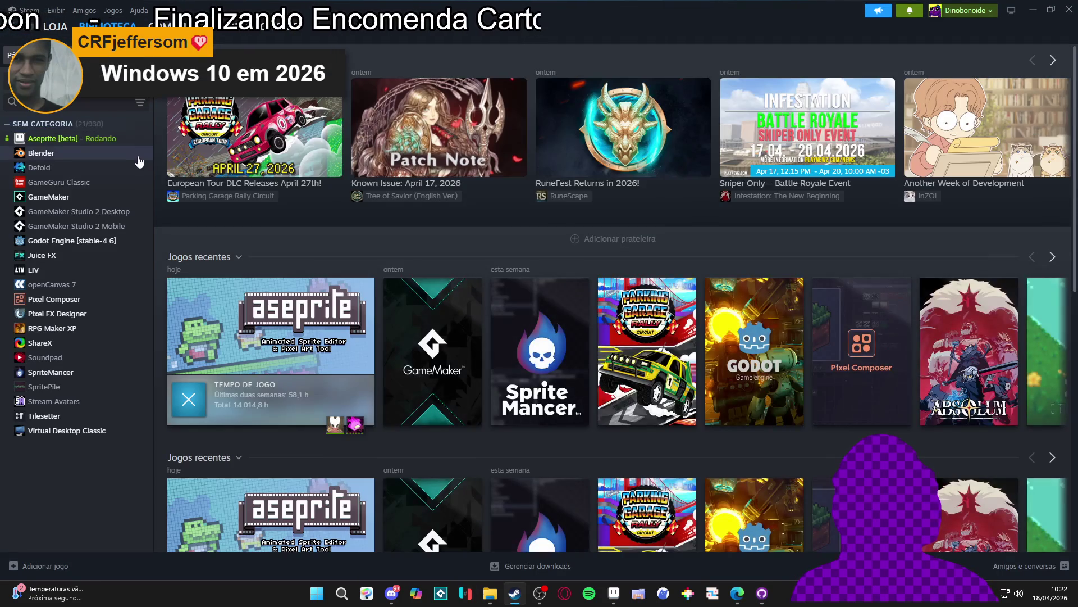
{"action": "left_click", "coordinate": [68, 102]}
{"action": "type", "text": "game"}
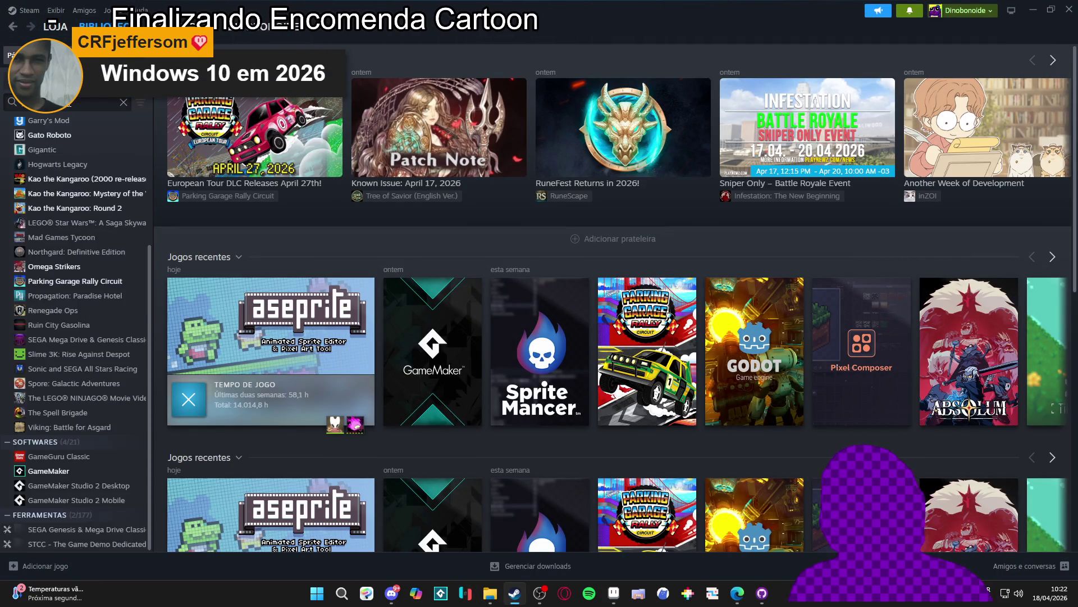
{"action": "left_click", "coordinate": [66, 230]}
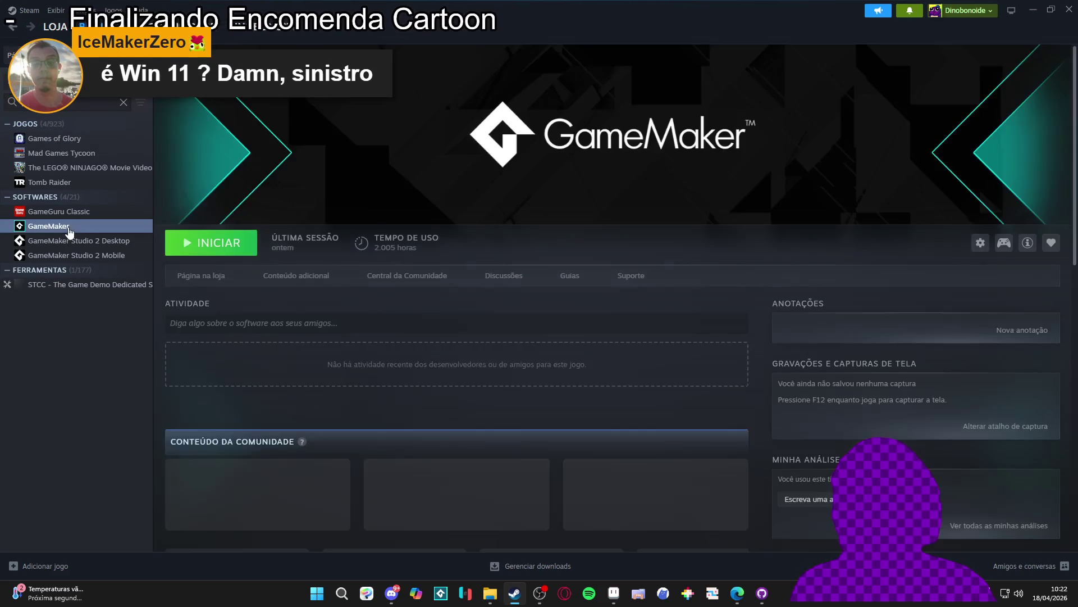
{"action": "left_click", "coordinate": [213, 250]}
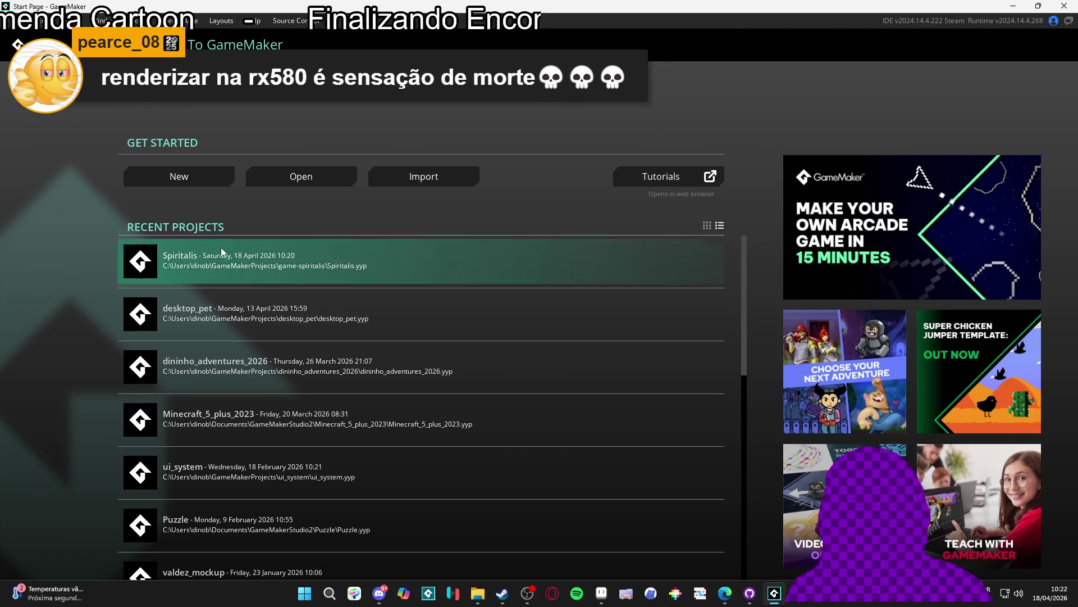
Step: Open the Spiritalis project and review obj_vfx_dash_trail's Draw event code
{"action": "left_click", "coordinate": [221, 251]}
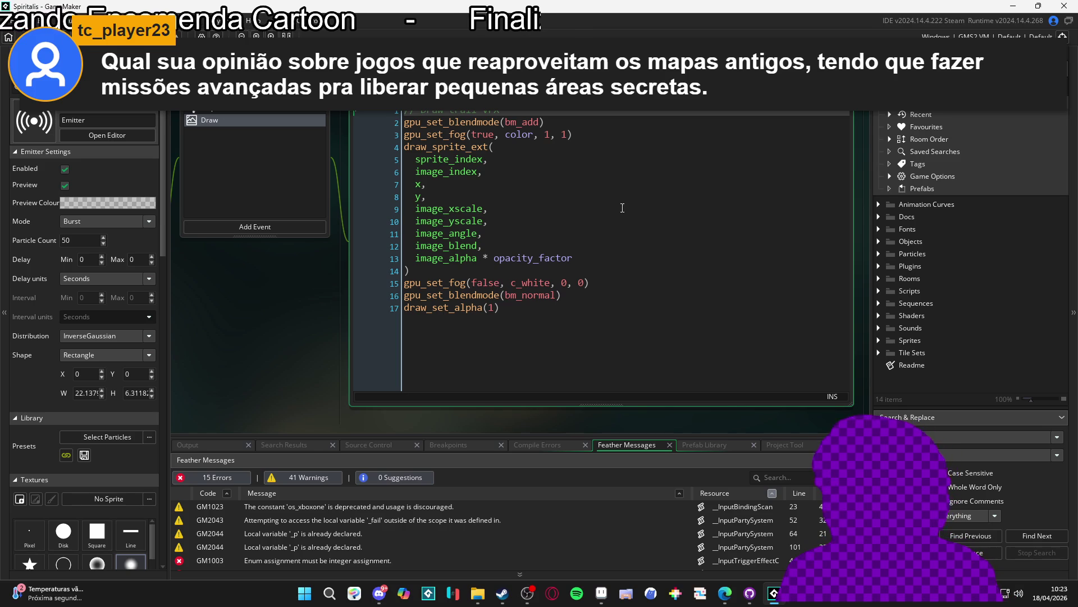
{"action": "left_click", "coordinate": [570, 254]}
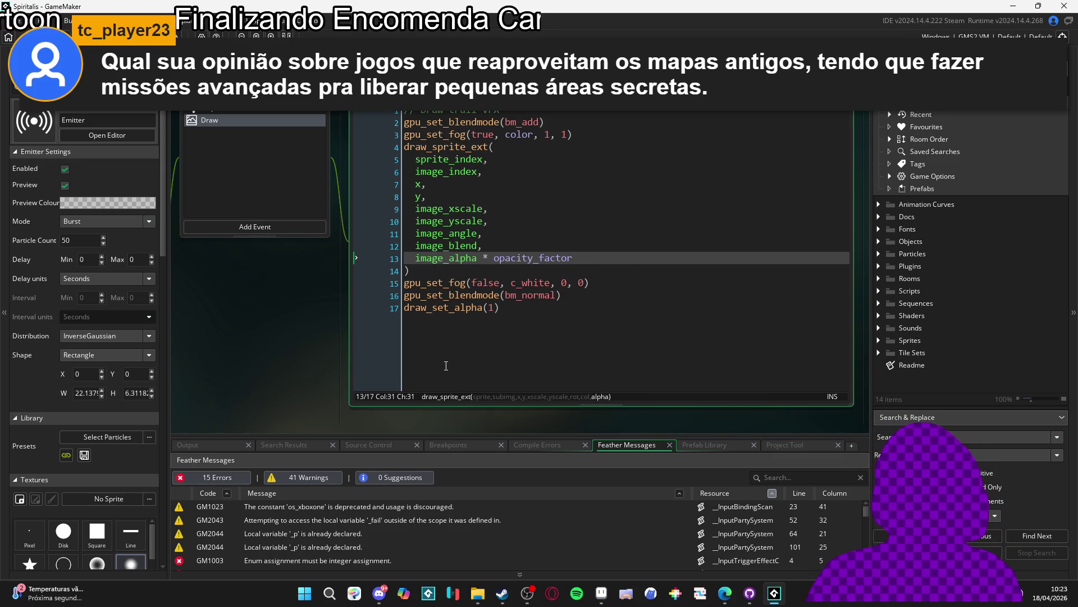
{"action": "scroll", "coordinate": [442, 369], "scroll_direction": "down", "scroll_amount": 1}
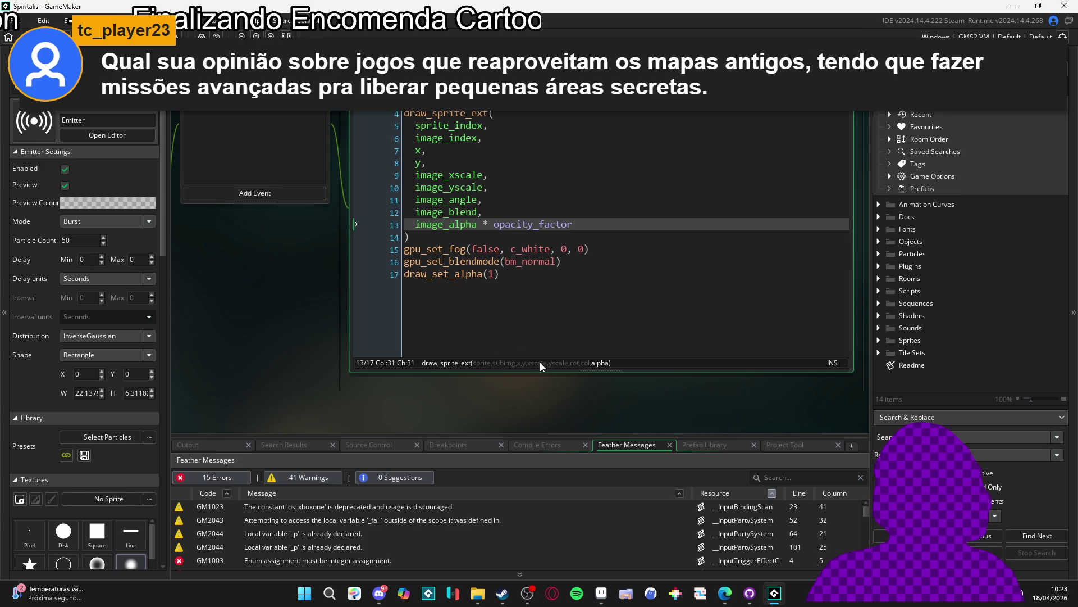
{"action": "left_click", "coordinate": [514, 302]}
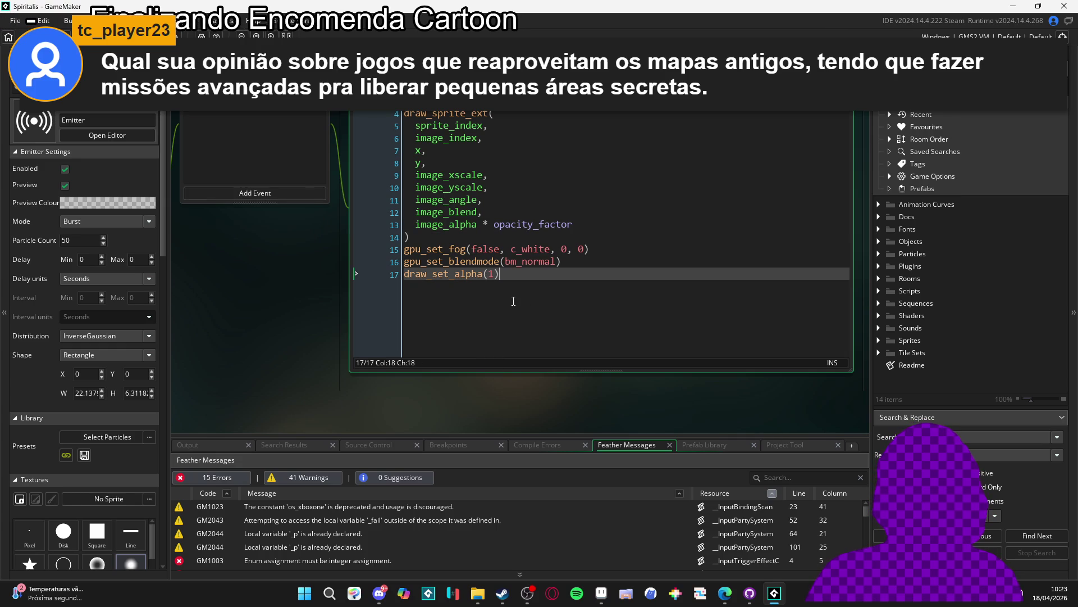
{"action": "scroll", "coordinate": [512, 301], "scroll_direction": "down", "scroll_amount": 2}
{"action": "scroll", "coordinate": [511, 301], "scroll_direction": "up", "scroll_amount": 4}
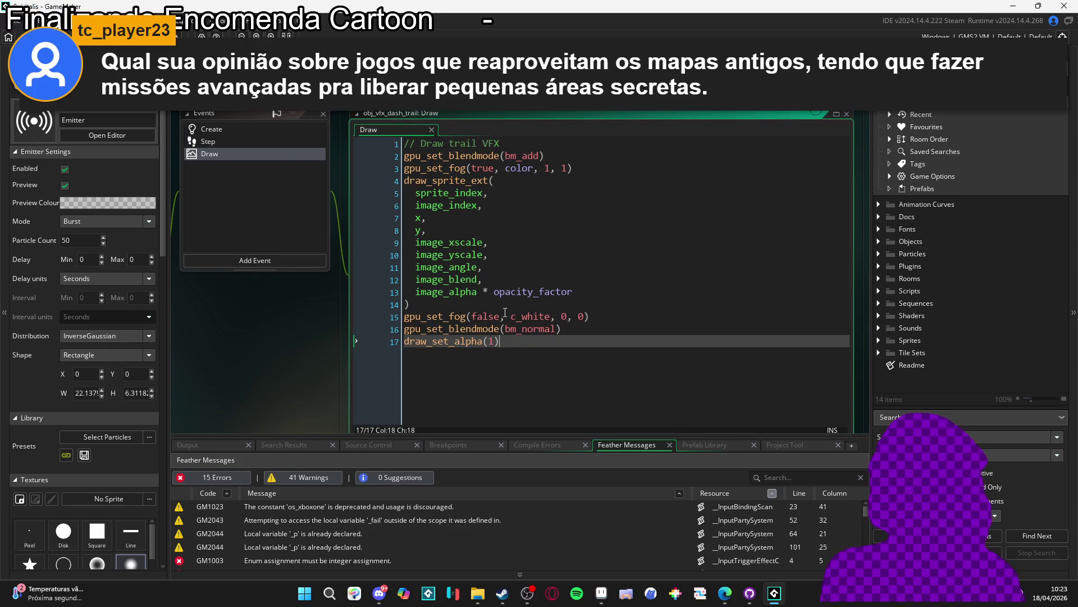
{"action": "scroll", "coordinate": [503, 315], "scroll_direction": "up", "scroll_amount": 3}
{"action": "scroll", "coordinate": [492, 275], "scroll_direction": "down", "scroll_amount": 3}
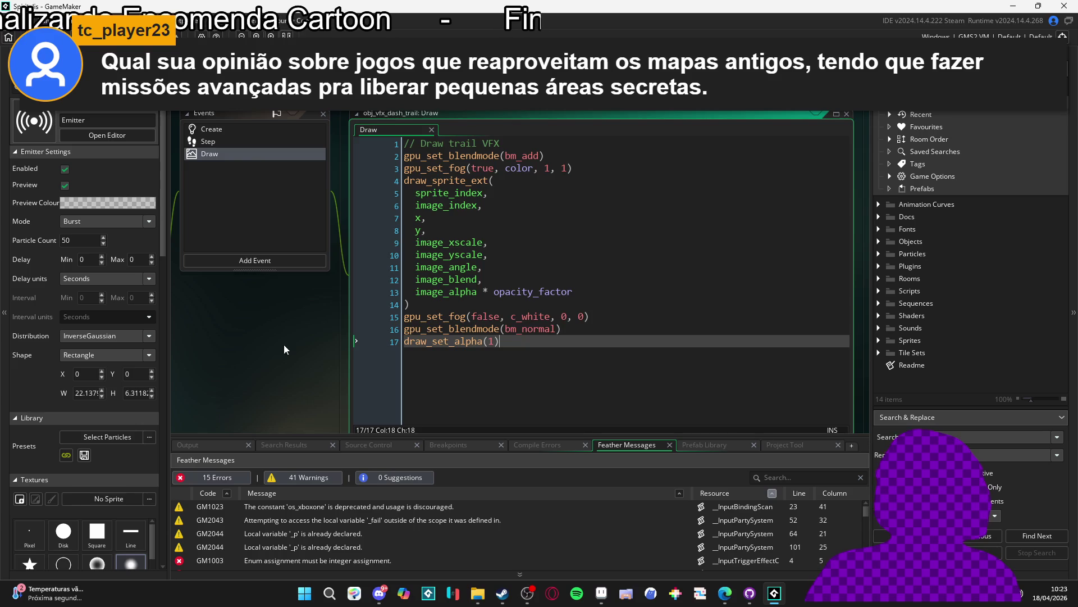
{"action": "scroll", "coordinate": [268, 345], "scroll_direction": "down", "scroll_amount": 1}
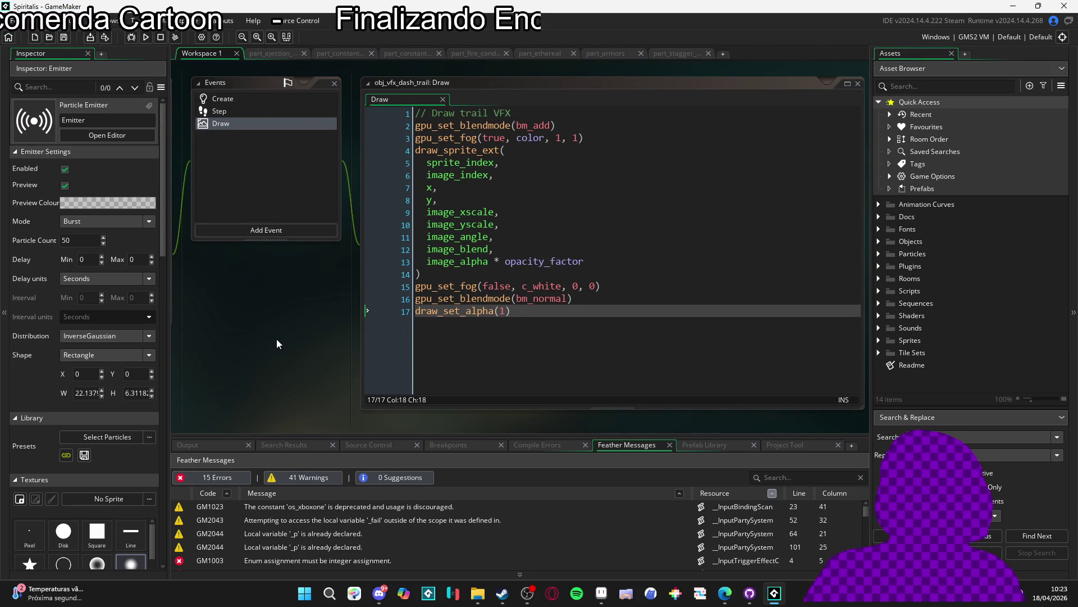
Step: Insert a blank line after the draw_sprite_ext call's closing parenthesis
{"action": "left_click", "coordinate": [551, 287]}
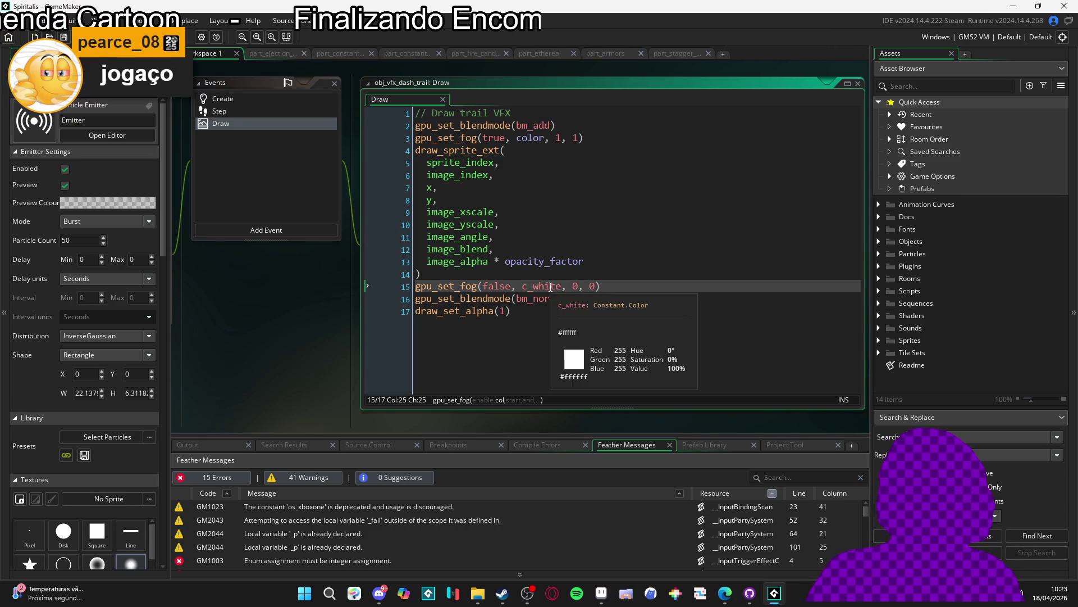
{"action": "key", "text": "Down"}
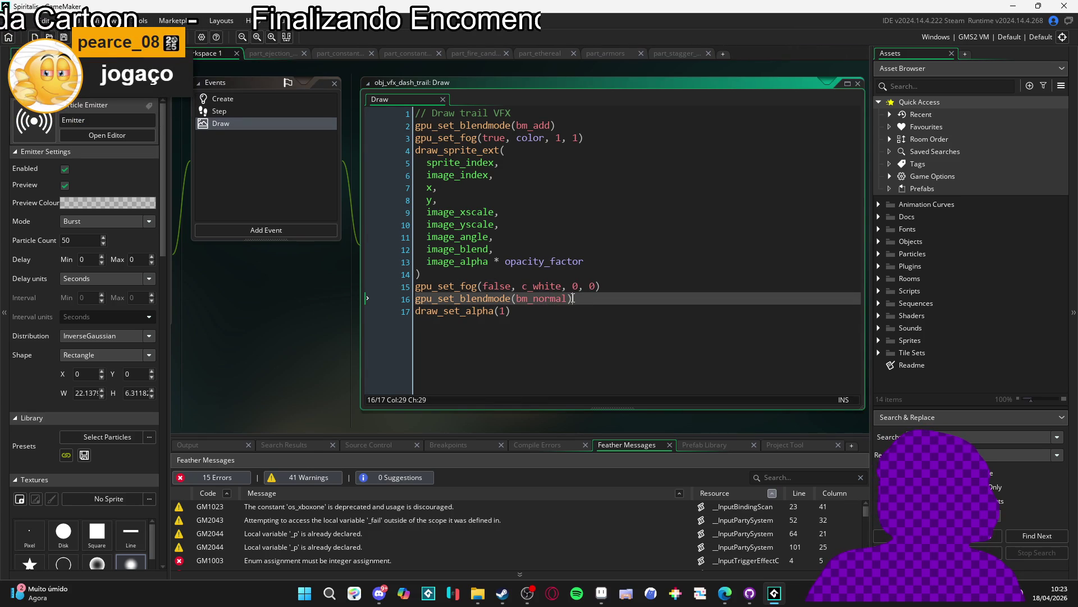
{"action": "key", "text": "Up"}
{"action": "left_click", "coordinate": [569, 312]}
{"action": "left_click", "coordinate": [453, 286]}
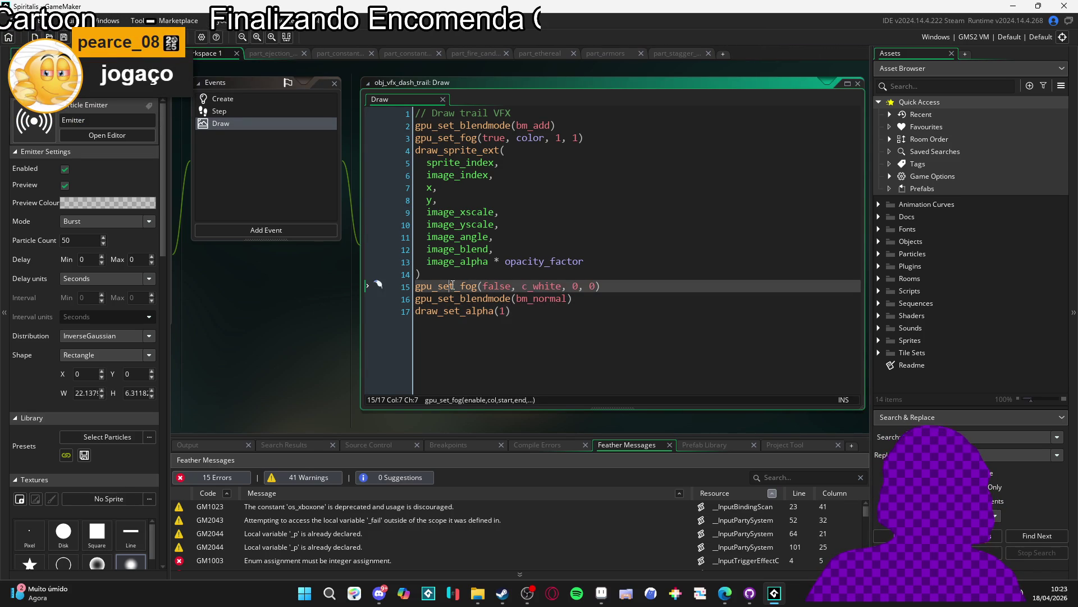
{"action": "left_click", "coordinate": [474, 279]}
{"action": "key", "text": "Return"}
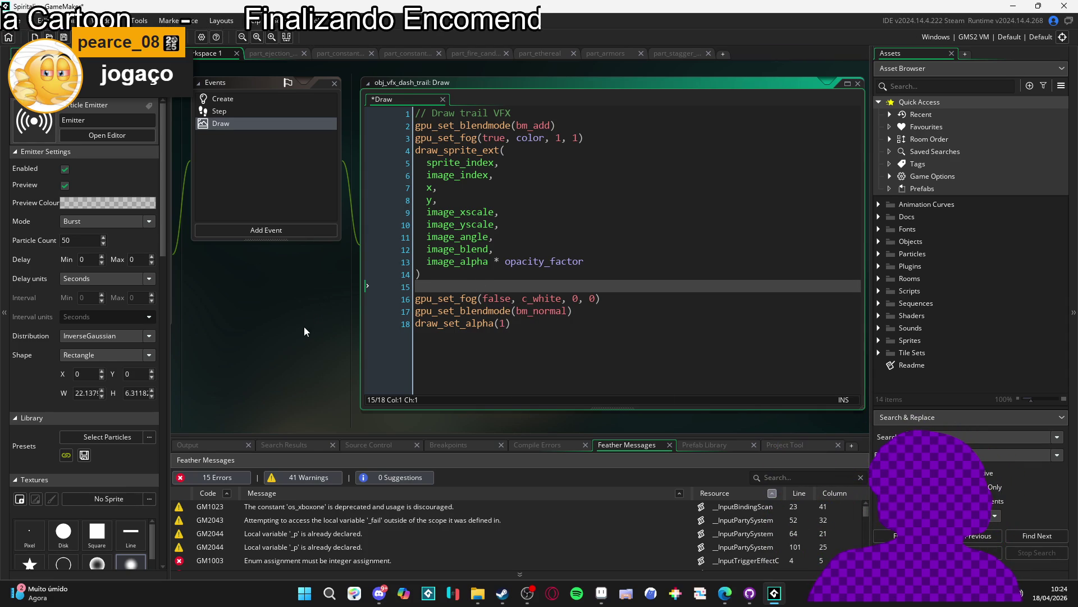
Step: Show the Output log, then build and run Spiritalis with F5
{"action": "left_click_drag", "start_coordinate": [305, 328], "coordinate": [333, 325]}
{"action": "left_click", "coordinate": [210, 447]}
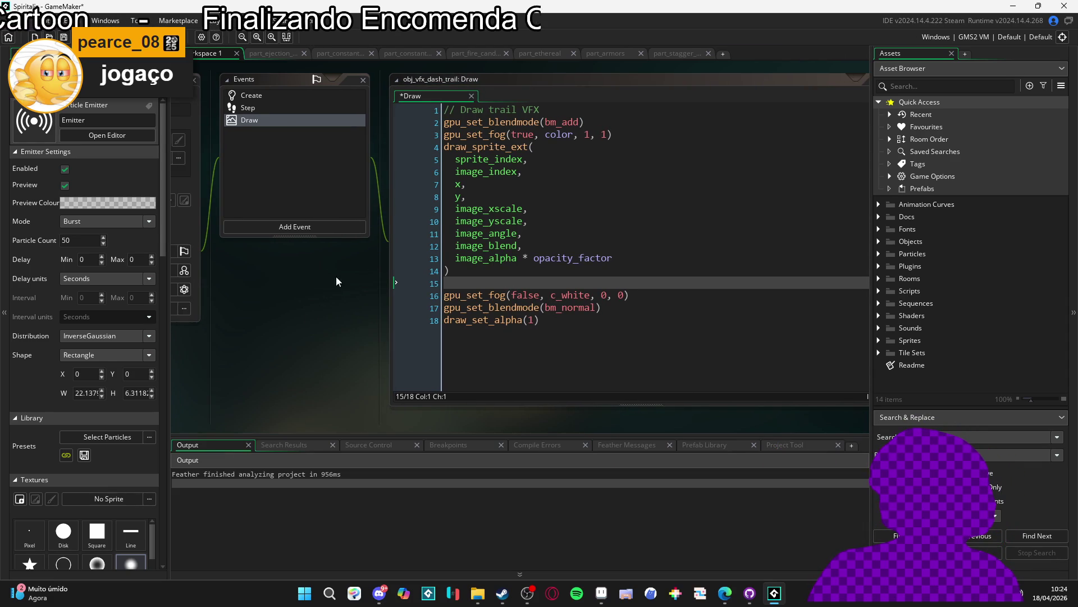
{"action": "left_click_drag", "start_coordinate": [344, 284], "coordinate": [375, 289]}
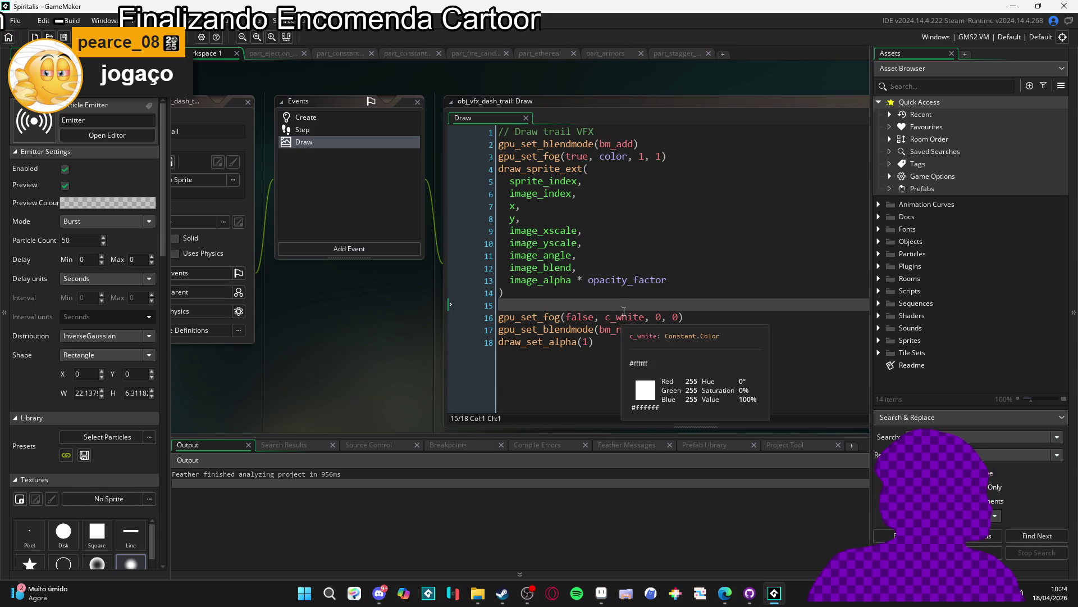
{"action": "key", "text": "F5"}
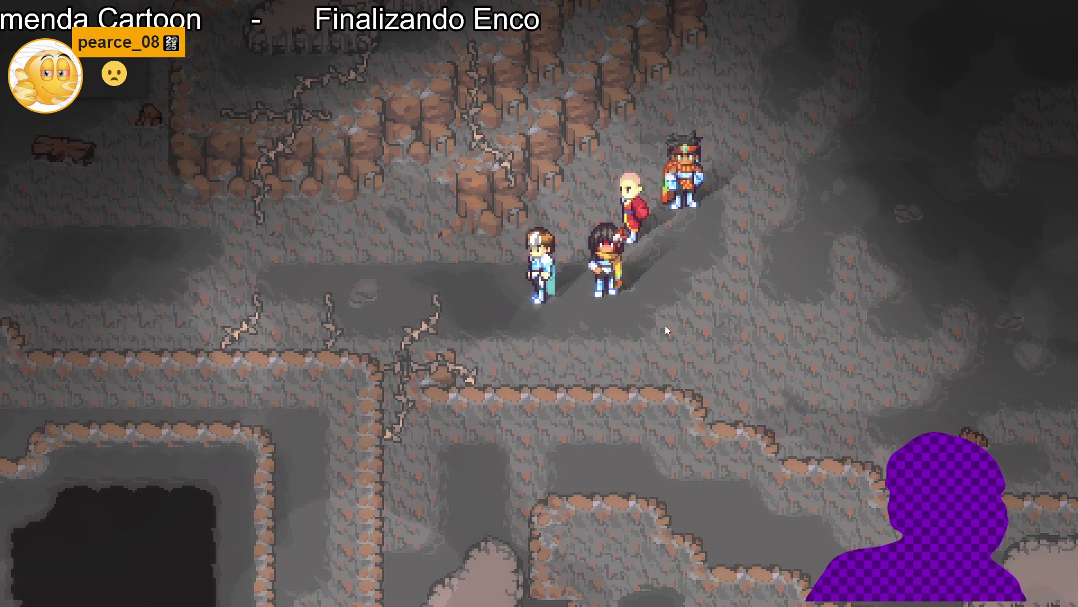
Step: Open the party menu and move through its entries toward System
{"action": "key", "text": "Escape"}
{"action": "key", "text": "Down"}
{"action": "key", "text": "Down"}
{"action": "key", "text": "Up"}
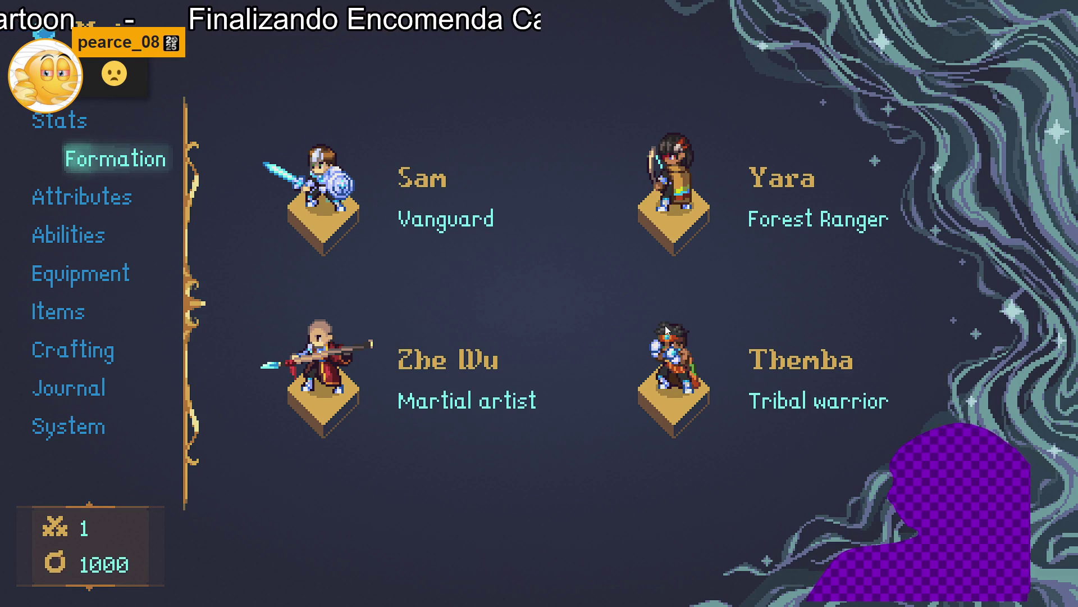
{"action": "key", "text": "Down"}
{"action": "key", "text": "Down"}
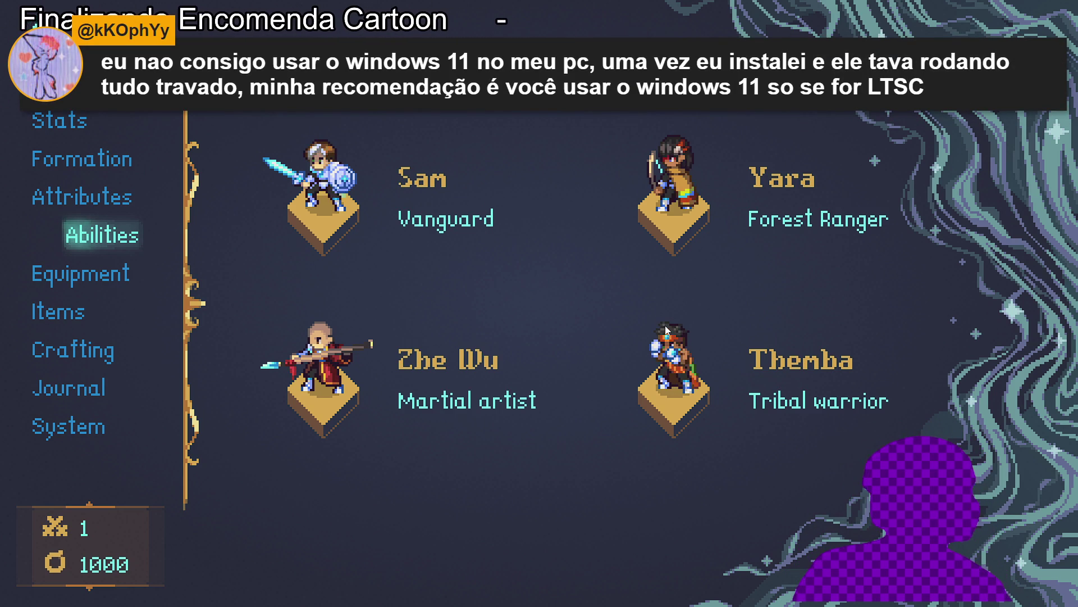
{"action": "key", "text": "Down"}
{"action": "key", "text": "Down"}
{"action": "key", "text": "Down"}
{"action": "key", "text": "Down"}
{"action": "key", "text": "Down"}
{"action": "key", "text": "Up"}
{"action": "key", "text": "Down"}
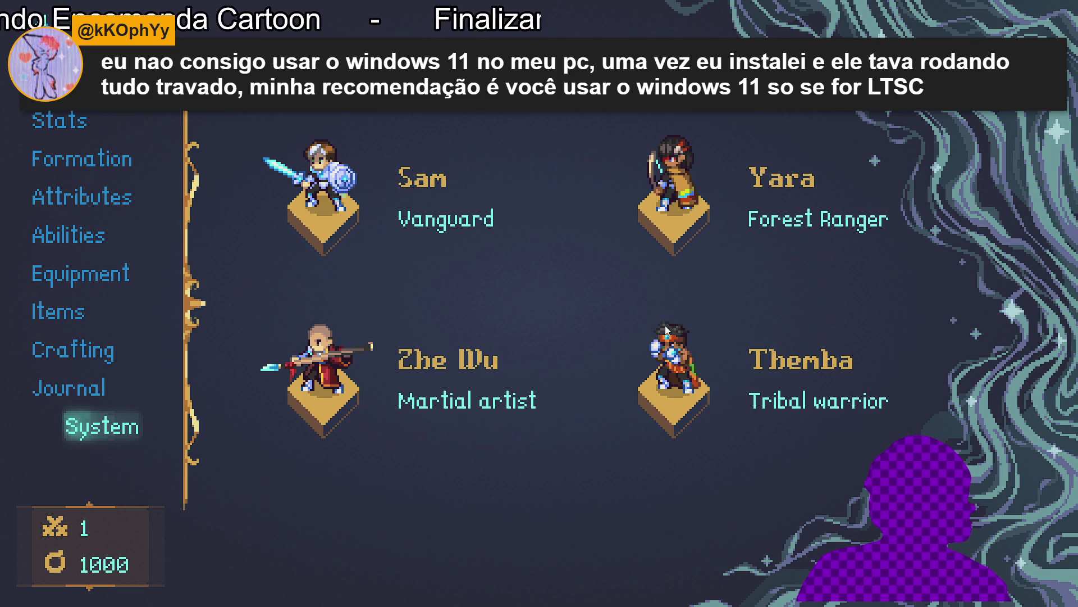
{"action": "key", "text": "Up"}
{"action": "key", "text": "Down"}
{"action": "key", "text": "Up"}
{"action": "key", "text": "Down"}
{"action": "key", "text": "Up"}
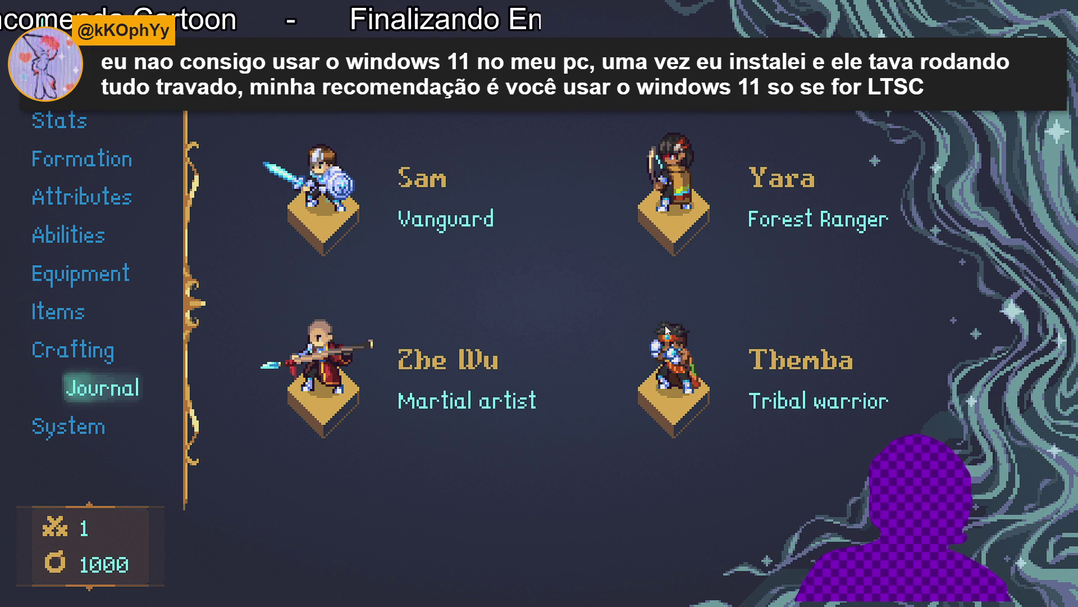
Step: Raise Master volume to three bars in video and audio settings, then close the menus
{"action": "key", "text": "Return"}
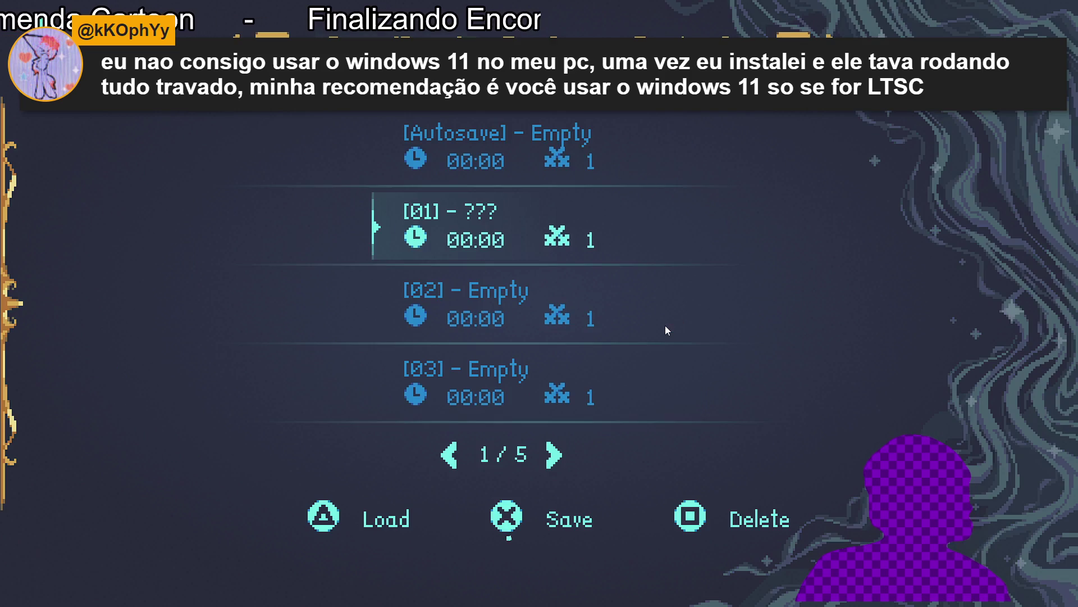
{"action": "key", "text": "Down"}
{"action": "key", "text": "Return"}
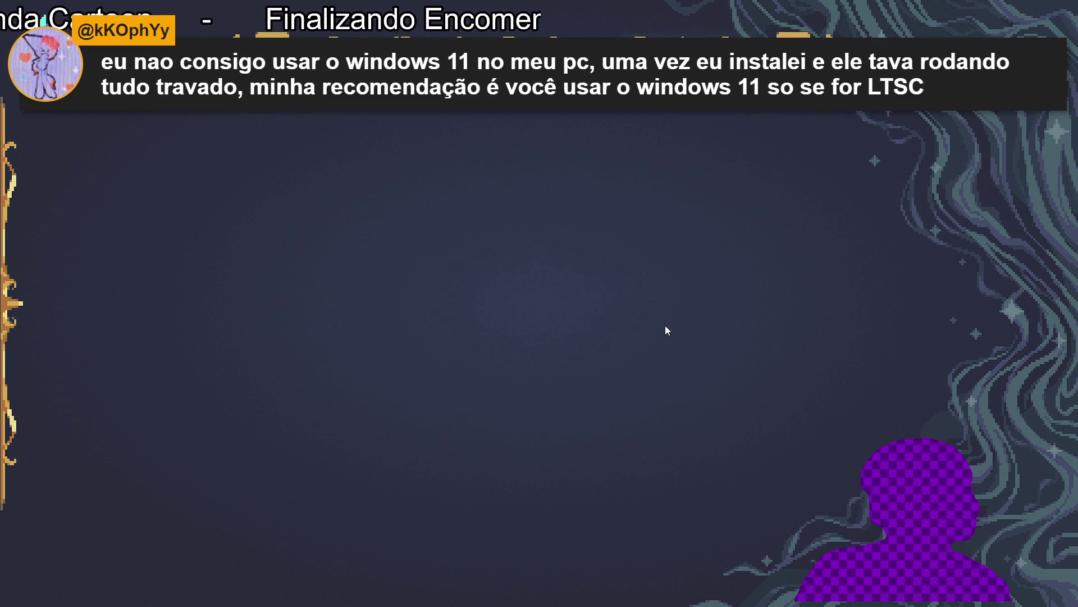
{"action": "key", "text": "Down"}
{"action": "key", "text": "Down"}
{"action": "key", "text": "Down"}
{"action": "key", "text": "Right"}
{"action": "key", "text": "Right"}
{"action": "key", "text": "Right"}
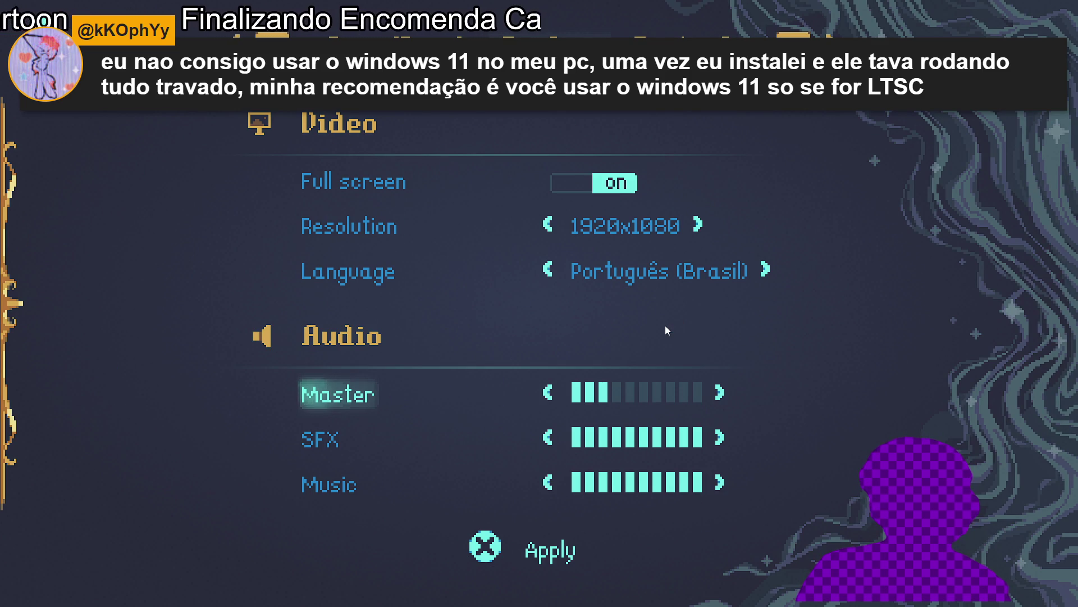
{"action": "key", "text": "Escape"}
{"action": "key", "text": "Up"}
{"action": "key", "text": "Up"}
{"action": "key", "text": "Up"}
{"action": "key", "text": "Up"}
{"action": "key", "text": "Escape"}
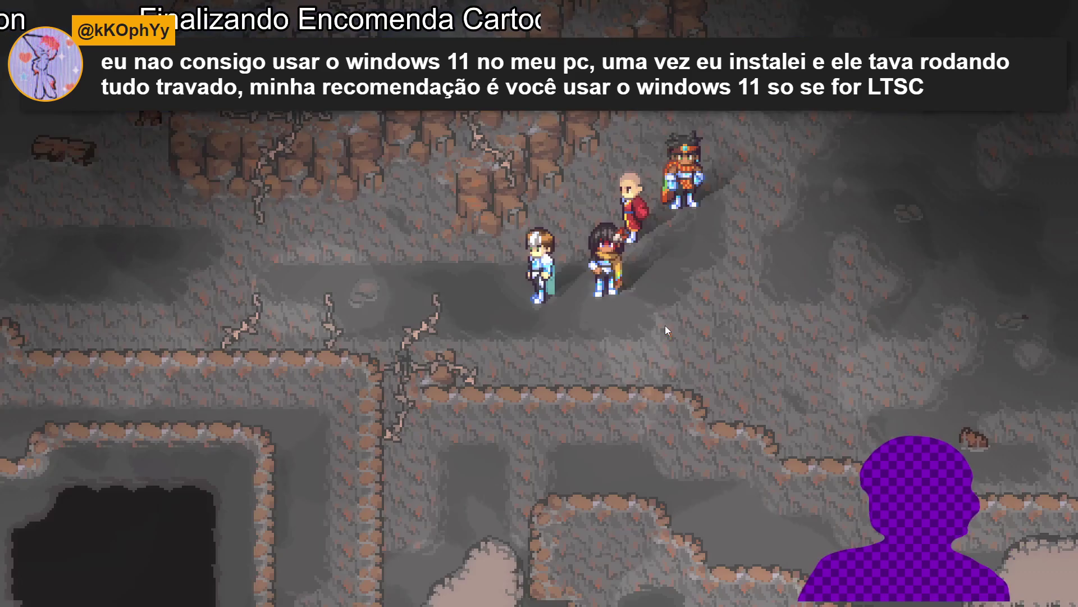
Step: Walk the party through the cave until an enemy encounter begins
{"action": "key", "text": "Left"}
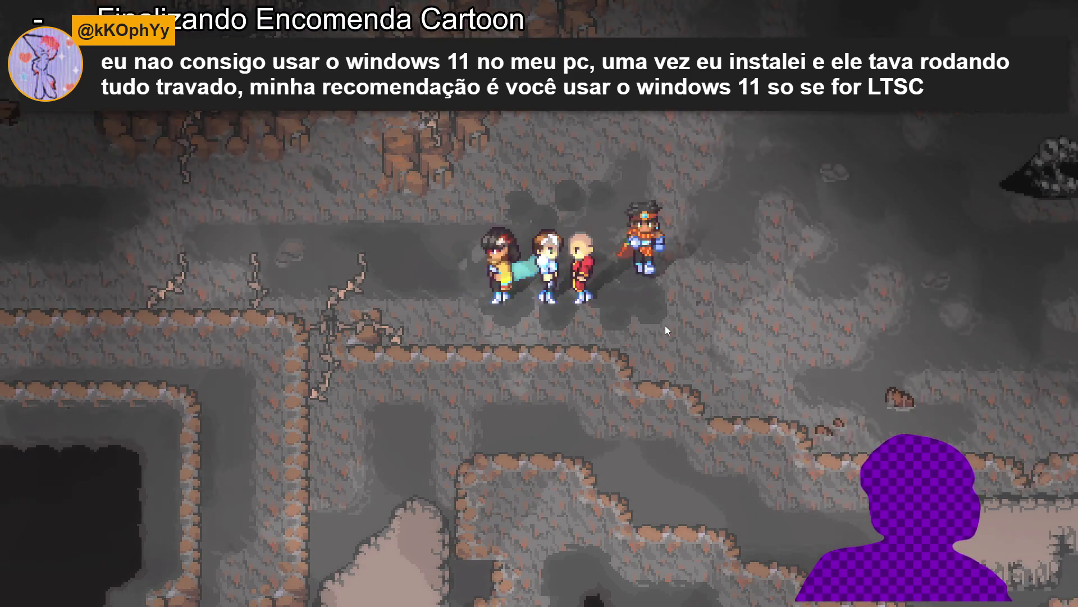
{"action": "key", "text": "Right"}
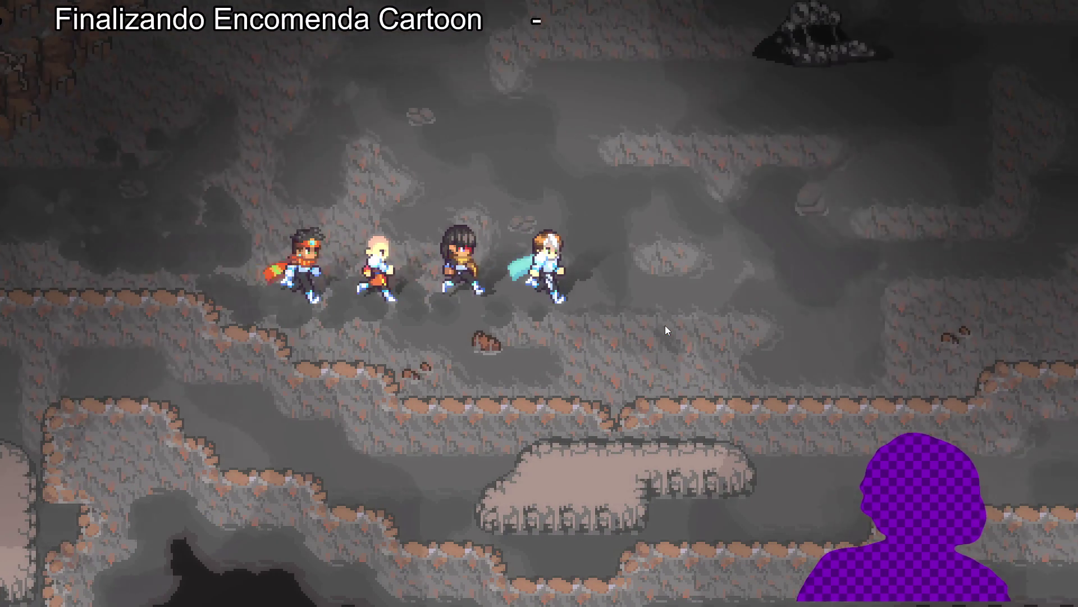
{"action": "key", "text": "Up"}
{"action": "key", "text": "Right"}
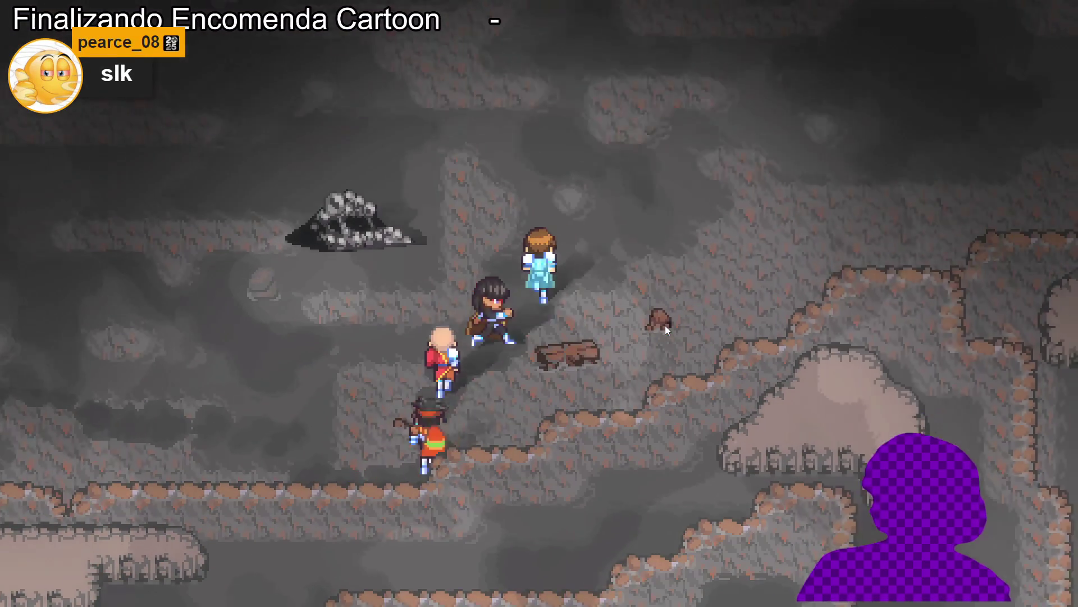
{"action": "key", "text": "Up"}
{"action": "key", "text": "Left"}
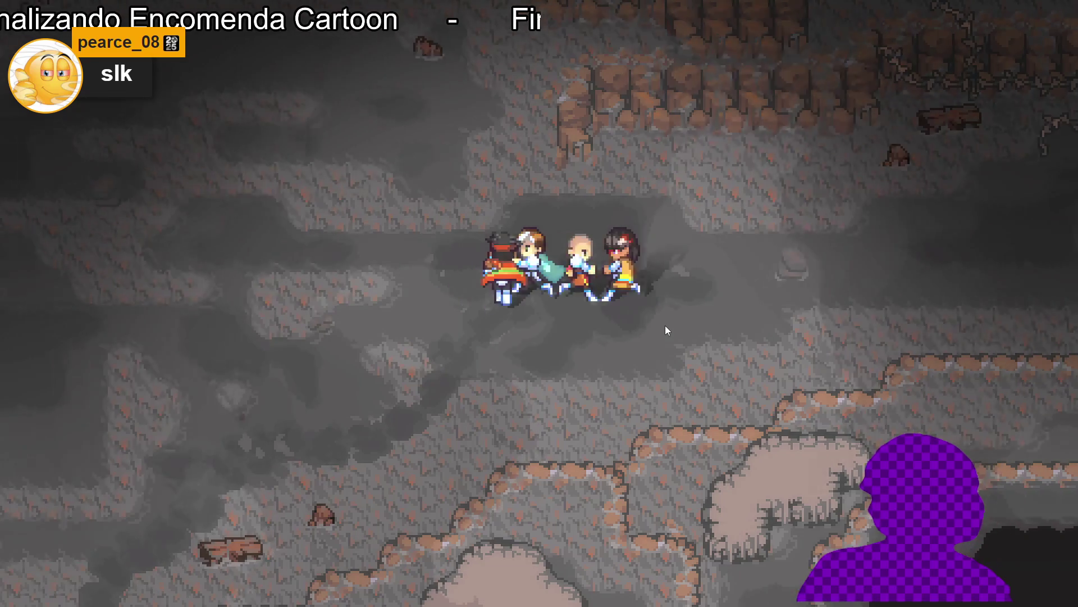
{"action": "key", "text": "Down"}
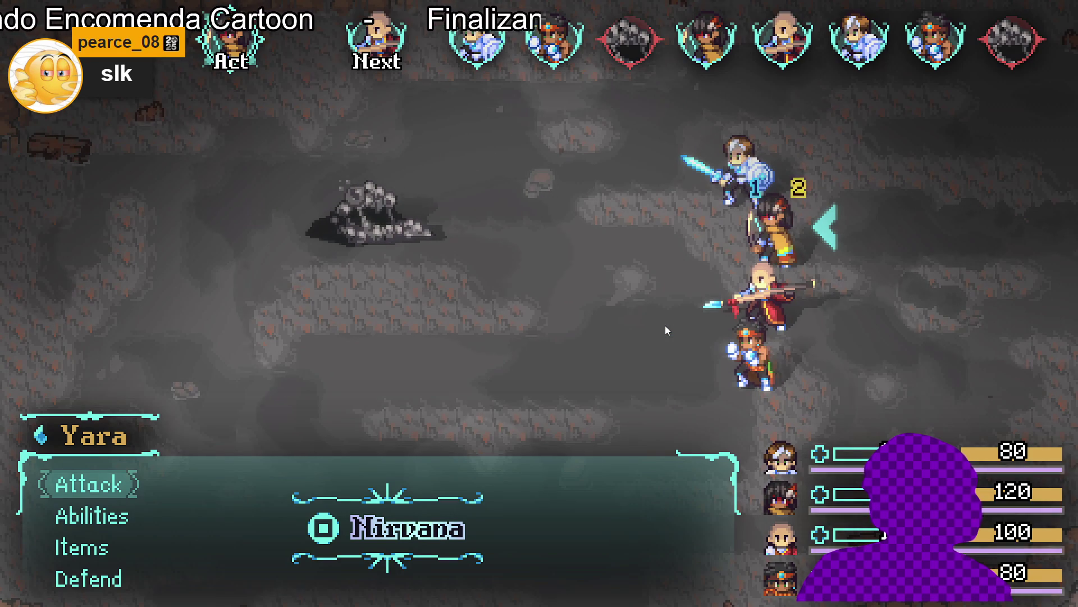
Step: Have Yara cast Eagle eyes on a party member
{"action": "key", "text": "Down"}
{"action": "key", "text": "Down"}
{"action": "key", "text": "Up"}
{"action": "key", "text": "Down"}
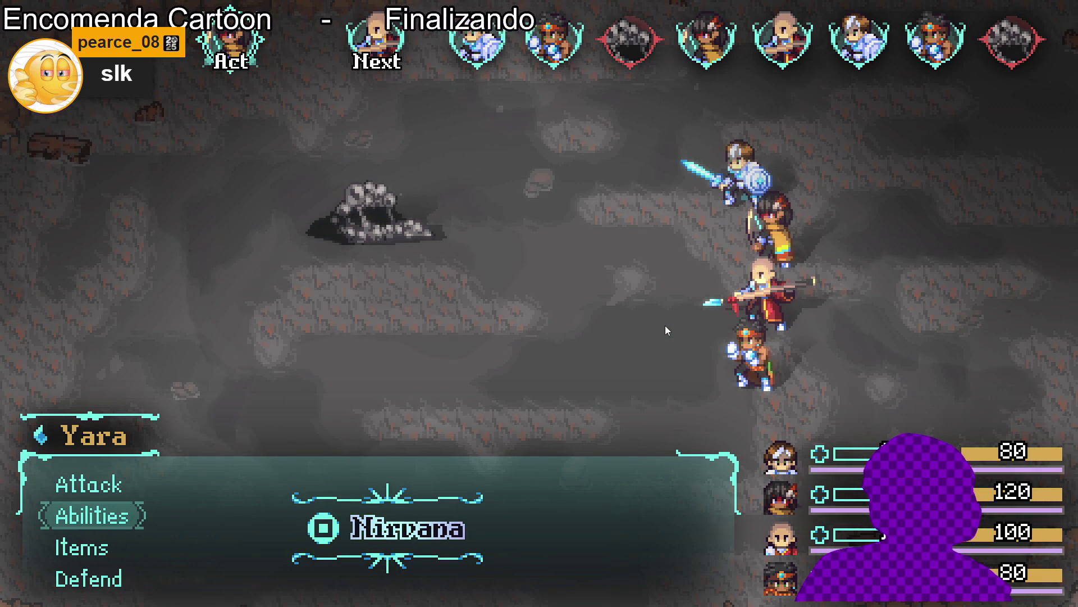
{"action": "key", "text": "Up"}
{"action": "key", "text": "Return"}
{"action": "key", "text": "Down"}
{"action": "key", "text": "Down"}
{"action": "key", "text": "Up"}
{"action": "key", "text": "Down"}
{"action": "key", "text": "Down"}
{"action": "key", "text": "Return"}
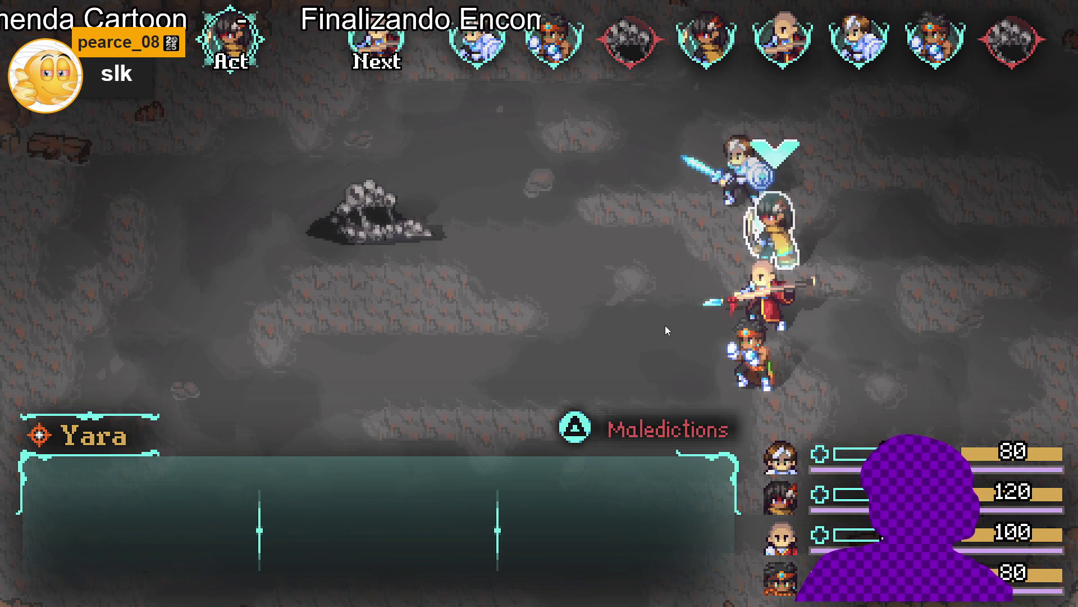
{"action": "key", "text": "Return"}
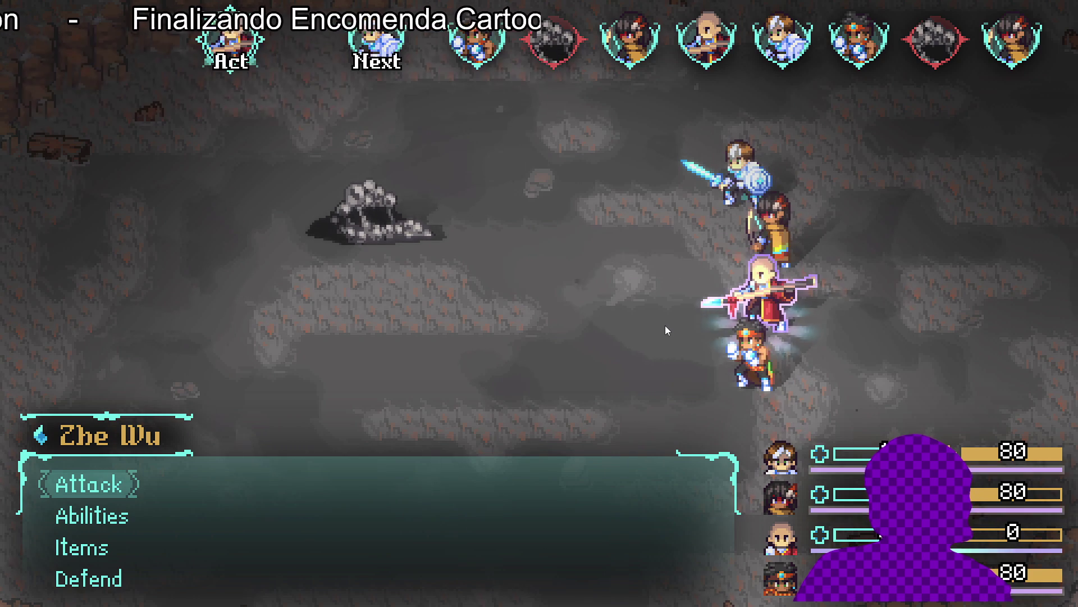
Step: Have Zhe Wu cast Chackra balance on himself
{"action": "key", "text": "Down"}
{"action": "key", "text": "Down"}
{"action": "key", "text": "Up"}
{"action": "key", "text": "Return"}
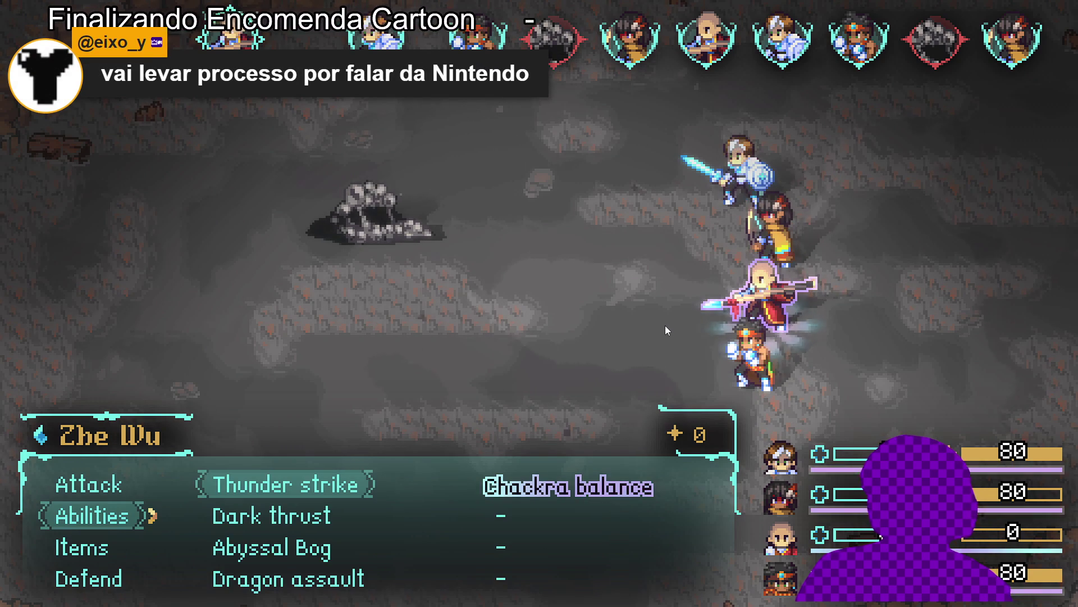
{"action": "key", "text": "Down"}
{"action": "key", "text": "Down"}
{"action": "key", "text": "Down"}
{"action": "key", "text": "Up"}
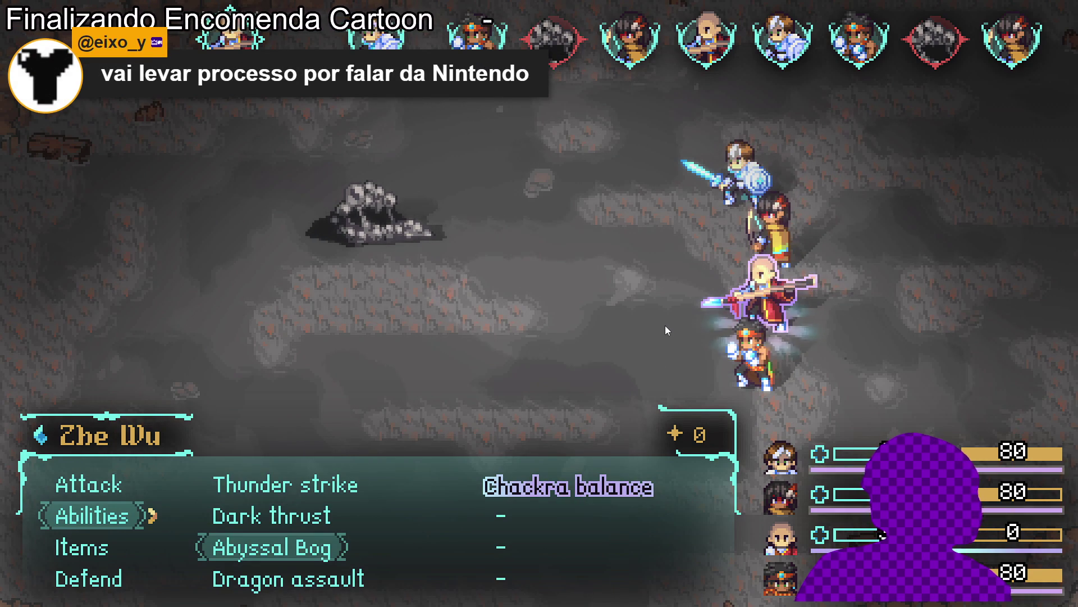
{"action": "key", "text": "Up"}
{"action": "key", "text": "Up"}
{"action": "key", "text": "Right"}
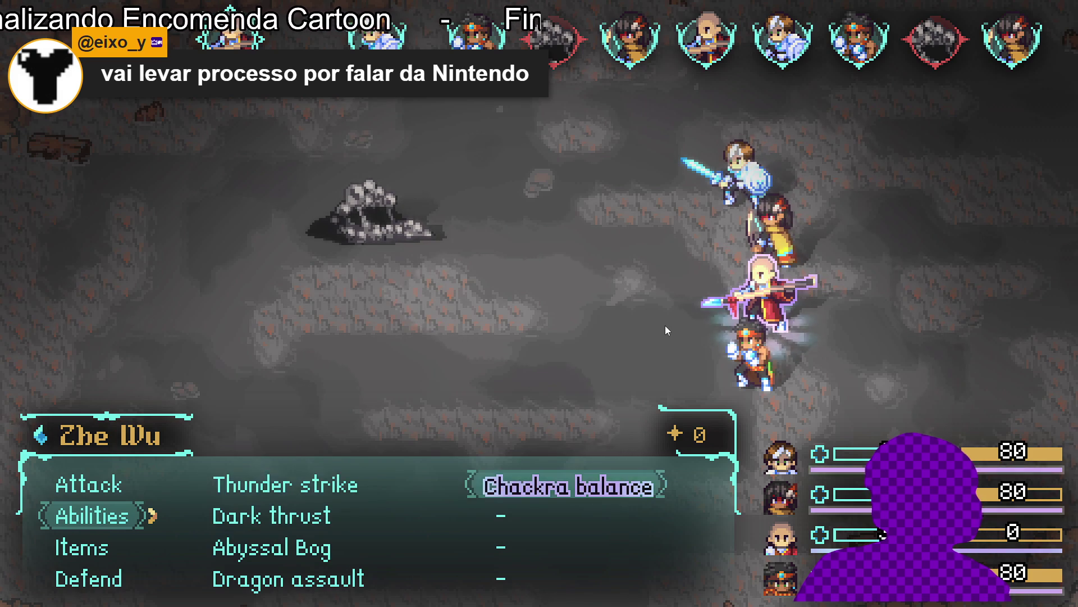
{"action": "key", "text": "Return"}
{"action": "key", "text": "Down"}
{"action": "key", "text": "Down"}
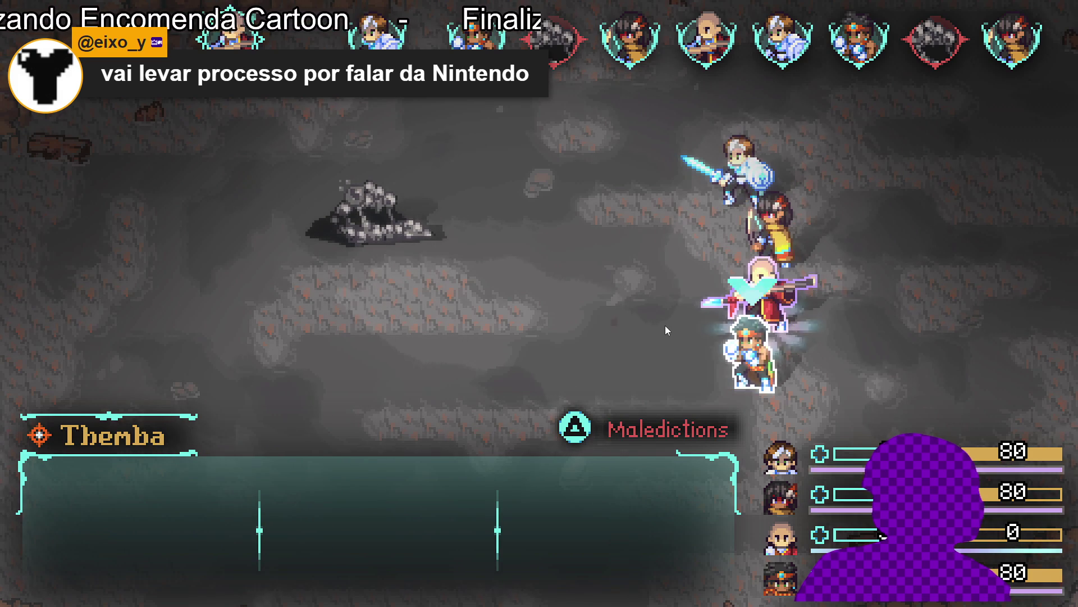
{"action": "key", "text": "Down"}
{"action": "key", "text": "Return"}
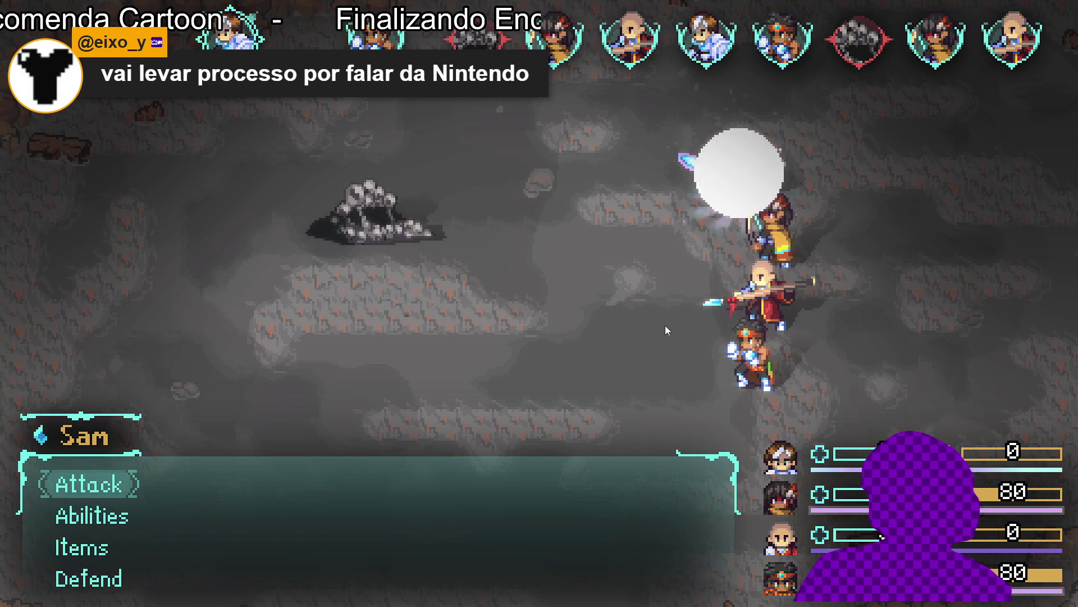
Step: Have Sam use Fortress of serenity to protect the party
{"action": "key", "text": "Down"}
{"action": "key", "text": "Down"}
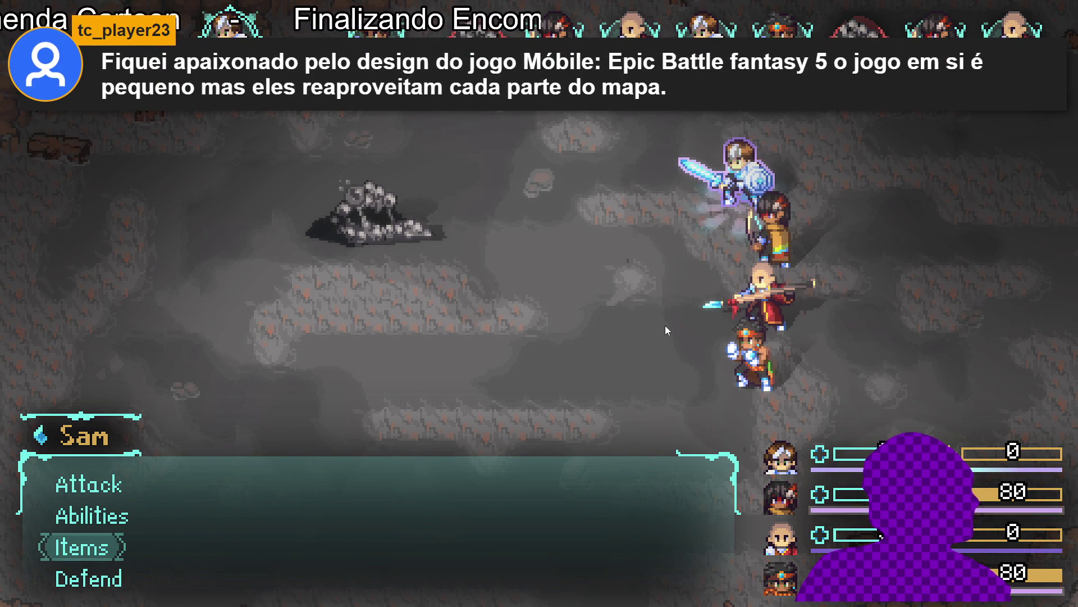
{"action": "key", "text": "Up"}
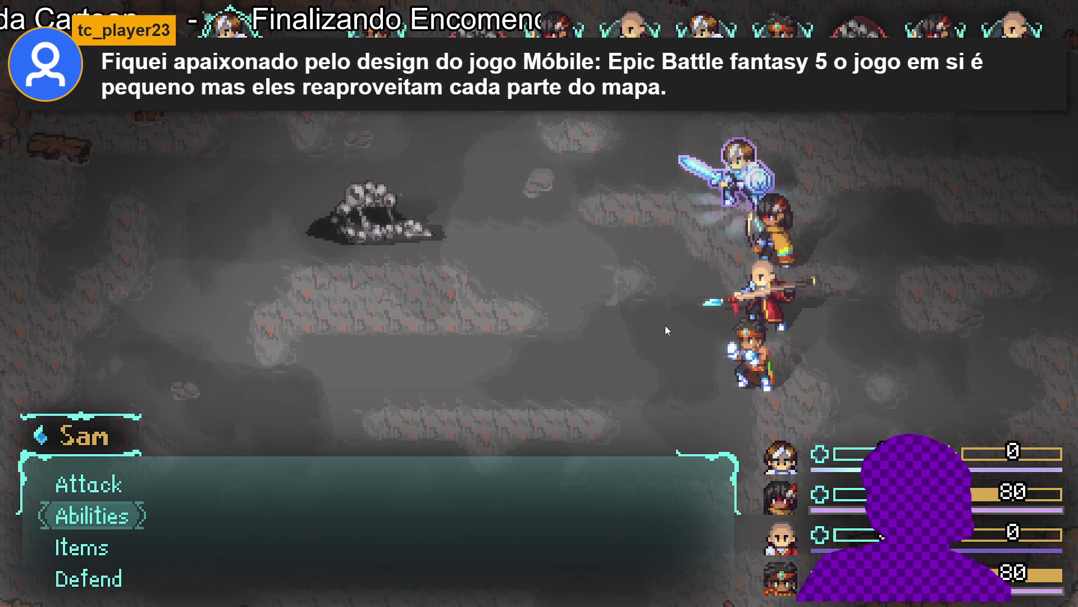
{"action": "key", "text": "Return"}
{"action": "key", "text": "Right"}
{"action": "key", "text": "Return"}
{"action": "key", "text": "Return"}
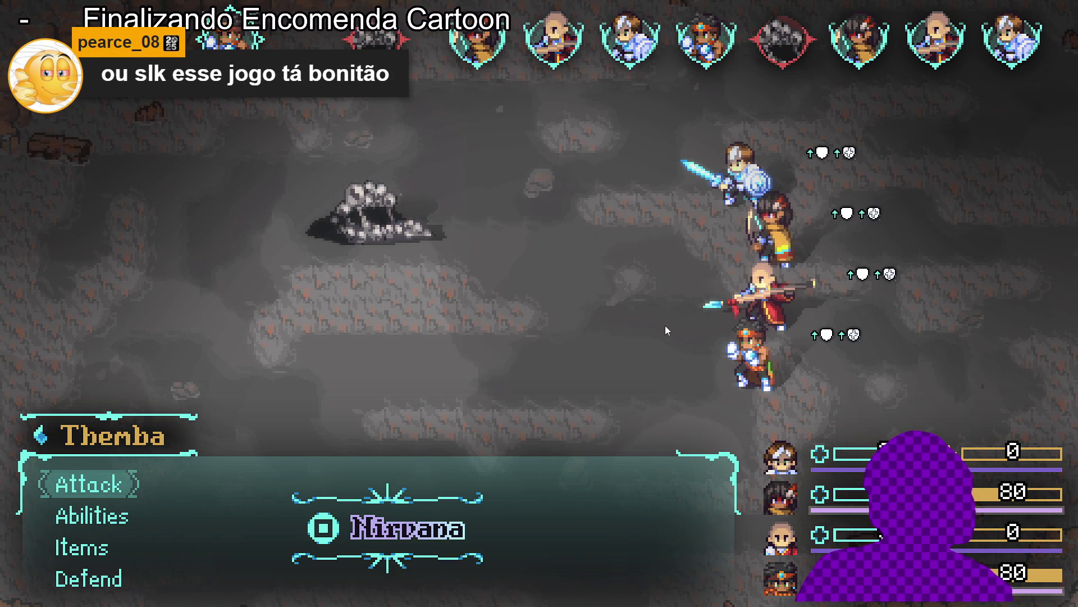
Step: Finish the Sloth Blob with Themba's Flaming Uppercut and collect the spoils
{"action": "key", "text": "Down"}
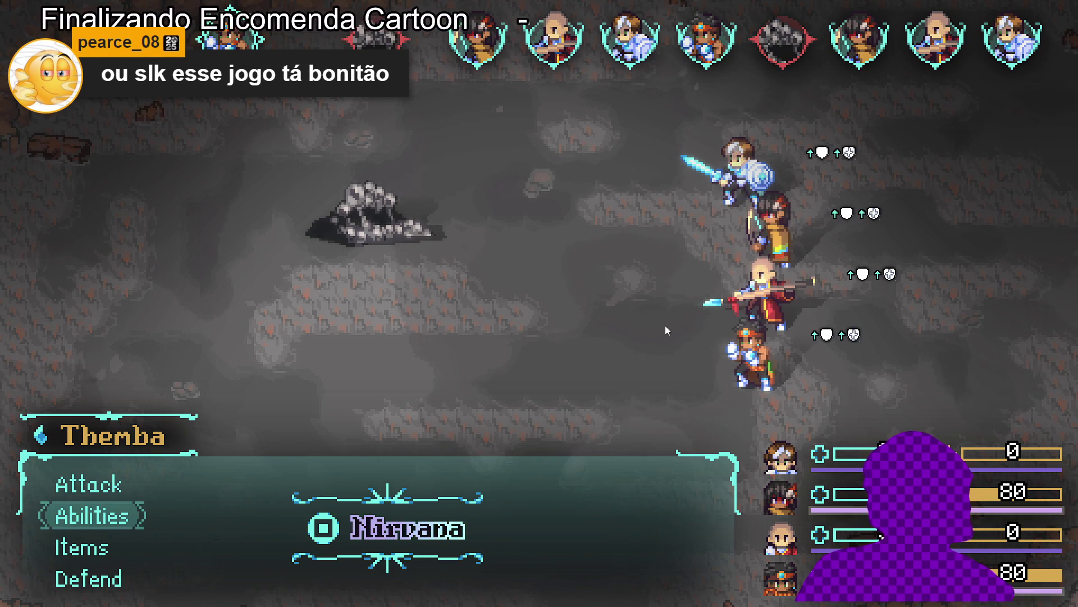
{"action": "key", "text": "Return"}
{"action": "key", "text": "Down"}
{"action": "key", "text": "Return"}
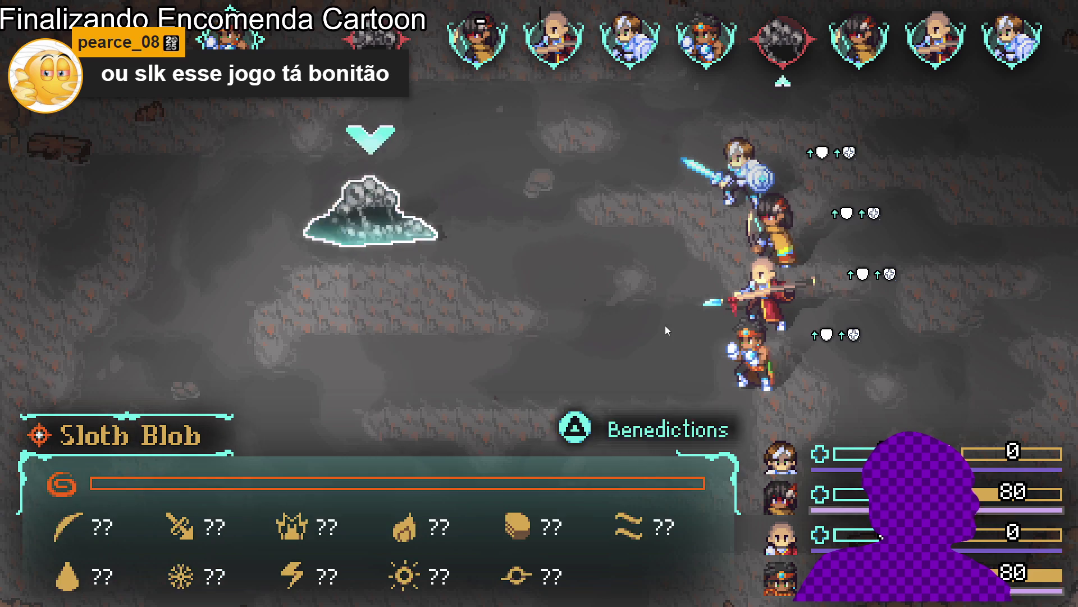
{"action": "key", "text": "Return"}
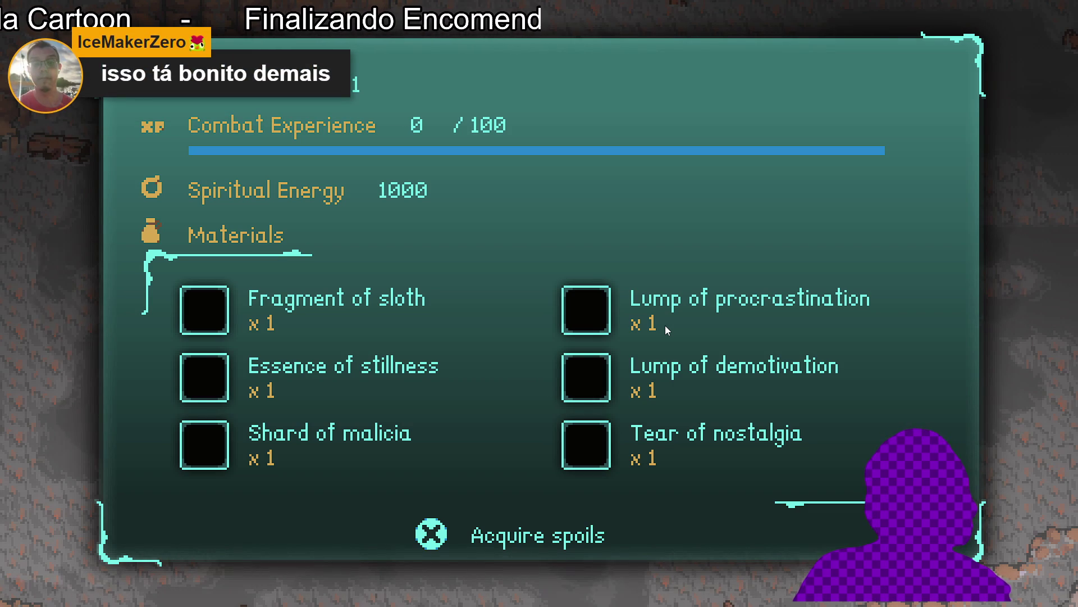
{"action": "key", "text": "Return"}
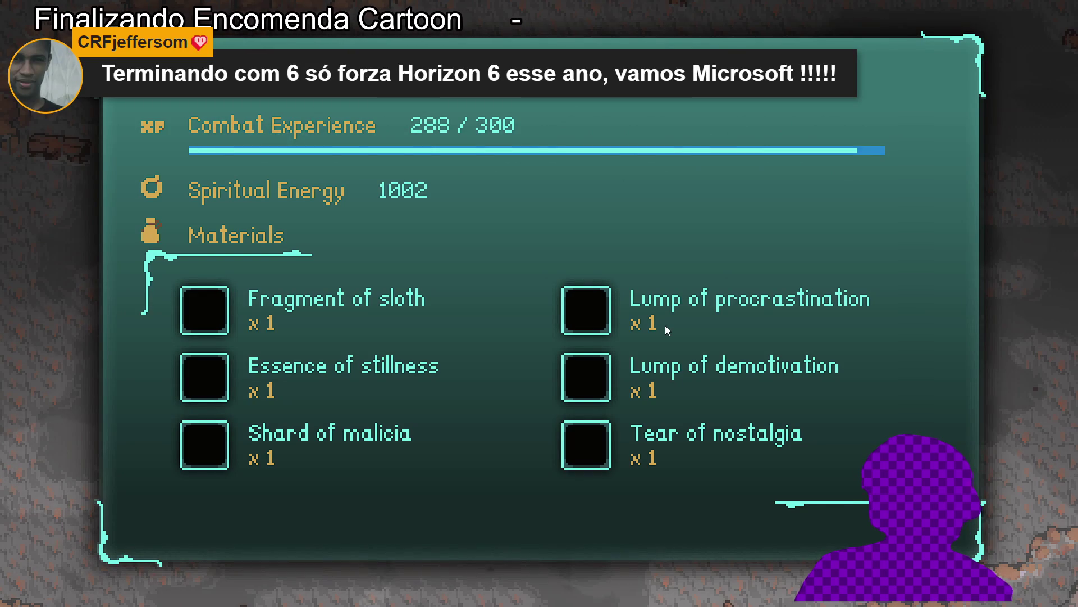
{"action": "key", "text": "Return"}
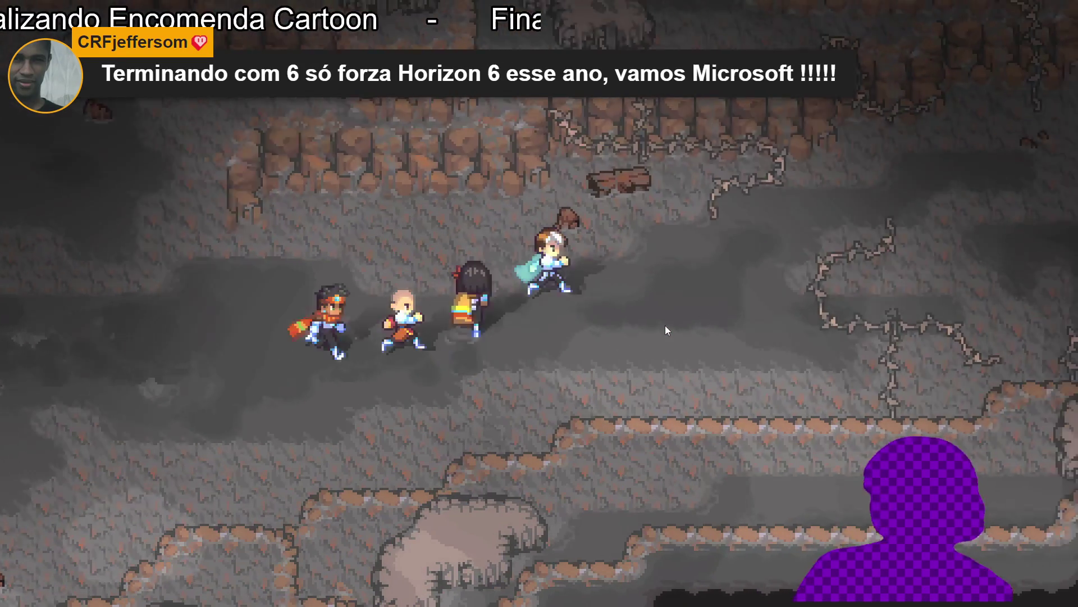
Step: Walk the party up, left and down through the cave corridors
{"action": "key", "text": "Up"}
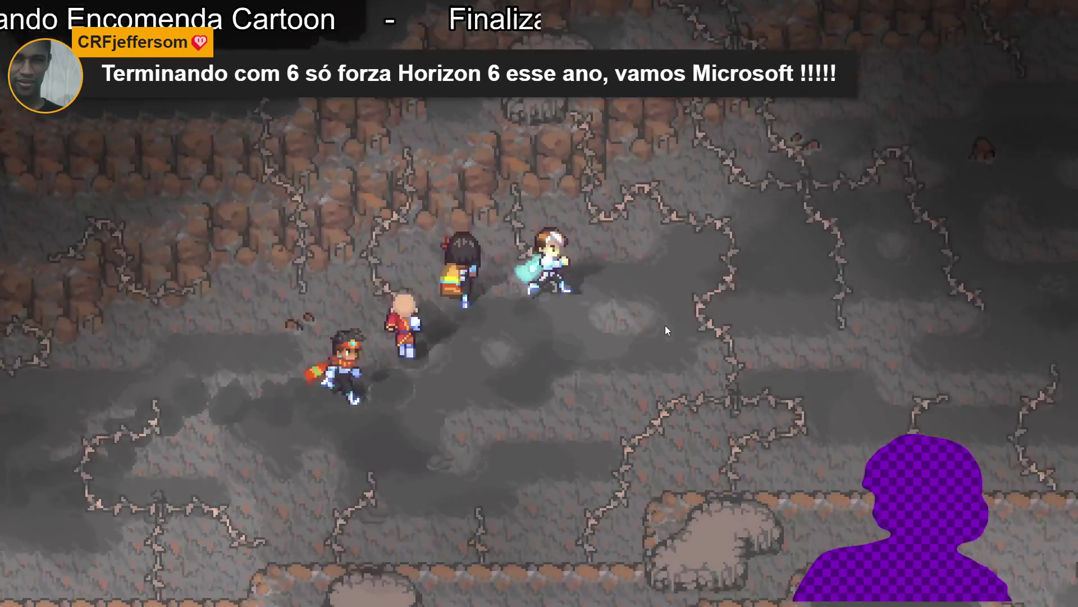
{"action": "key", "text": "Right"}
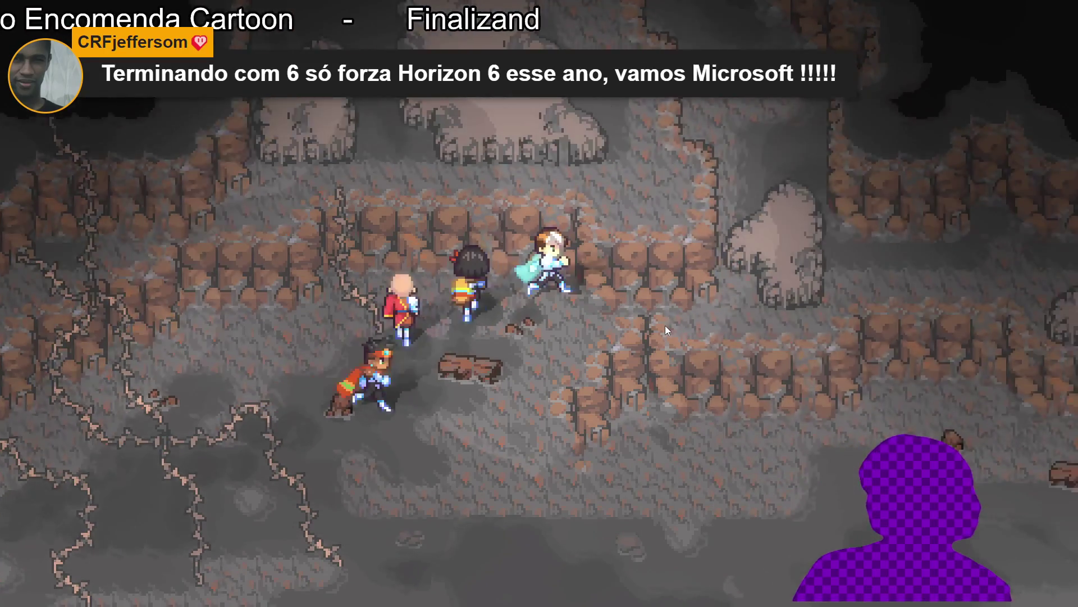
{"action": "key", "text": "Down"}
{"action": "key", "text": "Right"}
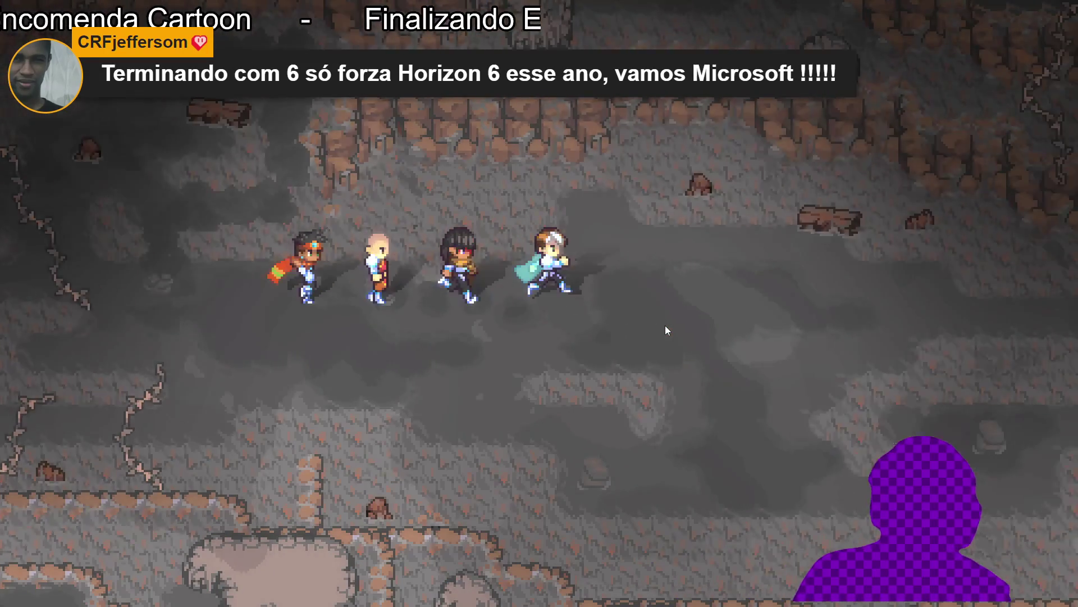
{"action": "key", "text": "Up"}
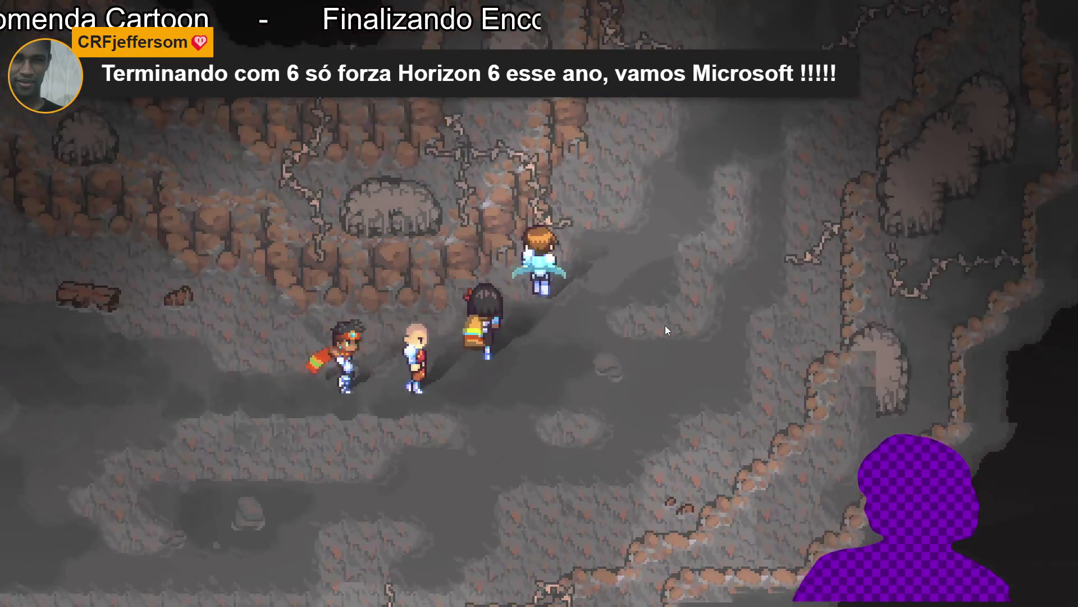
{"action": "key", "text": "Left"}
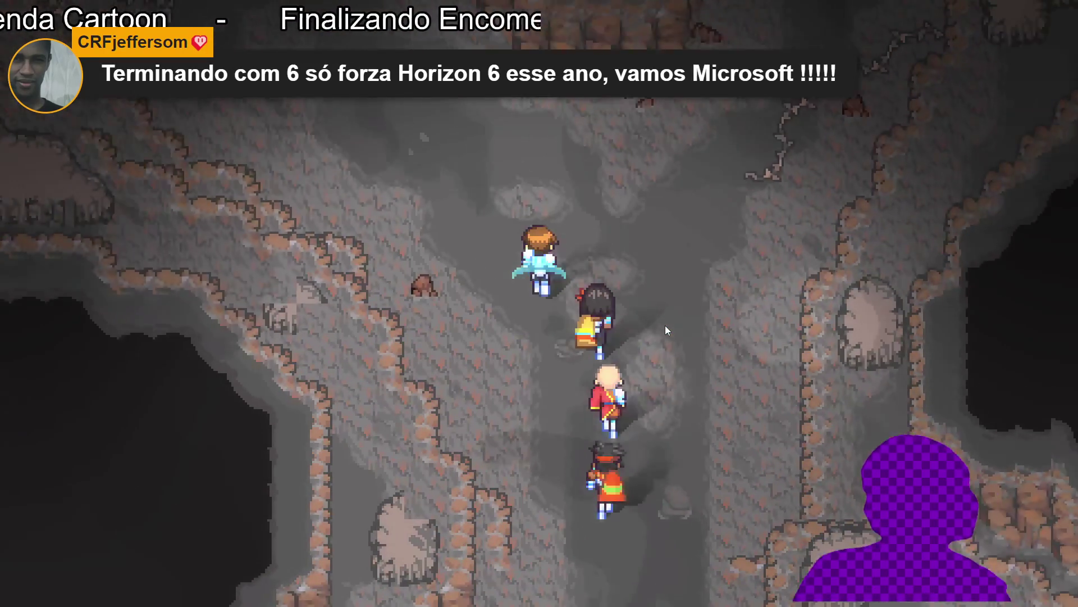
{"action": "key", "text": "Left"}
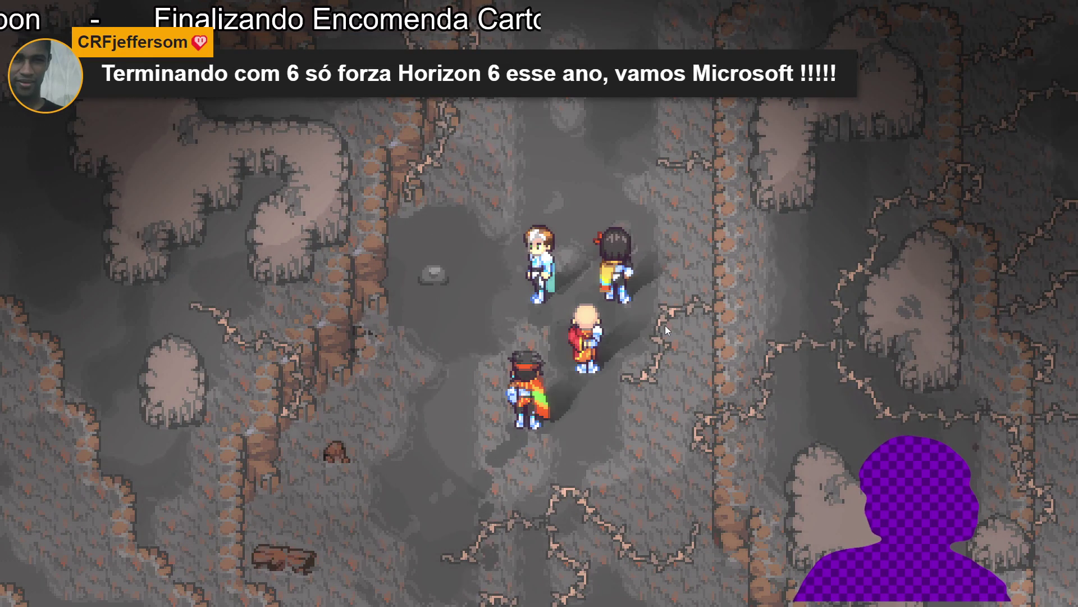
{"action": "key", "text": "Up"}
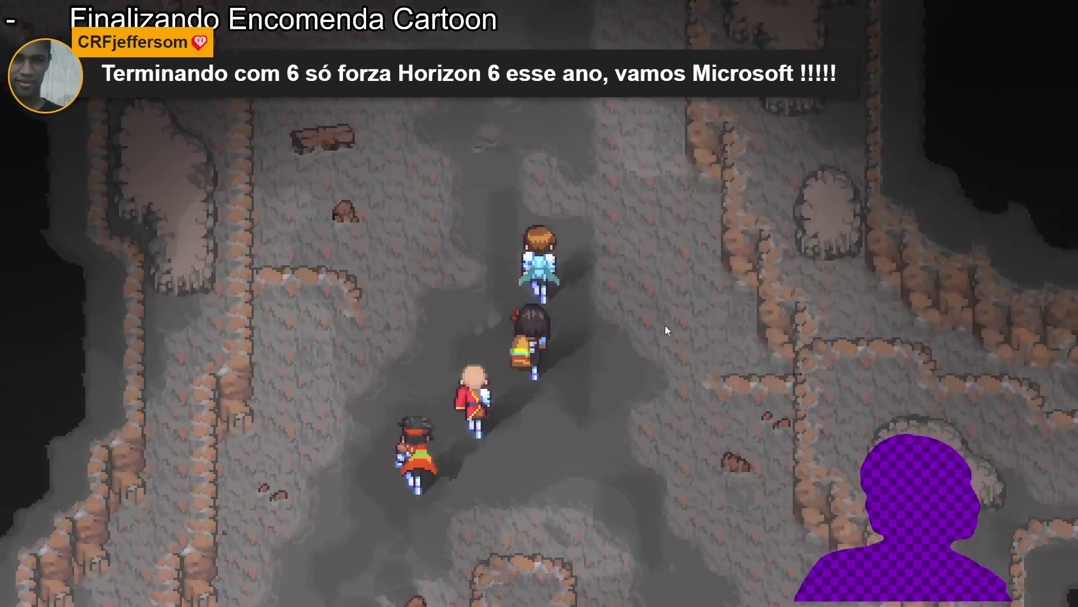
{"action": "key", "text": "Up"}
{"action": "key", "text": "Up"}
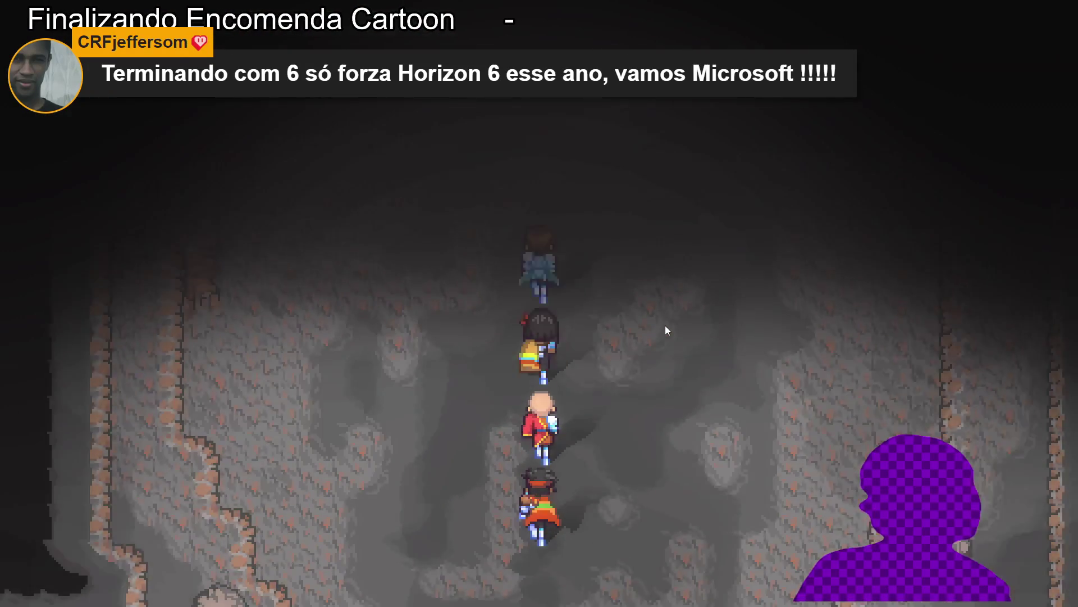
{"action": "key", "text": "Left"}
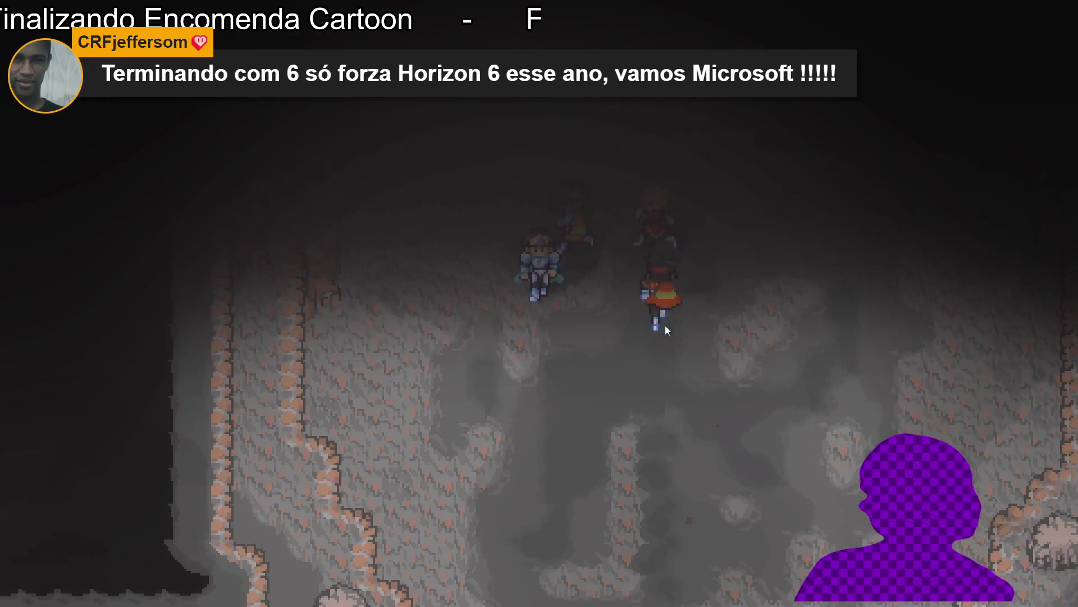
{"action": "key", "text": "Down"}
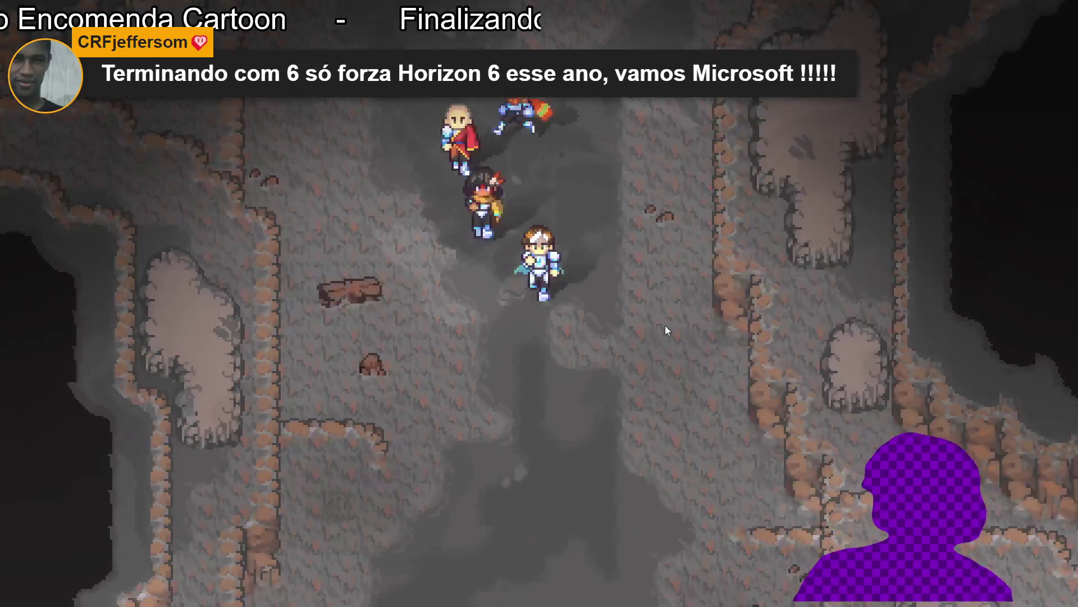
{"action": "key", "text": "Down"}
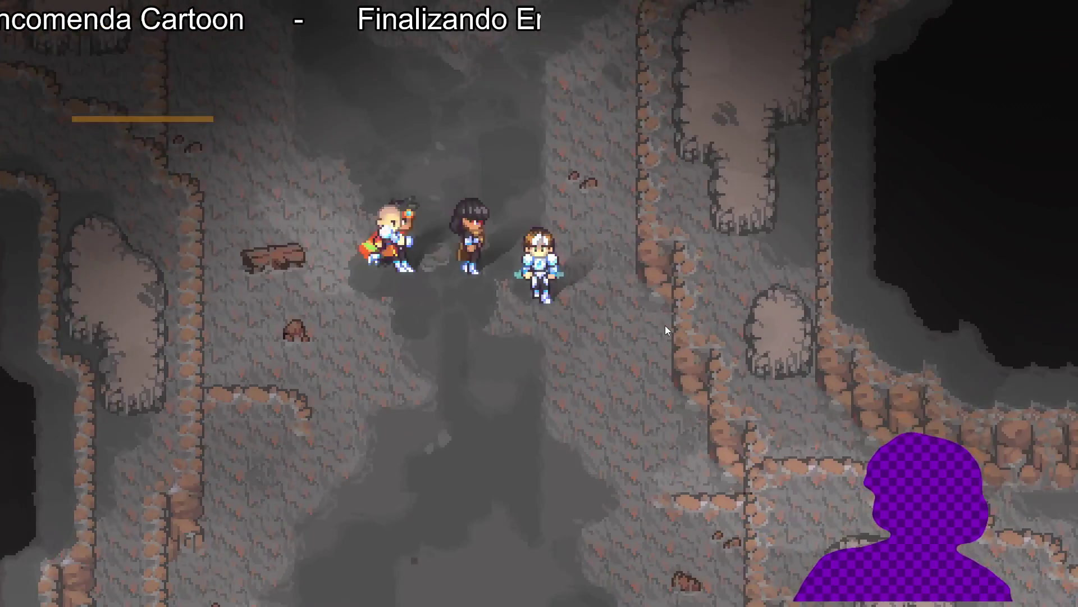
{"action": "key", "text": "Down"}
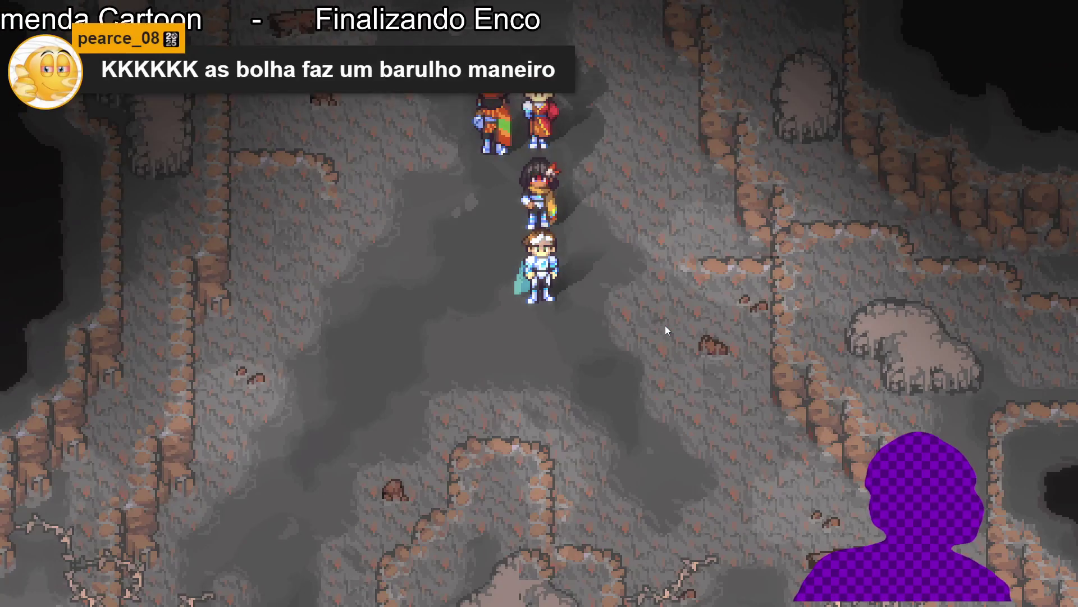
Step: Check the party menu briefly, then keep walking down into the foggier grey cave
{"action": "key", "text": "Left"}
{"action": "key", "text": "Up"}
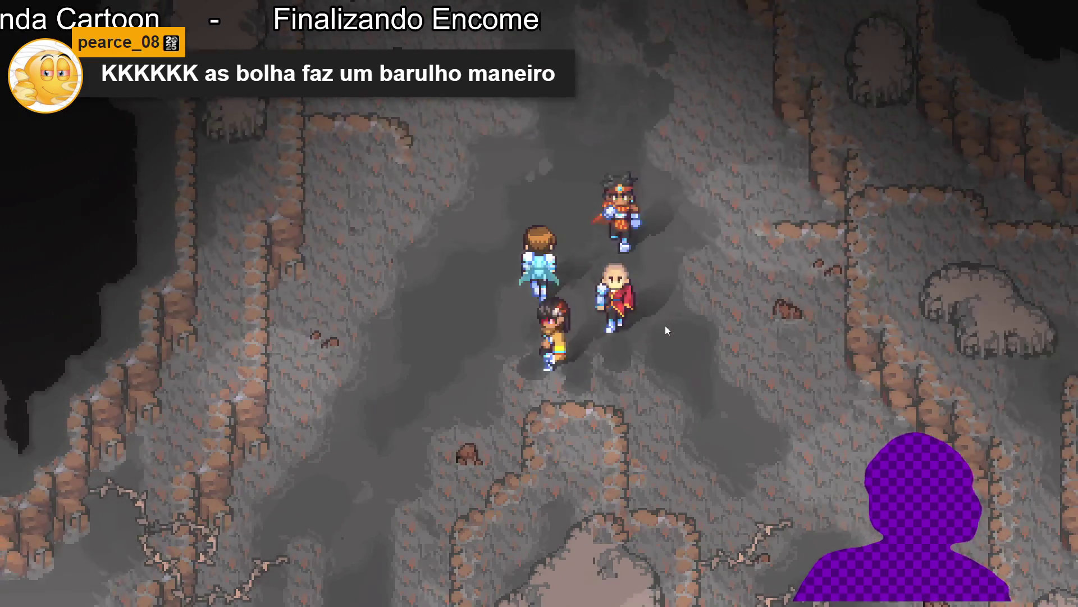
{"action": "key", "text": "Left"}
{"action": "key", "text": "Down"}
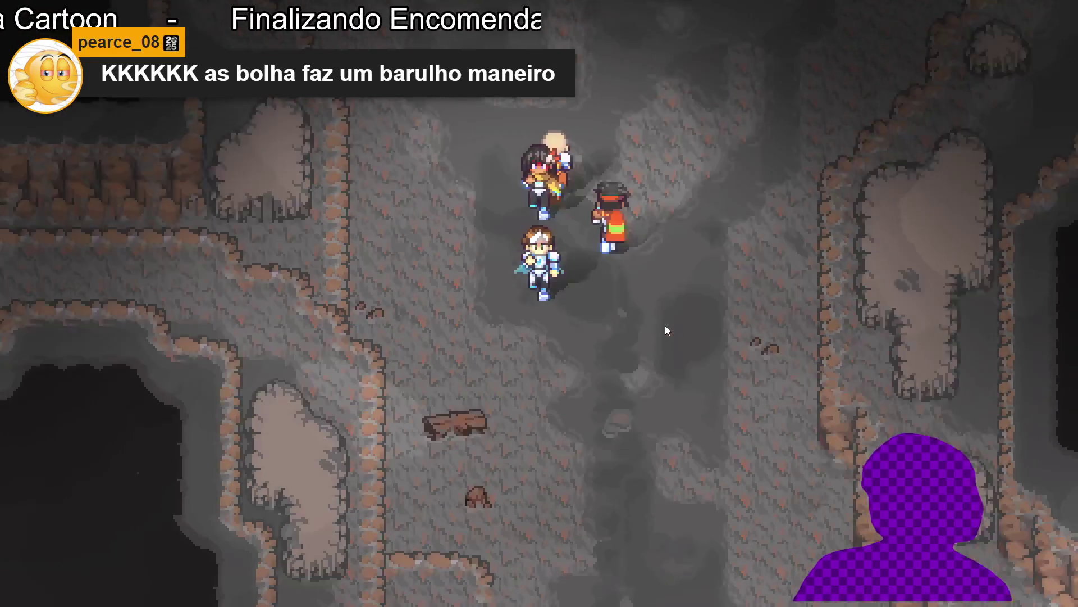
{"action": "key", "text": "Right"}
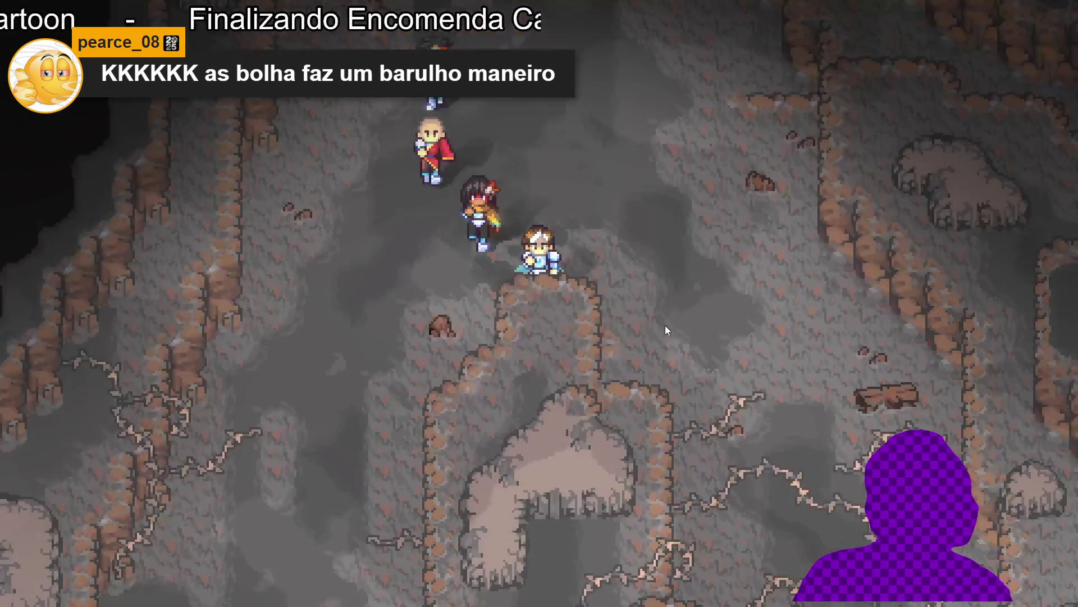
{"action": "key", "text": "Left"}
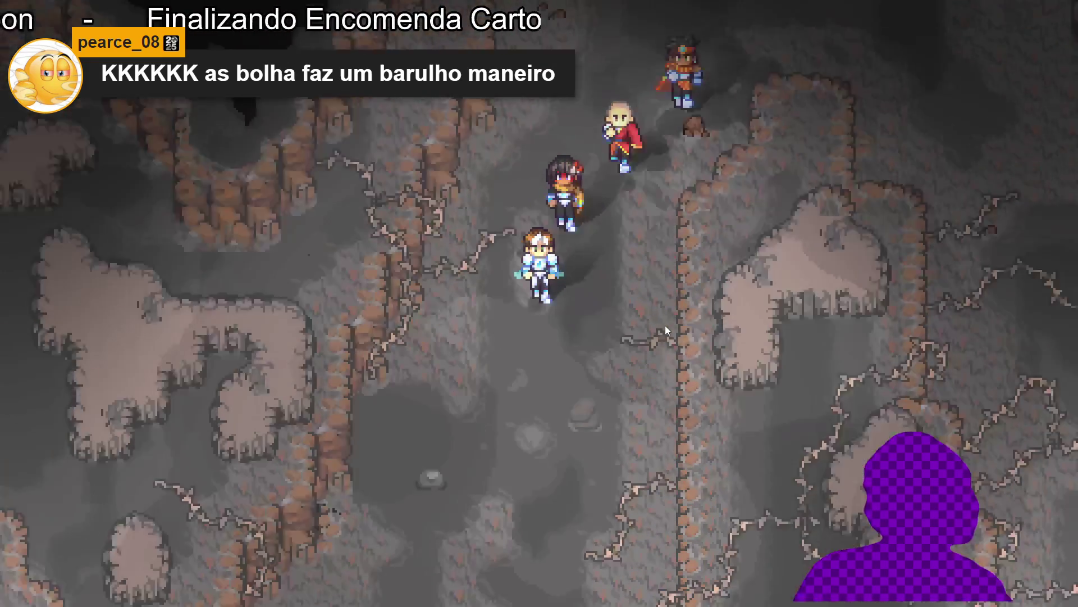
{"action": "key", "text": "Down"}
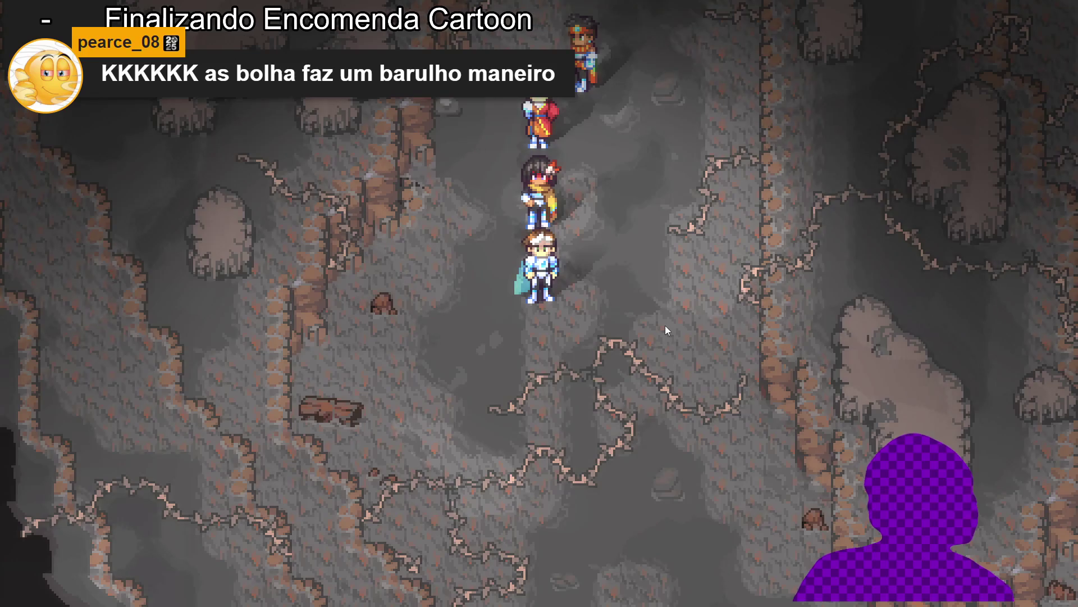
{"action": "key", "text": "Escape"}
{"action": "key", "text": "Escape"}
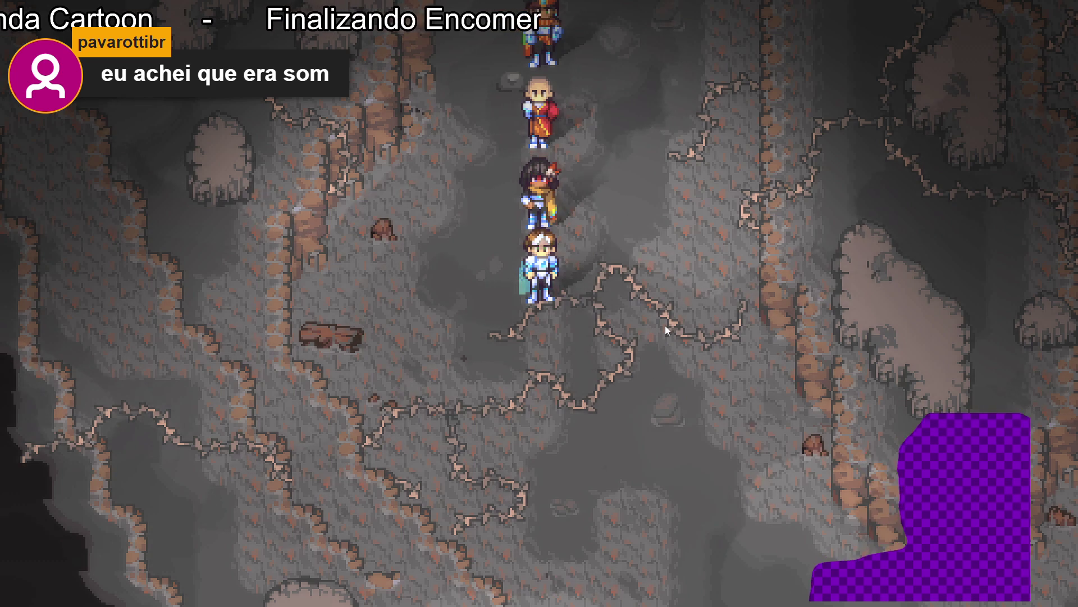
{"action": "key", "text": "Down"}
{"action": "key", "text": "Right"}
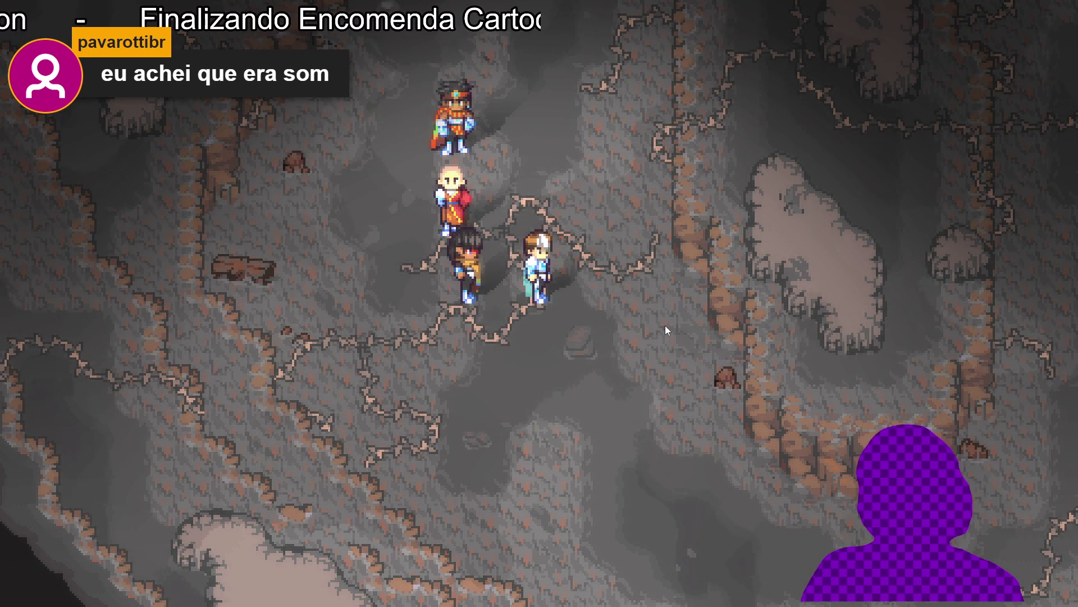
{"action": "key", "text": "Right"}
{"action": "key", "text": "Down"}
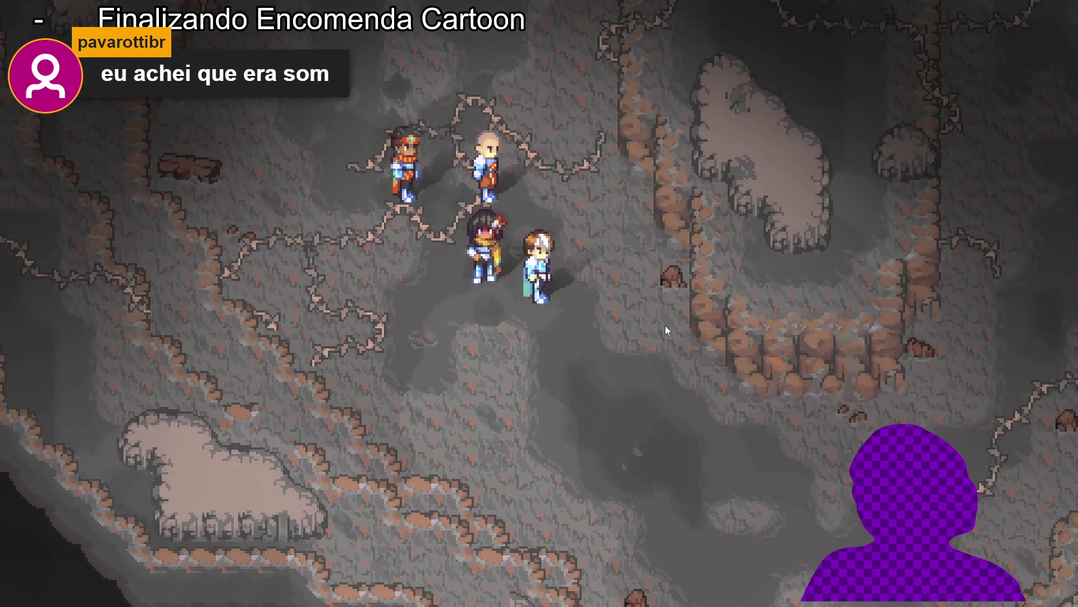
{"action": "key", "text": "Down"}
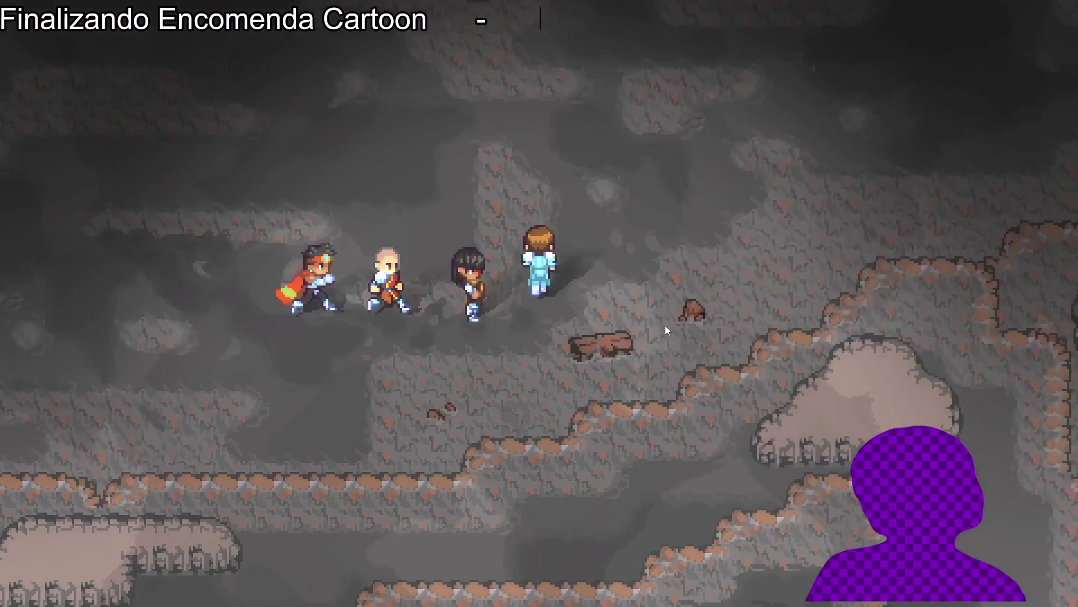
Step: Walk the party up into the heavily fogged chamber beside the fallen log
{"action": "key", "text": "Up"}
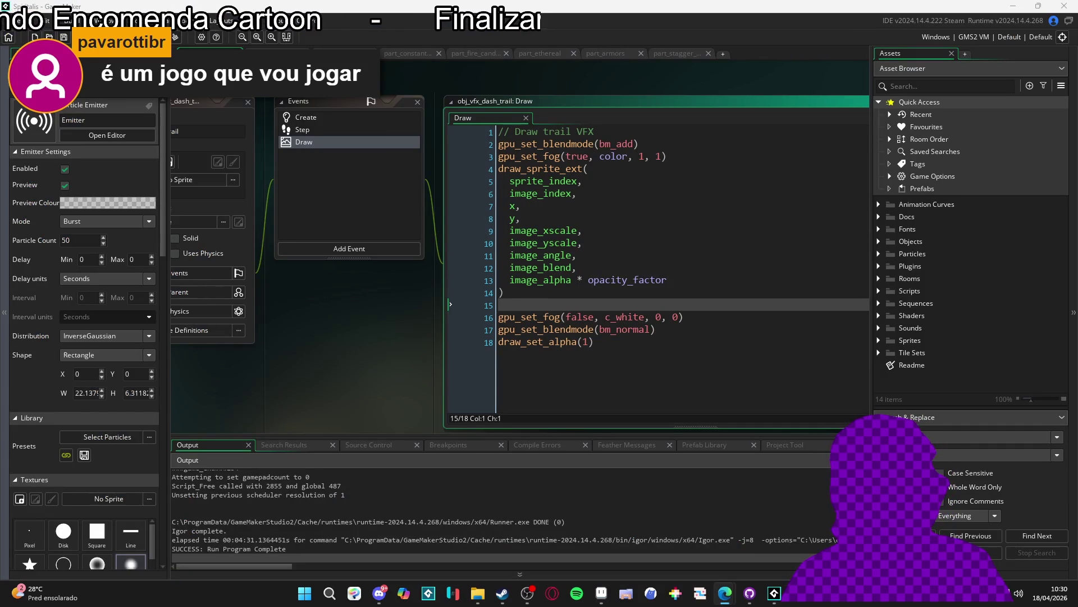
Step: Expand Rooms > Biomes > 0. Castle of Courage and open biome_0_room_0_main, animating its preview
{"action": "left_click", "coordinate": [724, 593]}
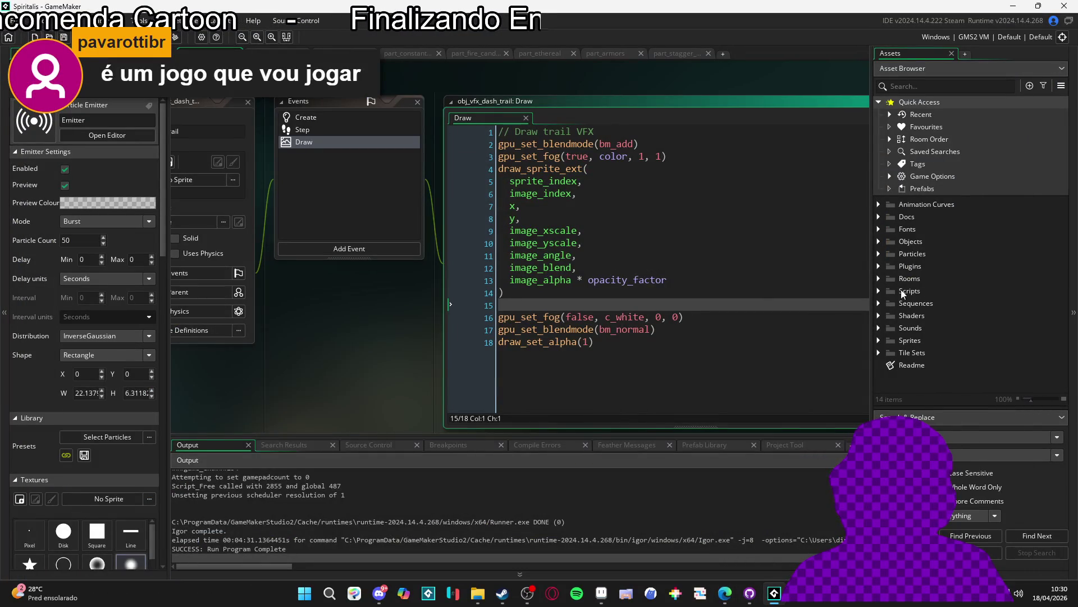
{"action": "left_click", "coordinate": [879, 279]}
{"action": "left_click", "coordinate": [888, 291]}
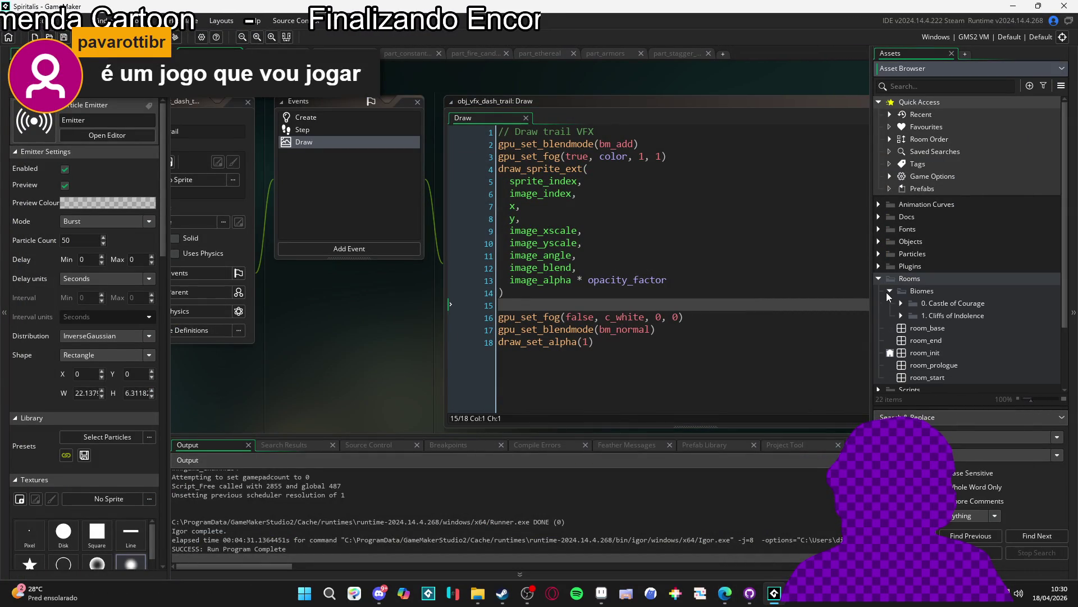
{"action": "left_click", "coordinate": [901, 303]}
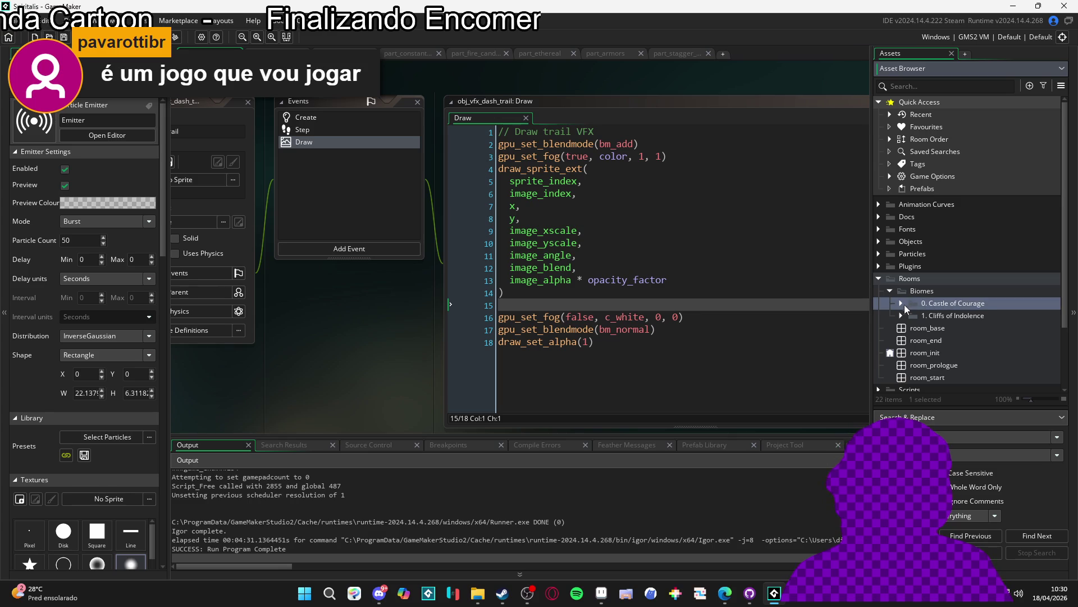
{"action": "left_click", "coordinate": [935, 316]}
{"action": "double_click", "coordinate": [936, 316]}
{"action": "scroll", "coordinate": [592, 274], "scroll_direction": "up", "scroll_amount": 5}
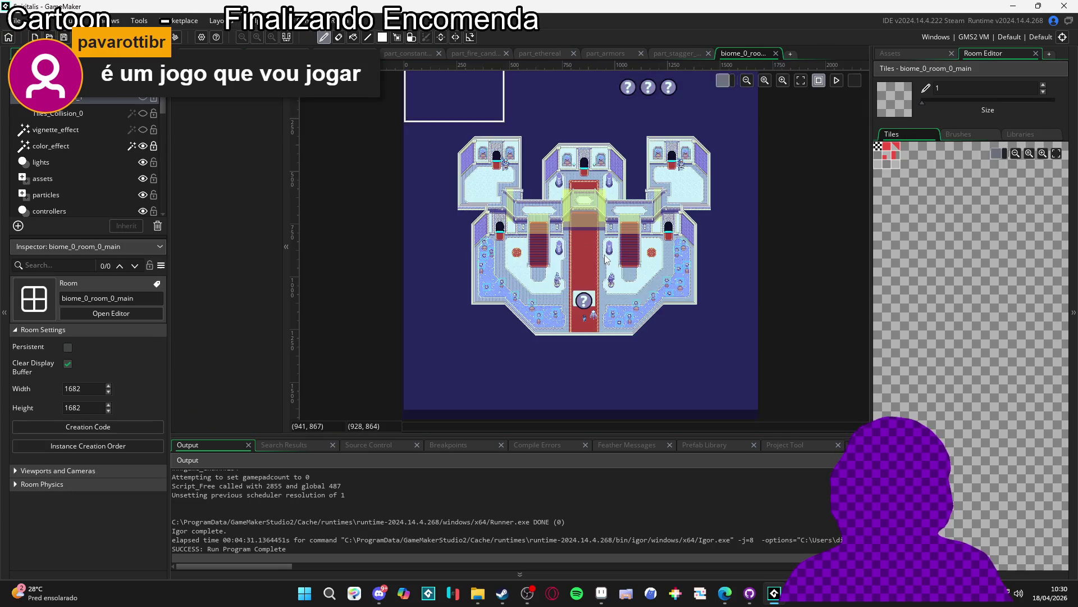
{"action": "scroll", "coordinate": [598, 275], "scroll_direction": "up", "scroll_amount": 4}
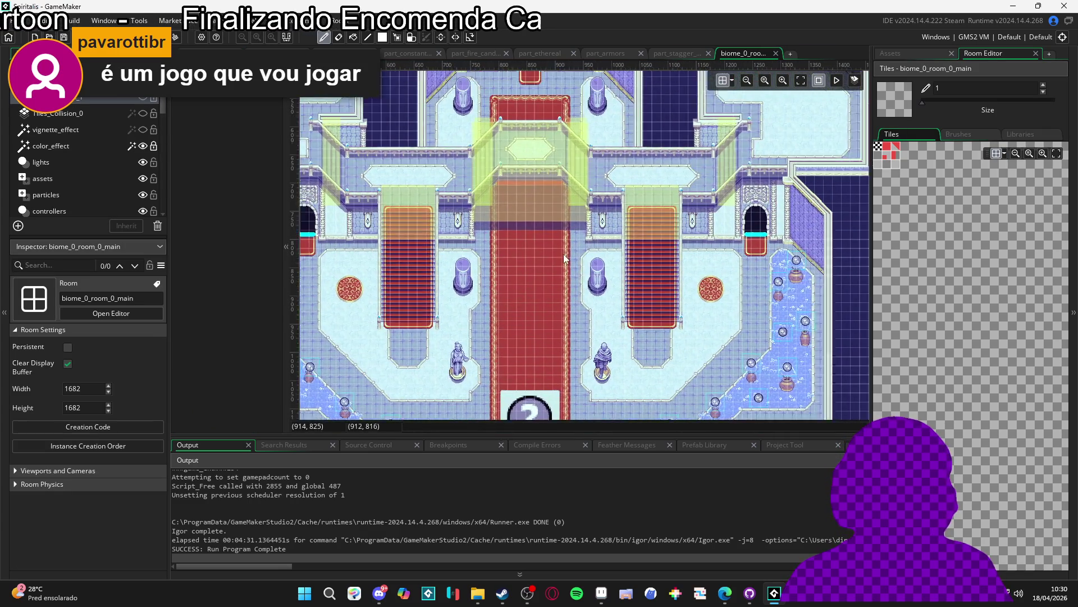
{"action": "scroll", "coordinate": [562, 269], "scroll_direction": "down", "scroll_amount": 3}
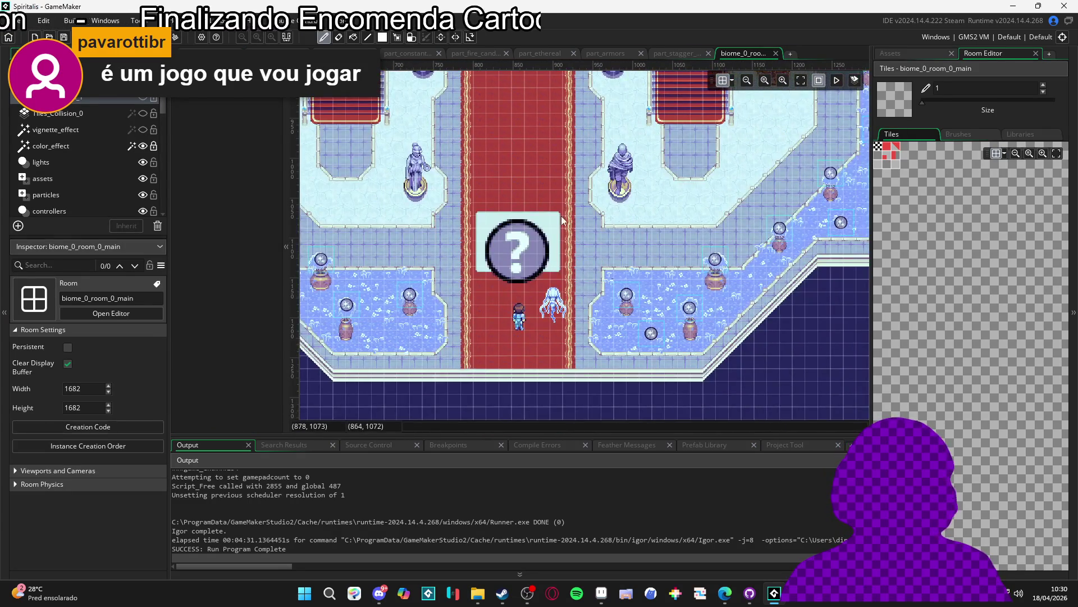
{"action": "left_click", "coordinate": [888, 56]}
{"action": "scroll", "coordinate": [592, 227], "scroll_direction": "up", "scroll_amount": 3}
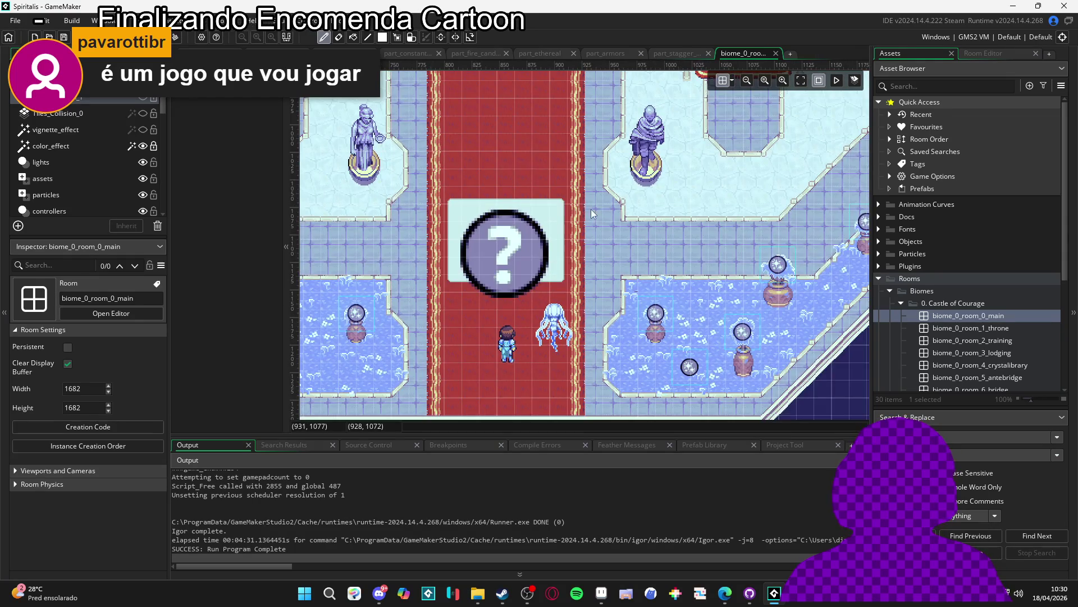
{"action": "scroll", "coordinate": [571, 255], "scroll_direction": "down", "scroll_amount": 2}
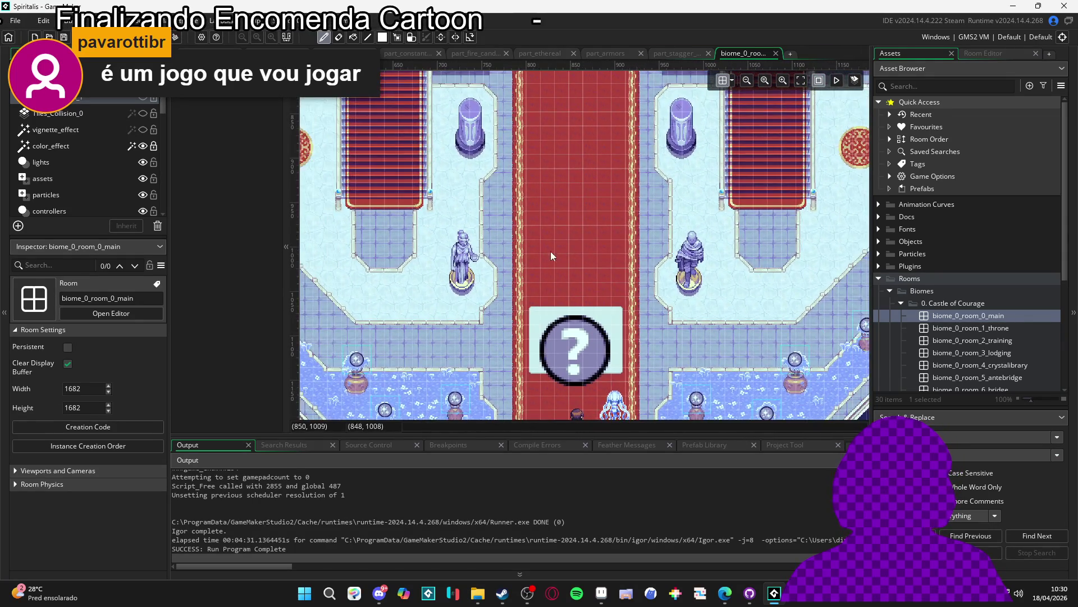
{"action": "left_click", "coordinate": [836, 82]}
{"action": "scroll", "coordinate": [652, 275], "scroll_direction": "up", "scroll_amount": 3}
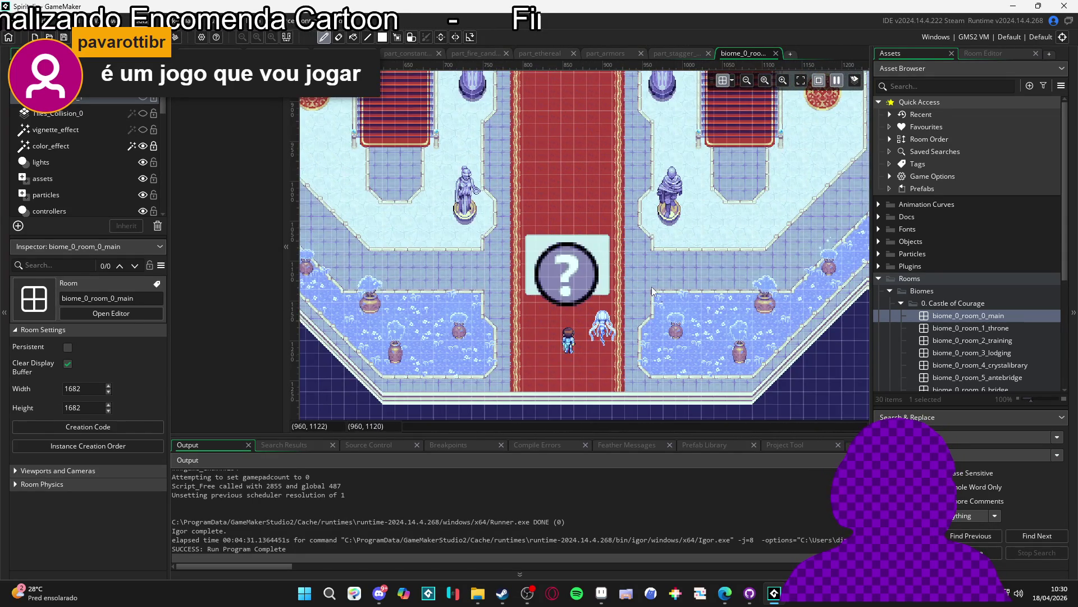
{"action": "scroll", "coordinate": [562, 241], "scroll_direction": "up", "scroll_amount": 6}
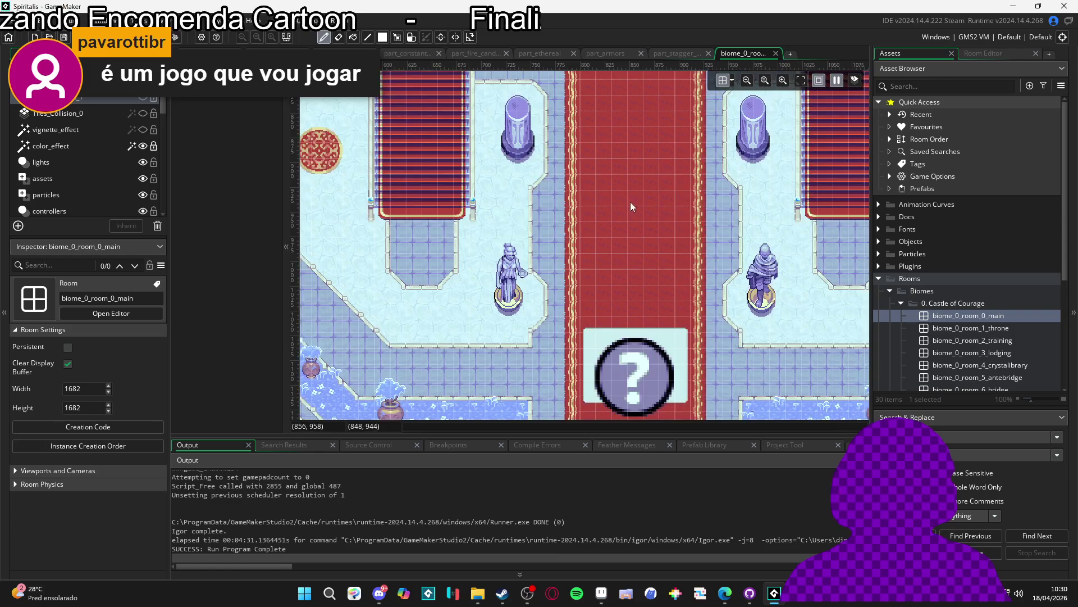
Step: Open biome_0_room_1_throne and biome_0_room_2_training to look them over
{"action": "double_click", "coordinate": [988, 327]}
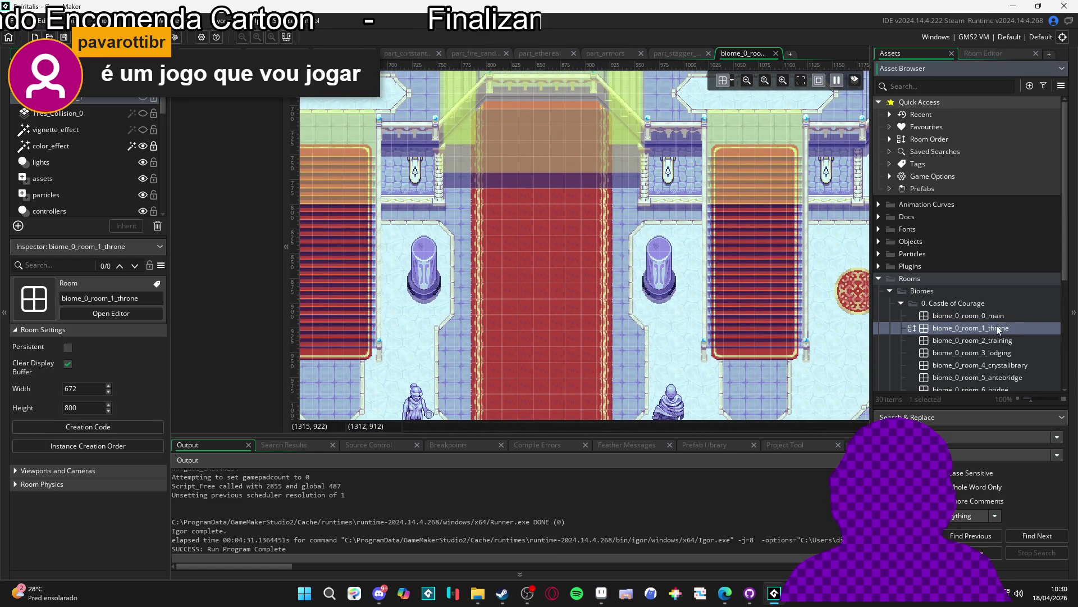
{"action": "scroll", "coordinate": [620, 284], "scroll_direction": "up", "scroll_amount": 8}
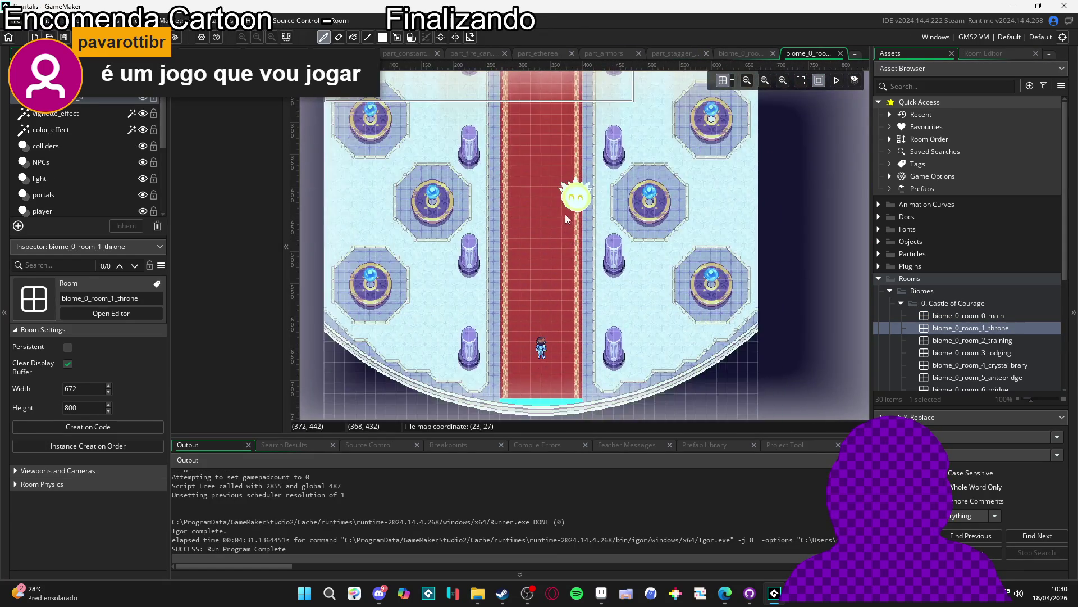
{"action": "scroll", "coordinate": [531, 183], "scroll_direction": "down", "scroll_amount": 2}
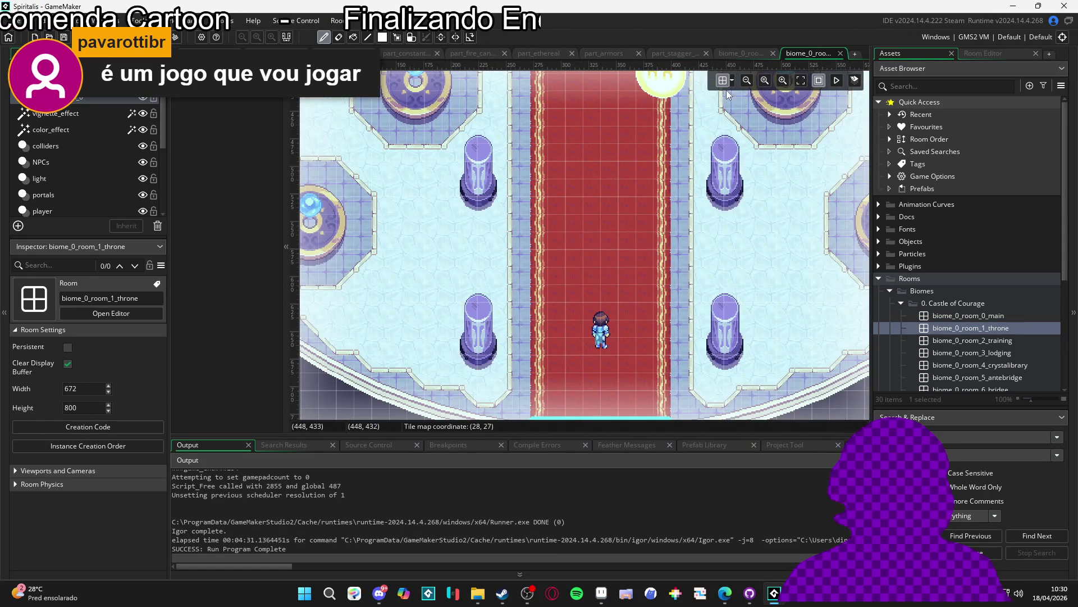
{"action": "left_click_drag", "start_coordinate": [641, 280], "coordinate": [504, 288]}
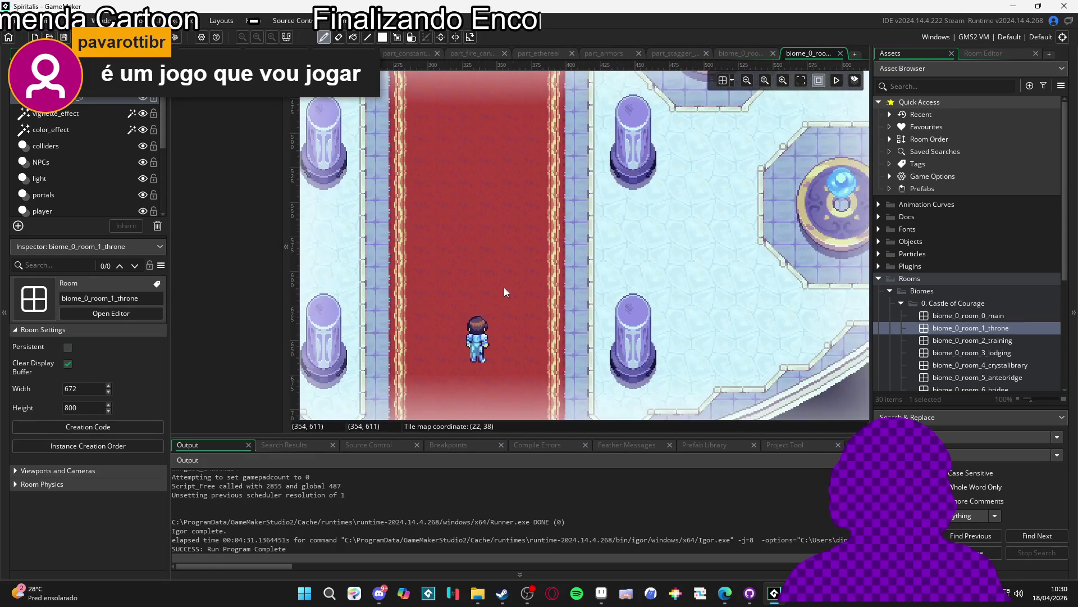
{"action": "double_click", "coordinate": [908, 342]}
{"action": "scroll", "coordinate": [621, 253], "scroll_direction": "up", "scroll_amount": 3}
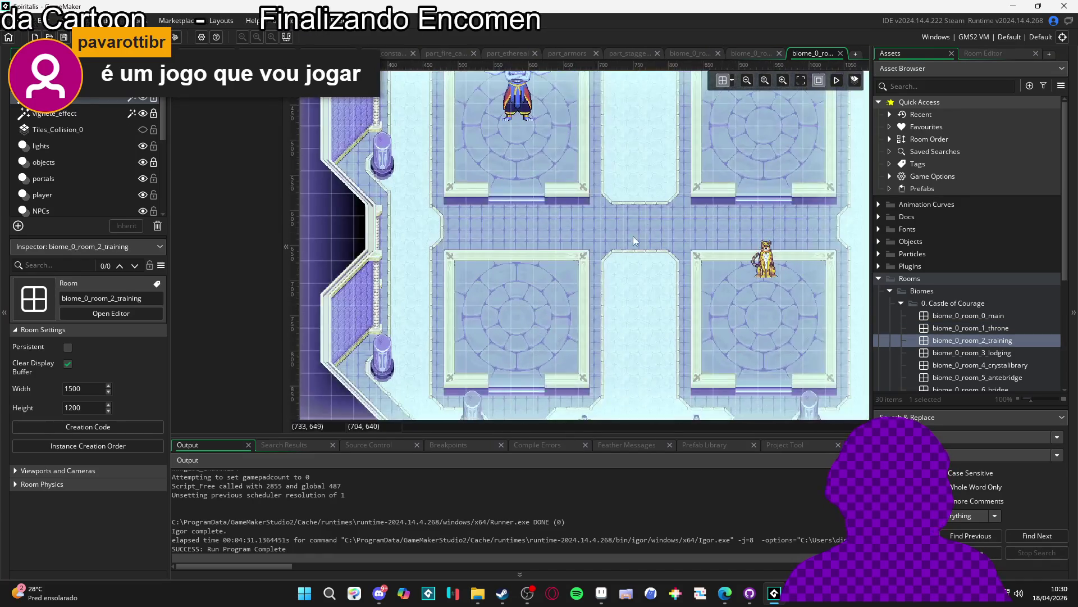
{"action": "scroll", "coordinate": [620, 253], "scroll_direction": "up", "scroll_amount": 5}
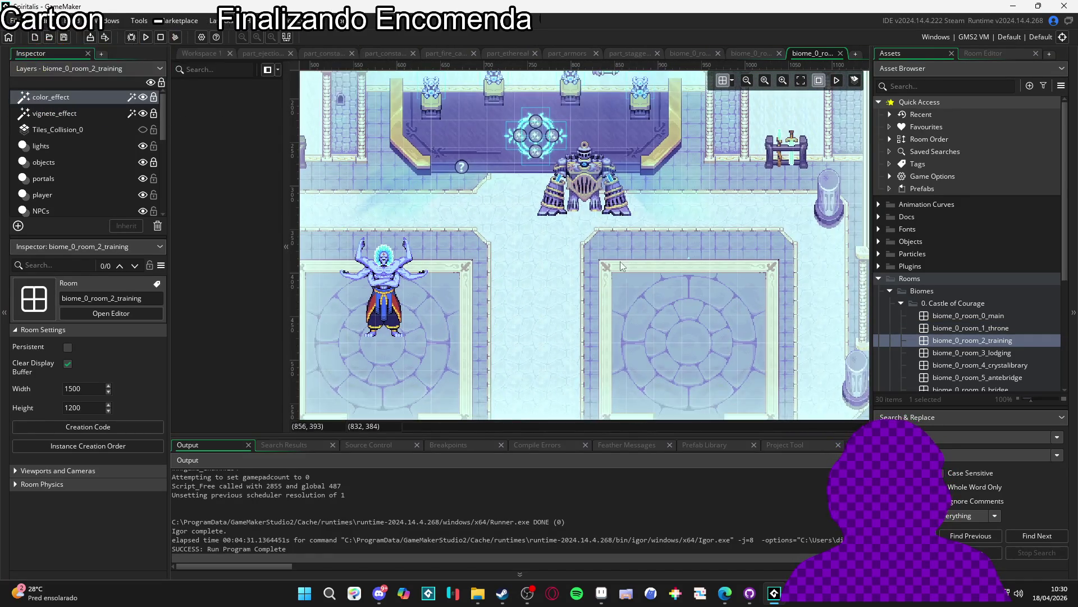
Step: Open biome_0_room_3_lodging, then biome_0_room_4_crystalibrary
{"action": "double_click", "coordinate": [949, 349]}
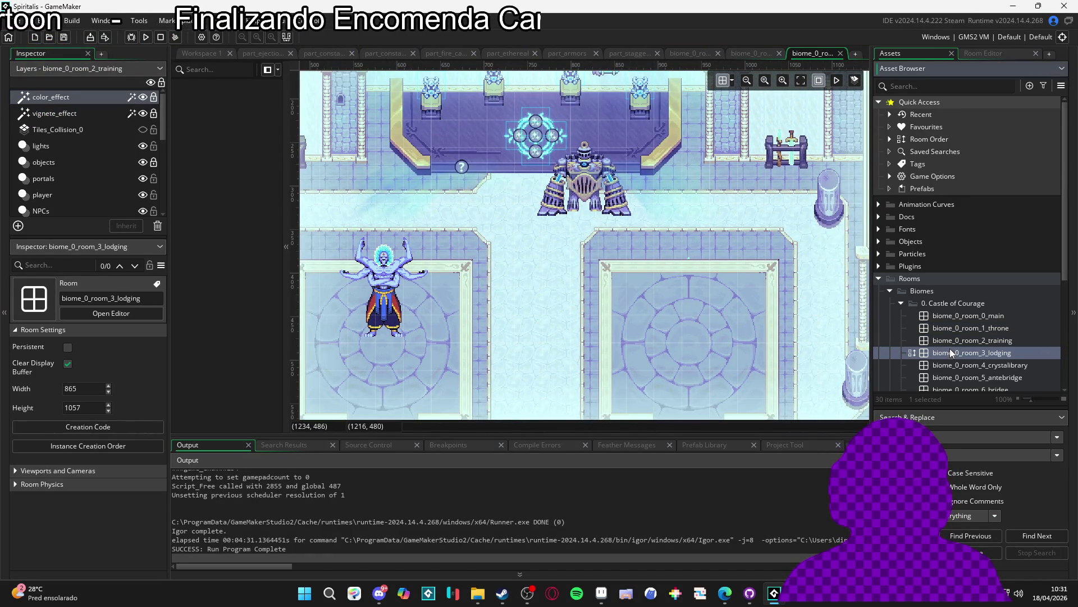
{"action": "scroll", "coordinate": [556, 329], "scroll_direction": "up", "scroll_amount": 5}
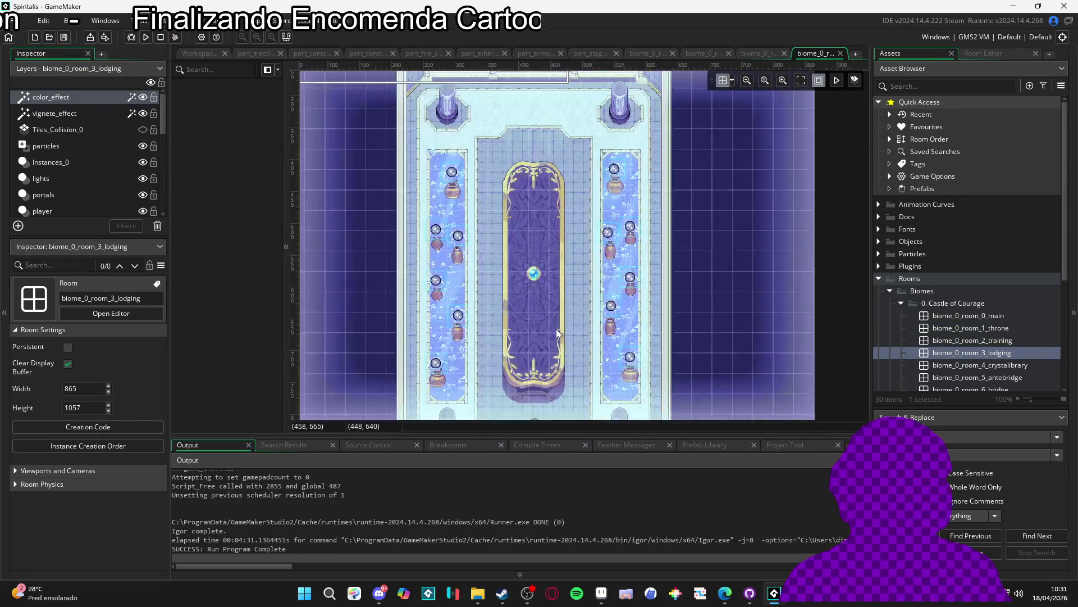
{"action": "scroll", "coordinate": [541, 165], "scroll_direction": "down", "scroll_amount": 3}
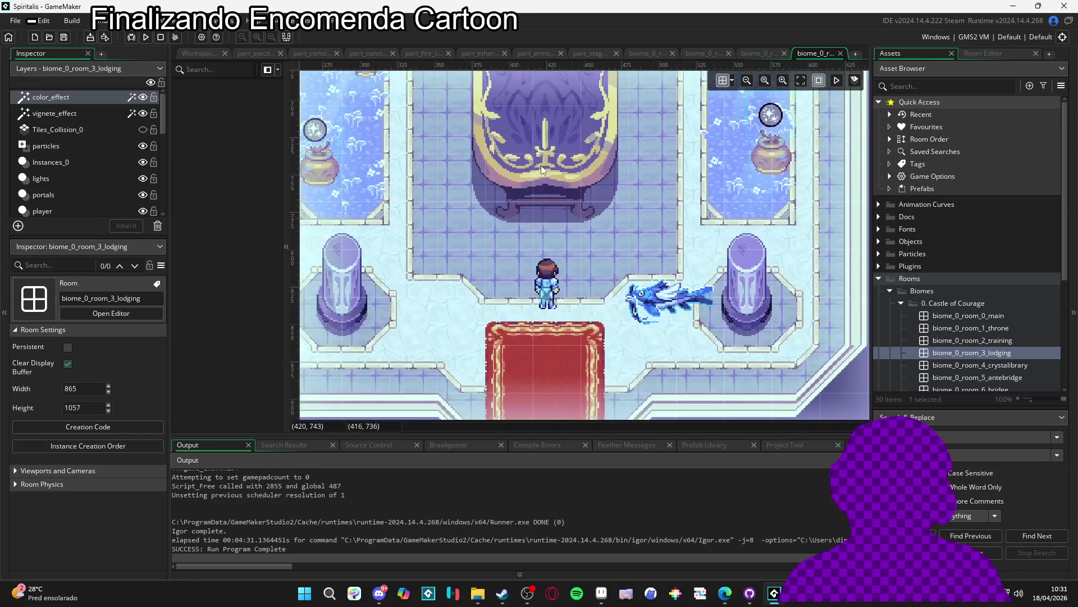
{"action": "scroll", "coordinate": [622, 208], "scroll_direction": "up", "scroll_amount": 3}
{"action": "scroll", "coordinate": [622, 208], "scroll_direction": "up", "scroll_amount": 4}
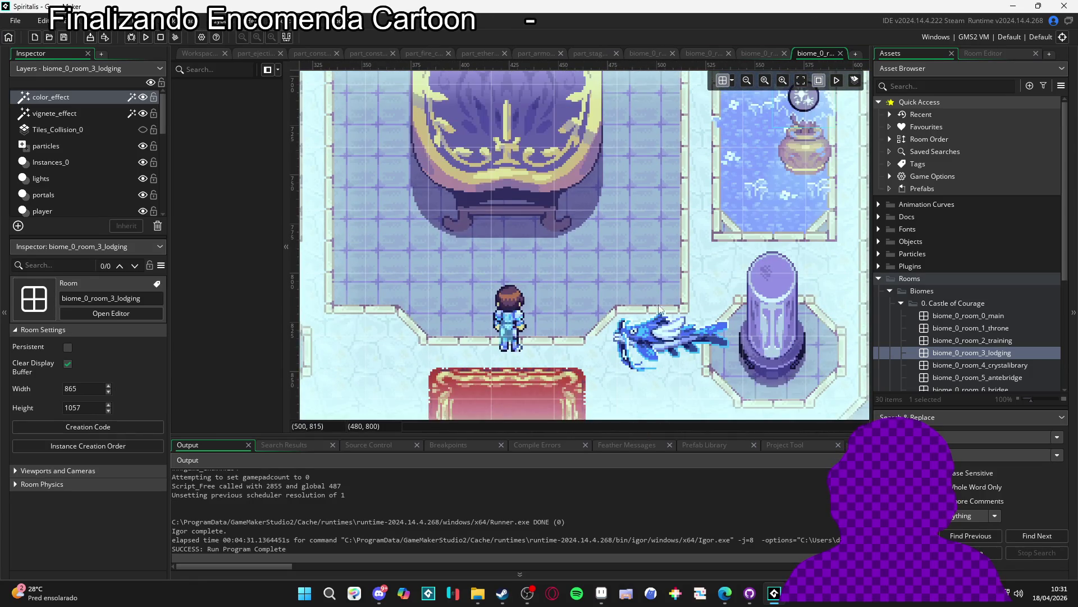
{"action": "double_click", "coordinate": [973, 365]}
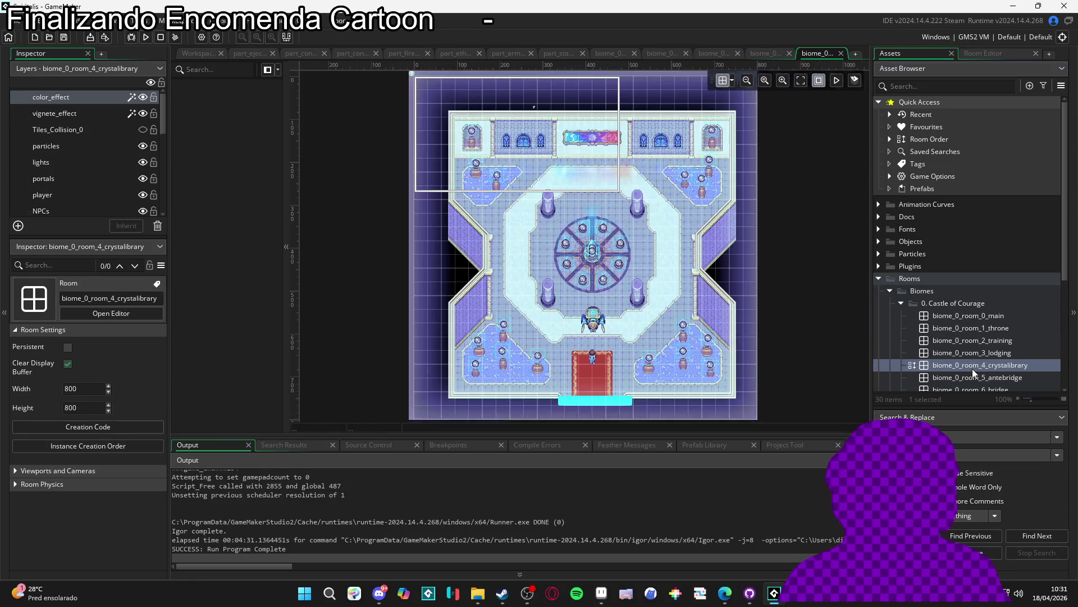
{"action": "scroll", "coordinate": [609, 336], "scroll_direction": "up", "scroll_amount": 2}
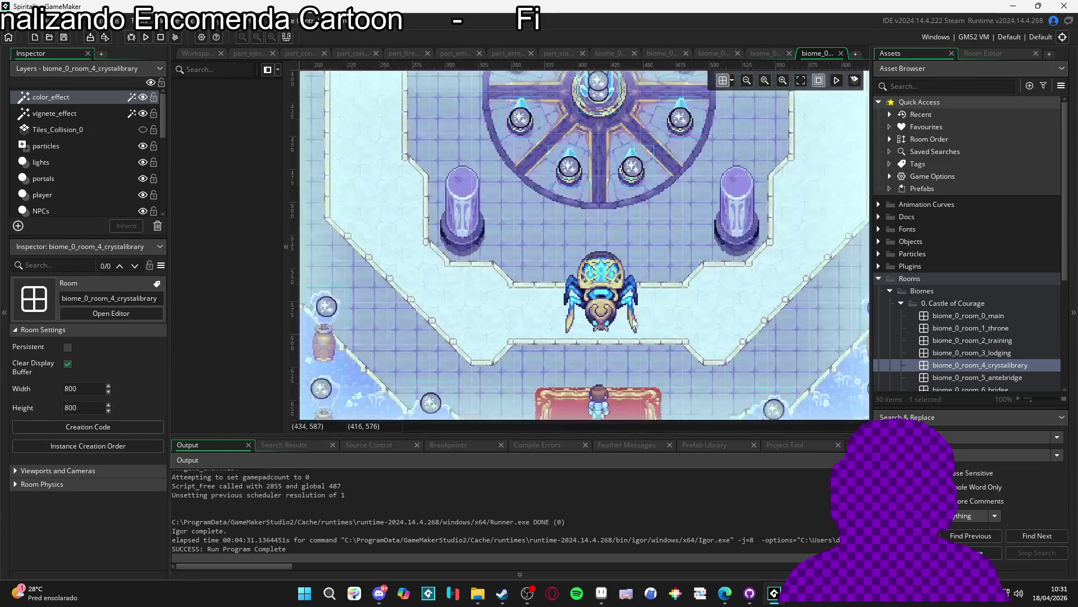
{"action": "double_click", "coordinate": [936, 377]}
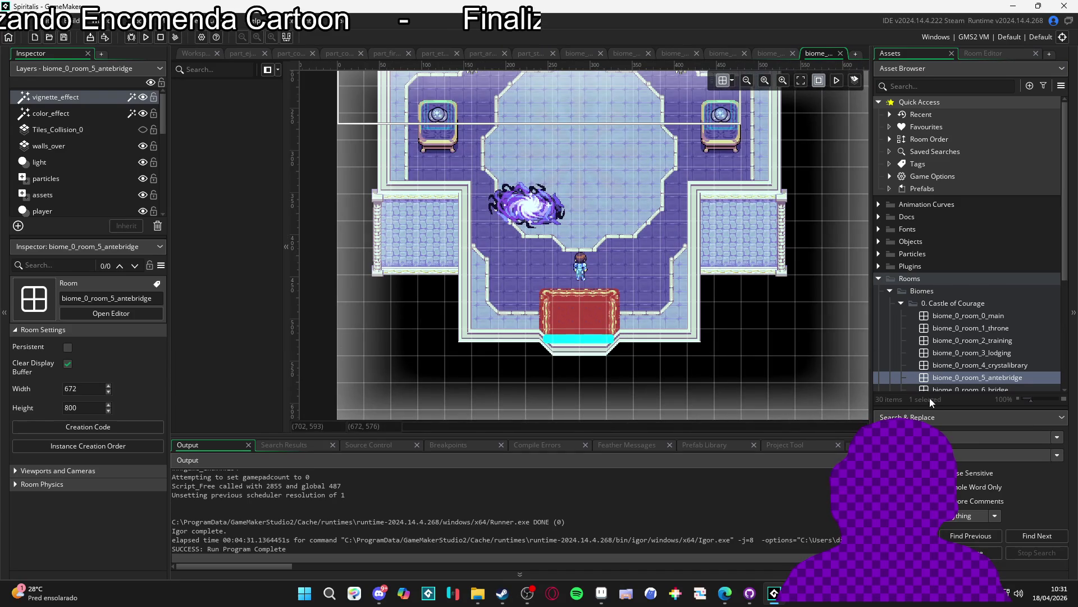
{"action": "scroll", "coordinate": [946, 386], "scroll_direction": "down", "scroll_amount": 1}
{"action": "double_click", "coordinate": [945, 367]}
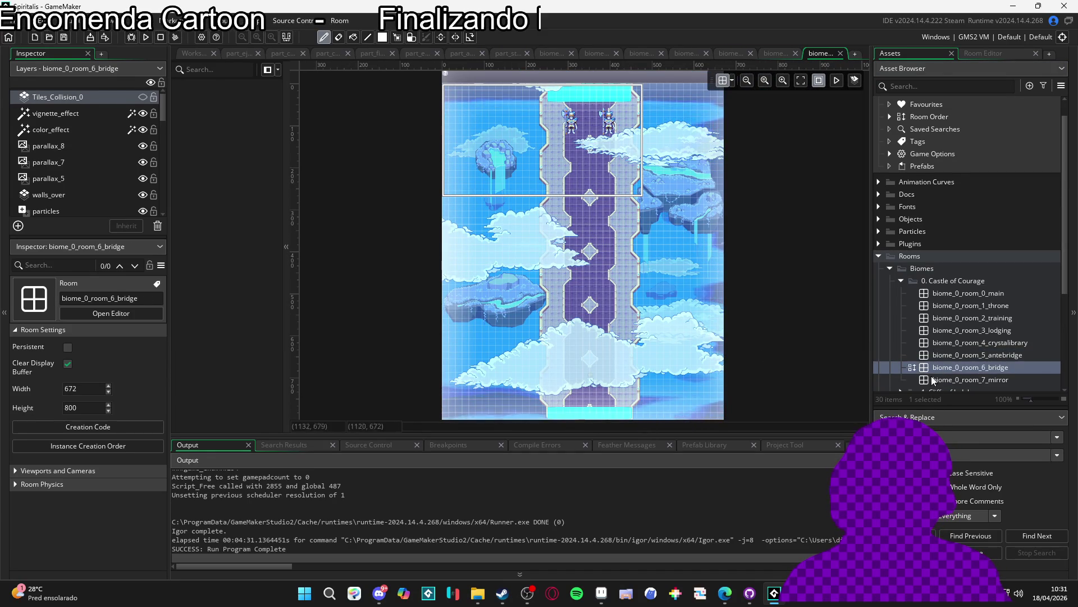
{"action": "left_click", "coordinate": [949, 379]}
{"action": "double_click", "coordinate": [949, 380]}
{"action": "scroll", "coordinate": [422, 249], "scroll_direction": "up", "scroll_amount": 4}
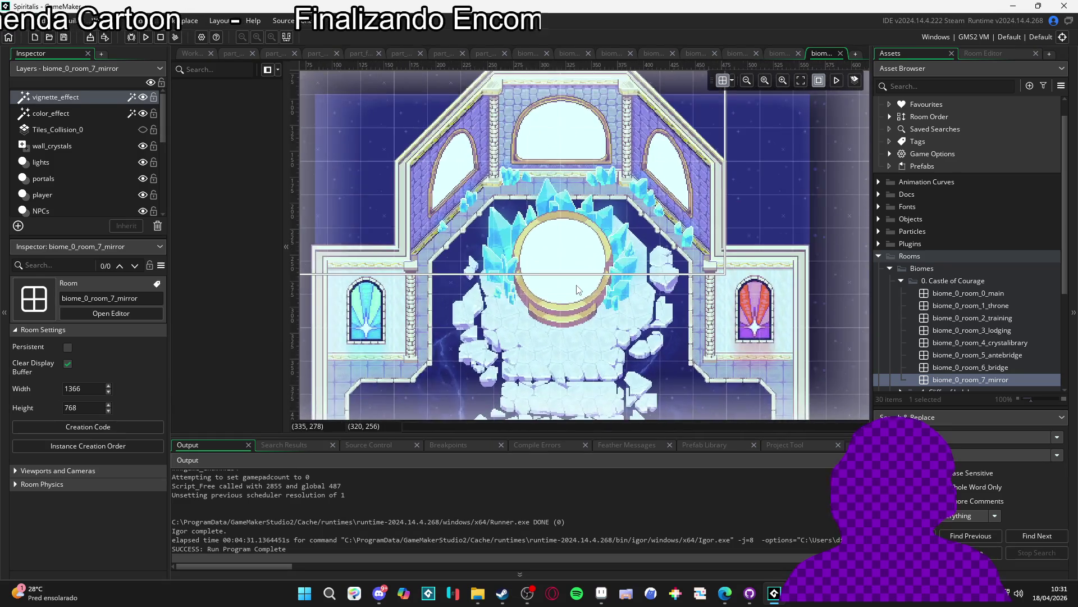
{"action": "scroll", "coordinate": [572, 264], "scroll_direction": "down", "scroll_amount": 2}
{"action": "scroll", "coordinate": [575, 243], "scroll_direction": "up", "scroll_amount": 1}
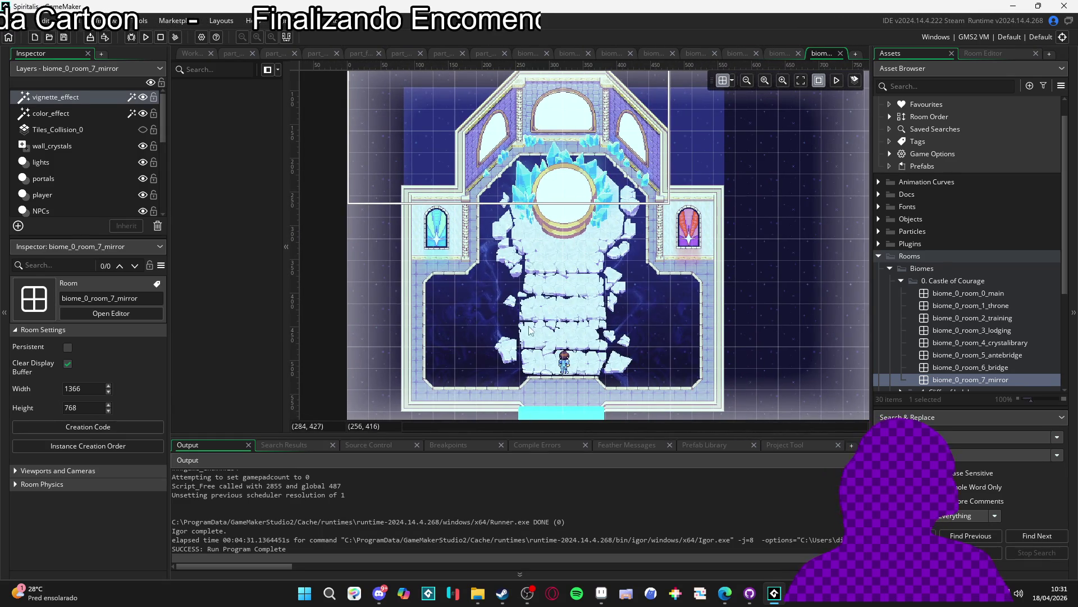
{"action": "scroll", "coordinate": [535, 384], "scroll_direction": "up", "scroll_amount": 2}
{"action": "scroll", "coordinate": [542, 379], "scroll_direction": "up", "scroll_amount": 2}
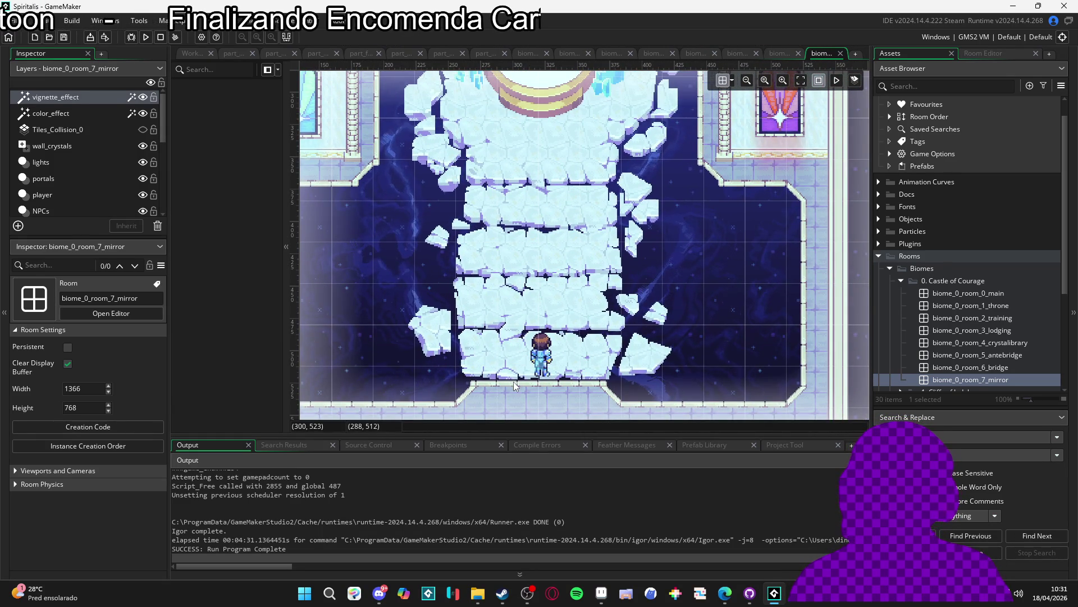
{"action": "mouse_move", "coordinate": [514, 382]}
{"action": "left_mouse_down"}
{"action": "mouse_move", "coordinate": [558, 389]}
{"action": "mouse_move", "coordinate": [578, 355]}
{"action": "left_mouse_up"}
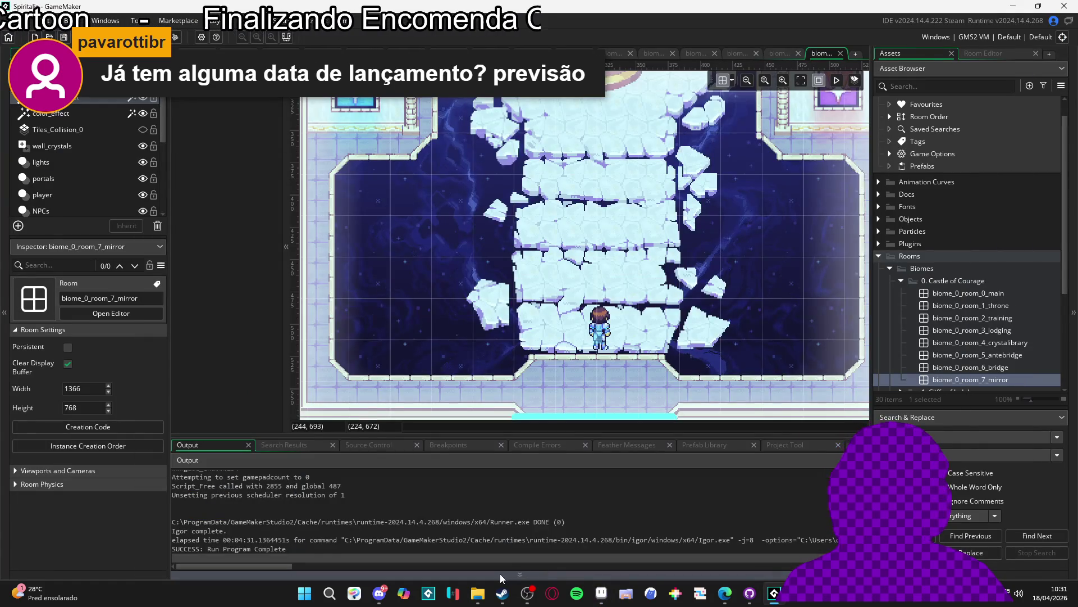
{"action": "mouse_move", "coordinate": [478, 593]}
{"action": "left_click", "coordinate": [487, 547]}
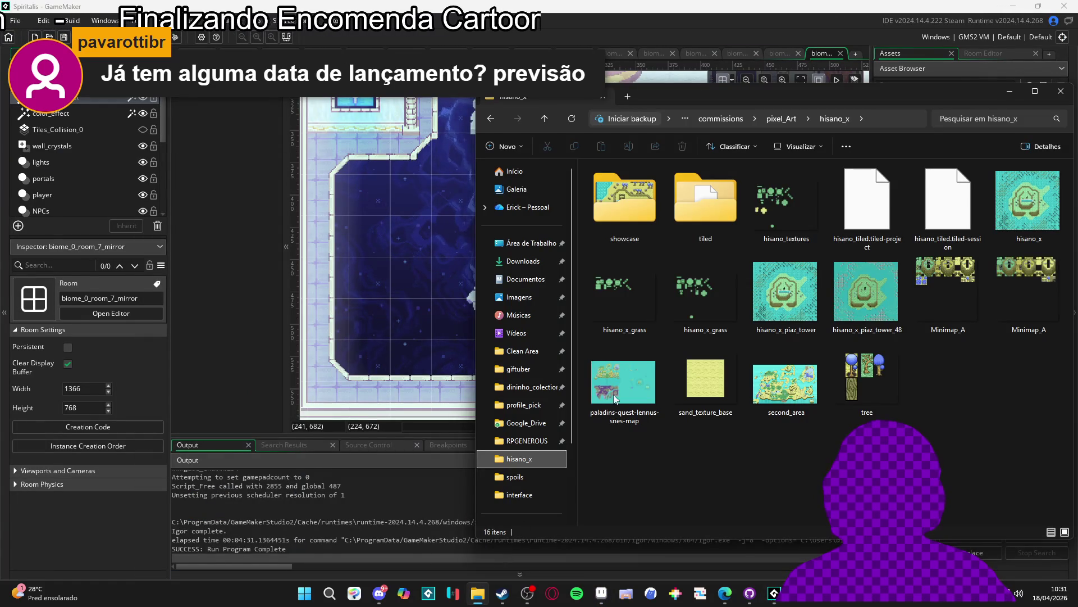
{"action": "left_click_drag", "start_coordinate": [932, 98], "coordinate": [821, 82]}
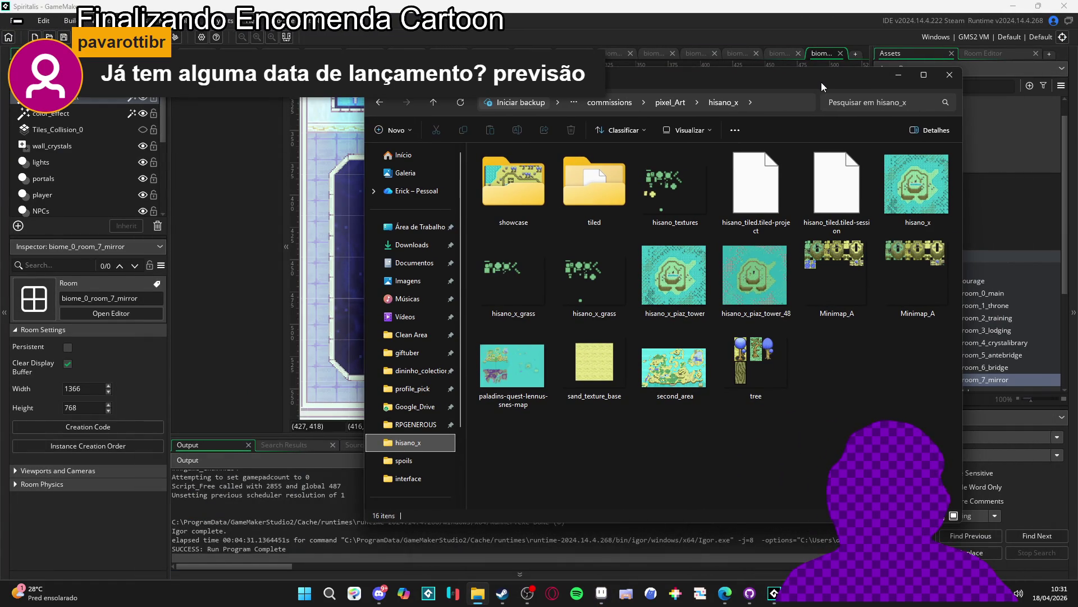
{"action": "left_click", "coordinate": [897, 77]}
{"action": "mouse_move", "coordinate": [527, 592]}
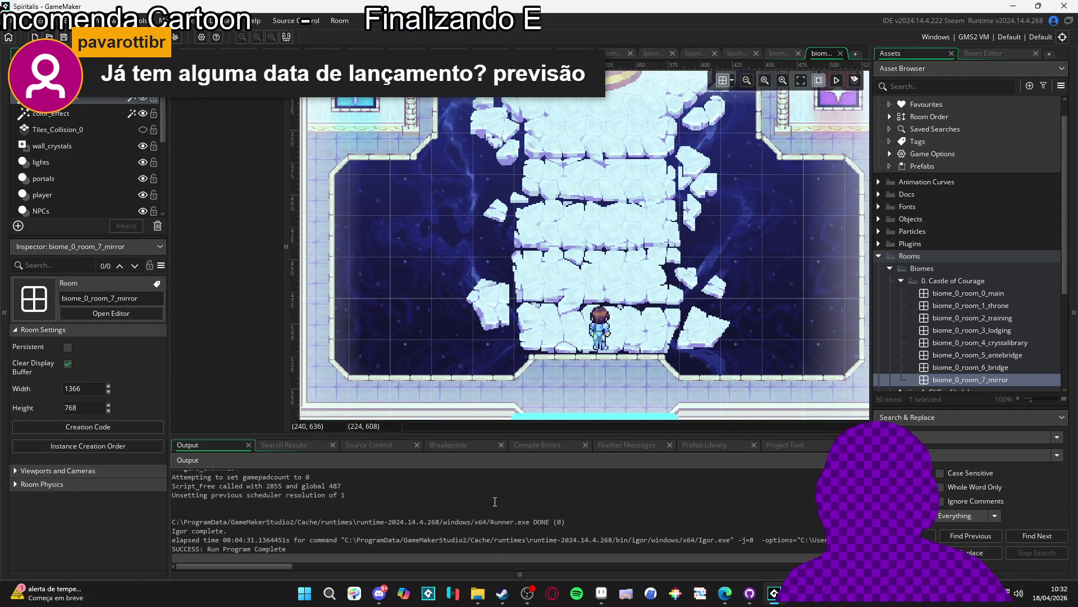
Step: Glance at the Steam library, hide it, and open a new Edge window
{"action": "left_click", "coordinate": [506, 596]}
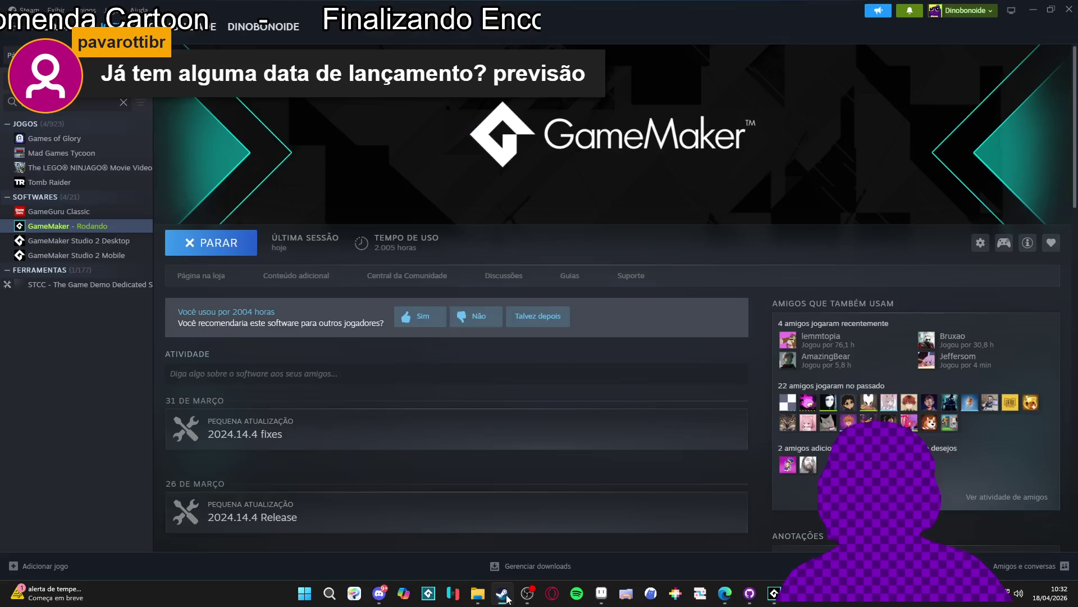
{"action": "left_click", "coordinate": [506, 597]}
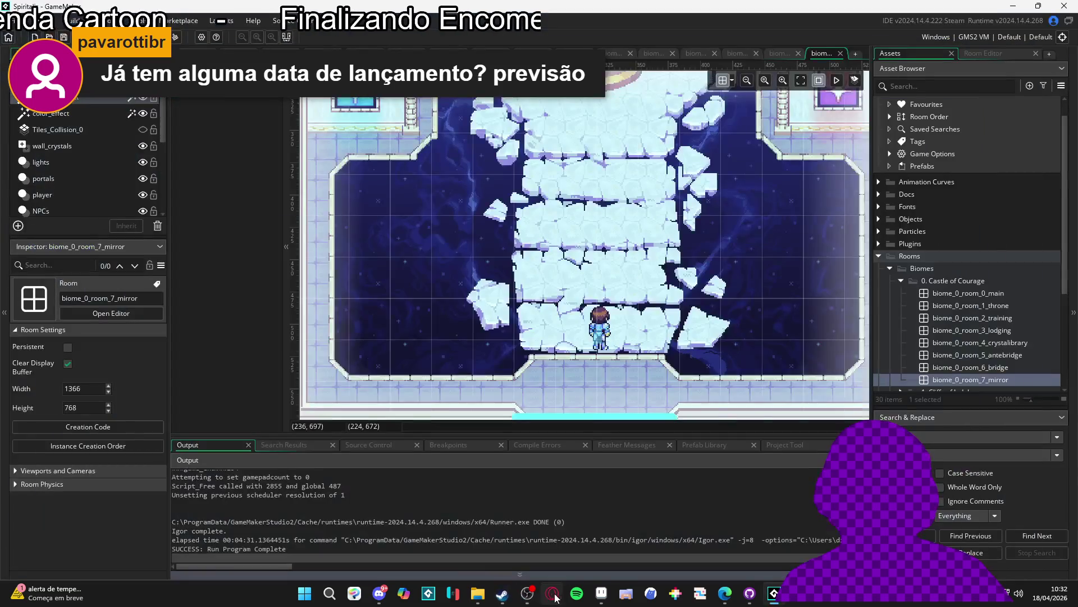
{"action": "mouse_move", "coordinate": [724, 592]}
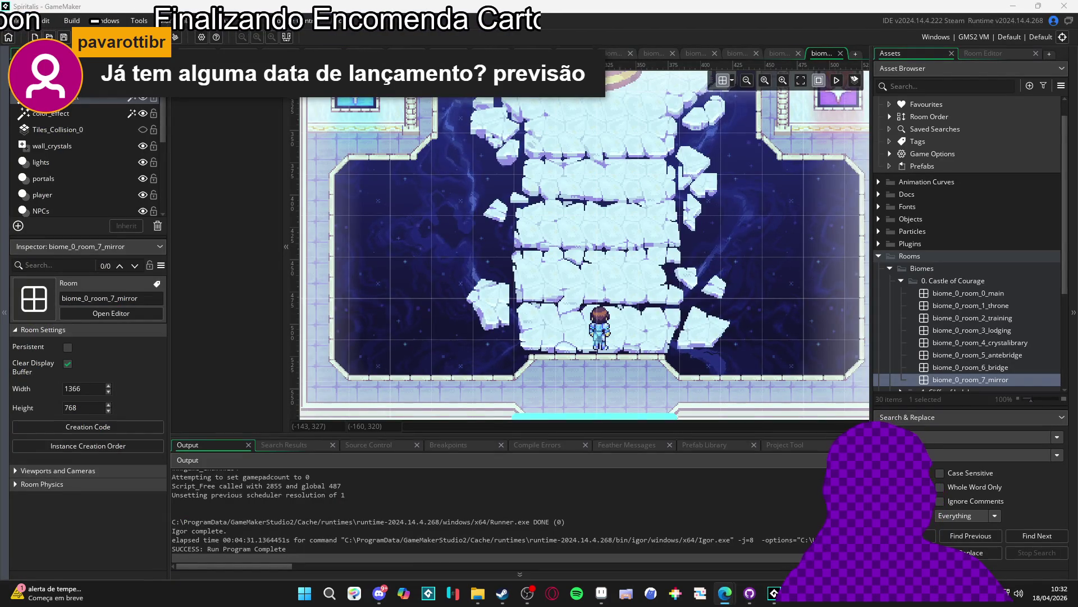
{"action": "middle_click", "coordinate": [724, 593]}
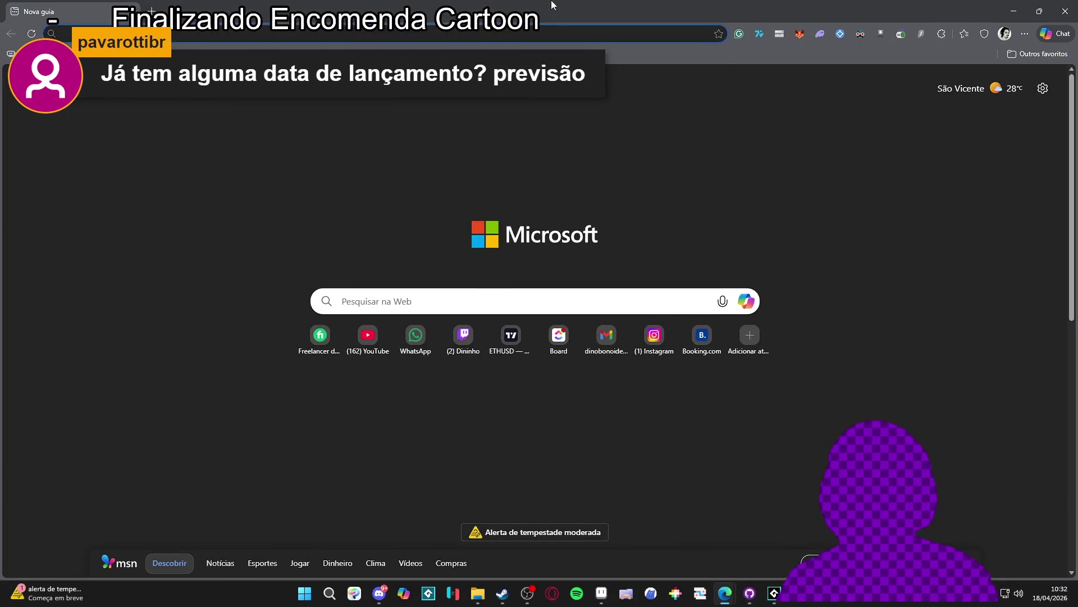
Step: Type 'ins' and load the studio's Instagram profile from the address suggestions
{"action": "type", "text": "ins"}
{"action": "key", "text": "Down"}
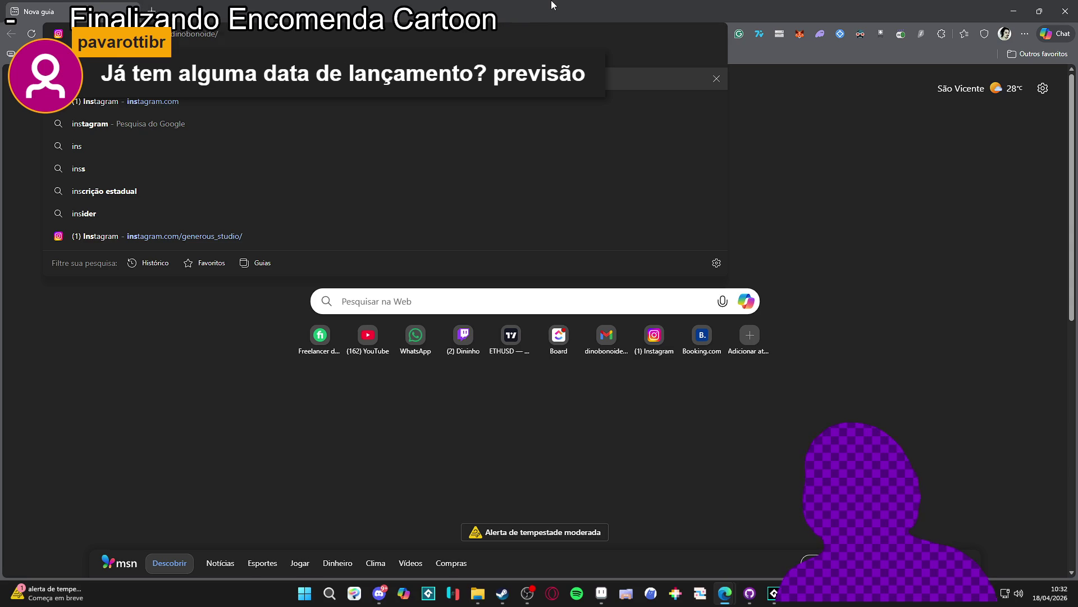
{"action": "key", "text": "Down"}
{"action": "key", "text": "Down"}
{"action": "key", "text": "Down"}
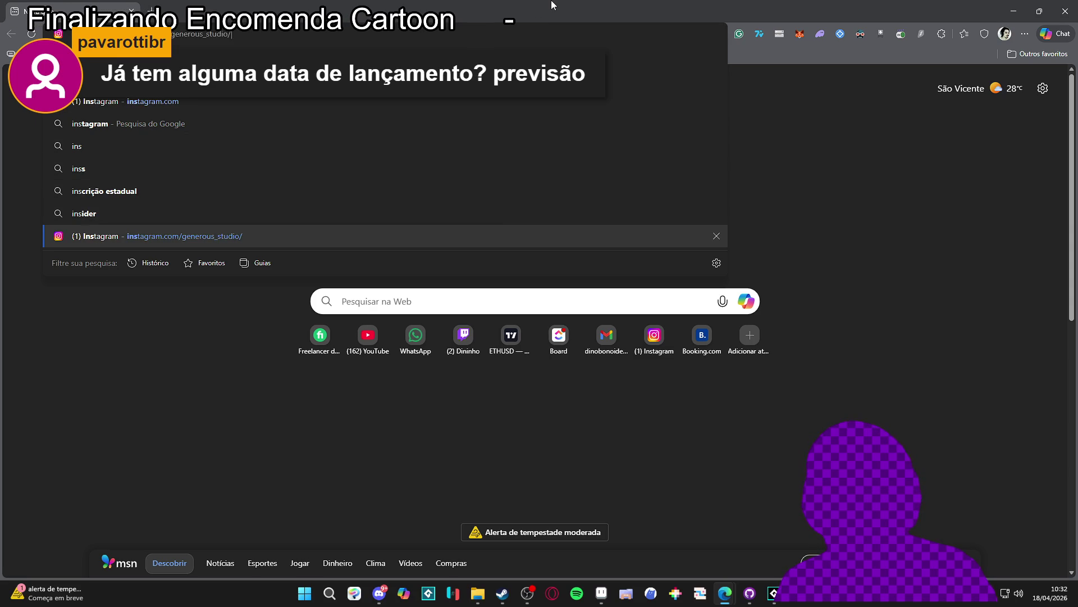
{"action": "key", "text": "Return"}
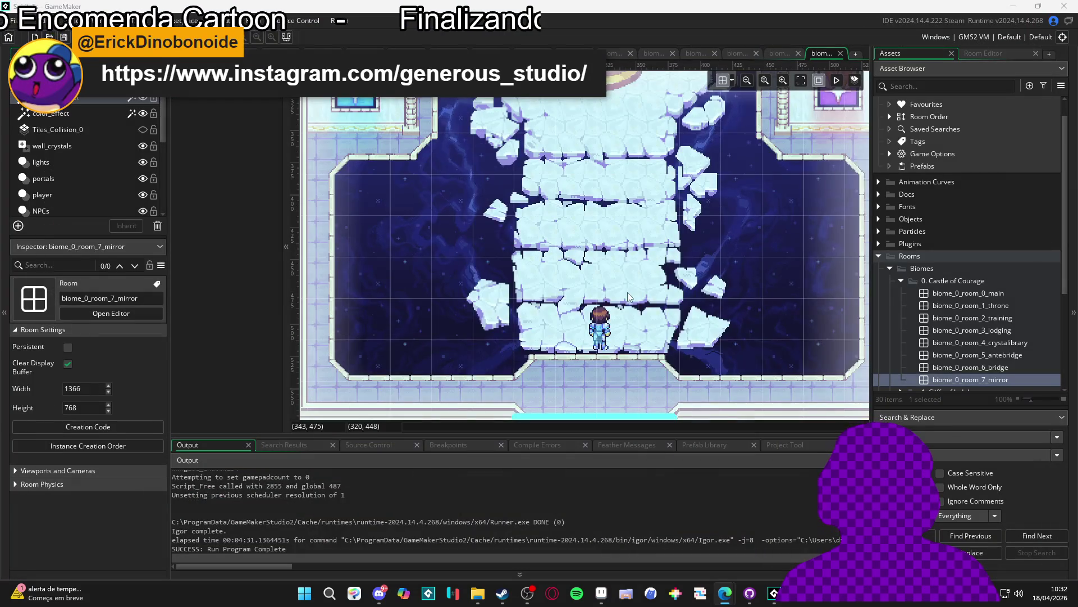
Step: Minimize GameMaker and restore Aseprite showing the Minimap_A tileset
{"action": "scroll", "coordinate": [582, 317], "scroll_direction": "up", "scroll_amount": 3}
{"action": "scroll", "coordinate": [582, 318], "scroll_direction": "down", "scroll_amount": 2}
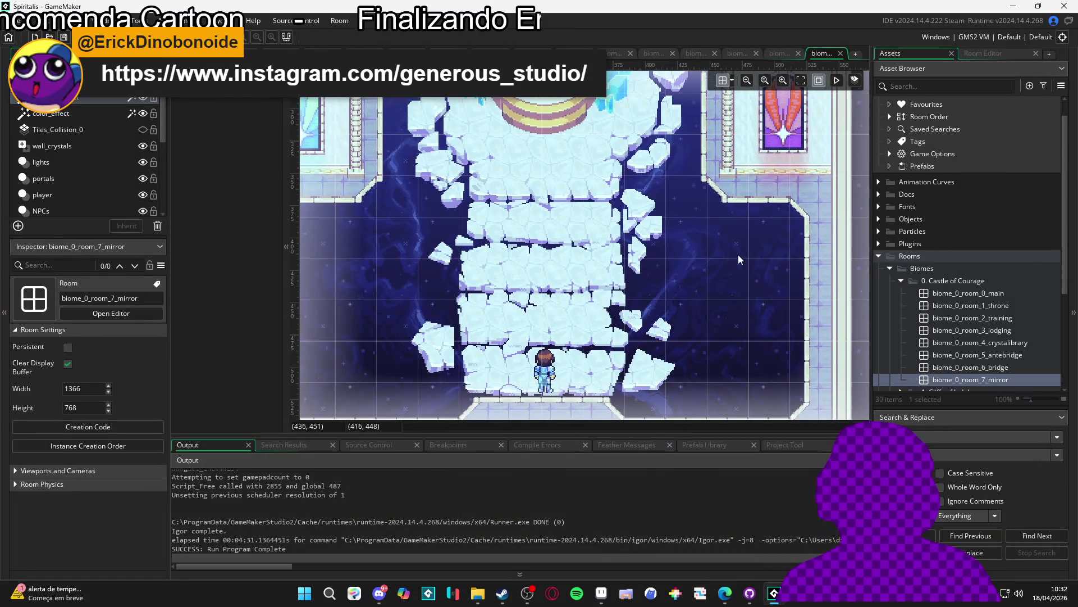
{"action": "left_click", "coordinate": [1012, 5]}
{"action": "left_click", "coordinate": [600, 594]}
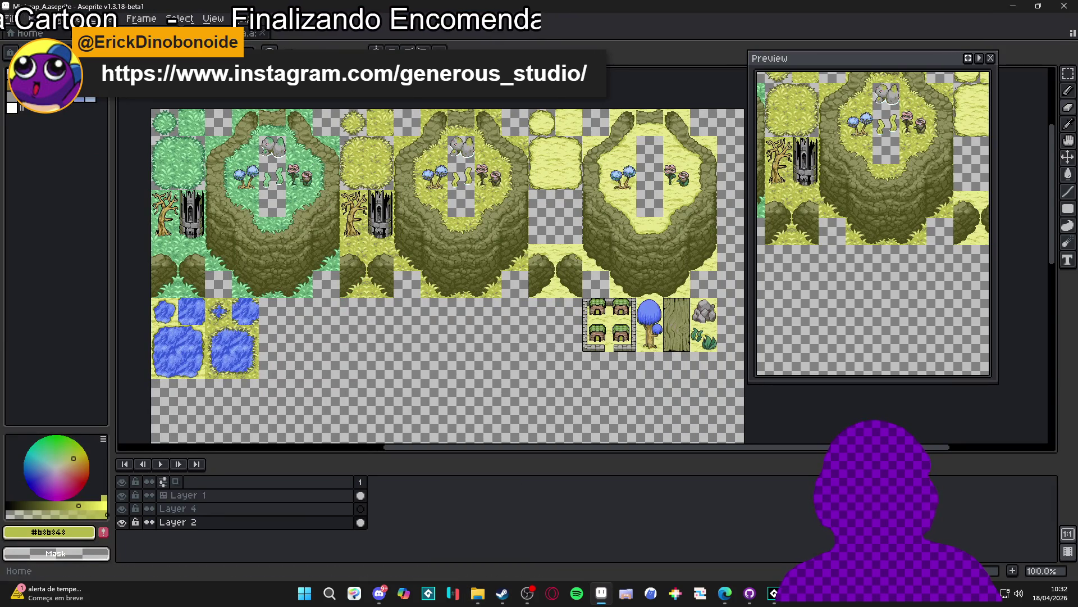
Step: Open items.aseprite from the items folder under the recent RPGENEROUS folder
{"action": "left_click", "coordinate": [25, 33]}
{"action": "scroll", "coordinate": [112, 303], "scroll_direction": "down", "scroll_amount": 2}
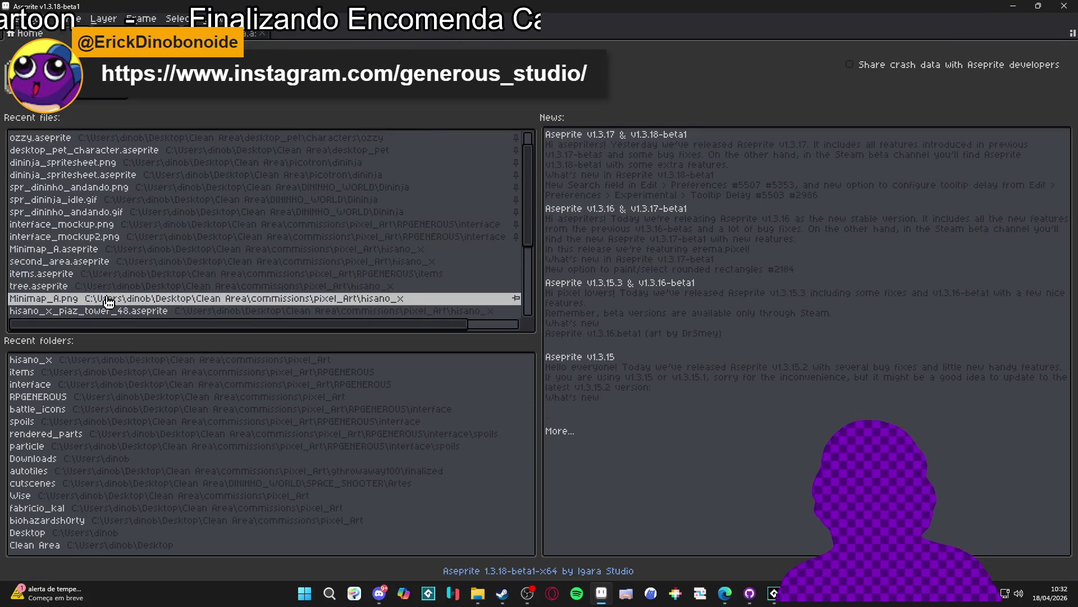
{"action": "scroll", "coordinate": [87, 297], "scroll_direction": "down", "scroll_amount": 1}
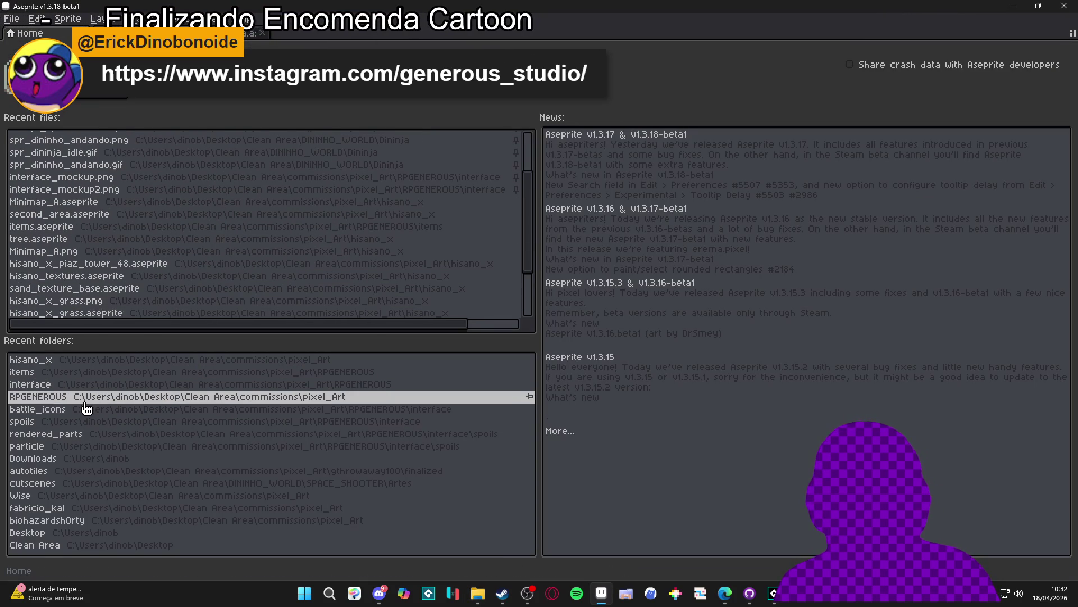
{"action": "left_click", "coordinate": [86, 397]}
{"action": "double_click", "coordinate": [688, 299]}
{"action": "double_click", "coordinate": [645, 154]}
Step: Drag the timeline splitter down so the crystal item icons get a taller canvas area
{"action": "scroll", "coordinate": [457, 231], "scroll_direction": "right", "scroll_amount": 3}
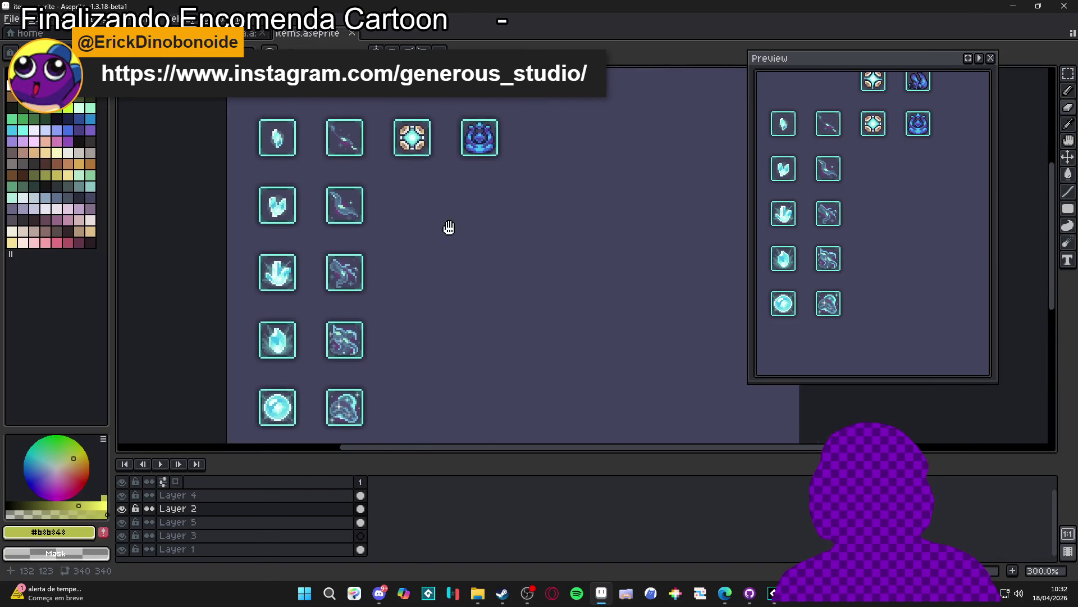
{"action": "scroll", "coordinate": [436, 287], "scroll_direction": "down", "scroll_amount": 1}
{"action": "scroll", "coordinate": [426, 276], "scroll_direction": "up", "scroll_amount": 1}
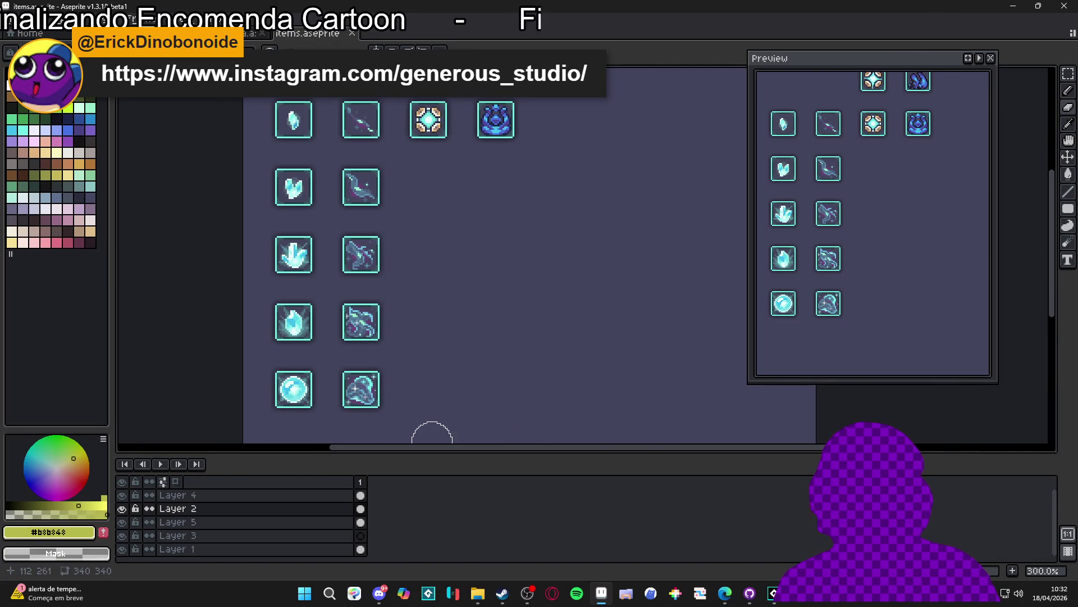
{"action": "left_click_drag", "start_coordinate": [436, 455], "coordinate": [437, 487]}
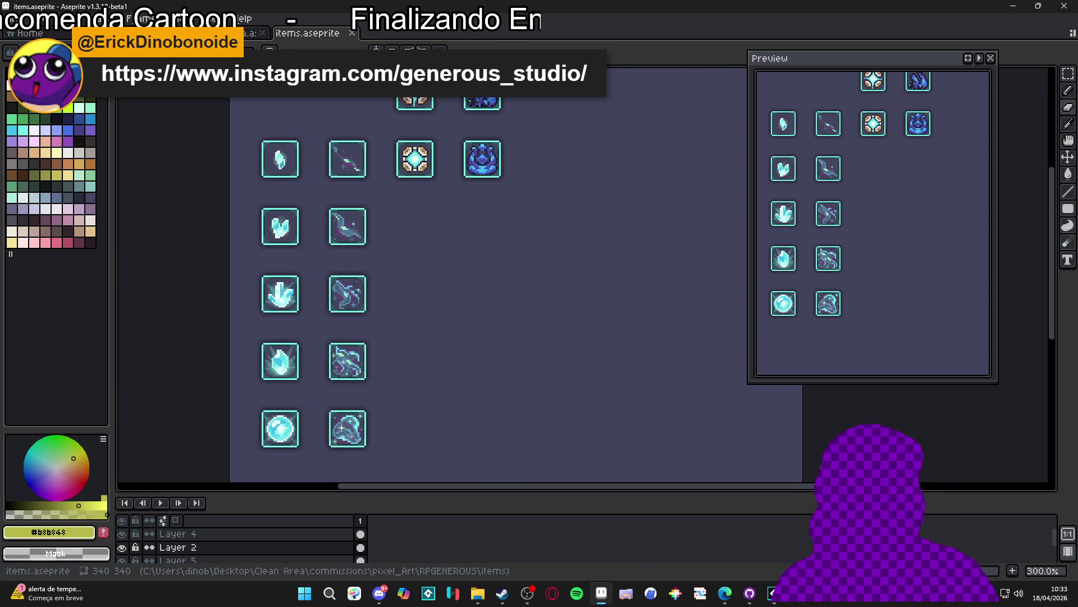
{"action": "key", "text": "alt+Tab"}
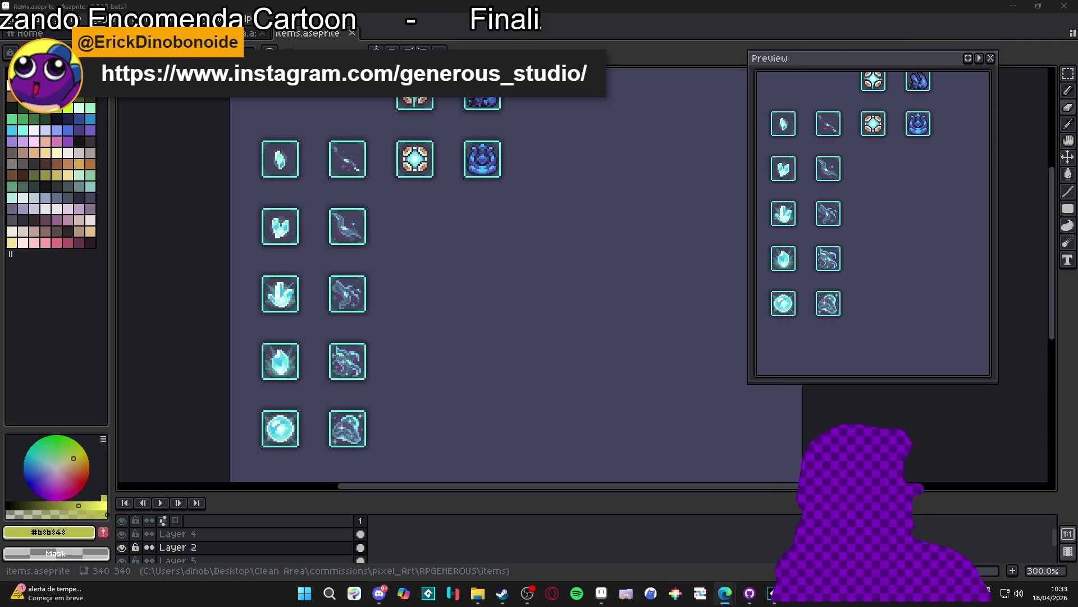
Step: Open the RPGENEROUS folder and stretch its window to full height and wider
{"action": "left_click", "coordinate": [478, 594]}
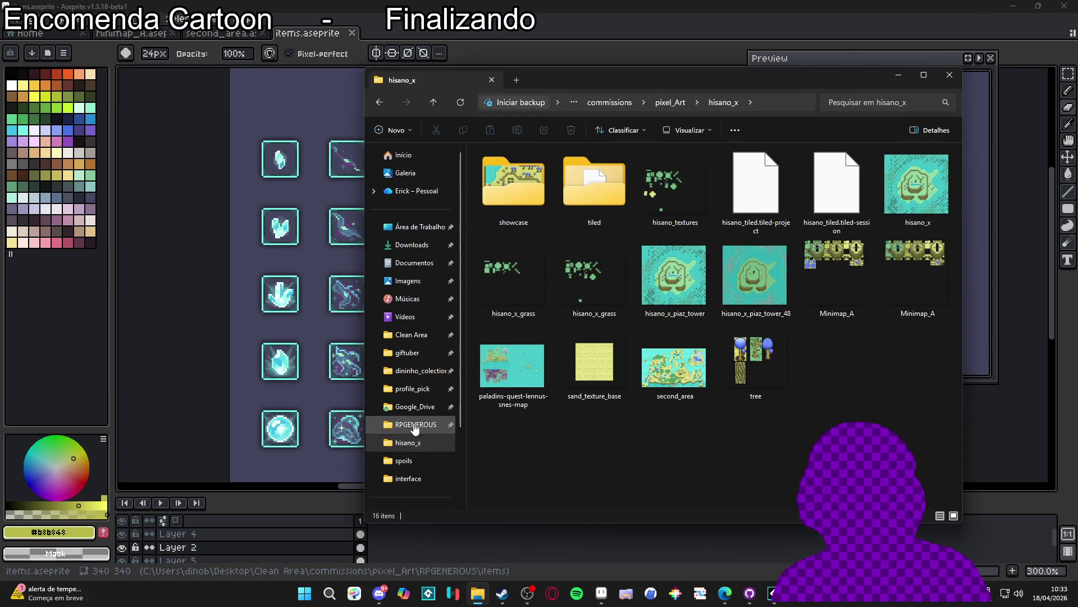
{"action": "left_click", "coordinate": [416, 424]}
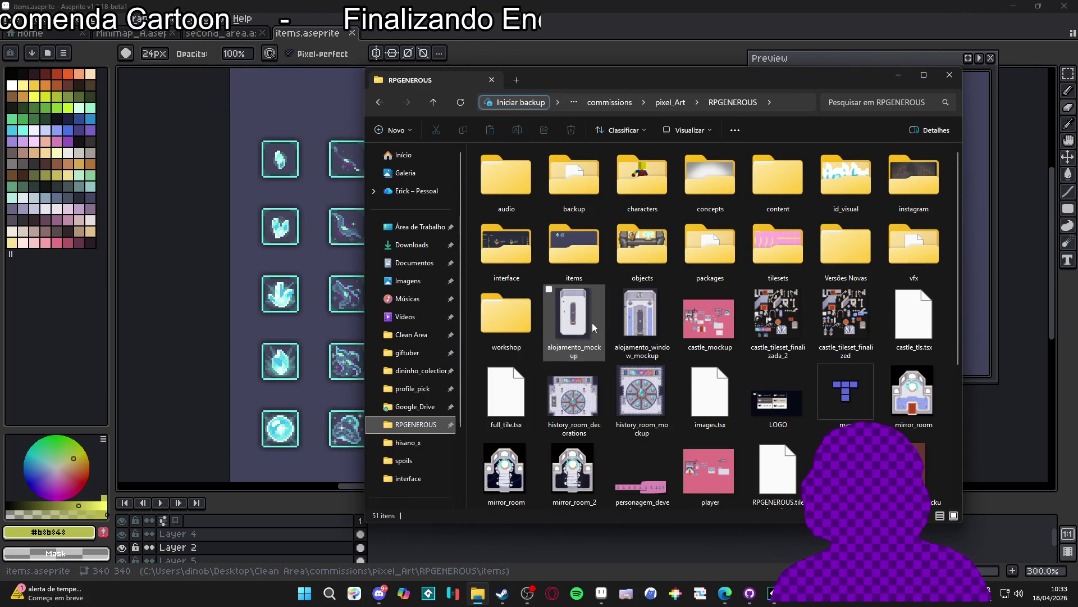
{"action": "mouse_move", "coordinate": [592, 322]}
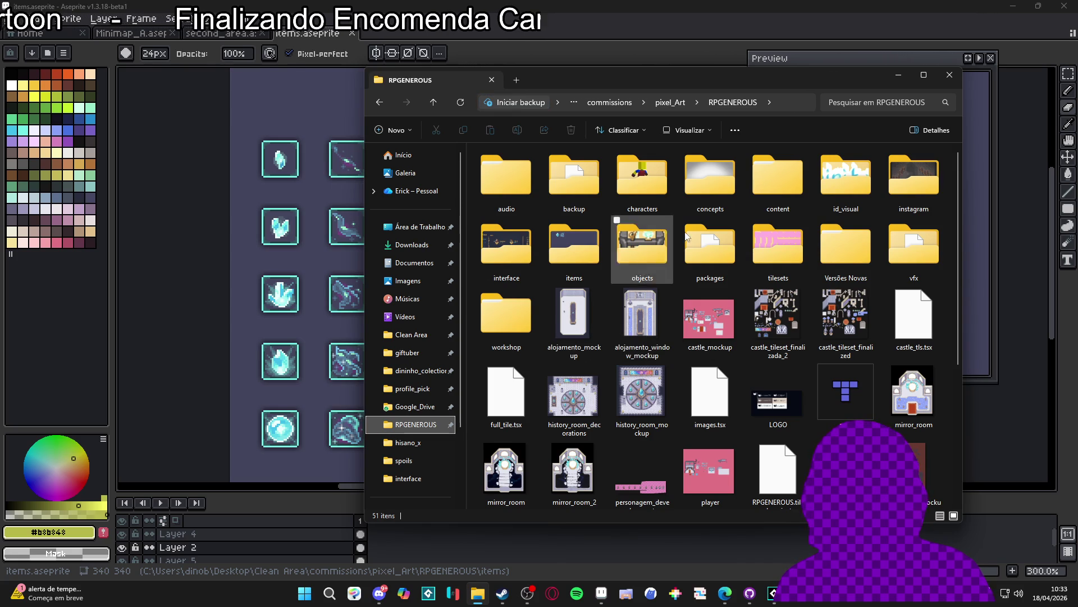
{"action": "left_click_drag", "start_coordinate": [700, 69], "coordinate": [700, 1]}
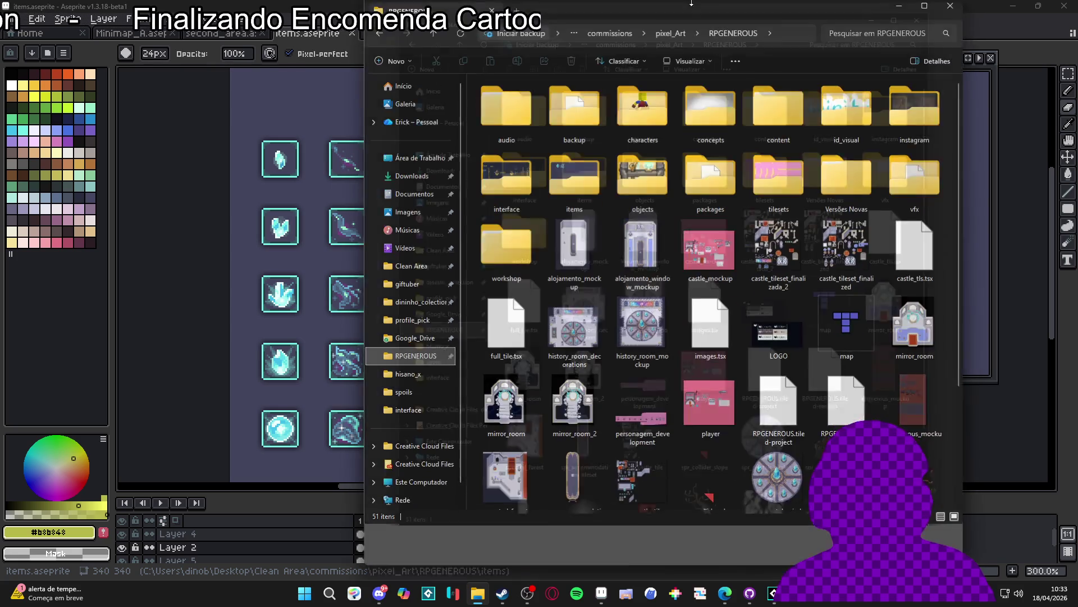
{"action": "left_click_drag", "start_coordinate": [961, 168], "coordinate": [1017, 168]}
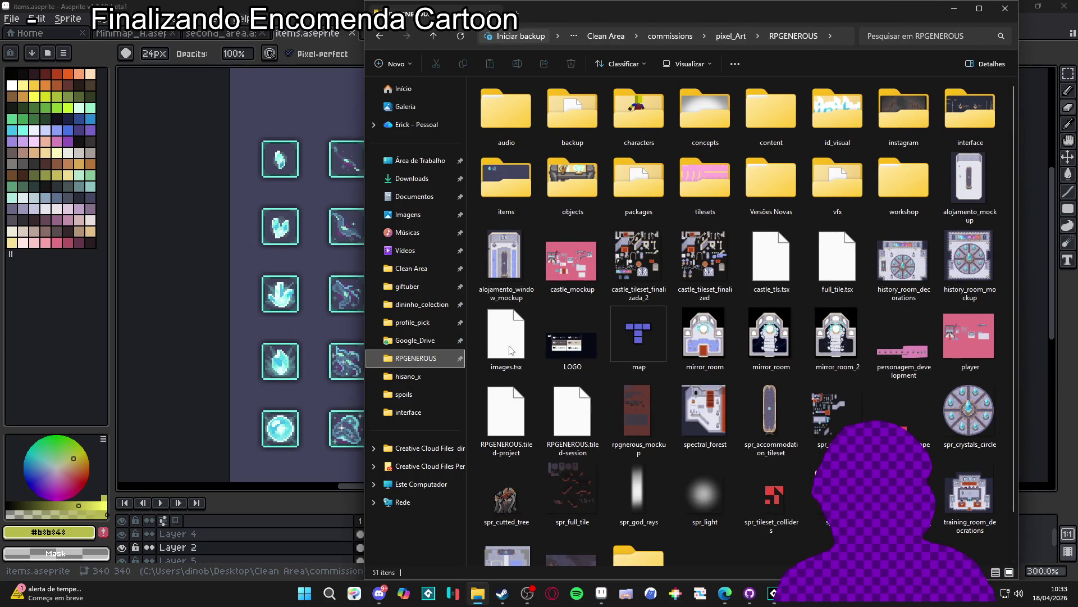
{"action": "mouse_move", "coordinate": [363, 384]}
{"action": "left_mouse_down"}
{"action": "mouse_move", "coordinate": [483, 388]}
{"action": "mouse_move", "coordinate": [372, 370]}
{"action": "mouse_move", "coordinate": [387, 367]}
{"action": "left_mouse_up"}
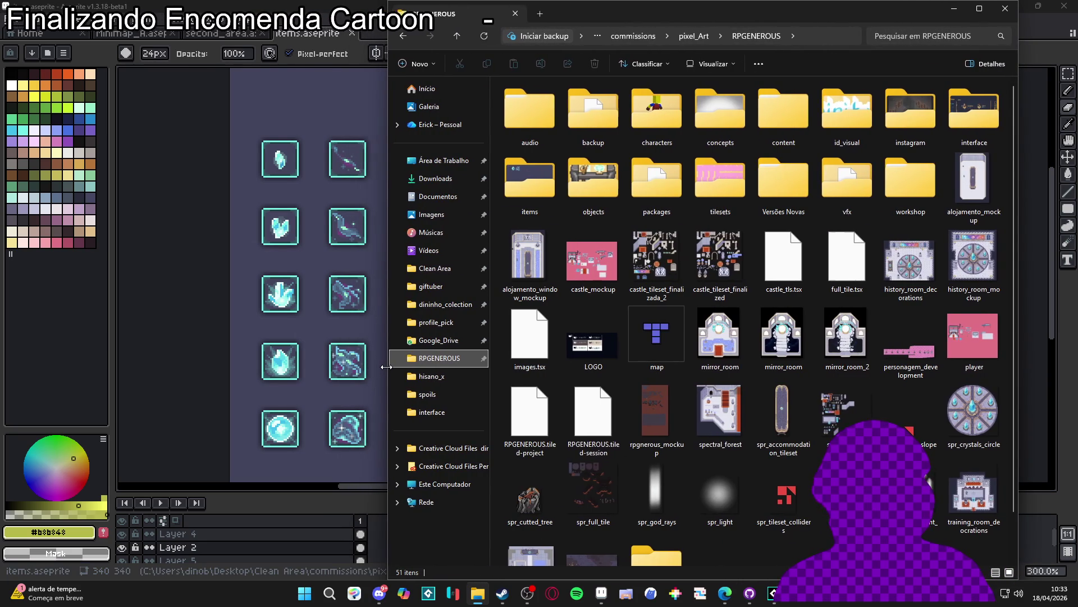
Step: Select the mirror_room and map images in turn, then deselect them
{"action": "left_click", "coordinate": [637, 339]}
{"action": "left_click", "coordinate": [721, 346]}
{"action": "left_click", "coordinate": [646, 339]}
{"action": "left_click", "coordinate": [721, 346]}
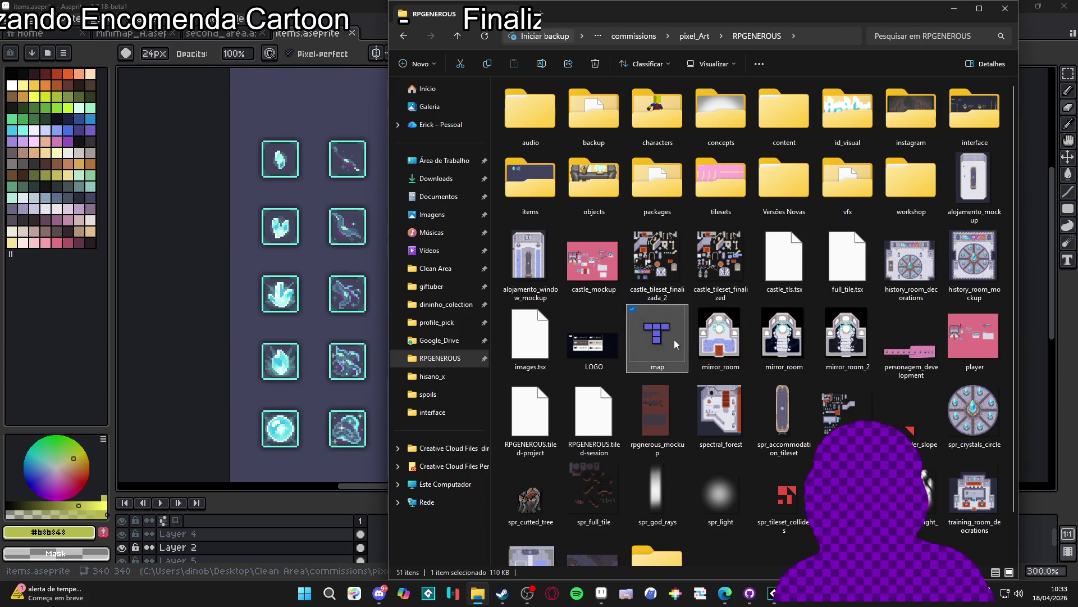
{"action": "left_click", "coordinate": [729, 548]}
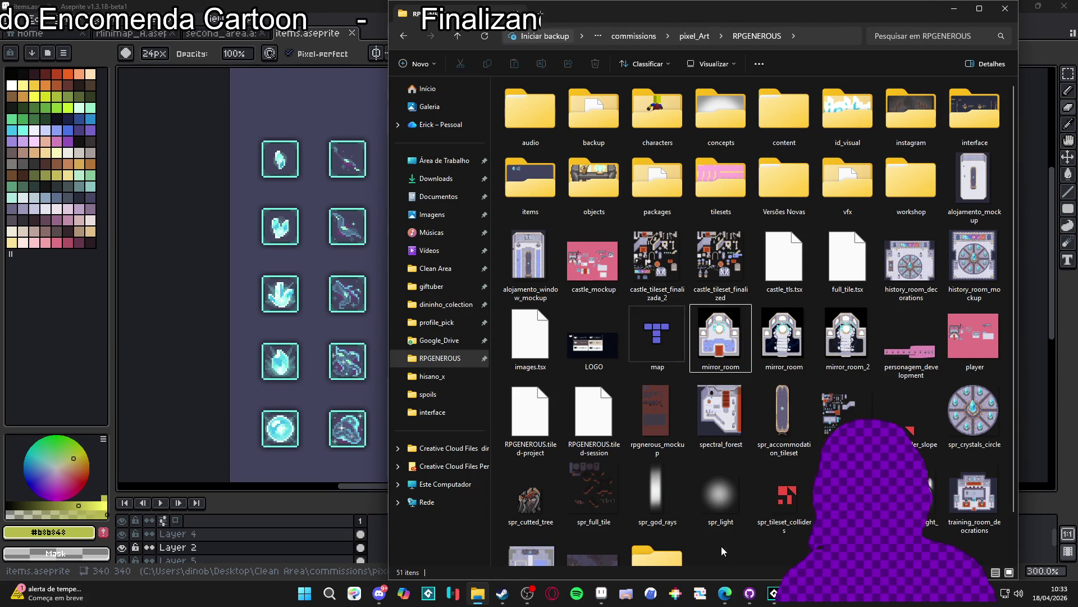
{"action": "left_click", "coordinate": [664, 346]}
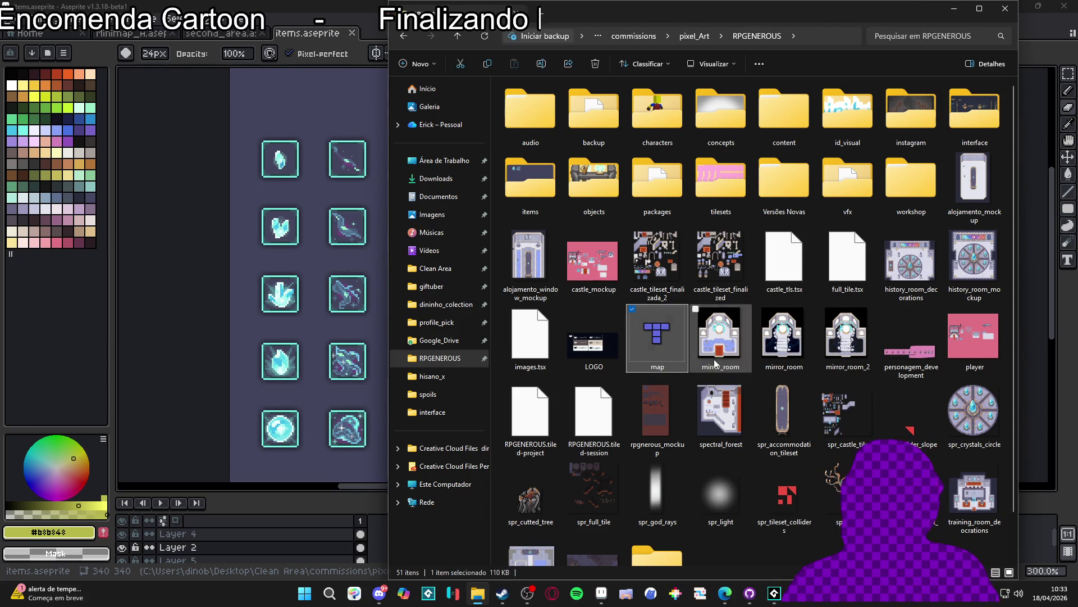
{"action": "left_click", "coordinate": [696, 355]}
{"action": "left_click", "coordinate": [671, 321]}
{"action": "left_click", "coordinate": [705, 346]}
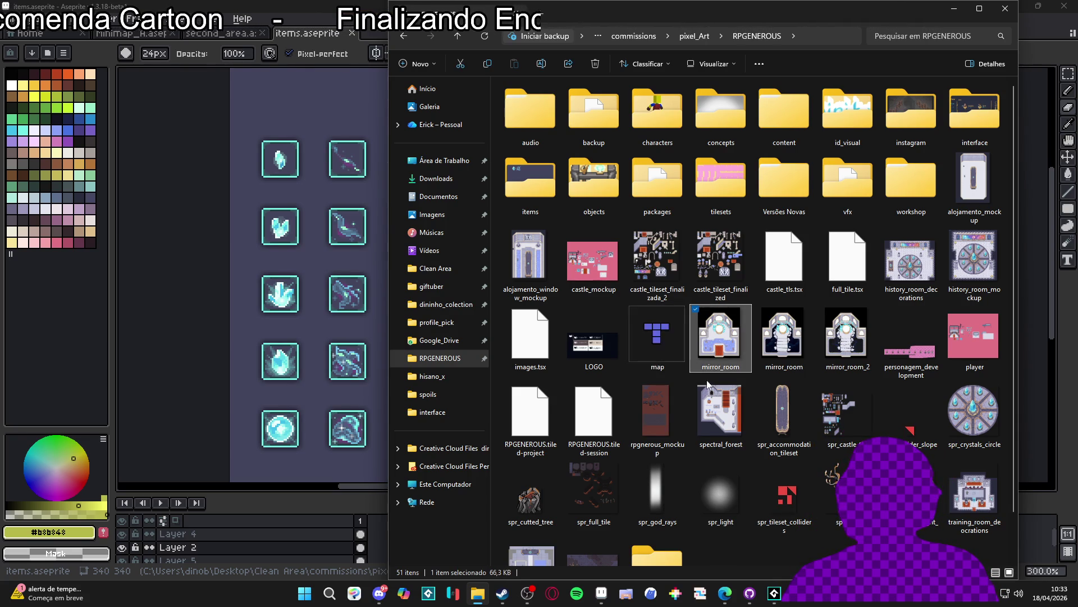
{"action": "left_click", "coordinate": [730, 556]}
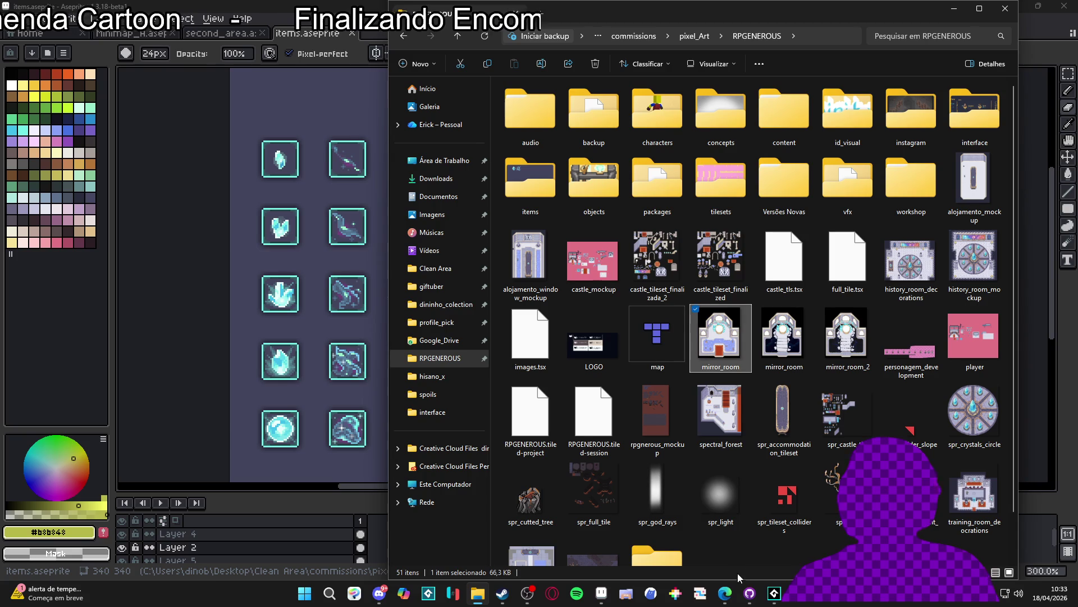
Step: Clear the file selection and open the vfx folder
{"action": "left_click", "coordinate": [672, 352]}
{"action": "left_click", "coordinate": [710, 356]}
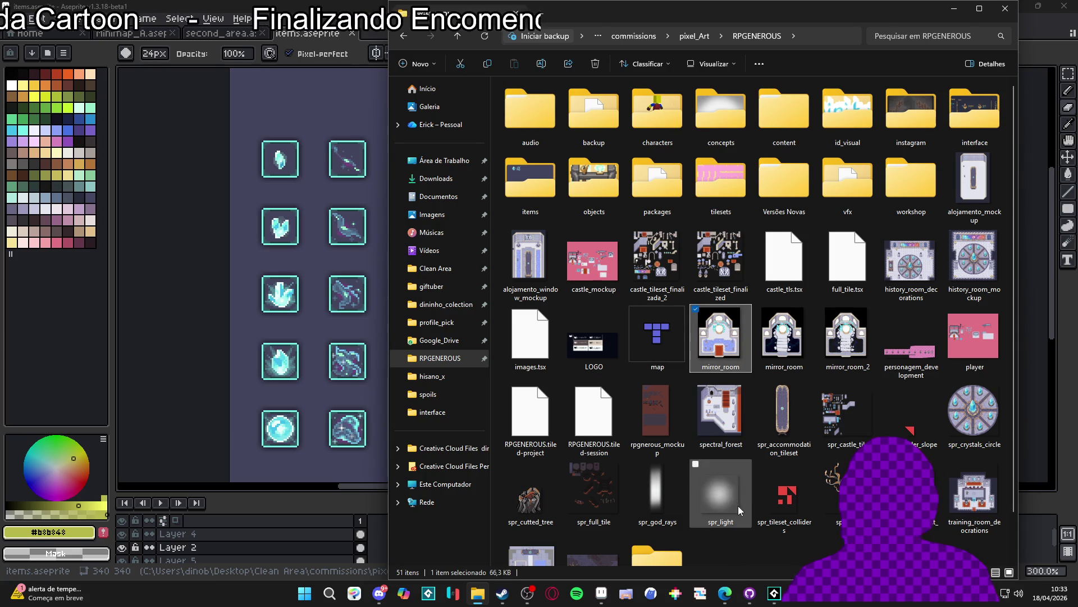
{"action": "left_click", "coordinate": [763, 554]}
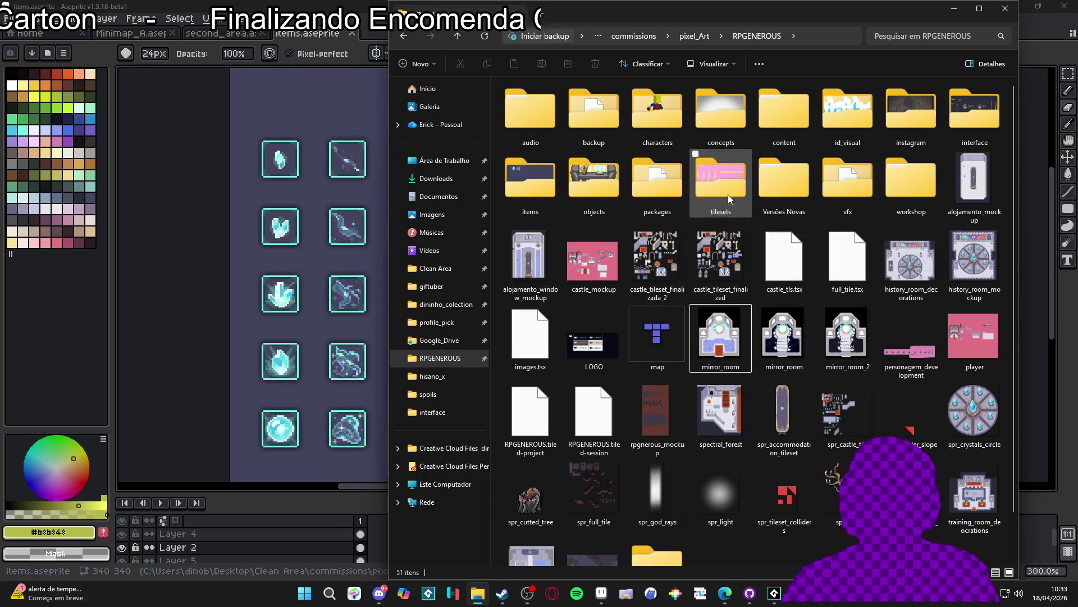
{"action": "double_click", "coordinate": [858, 184]}
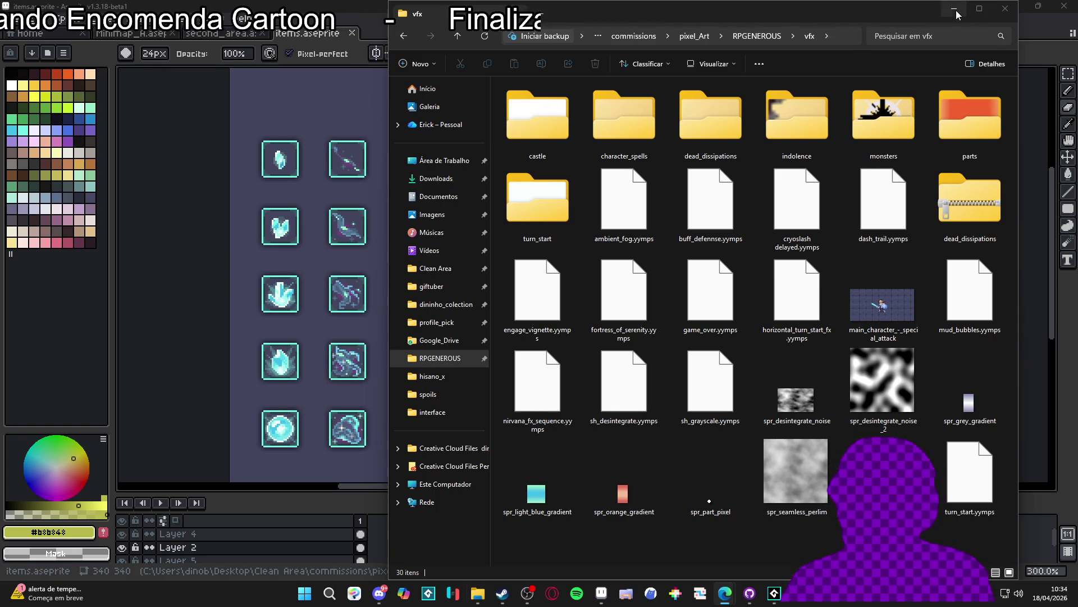
{"action": "left_click", "coordinate": [775, 593]}
Step: In GameMaker, filter assets by 'sqn', widen the Assets panel, then clear the search
{"action": "left_click", "coordinate": [781, 598]}
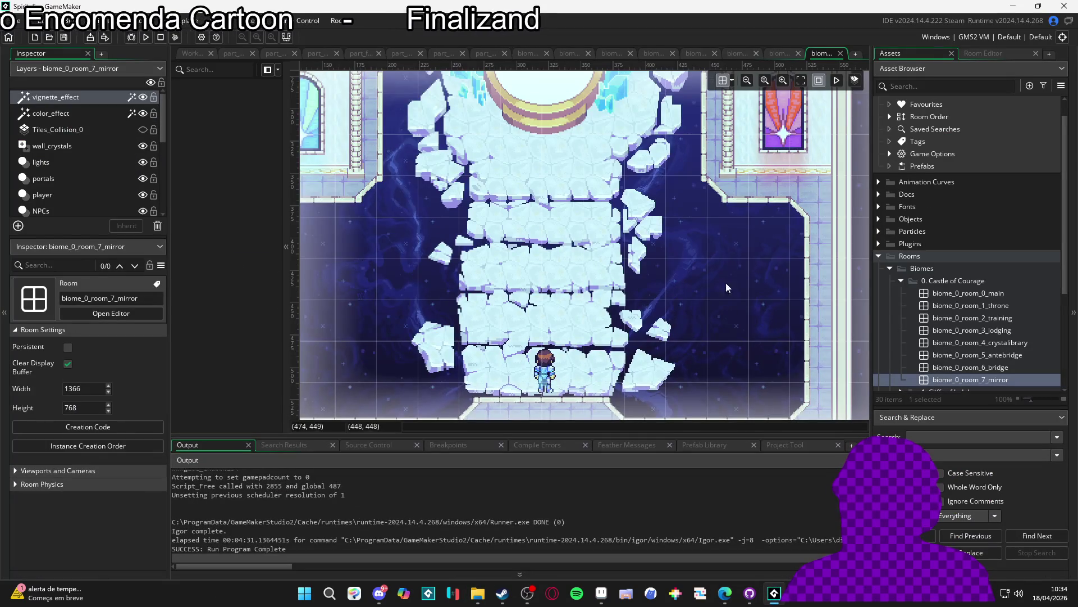
{"action": "scroll", "coordinate": [919, 261], "scroll_direction": "down", "scroll_amount": 2}
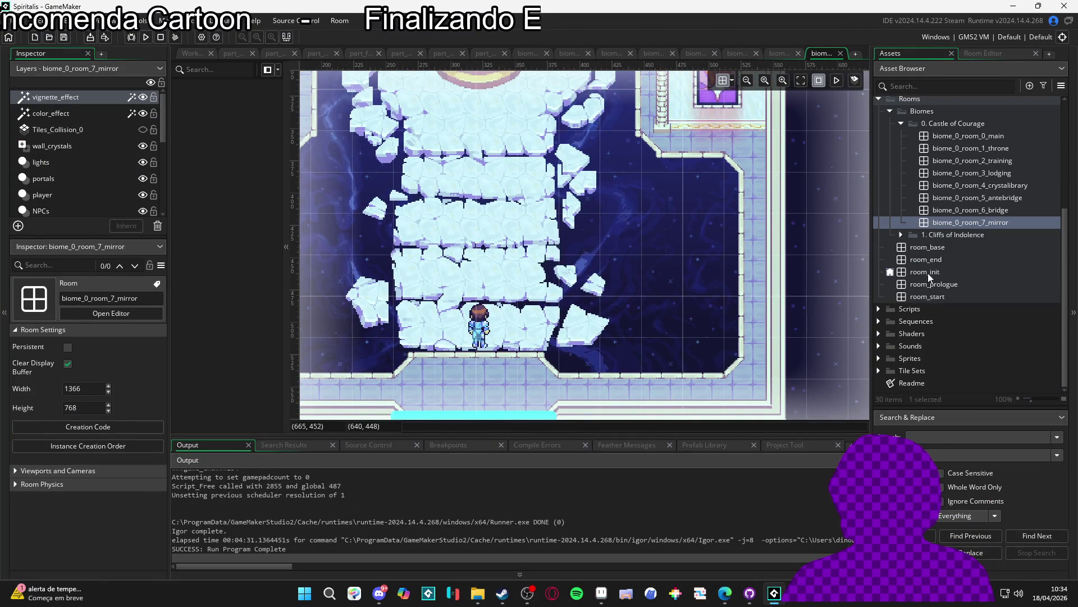
{"action": "left_click", "coordinate": [908, 88]}
{"action": "type", "text": "sqn"}
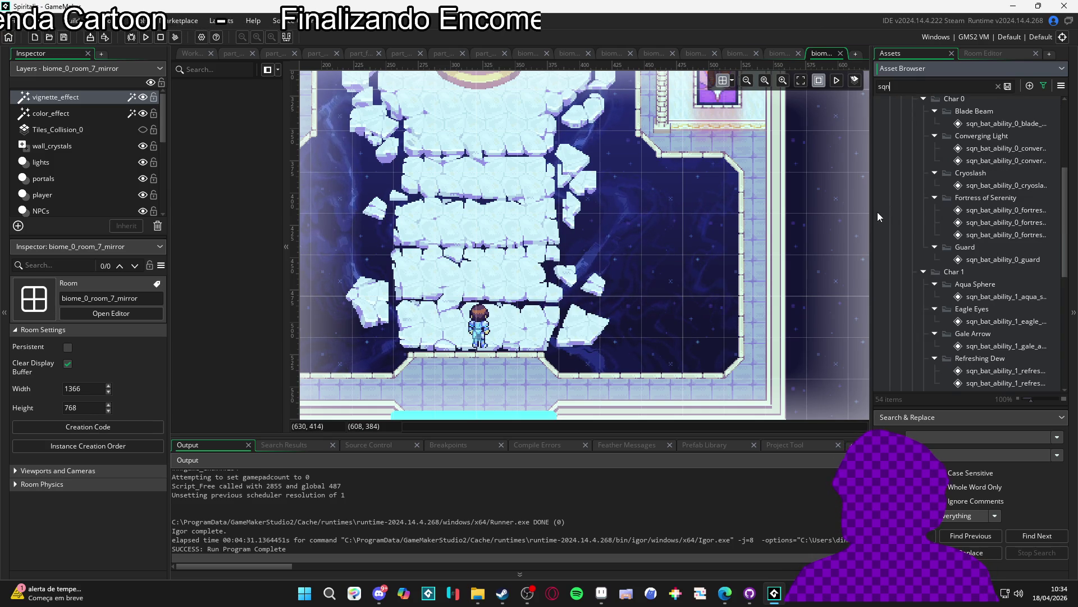
{"action": "left_click_drag", "start_coordinate": [873, 216], "coordinate": [671, 236]}
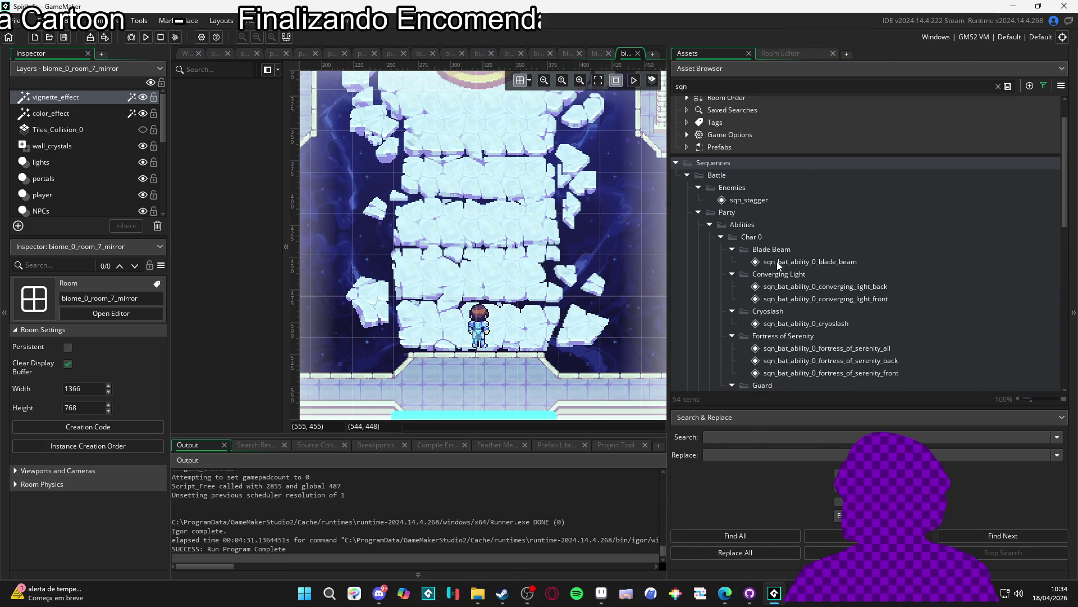
{"action": "left_click", "coordinate": [998, 86]}
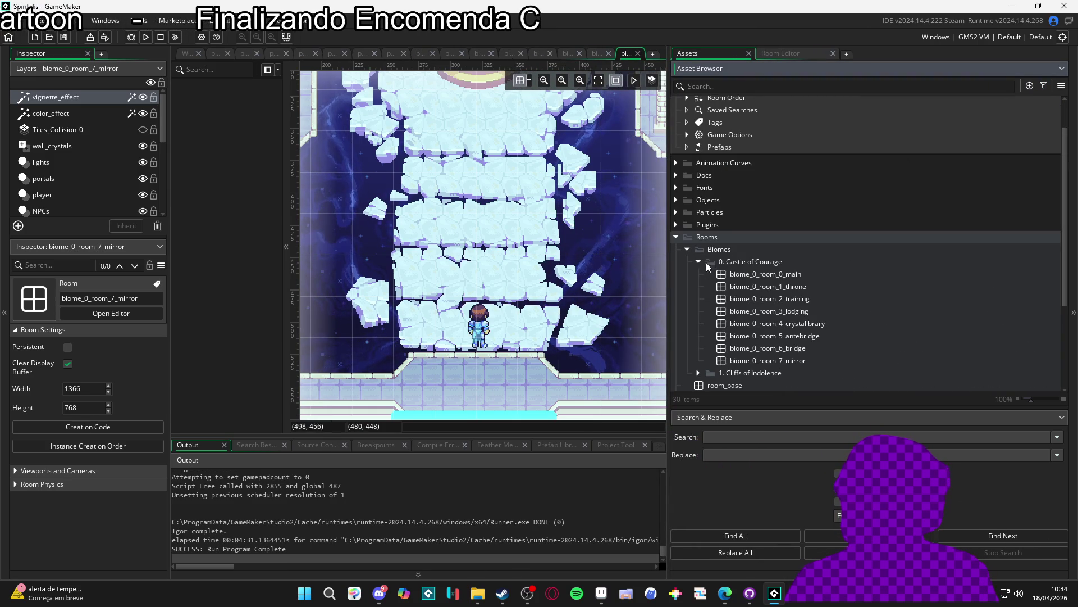
Step: Collapse Rooms and expand Sequences > Battle, selecting the Enemies folder
{"action": "left_click", "coordinate": [676, 237]}
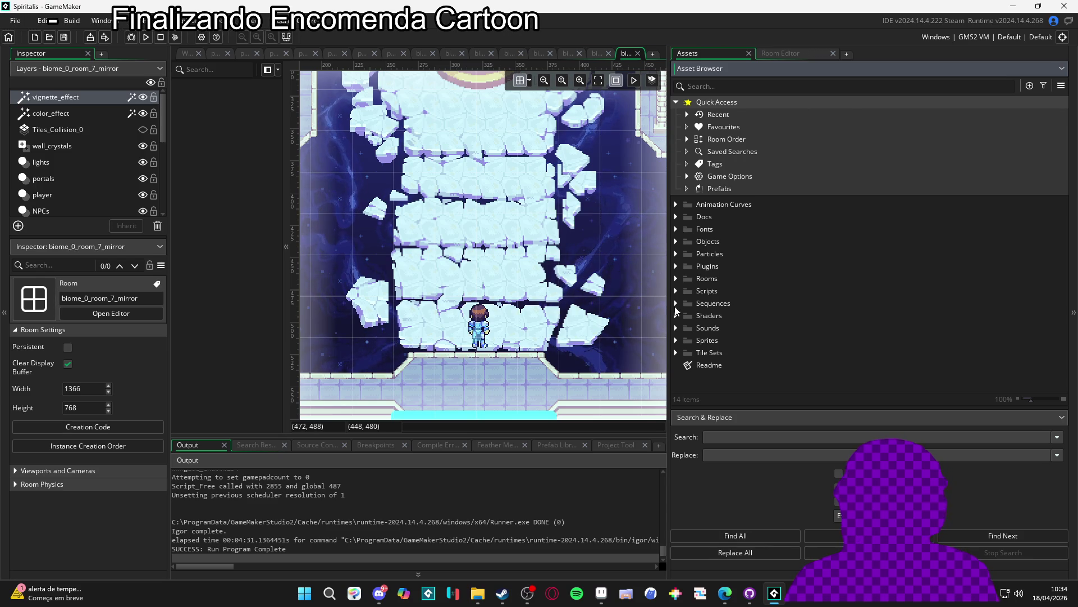
{"action": "left_click", "coordinate": [676, 303]}
{"action": "left_click", "coordinate": [686, 316]}
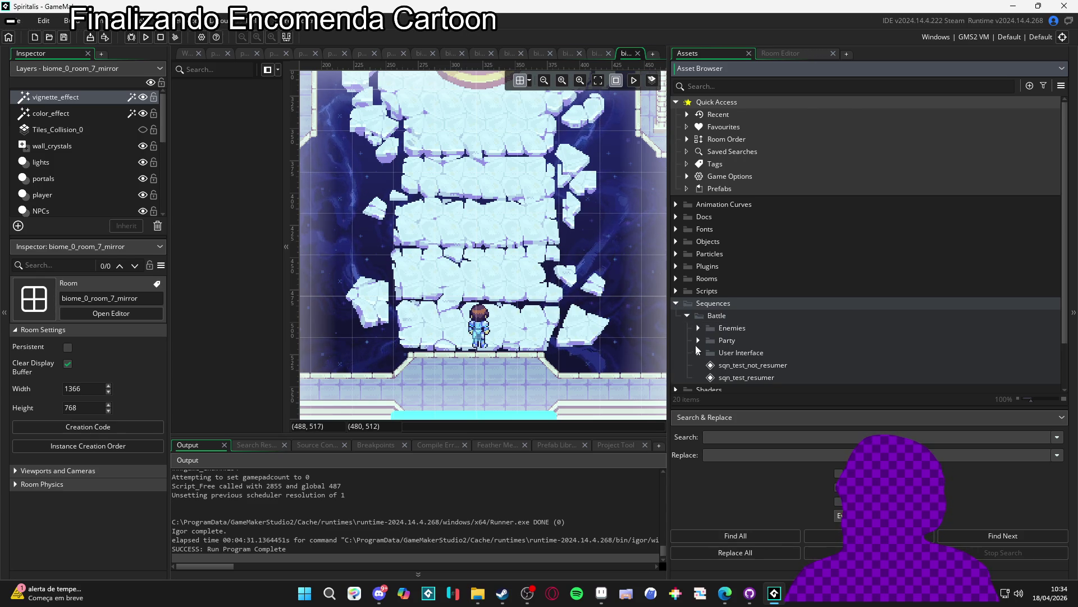
{"action": "scroll", "coordinate": [696, 350], "scroll_direction": "down", "scroll_amount": 2}
{"action": "left_click", "coordinate": [698, 288]}
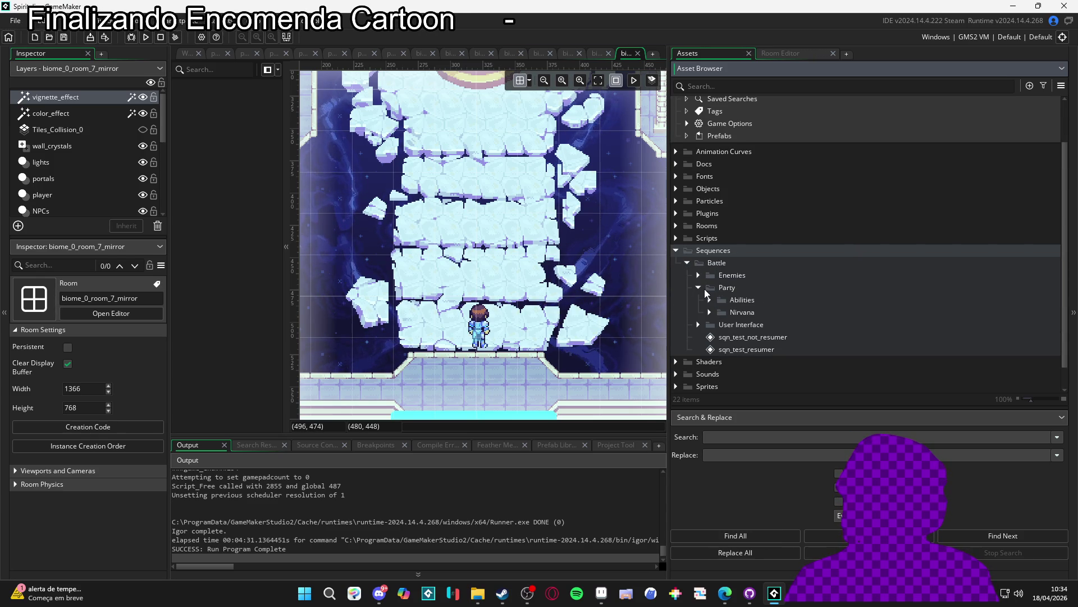
{"action": "left_click", "coordinate": [700, 289]}
{"action": "left_click", "coordinate": [698, 275]}
{"action": "left_click", "coordinate": [721, 275]}
Step: Create a new sequence named sqn_dissipation in the Enemies folder
{"action": "right_click", "coordinate": [721, 275]}
{"action": "mouse_move", "coordinate": [728, 281]}
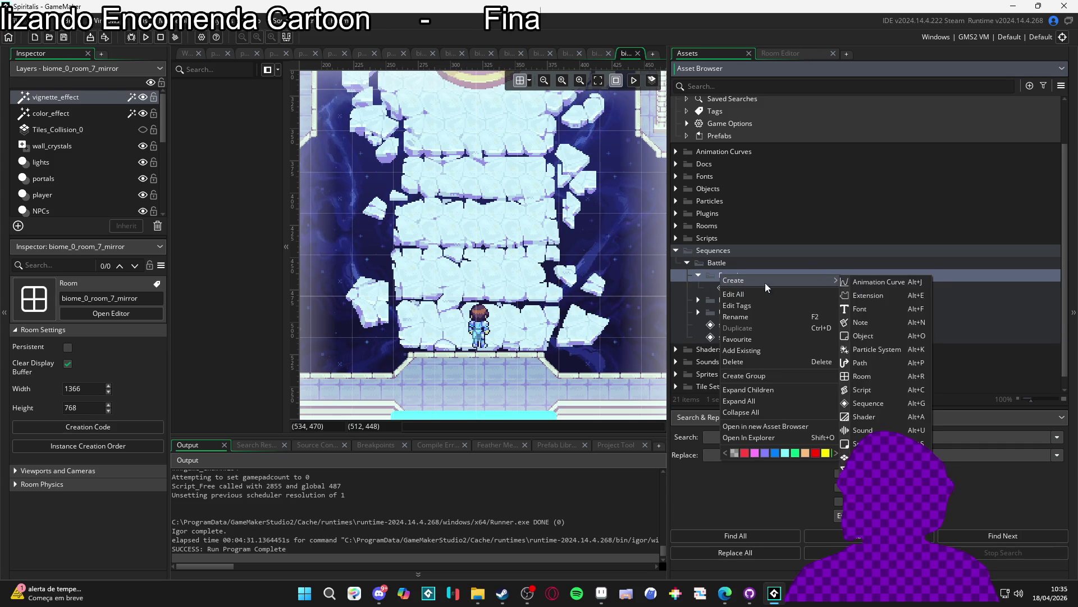
{"action": "left_click", "coordinate": [879, 408]}
{"action": "type", "text": "sqn"}
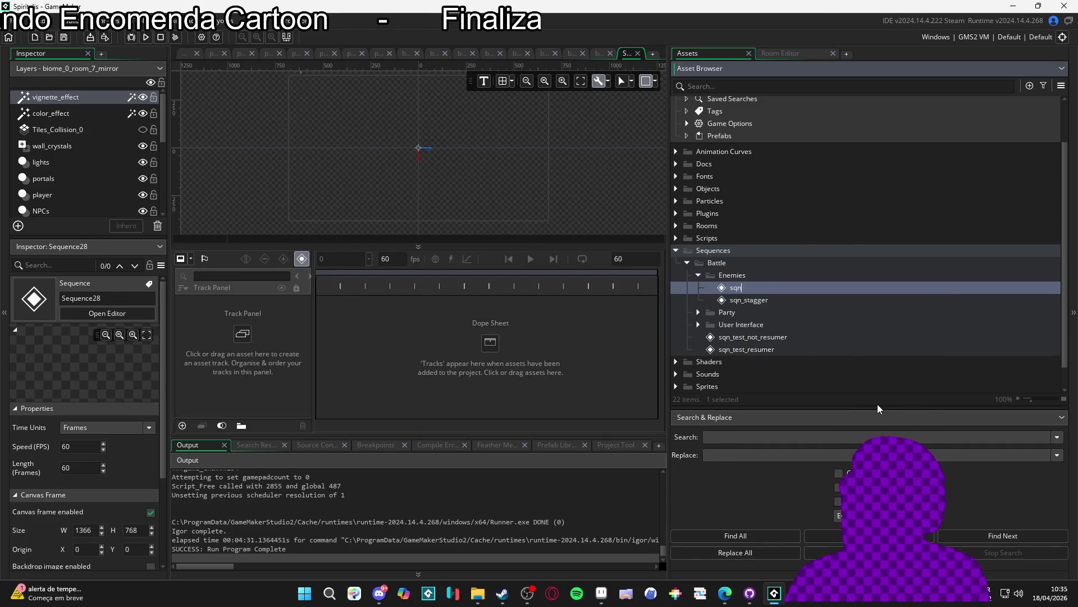
{"action": "type", "text": "_dissipation"}
{"action": "key", "text": "Return"}
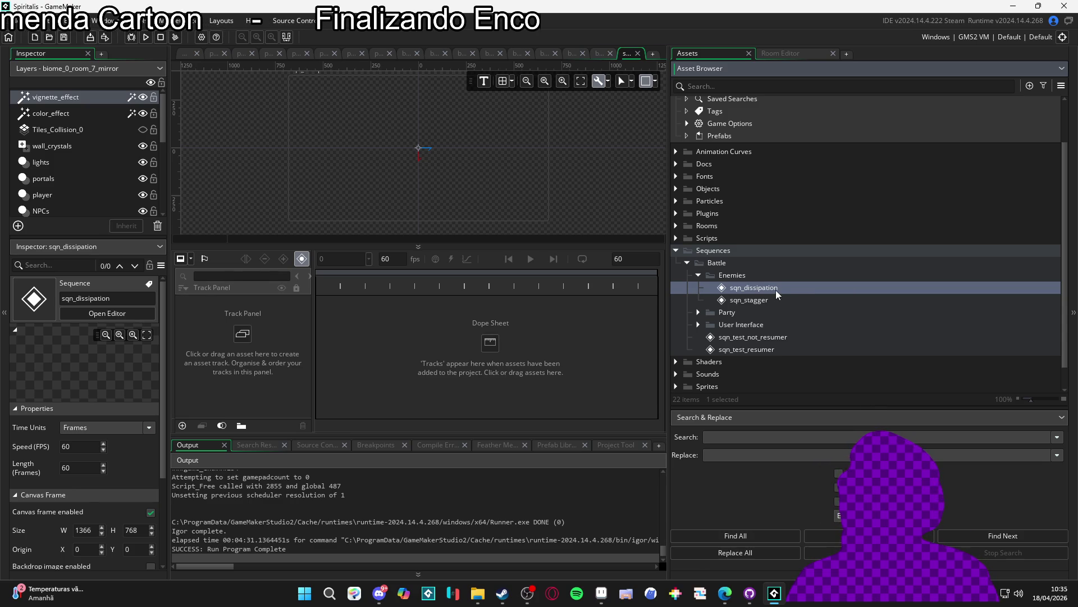
Step: Widen the sequence editor and enlarge and pan the canvas view
{"action": "left_click_drag", "start_coordinate": [666, 337], "coordinate": [799, 337]}
{"action": "left_click_drag", "start_coordinate": [569, 245], "coordinate": [578, 340]}
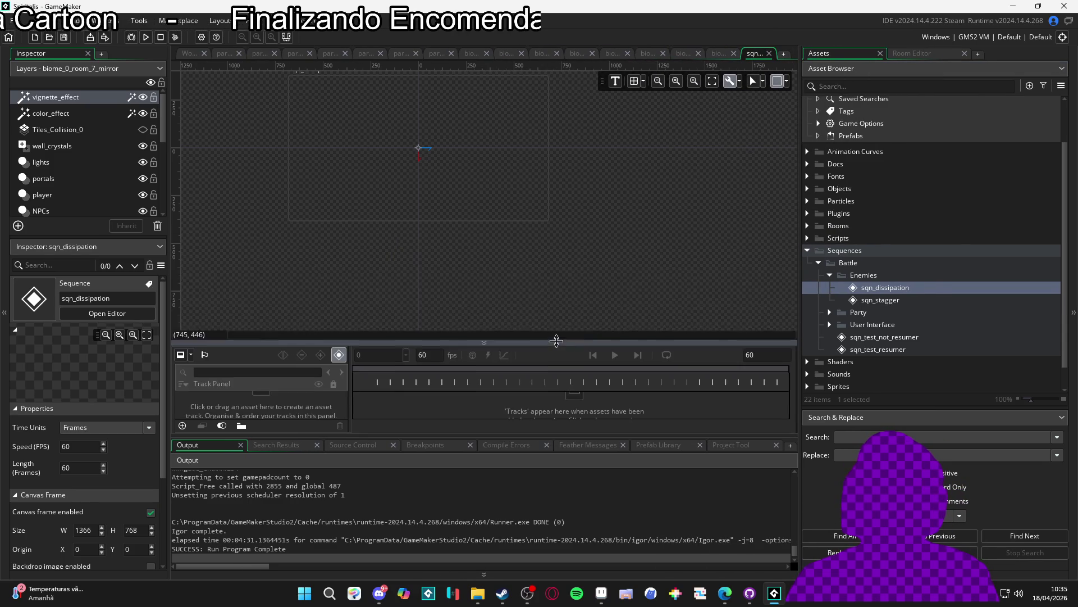
{"action": "left_click_drag", "start_coordinate": [552, 265], "coordinate": [495, 211]}
{"action": "scroll", "coordinate": [413, 208], "scroll_direction": "up", "scroll_amount": 3}
{"action": "left_click_drag", "start_coordinate": [413, 208], "coordinate": [492, 240]}
Step: Set the sequence canvas frame to 480 wide by 320 high
{"action": "left_click", "coordinate": [787, 81]}
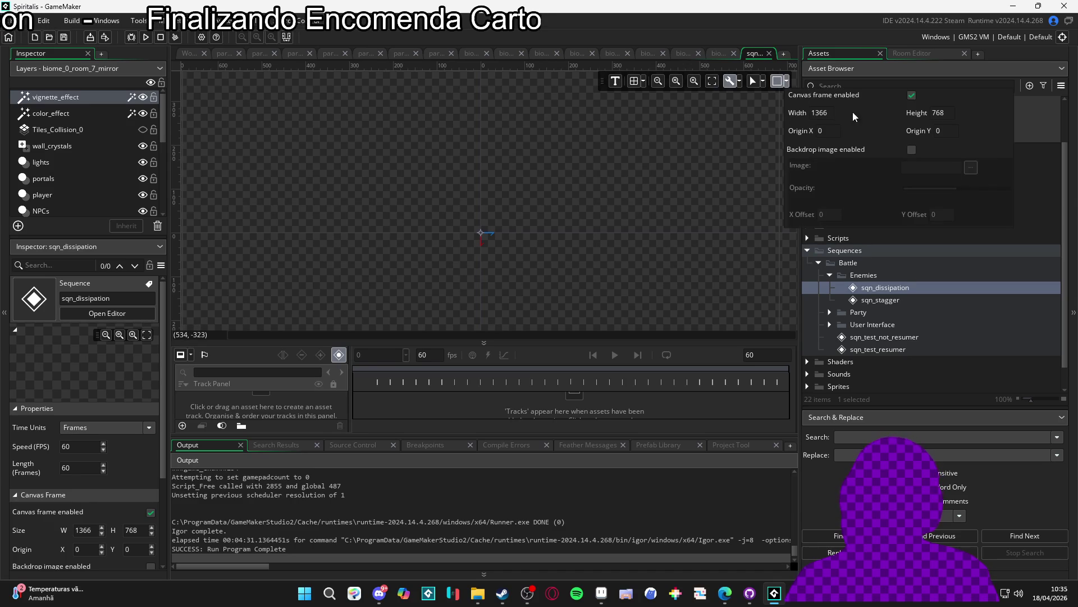
{"action": "type", "text": "482"}
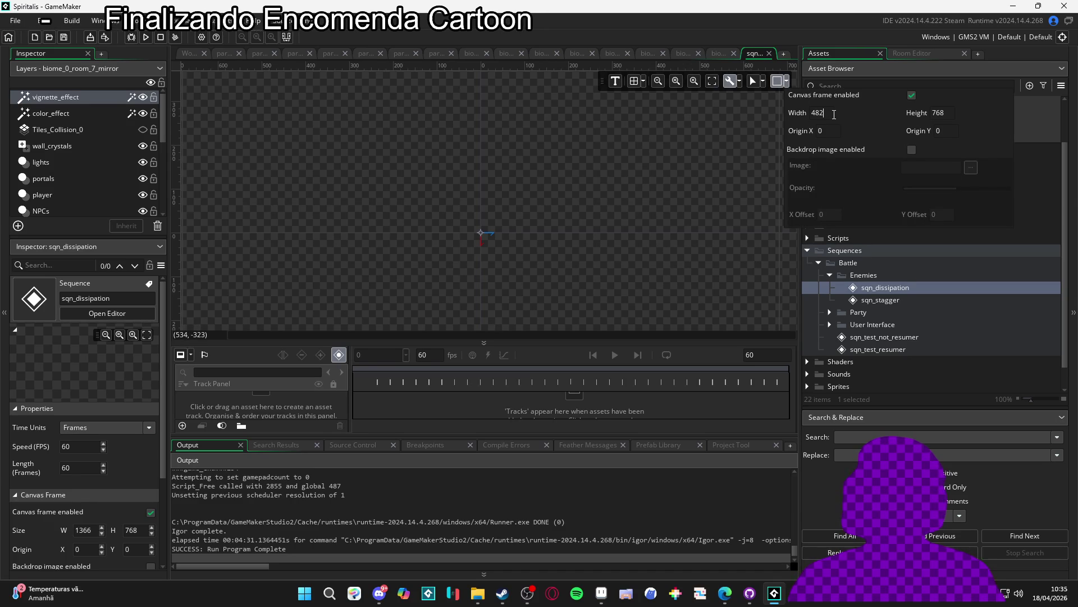
{"action": "key", "text": "BackSpace"}
{"action": "type", "text": "0"}
{"action": "key", "text": "Tab"}
{"action": "type", "text": "220"}
{"action": "key", "text": "Return"}
{"action": "double_click", "coordinate": [948, 116]}
{"action": "key", "text": "Return"}
{"action": "type", "text": "320"}
{"action": "key", "text": "Return"}
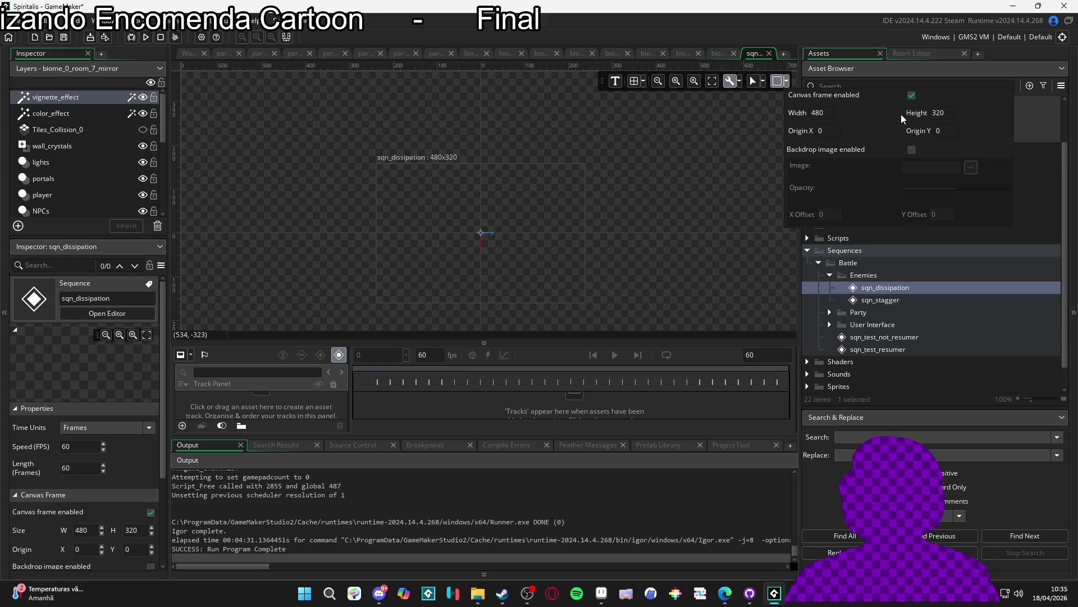
{"action": "scroll", "coordinate": [495, 251], "scroll_direction": "up", "scroll_amount": 3}
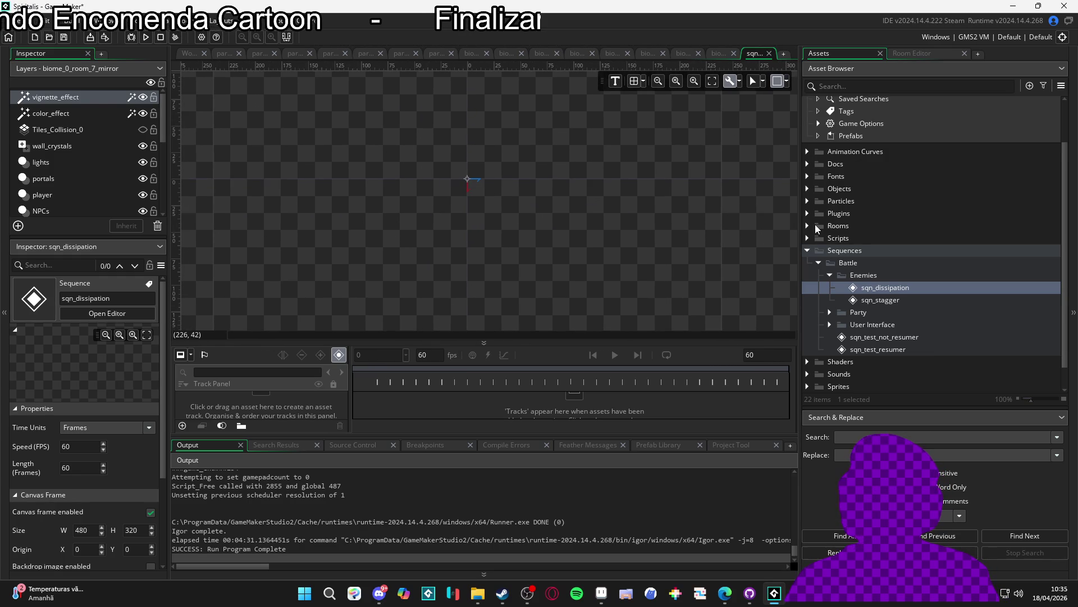
{"action": "scroll", "coordinate": [936, 323], "scroll_direction": "down", "scroll_amount": 2}
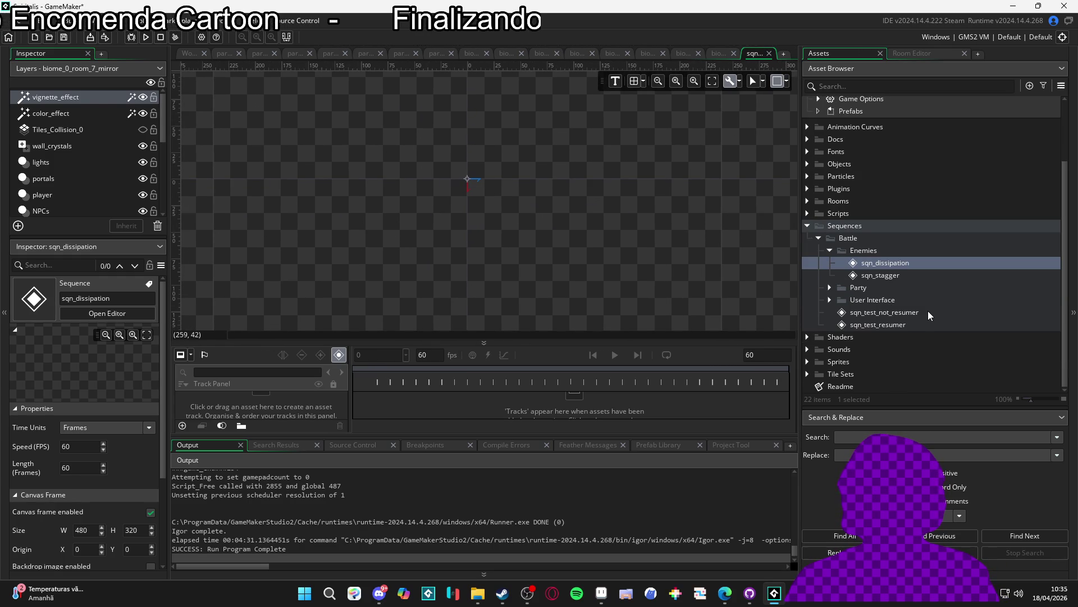
{"action": "left_click", "coordinate": [478, 593]}
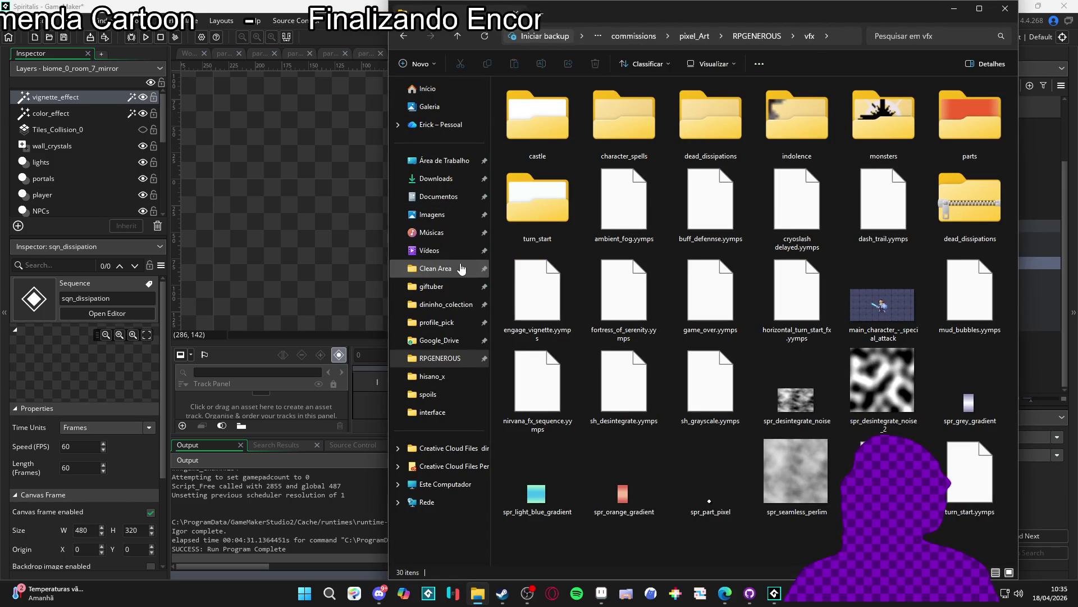
{"action": "left_click", "coordinate": [446, 219]}
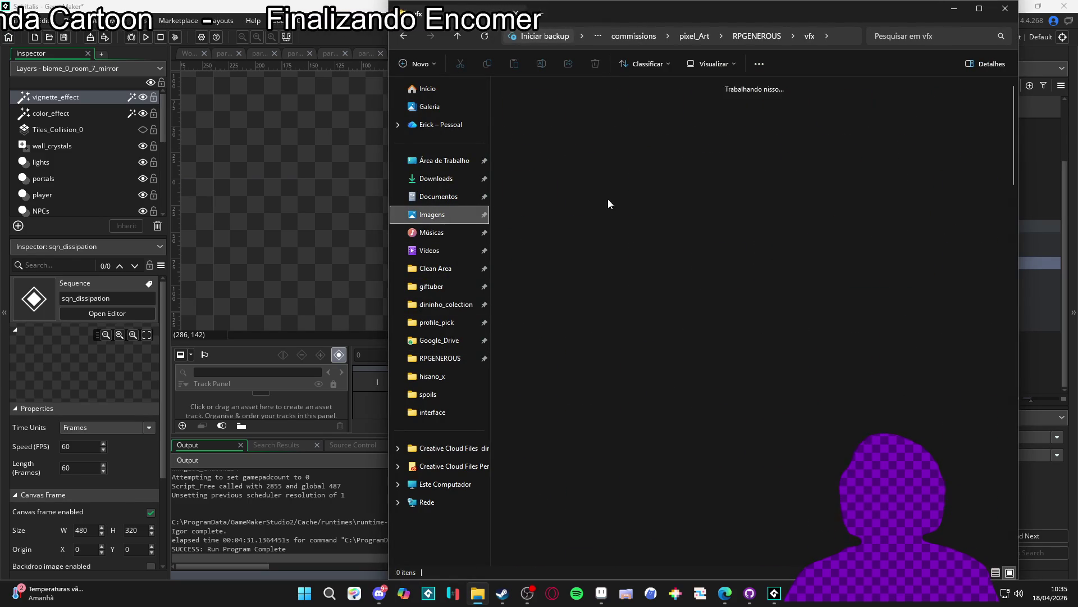
{"action": "left_click", "coordinate": [904, 36]}
{"action": "type", "text": "dissi"}
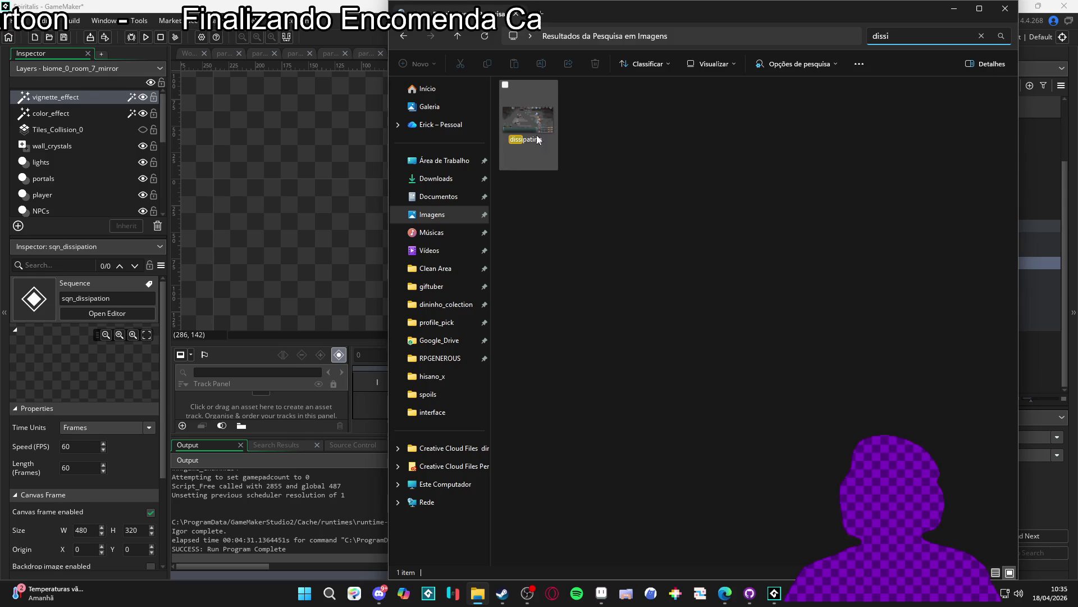
{"action": "double_click", "coordinate": [525, 132]}
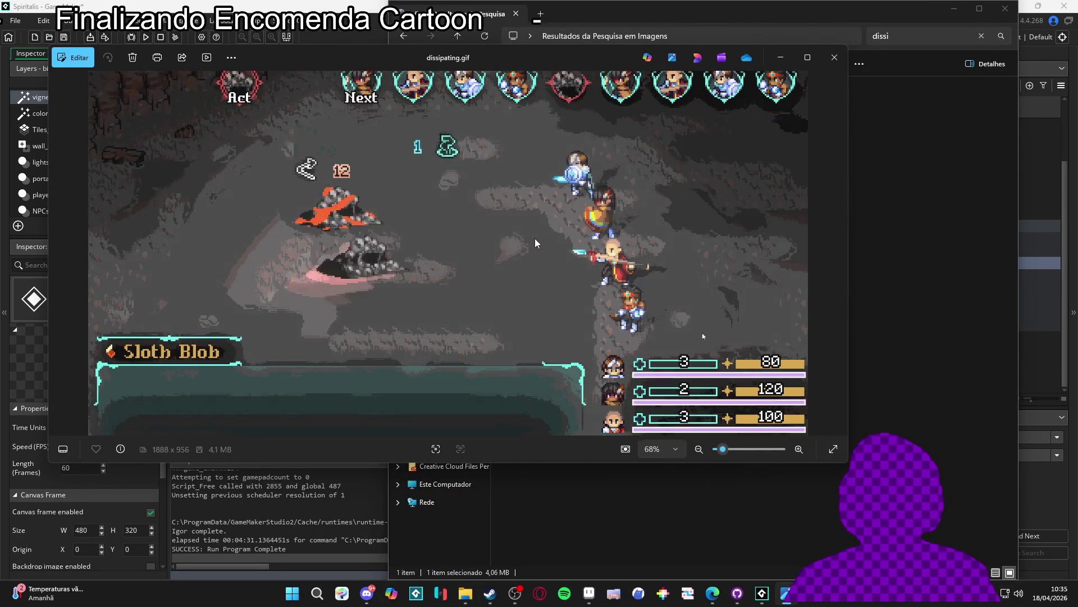
{"action": "left_click", "coordinate": [835, 57]}
{"action": "left_click", "coordinate": [953, 8]}
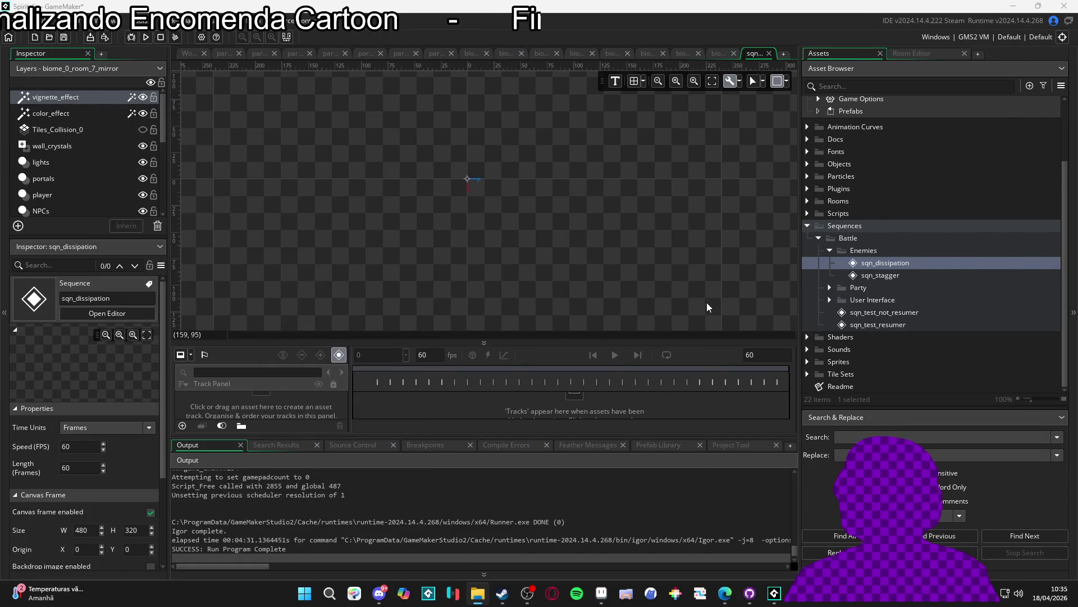
Step: Expand Sprites down to _Common > VFX, showing spr_dissipation_noise and the perlin noise sprites
{"action": "left_click", "coordinate": [861, 100]}
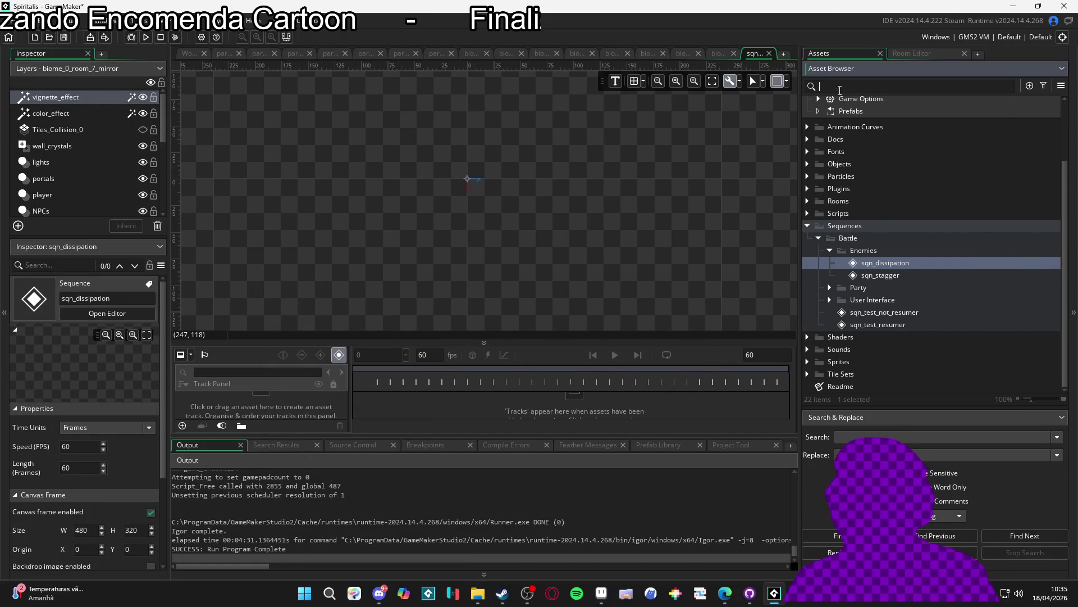
{"action": "left_click", "coordinate": [825, 365]}
{"action": "scroll", "coordinate": [828, 370], "scroll_direction": "down", "scroll_amount": 3}
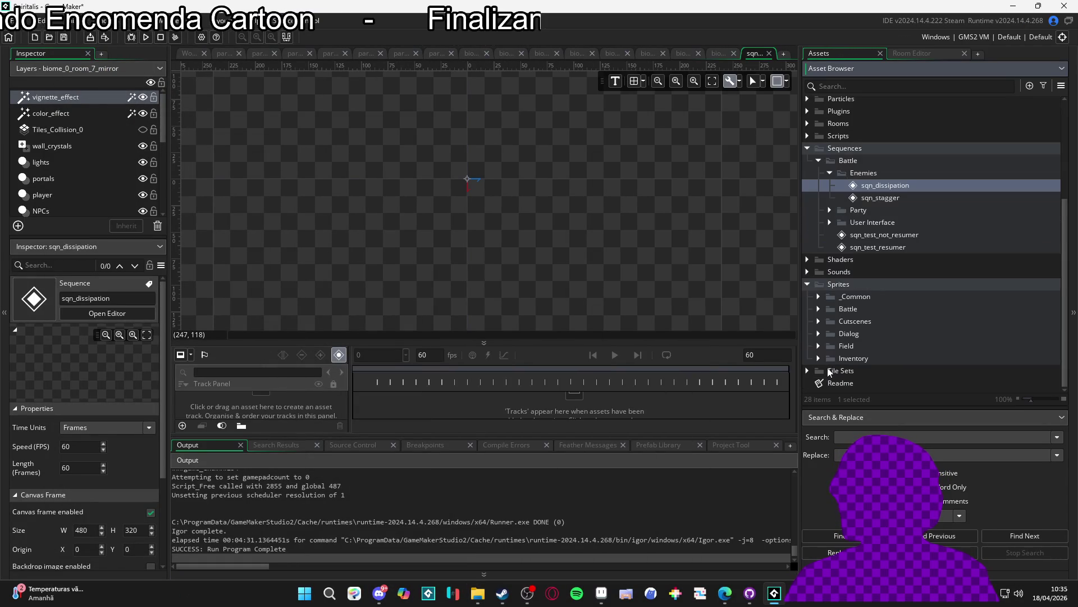
{"action": "left_click", "coordinate": [818, 309]}
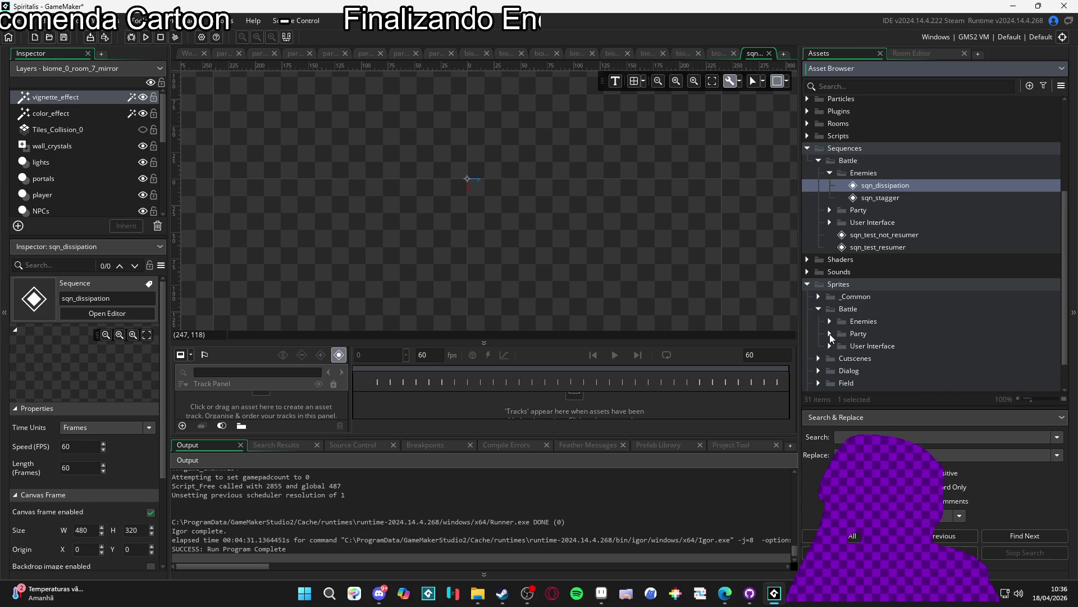
{"action": "scroll", "coordinate": [830, 334], "scroll_direction": "down", "scroll_amount": 1}
{"action": "left_click", "coordinate": [819, 259]}
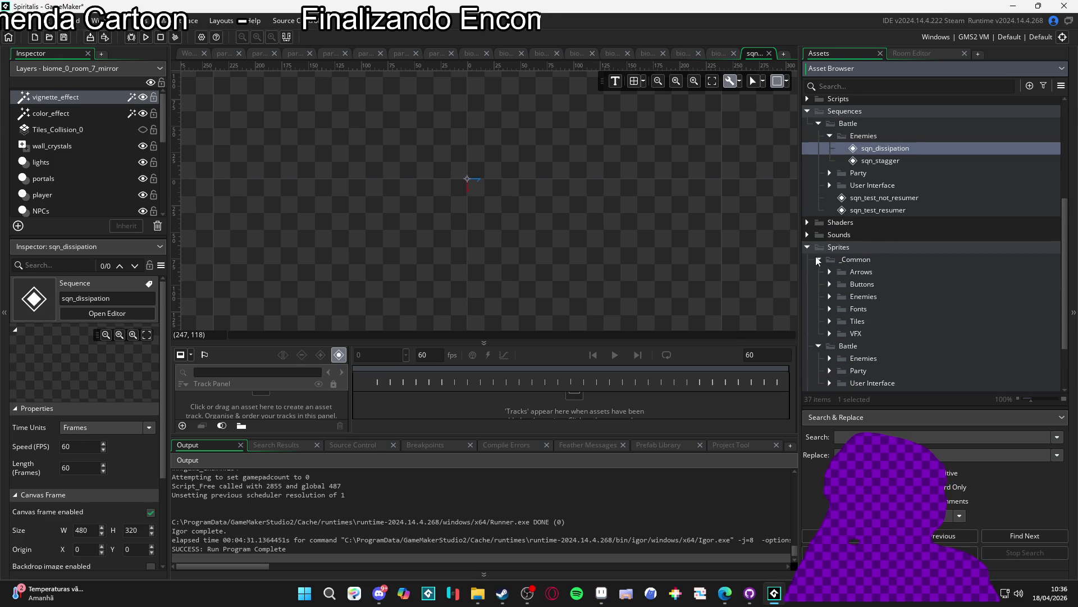
{"action": "left_click", "coordinate": [829, 334]}
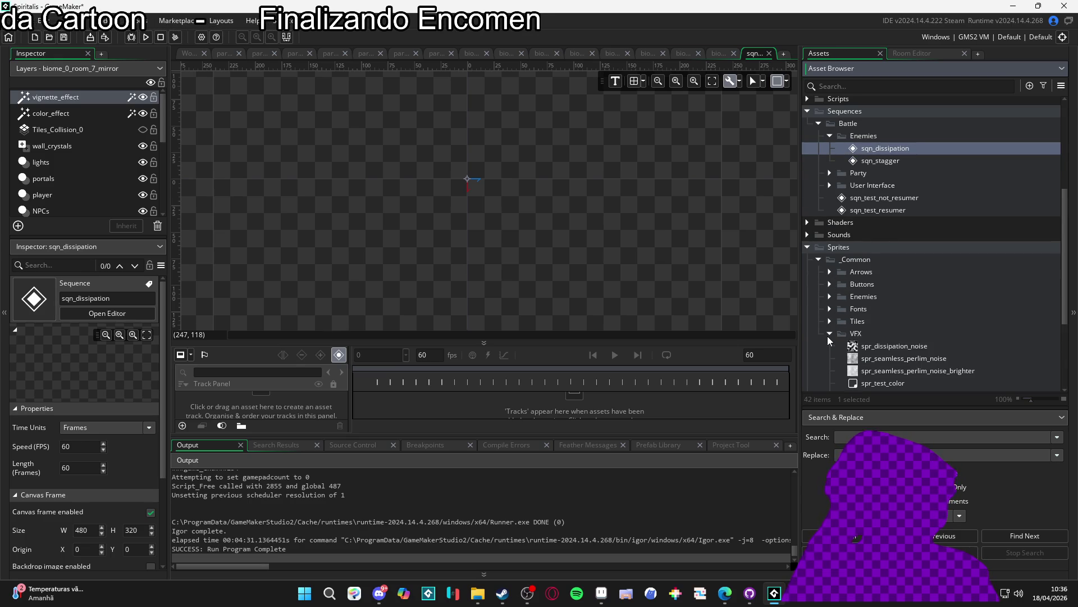
{"action": "scroll", "coordinate": [829, 336], "scroll_direction": "down", "scroll_amount": 2}
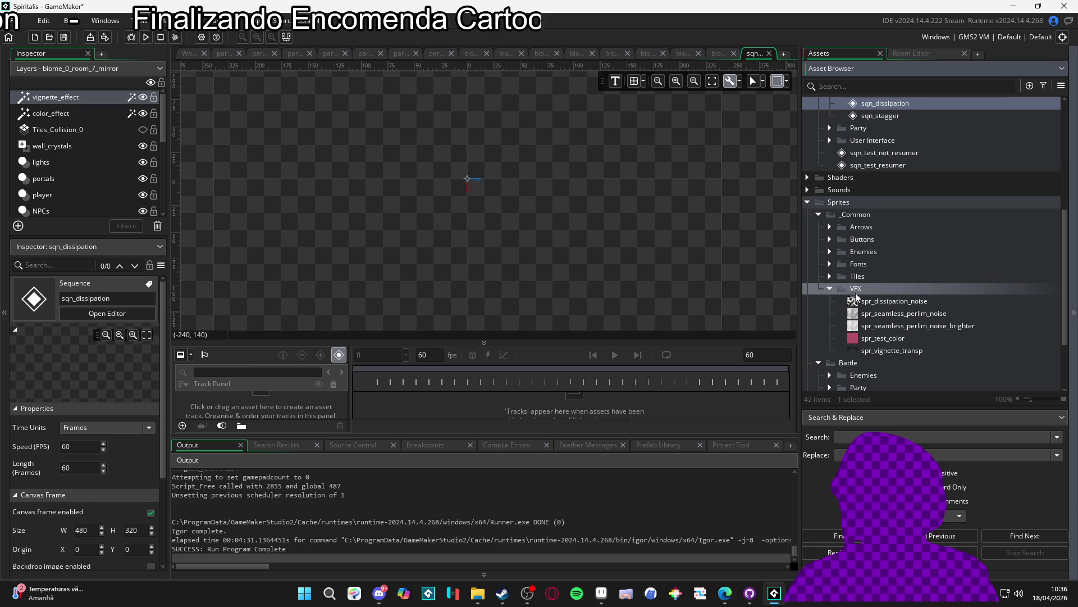
Step: Add the dissipating GIF as a VFX sprite named spr_dissipation_ref_placeholder
{"action": "left_click_drag", "start_coordinate": [822, 300], "coordinate": [841, 330]}
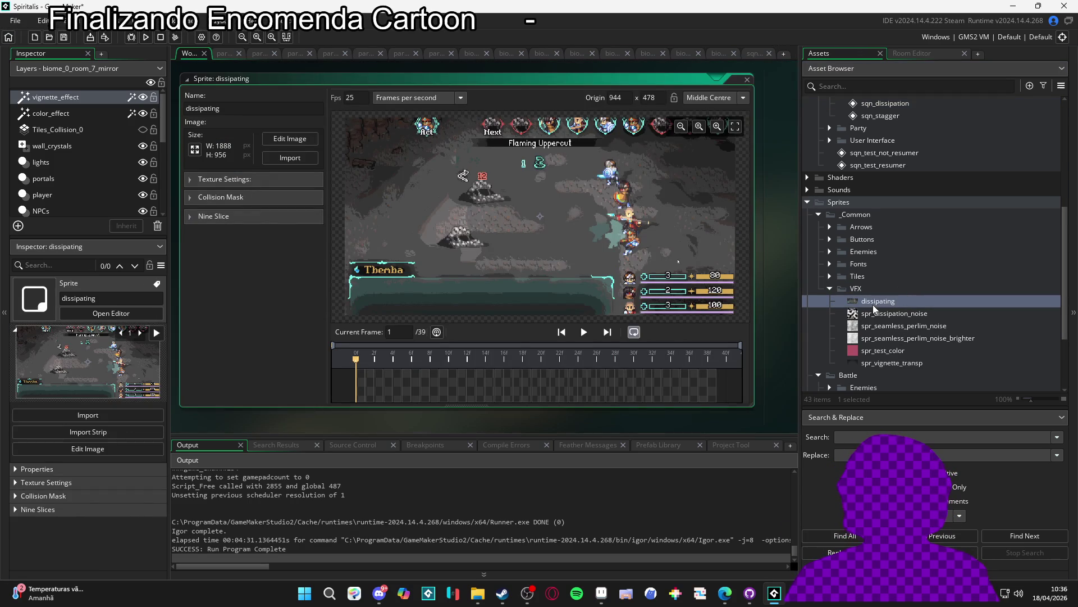
{"action": "left_click", "coordinate": [873, 304]}
{"action": "type", "text": "spr_"}
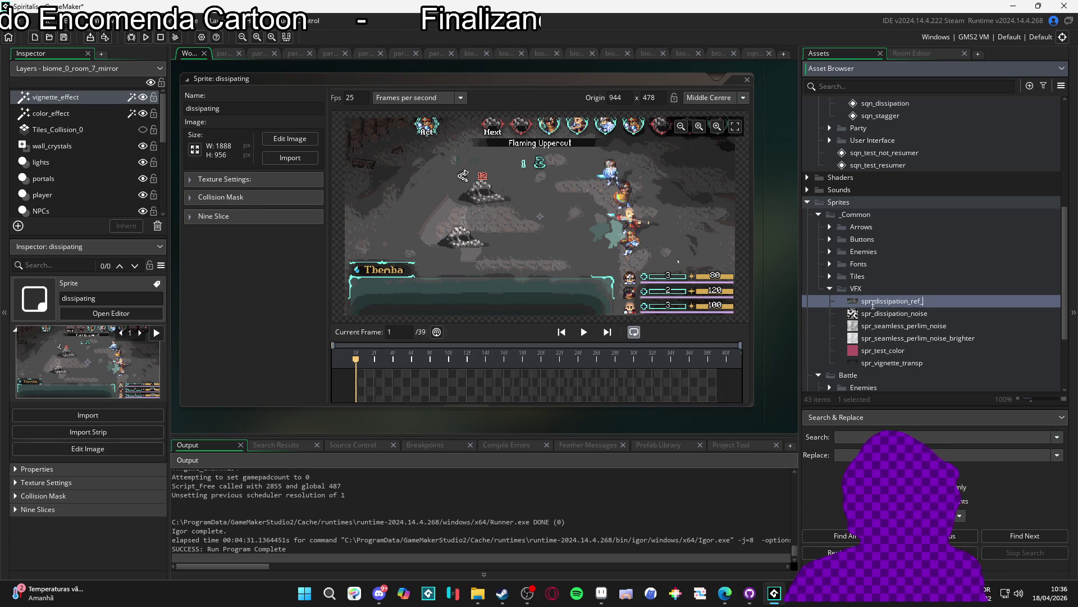
{"action": "type", "text": "placeholder"}
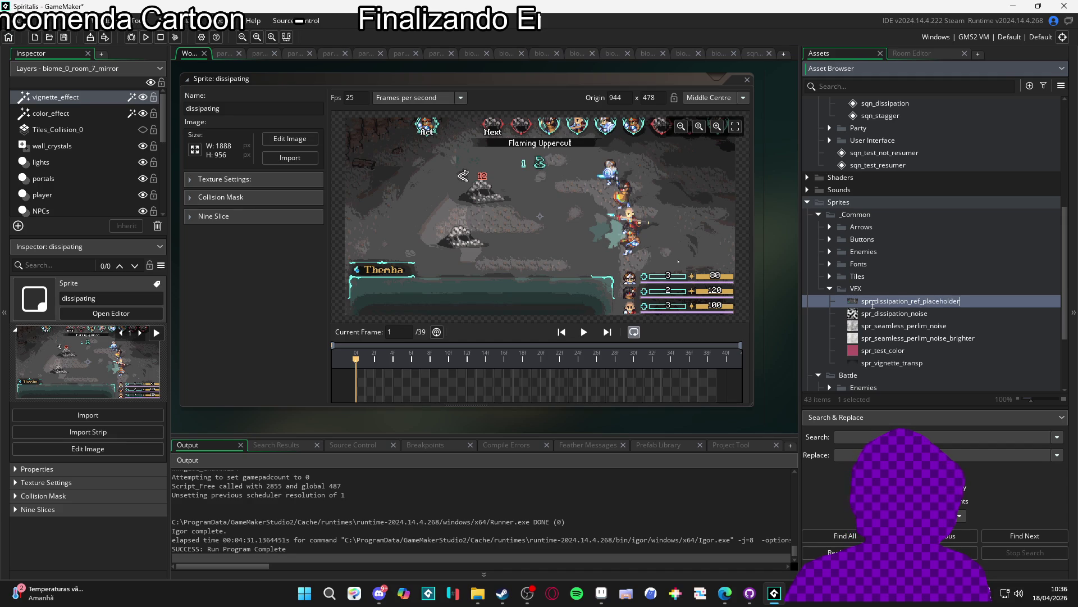
{"action": "key", "text": "Return"}
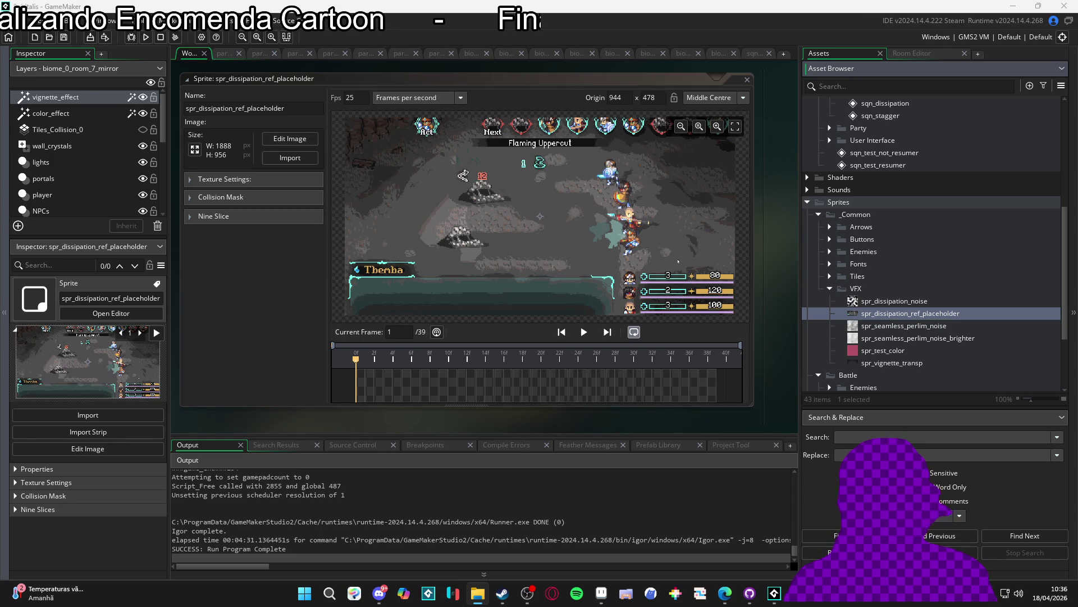
Step: Search 'dissip' in File Explorer and pick spr_dissipating_part.gif for GameMaker
{"action": "key", "text": "alt+Tab"}
{"action": "left_click", "coordinate": [848, 31]}
{"action": "type", "text": "dissip"}
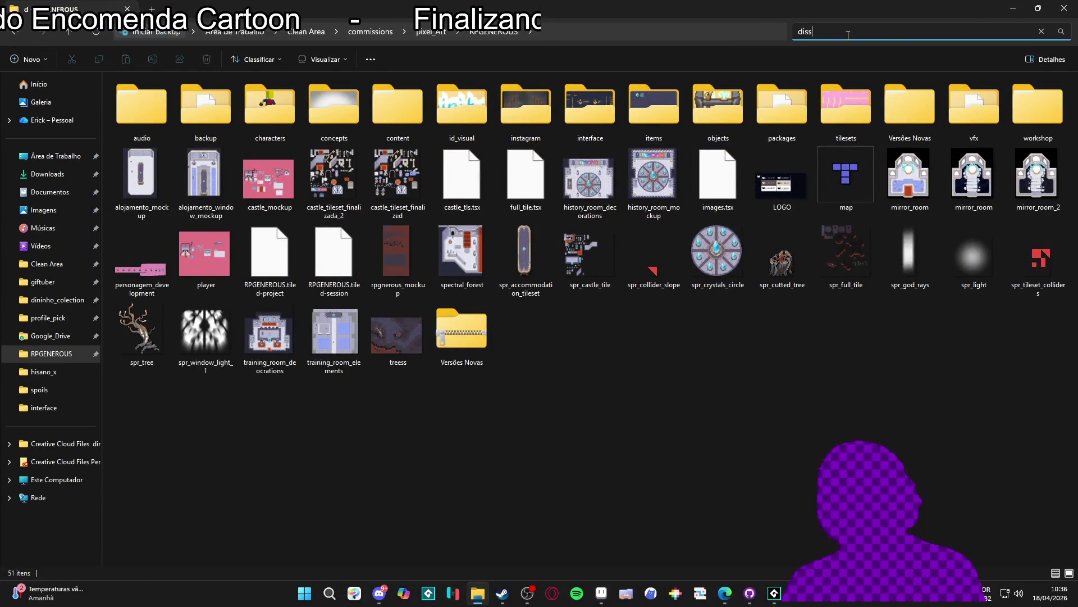
{"action": "left_click", "coordinate": [304, 99]}
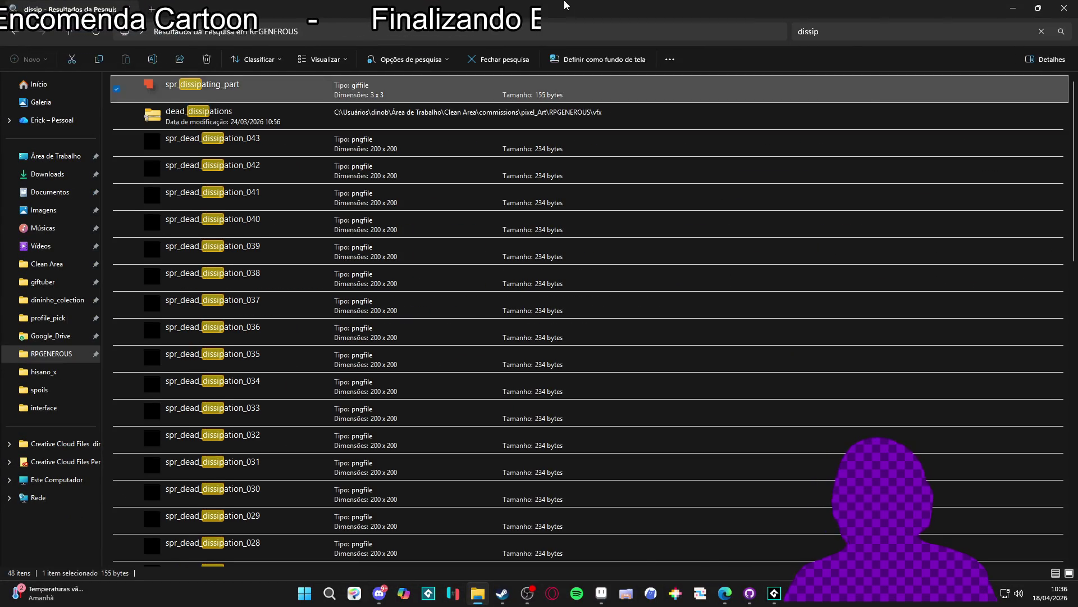
{"action": "key", "text": "alt+Tab"}
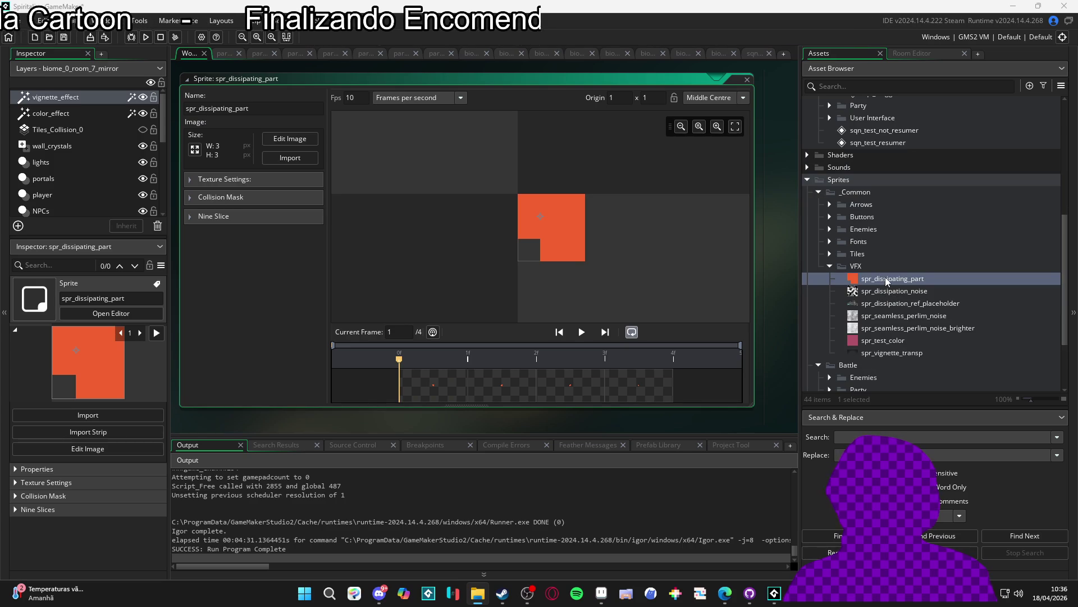
Step: Play and stop the new sprite's preview, then return to the sqn_dissipation sequence
{"action": "left_click", "coordinate": [582, 331]}
{"action": "left_click", "coordinate": [584, 333]}
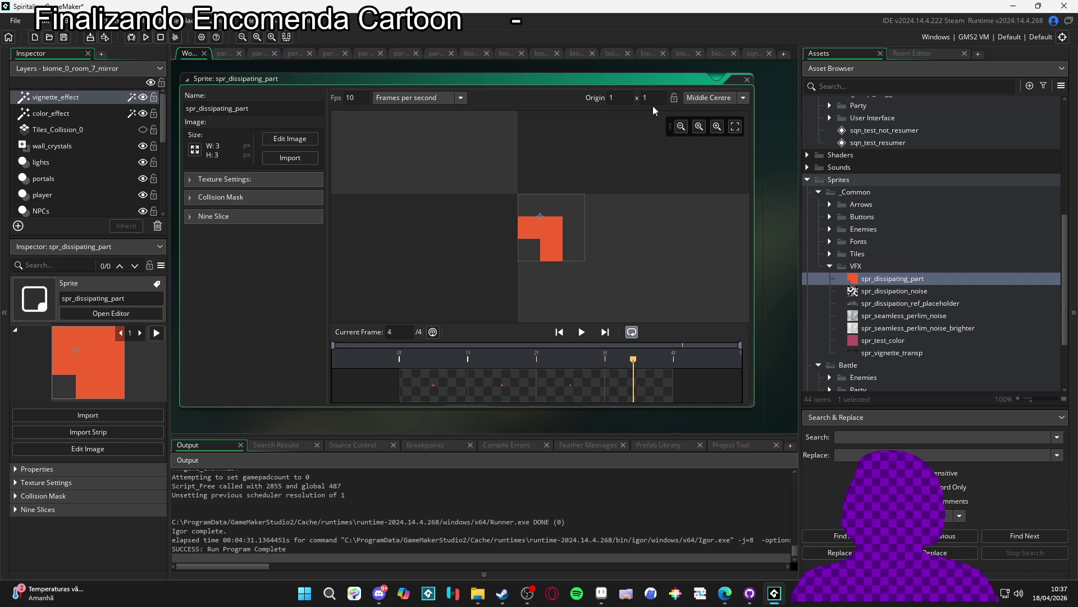
{"action": "left_click", "coordinate": [753, 59]}
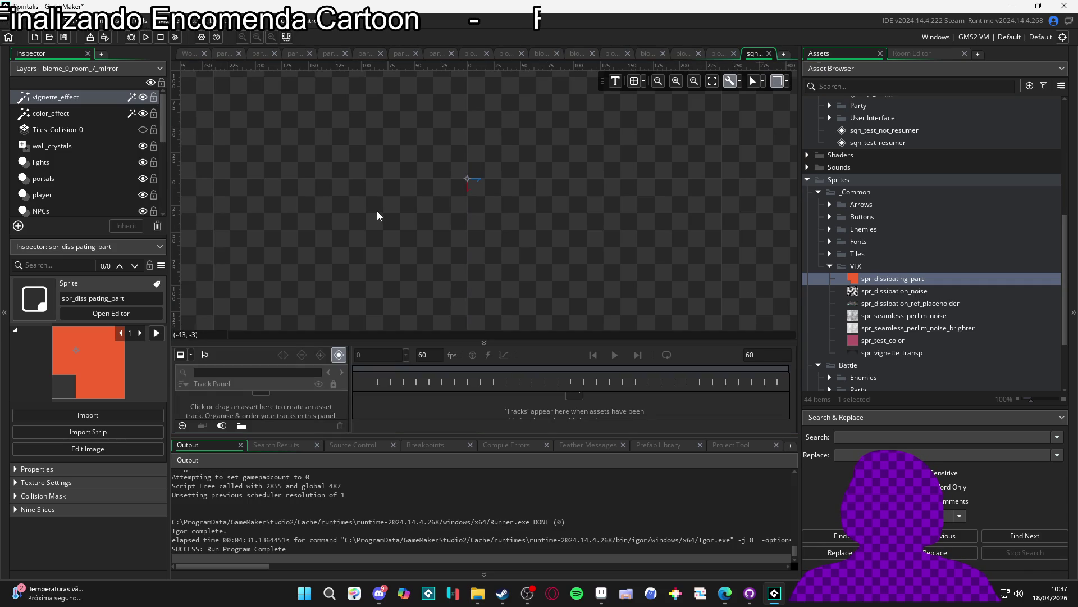
{"action": "scroll", "coordinate": [884, 230], "scroll_direction": "up", "scroll_amount": 5}
{"action": "scroll", "coordinate": [897, 225], "scroll_direction": "up", "scroll_amount": 1}
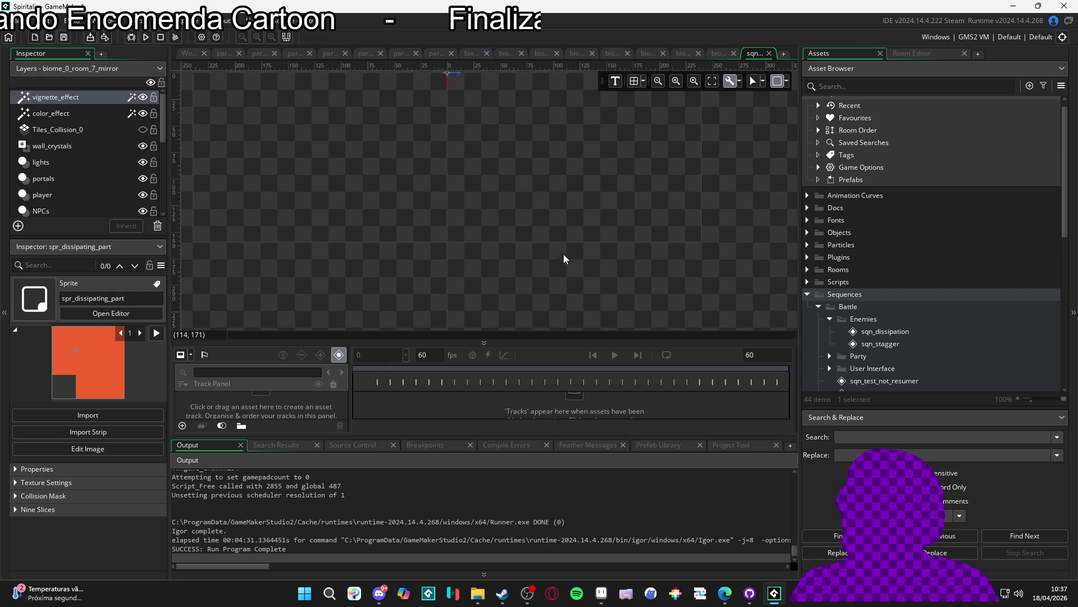
{"action": "scroll", "coordinate": [569, 255], "scroll_direction": "down", "scroll_amount": 3}
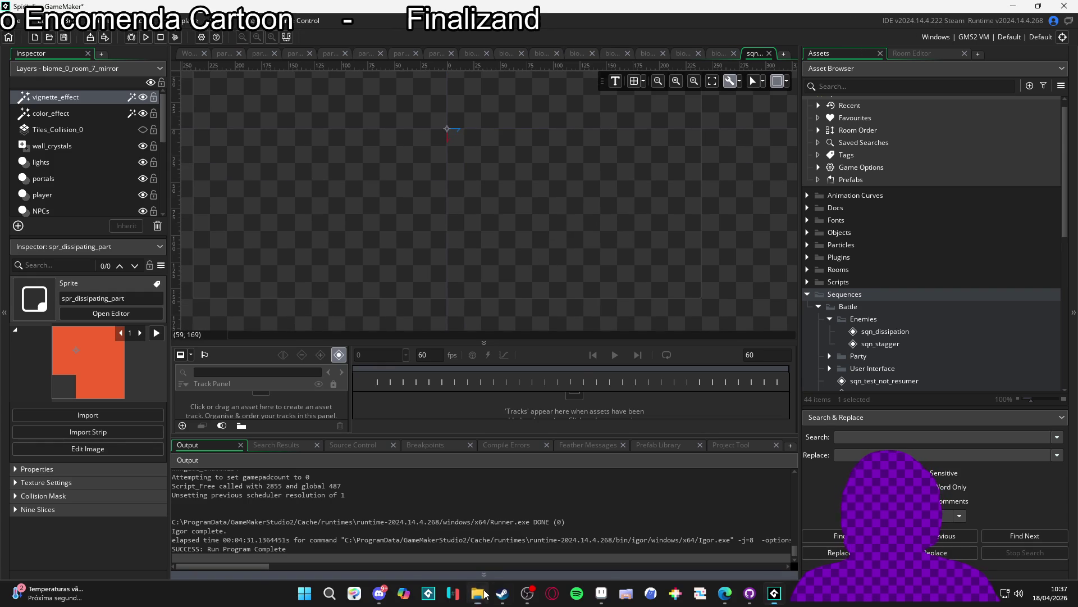
{"action": "left_click", "coordinate": [453, 593]}
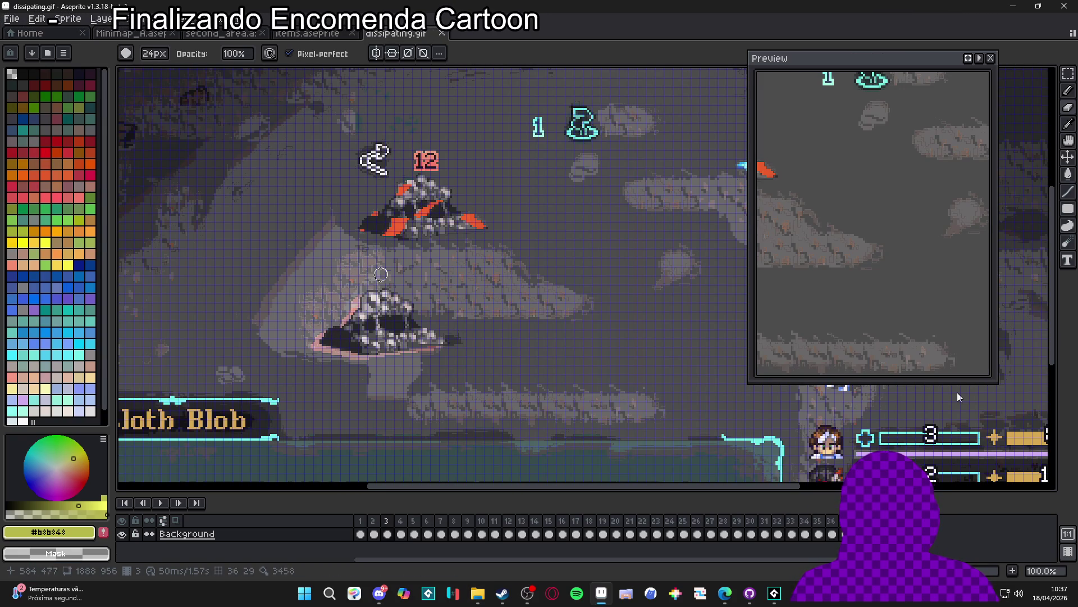
Step: Play dissipating.gif, show the pixel grid, and marquee one upscaled pixel to measure it
{"action": "key", "text": "Return"}
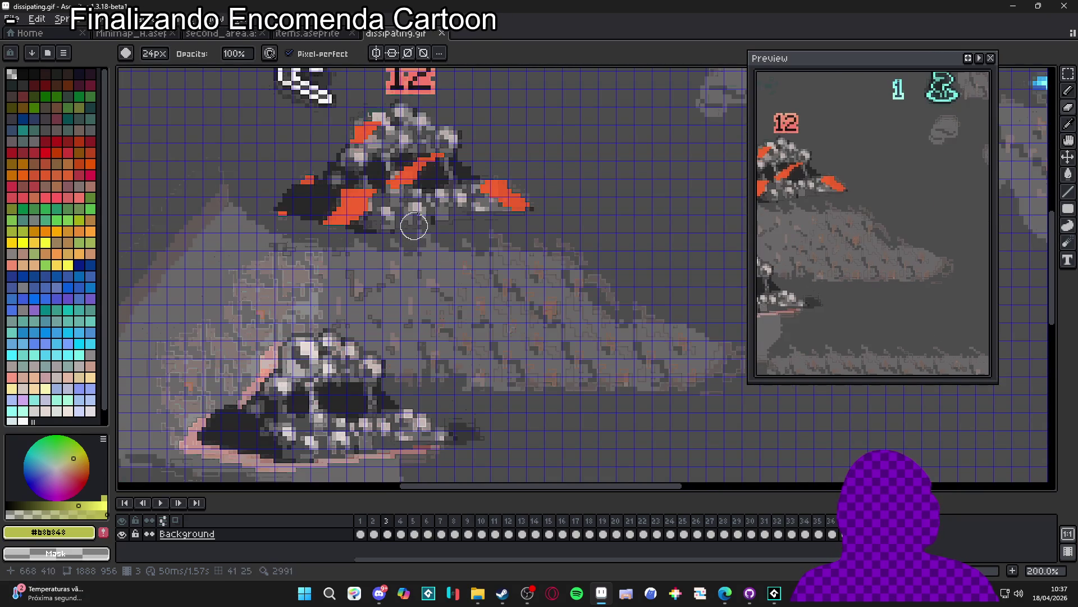
{"action": "key", "text": "v"}
{"action": "scroll", "coordinate": [453, 234], "scroll_direction": "up", "scroll_amount": 7}
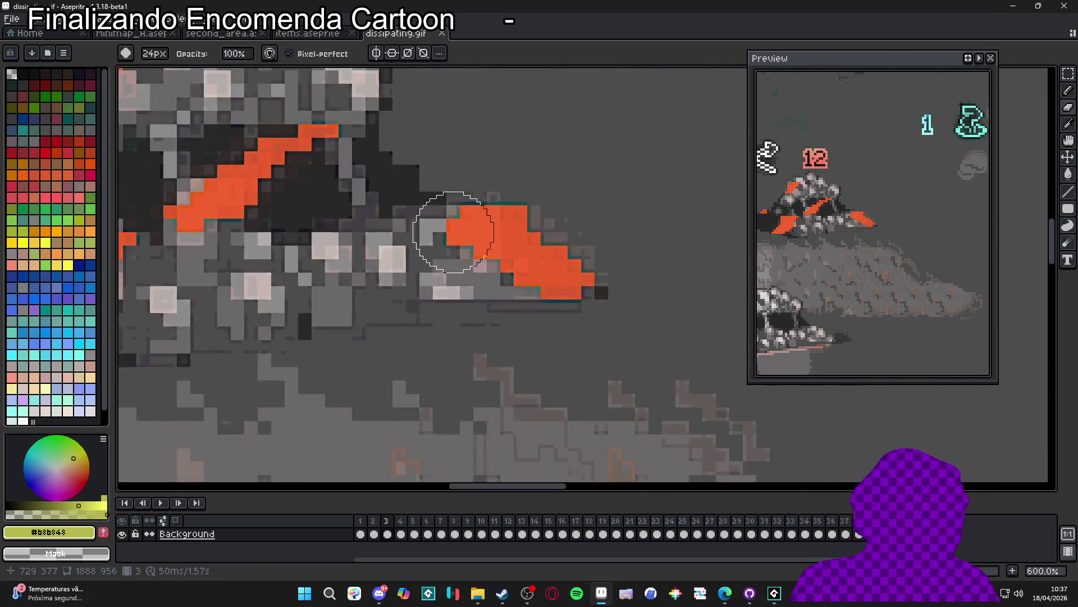
{"action": "left_click", "coordinate": [513, 234]}
{"action": "key", "text": "m"}
{"action": "key", "text": "ctrl+apostrophe"}
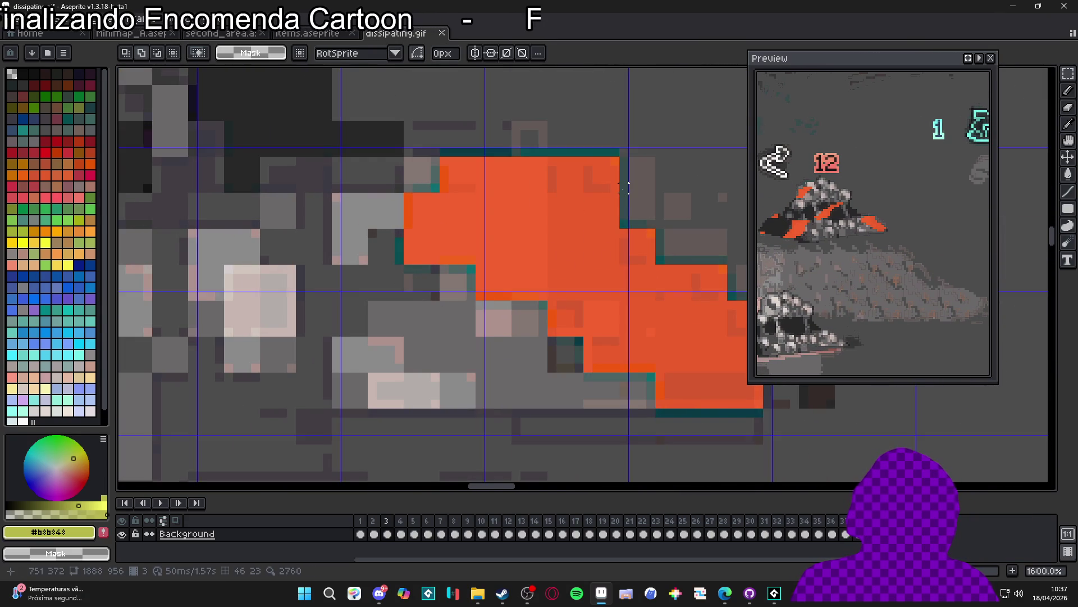
{"action": "scroll", "coordinate": [481, 197], "scroll_direction": "down", "scroll_amount": 3}
{"action": "scroll", "coordinate": [482, 196], "scroll_direction": "up", "scroll_amount": 7}
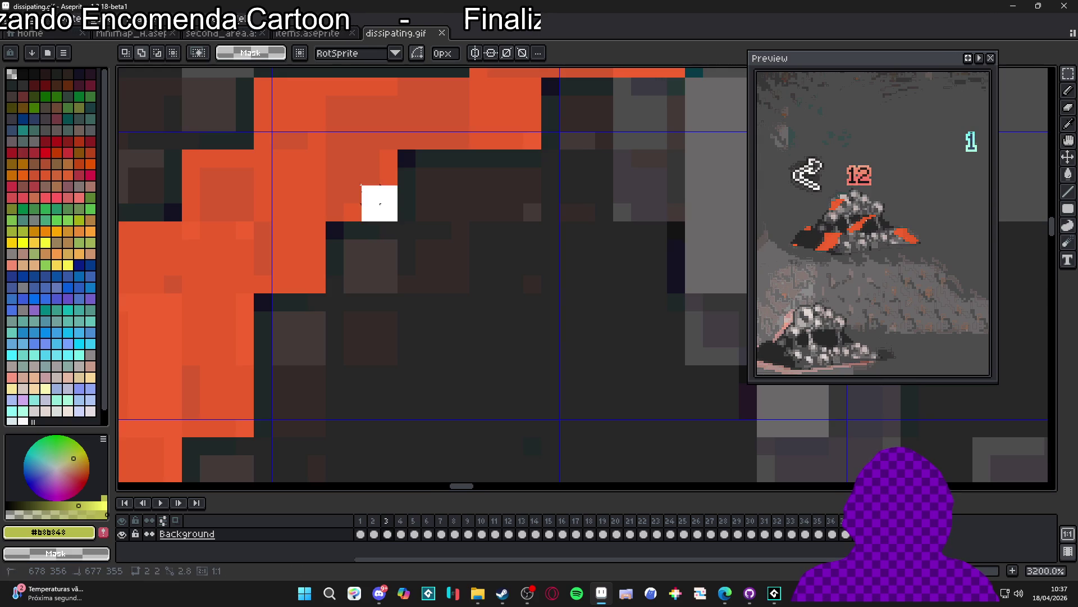
{"action": "mouse_move", "coordinate": [371, 195]}
{"action": "left_mouse_down"}
{"action": "mouse_move", "coordinate": [335, 158]}
{"action": "mouse_move", "coordinate": [309, 151]}
{"action": "left_mouse_up"}
{"action": "scroll", "coordinate": [314, 157], "scroll_direction": "down", "scroll_amount": 4}
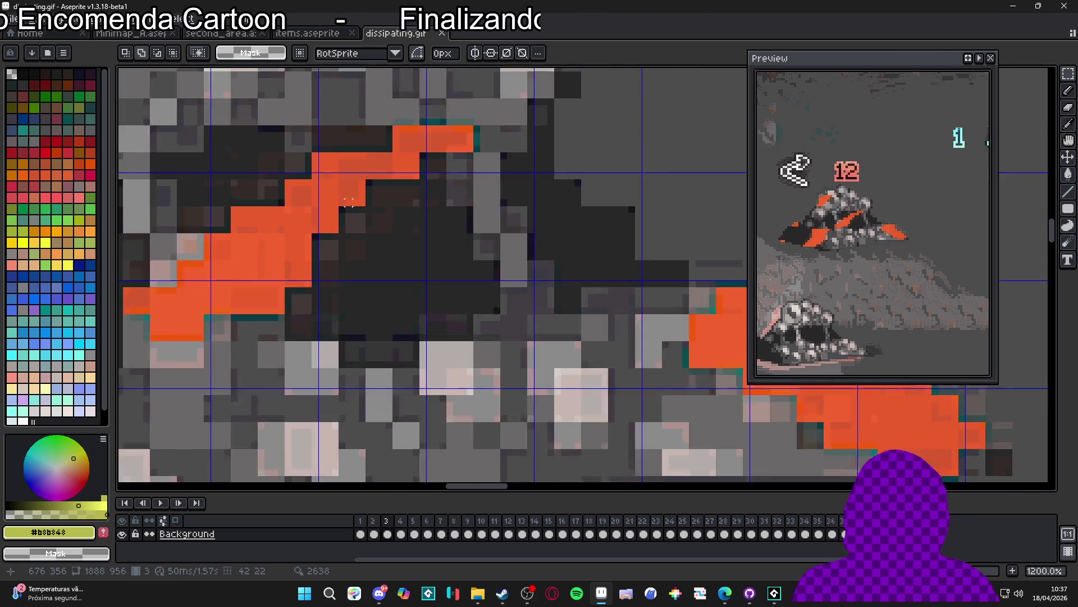
Step: Resize the sprite to 472 × 239 via Sprite Size and replay from frame one
{"action": "left_click", "coordinate": [67, 20]}
{"action": "left_click", "coordinate": [121, 82]}
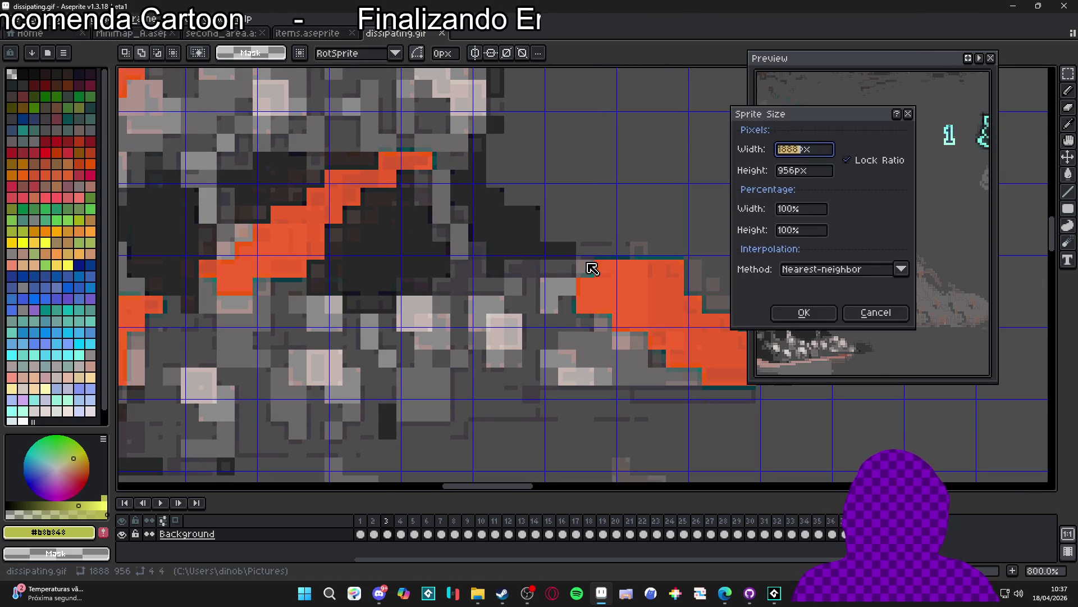
{"action": "left_click", "coordinate": [795, 149]}
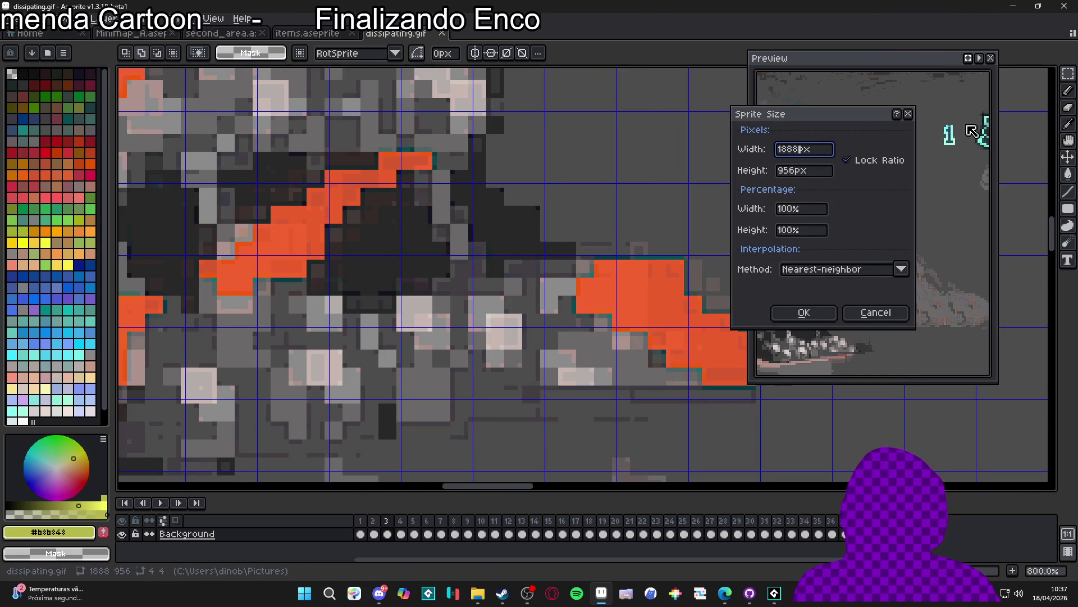
{"action": "type", "text": "/4"}
{"action": "key", "text": "Return"}
{"action": "scroll", "coordinate": [637, 262], "scroll_direction": "down", "scroll_amount": 3}
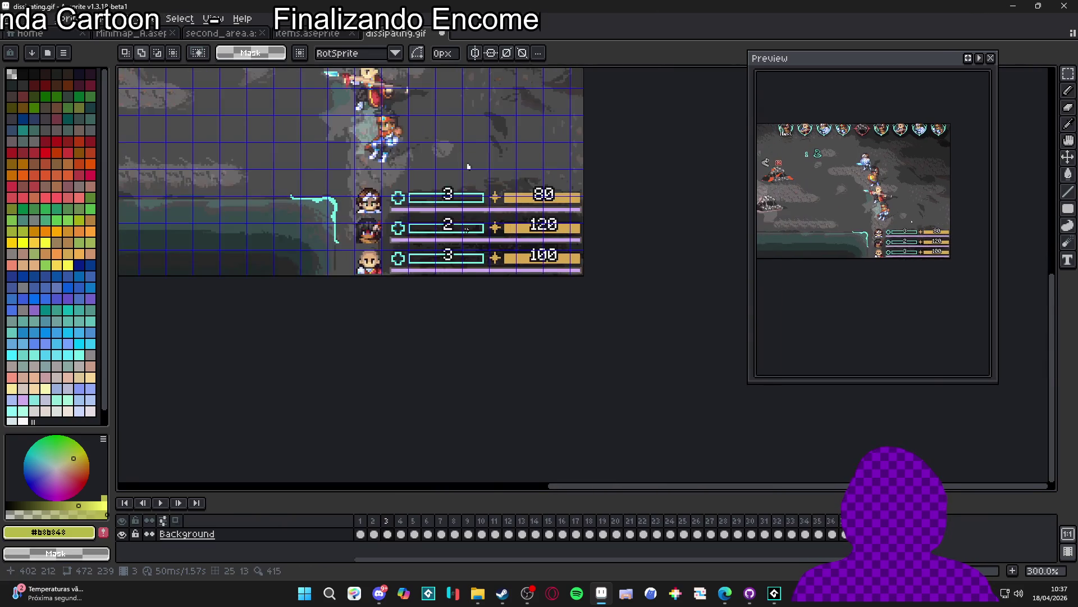
{"action": "scroll", "coordinate": [637, 262], "scroll_direction": "up", "scroll_amount": 1}
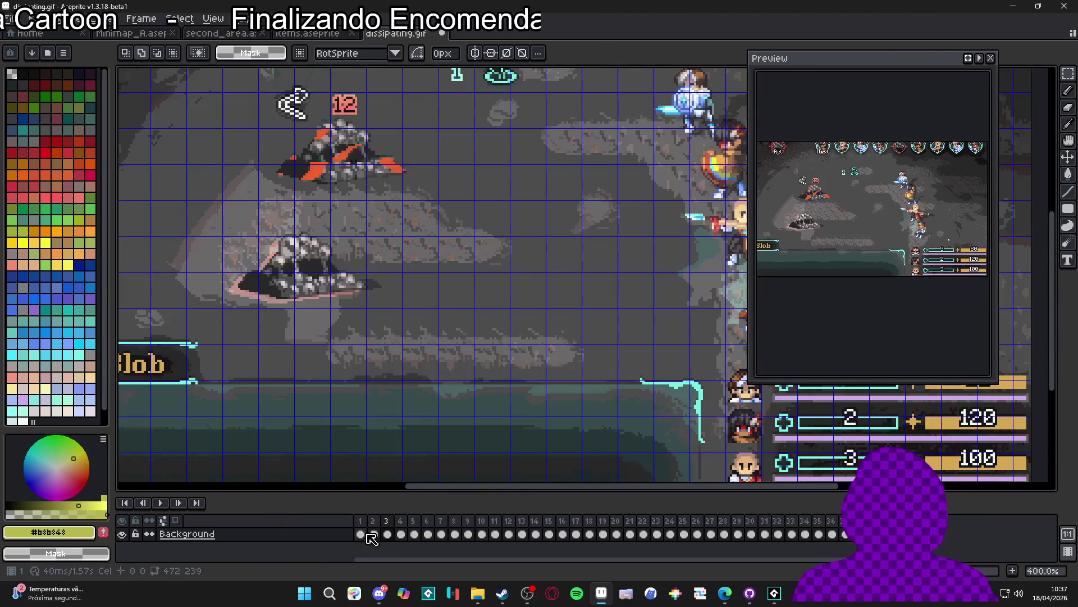
{"action": "left_click", "coordinate": [361, 525]}
{"action": "key", "text": "Return"}
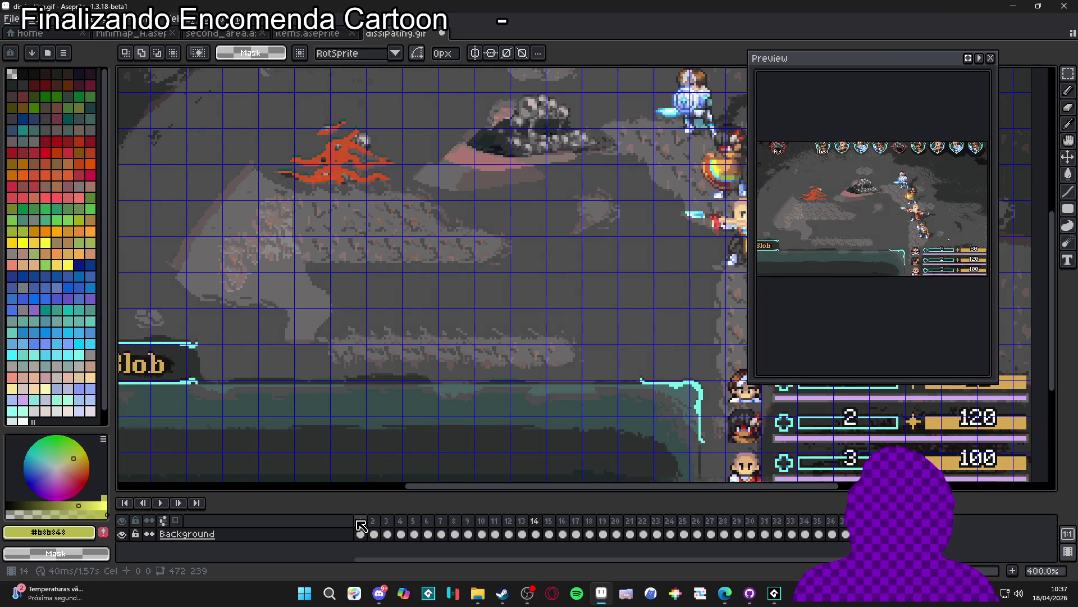
{"action": "key", "text": "alt+Tab"}
Step: Resize spr_dissipation_ref_placeholder by 25 percent to 472×239, save, and preview the animation
{"action": "key", "text": "Tab"}
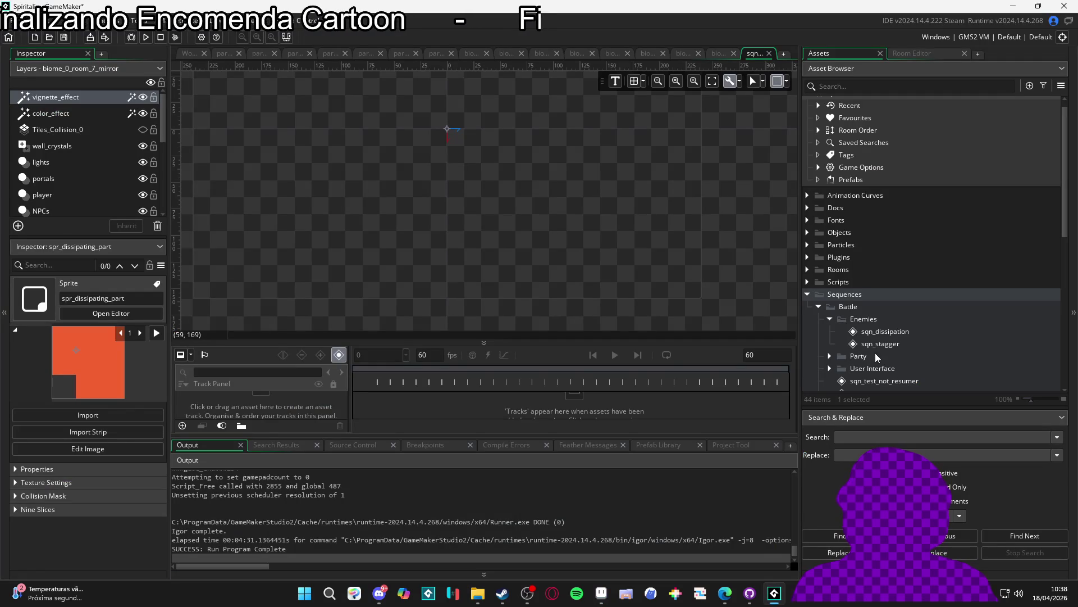
{"action": "scroll", "coordinate": [881, 345], "scroll_direction": "down", "scroll_amount": 5}
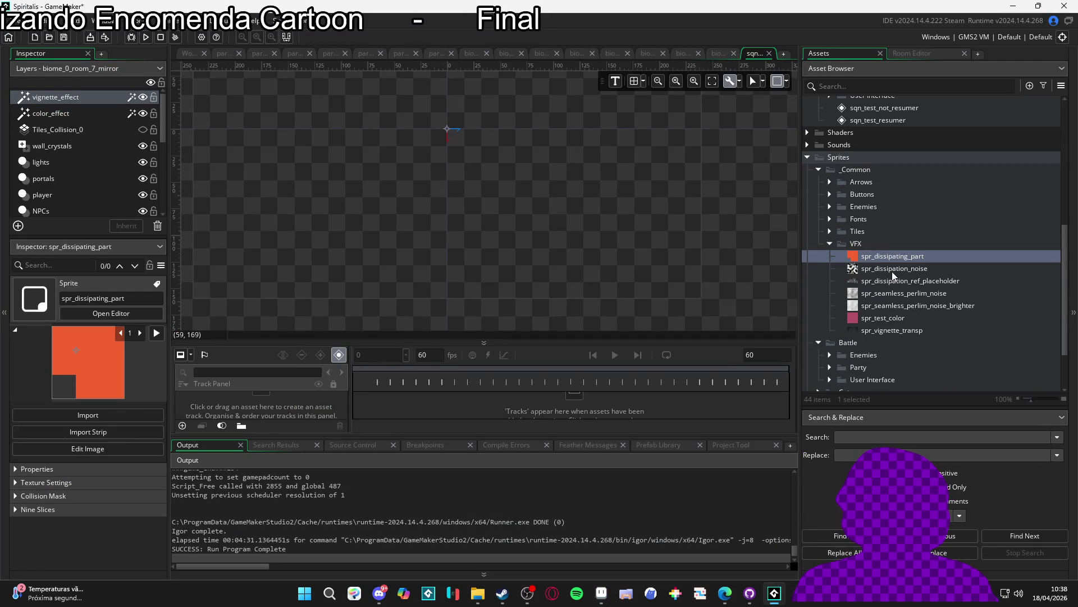
{"action": "double_click", "coordinate": [882, 284]}
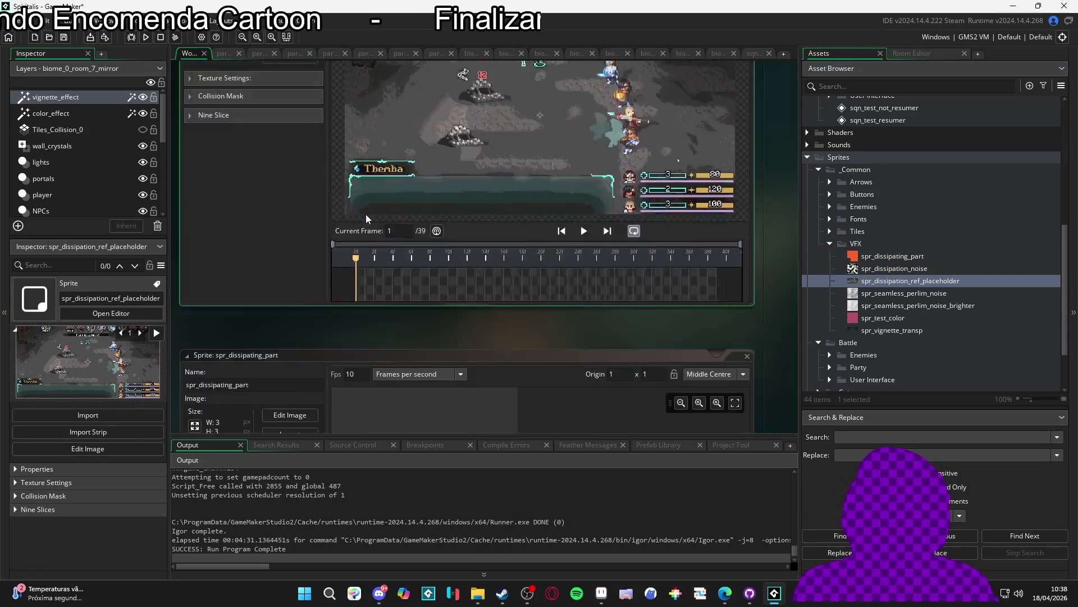
{"action": "left_click", "coordinate": [195, 149]}
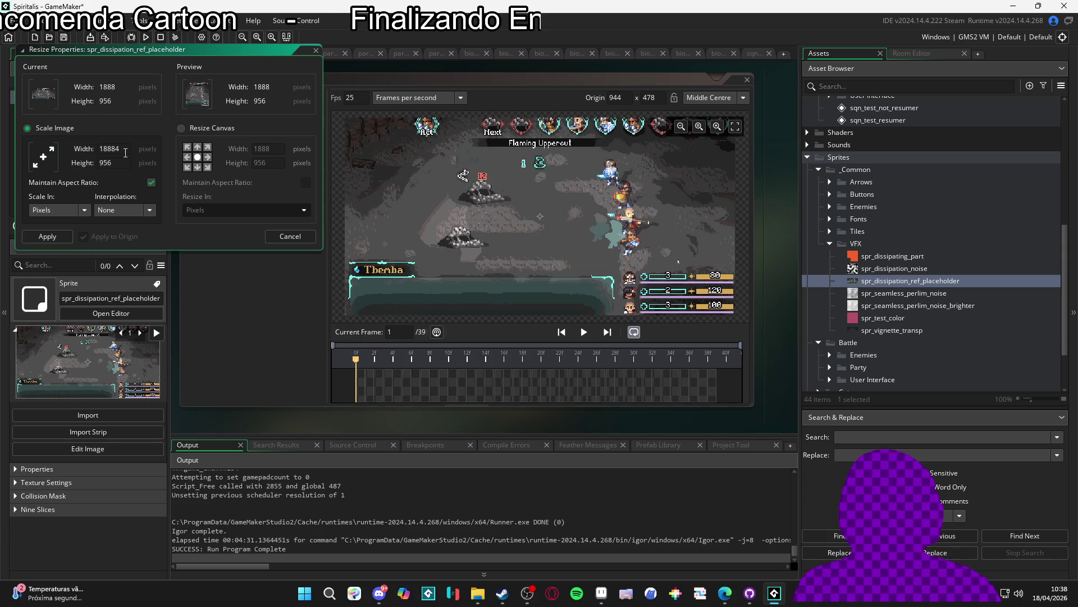
{"action": "left_click", "coordinate": [82, 212]}
{"action": "left_click", "coordinate": [66, 235]}
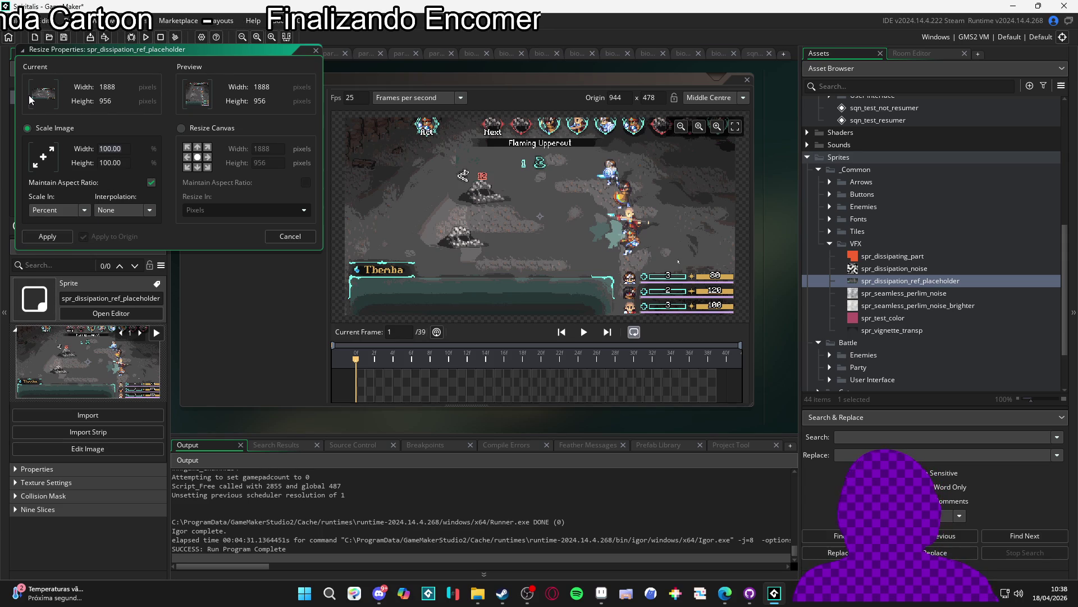
{"action": "left_click", "coordinate": [50, 237]}
{"action": "key", "text": "ctrl+s"}
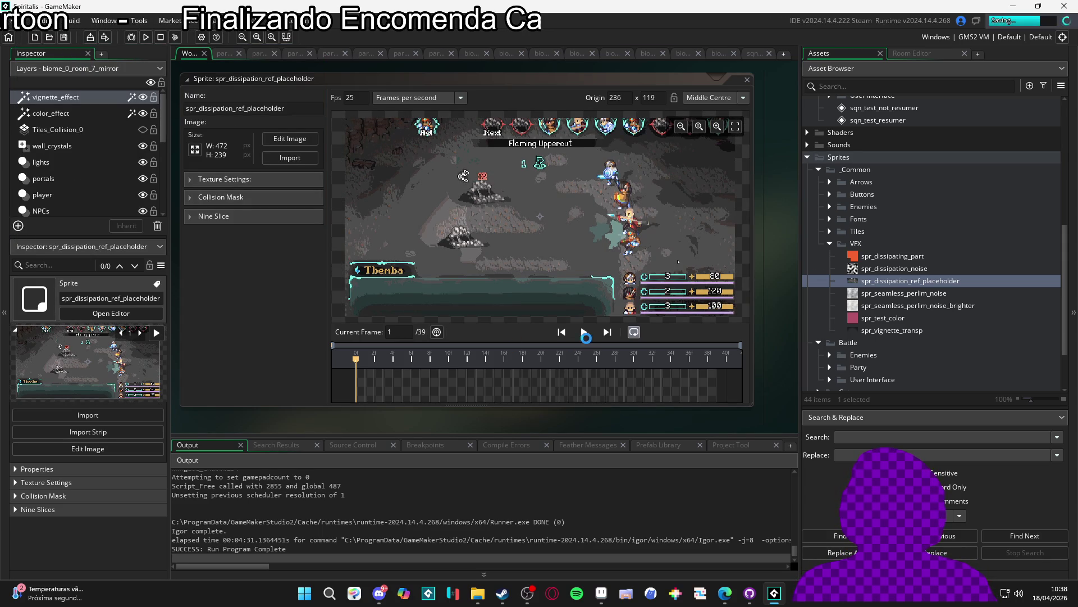
{"action": "left_click", "coordinate": [584, 332]}
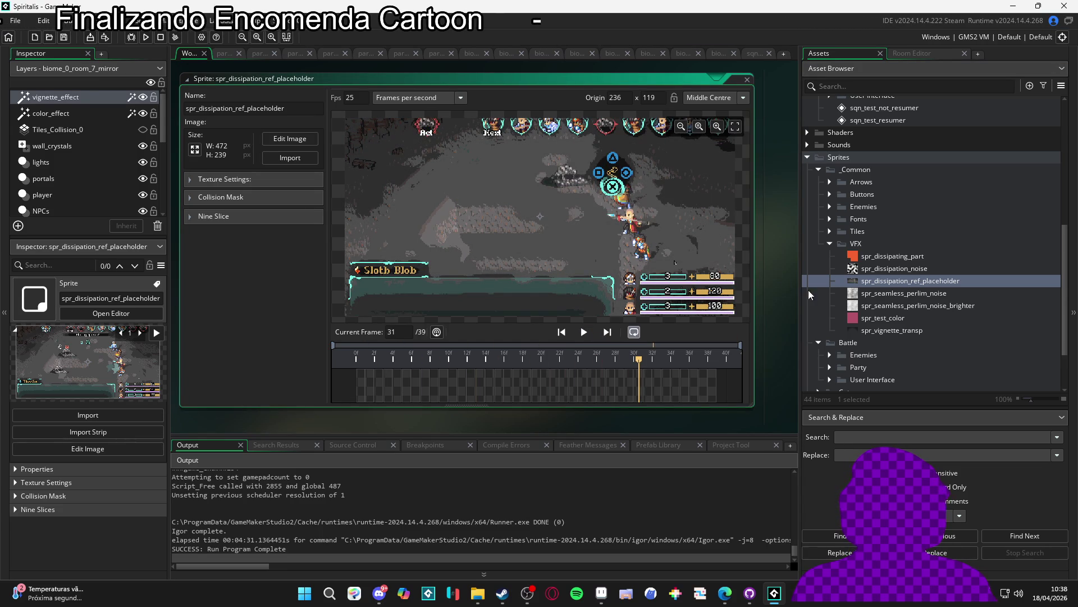
{"action": "left_click", "coordinate": [756, 55]}
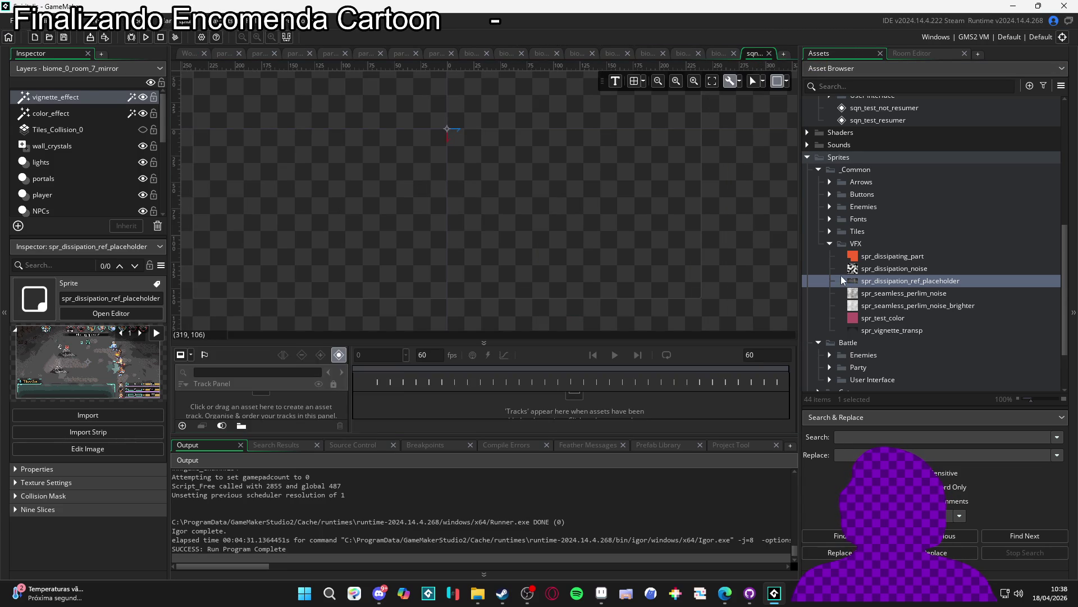
Step: Add the placeholder sprite as a sequence track positioned at 0, 0
{"action": "left_click_drag", "start_coordinate": [446, 139], "coordinate": [447, 140]}
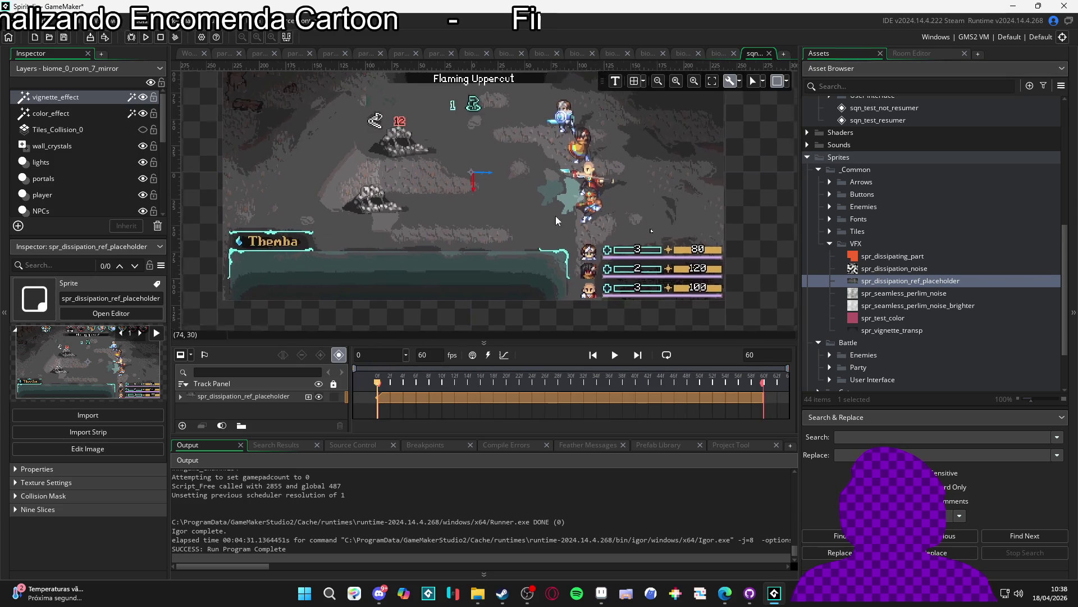
{"action": "scroll", "coordinate": [579, 200], "scroll_direction": "down", "scroll_amount": 2}
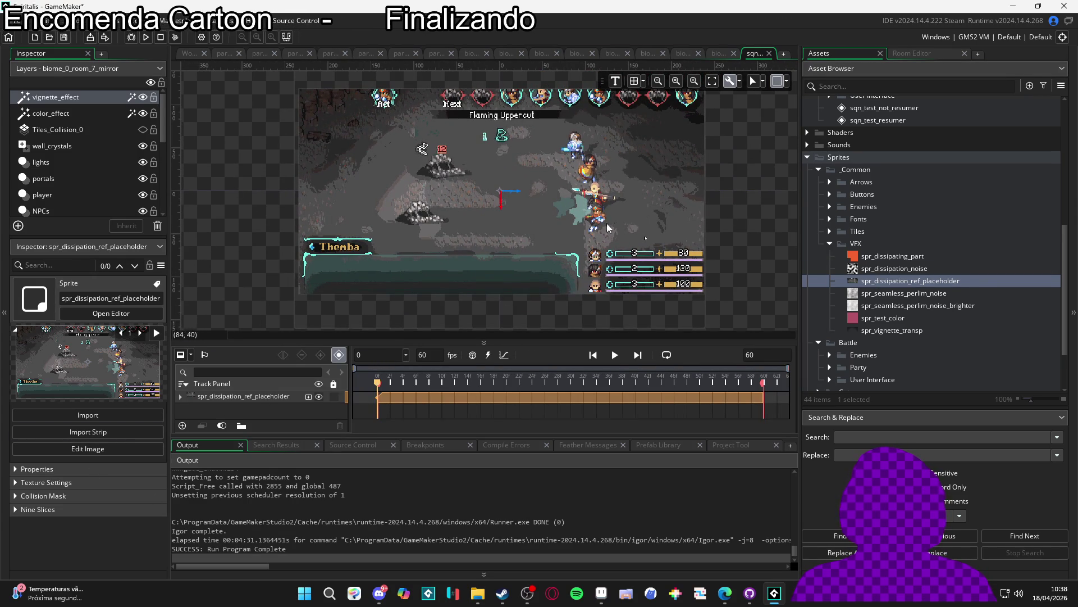
{"action": "left_click", "coordinate": [181, 397]}
{"action": "double_click", "coordinate": [296, 409]}
{"action": "type", "text": "0"}
{"action": "key", "text": "Tab"}
{"action": "type", "text": "0"}
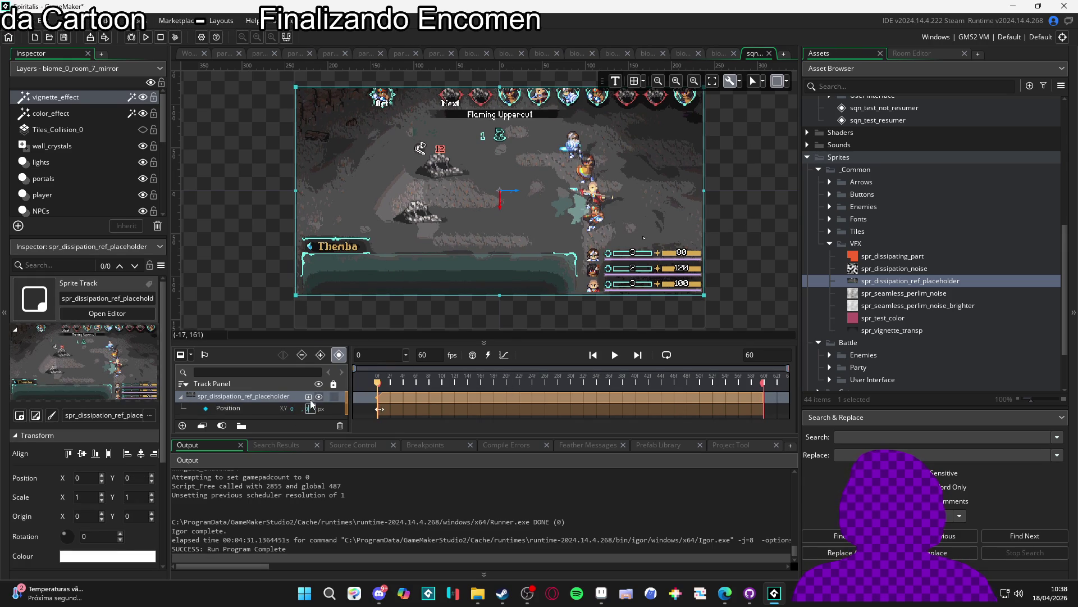
{"action": "left_click", "coordinate": [333, 396]}
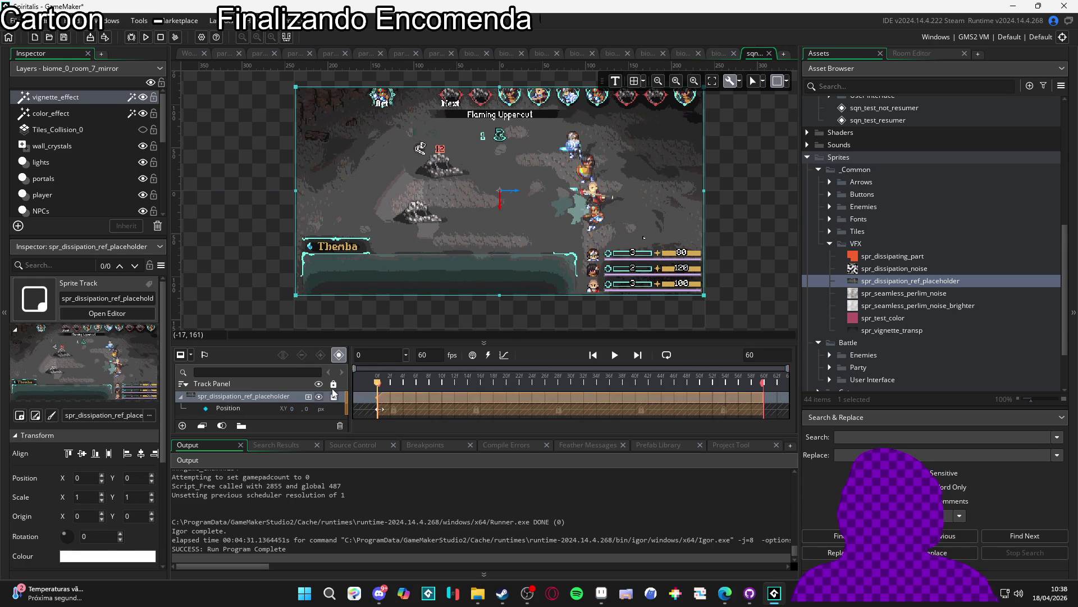
Step: Scrub the timeline playhead back to frame 0
{"action": "left_click", "coordinate": [383, 381]}
{"action": "mouse_move", "coordinate": [384, 381]}
{"action": "left_mouse_down"}
{"action": "mouse_move", "coordinate": [478, 380]}
{"action": "mouse_move", "coordinate": [378, 374]}
{"action": "left_mouse_up"}
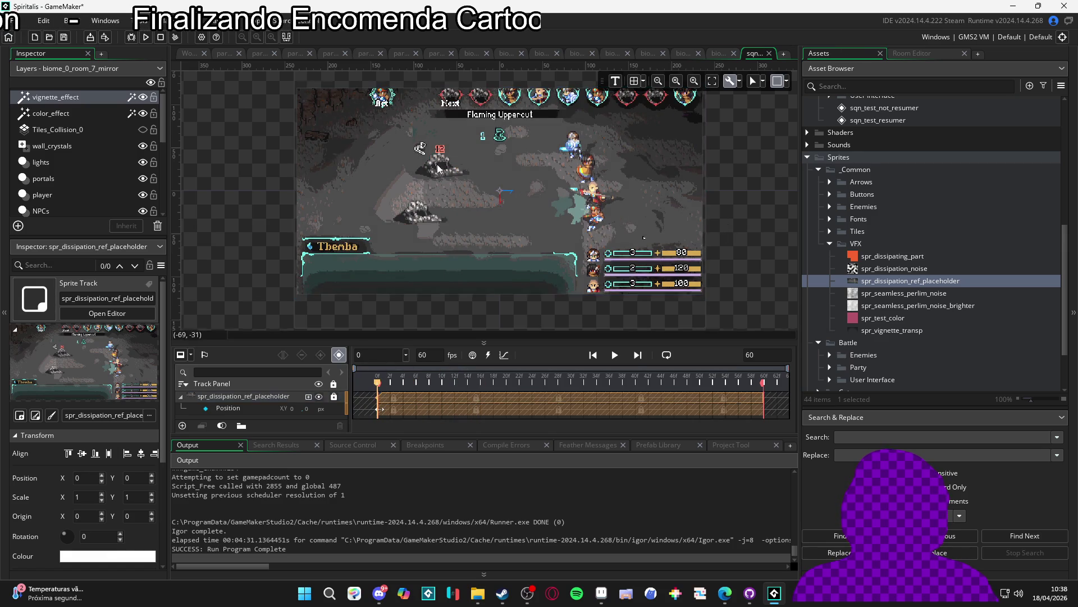
{"action": "scroll", "coordinate": [430, 160], "scroll_direction": "up", "scroll_amount": 3}
Step: In Aseprite, marquee-select the rock and its 12 damage number on frame 1 of dissipating.gif
{"action": "left_click", "coordinate": [601, 593]}
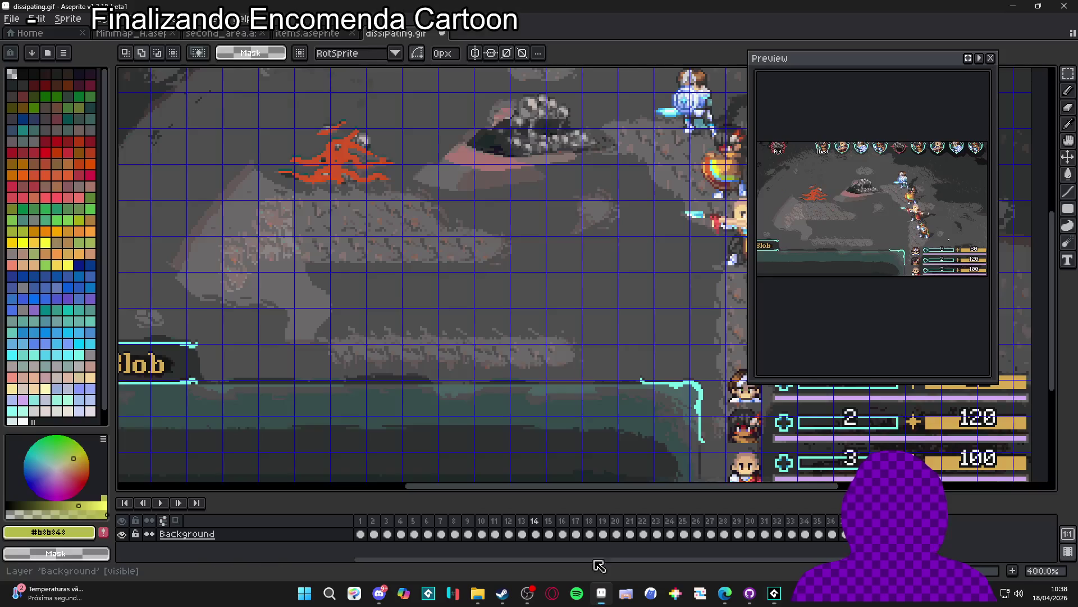
{"action": "scroll", "coordinate": [425, 224], "scroll_direction": "up", "scroll_amount": 2}
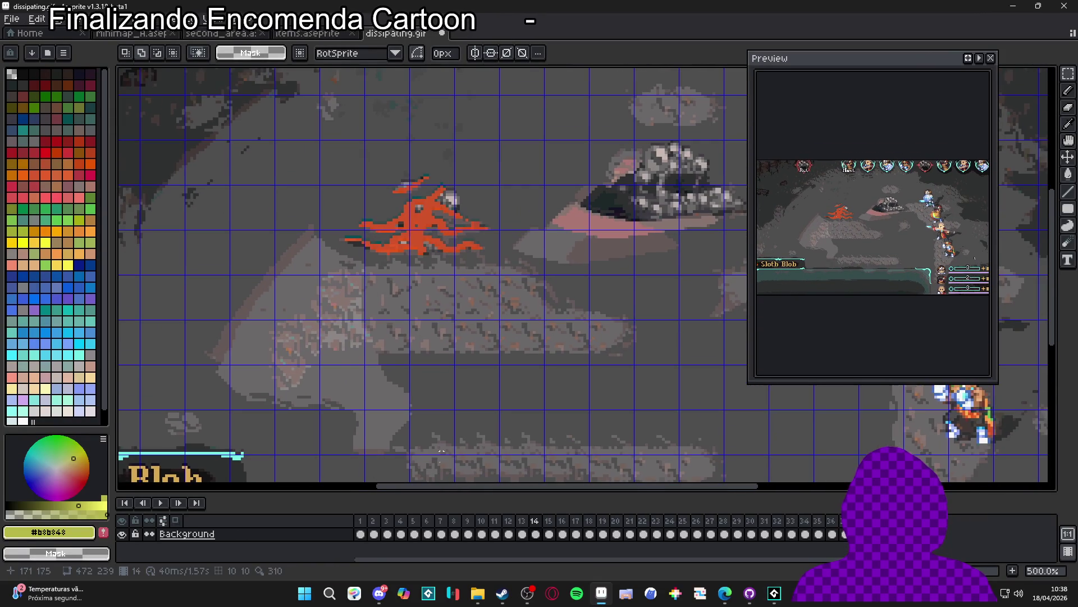
{"action": "key", "text": "Home"}
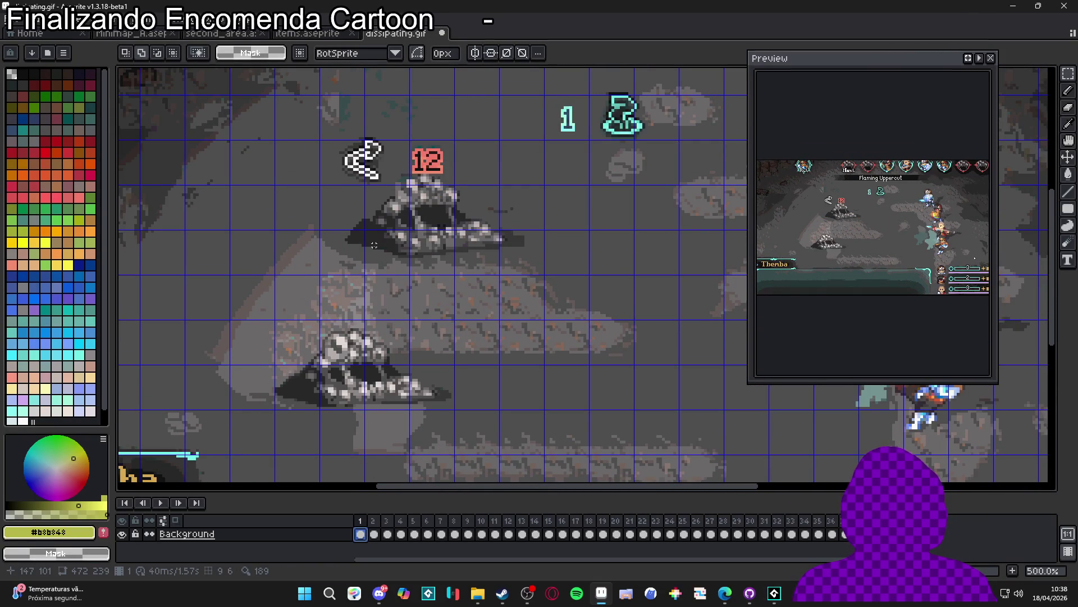
{"action": "scroll", "coordinate": [374, 245], "scroll_direction": "up", "scroll_amount": 1}
{"action": "mouse_move", "coordinate": [337, 252]}
{"action": "left_mouse_down"}
{"action": "mouse_move", "coordinate": [532, 145]}
{"action": "mouse_move", "coordinate": [532, 130]}
{"action": "mouse_move", "coordinate": [532, 147]}
{"action": "mouse_move", "coordinate": [434, 147]}
{"action": "mouse_move", "coordinate": [526, 147]}
{"action": "mouse_move", "coordinate": [506, 126]}
{"action": "mouse_move", "coordinate": [506, 192]}
{"action": "mouse_move", "coordinate": [498, 143]}
{"action": "mouse_move", "coordinate": [551, 148]}
{"action": "mouse_move", "coordinate": [391, 151]}
{"action": "mouse_move", "coordinate": [491, 160]}
{"action": "mouse_move", "coordinate": [492, 123]}
{"action": "mouse_move", "coordinate": [493, 228]}
{"action": "mouse_move", "coordinate": [397, 206]}
{"action": "mouse_move", "coordinate": [494, 184]}
{"action": "mouse_move", "coordinate": [535, 163]}
{"action": "mouse_move", "coordinate": [536, 150]}
{"action": "left_mouse_up"}
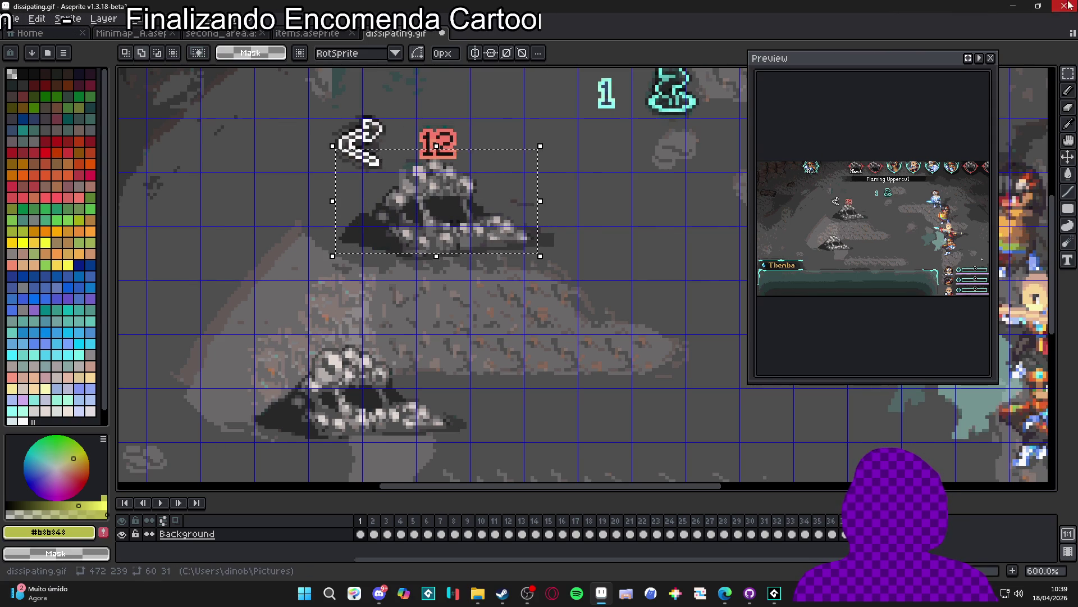
{"action": "key", "text": "alt+Tab"}
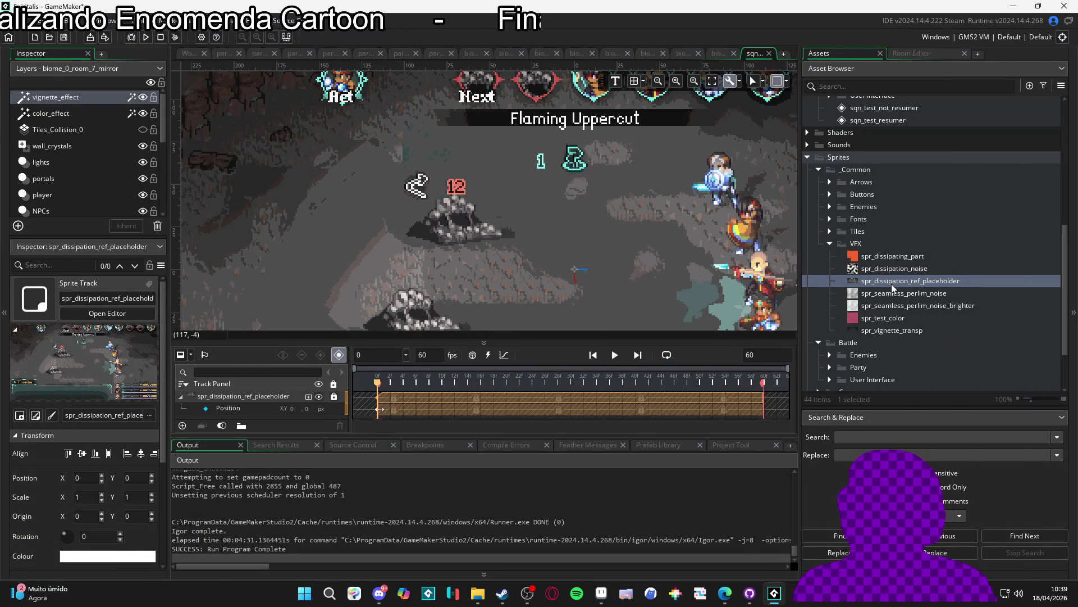
Step: Expand Particles > Battle and preview systems like part_constant_dissipation and part_stagger_start
{"action": "scroll", "coordinate": [890, 264], "scroll_direction": "up", "scroll_amount": 8}
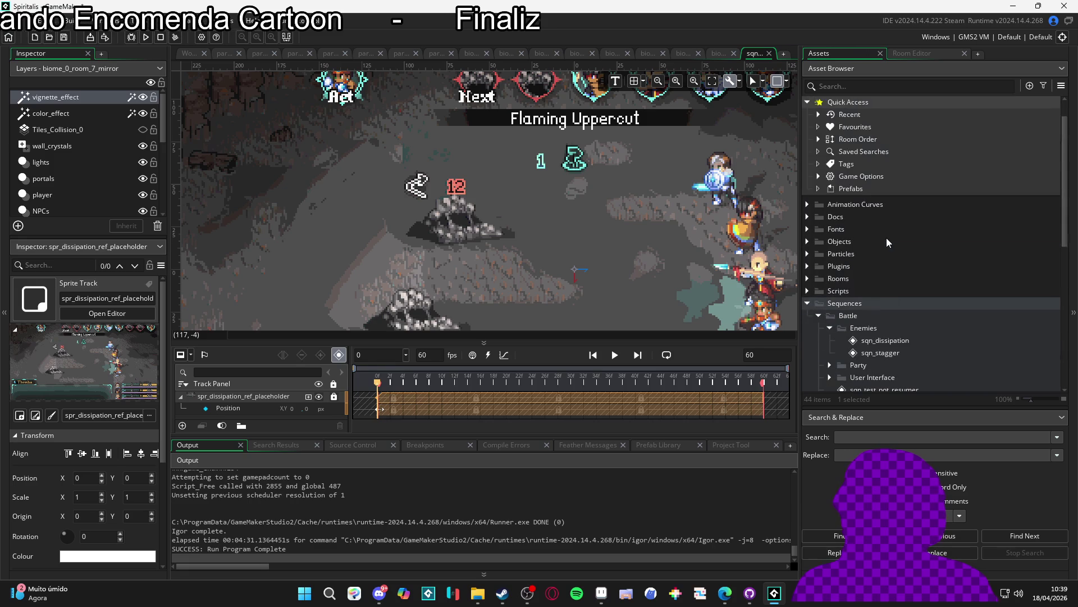
{"action": "left_click", "coordinate": [807, 253]}
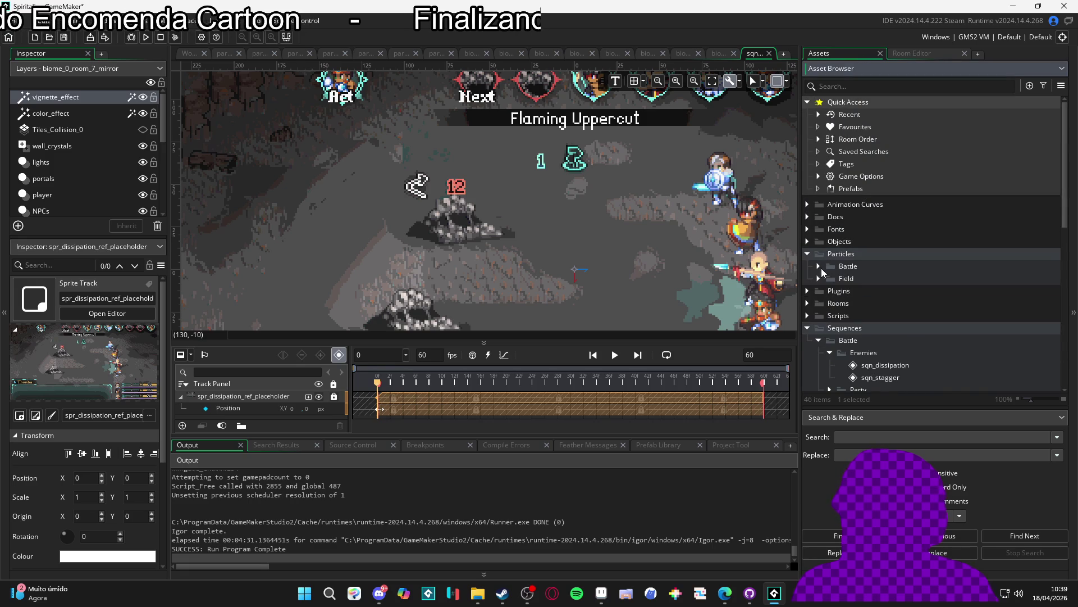
{"action": "left_click", "coordinate": [829, 276]}
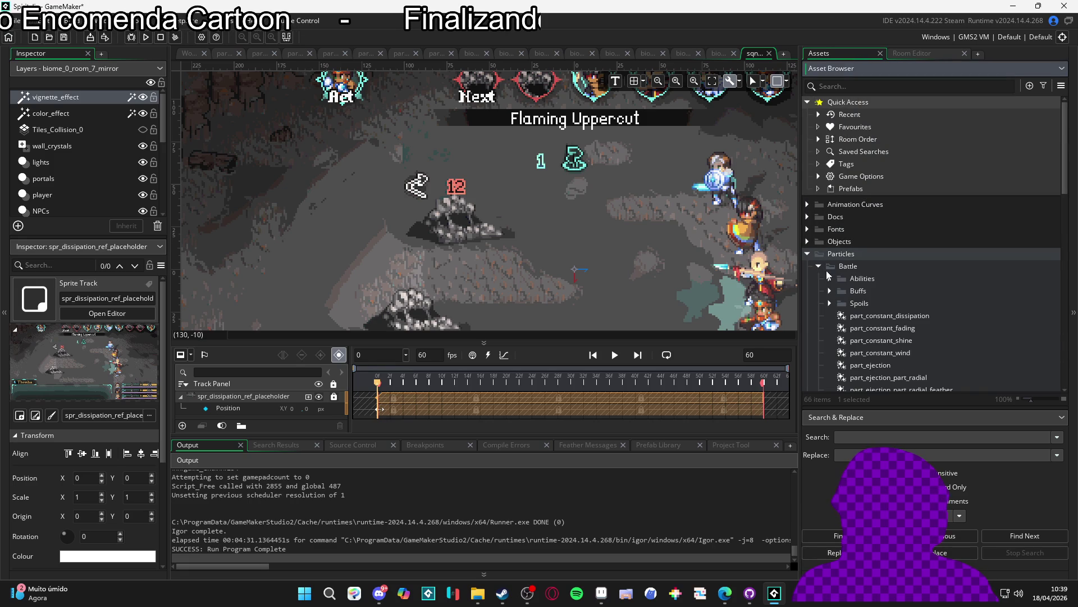
{"action": "left_click", "coordinate": [871, 318]}
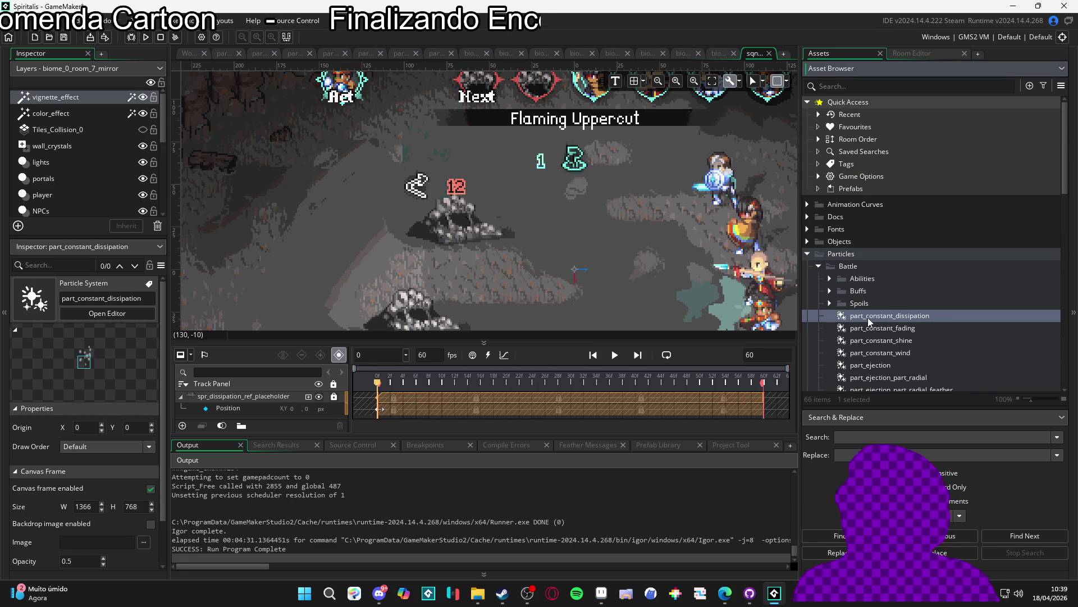
{"action": "scroll", "coordinate": [857, 292], "scroll_direction": "down", "scroll_amount": 3}
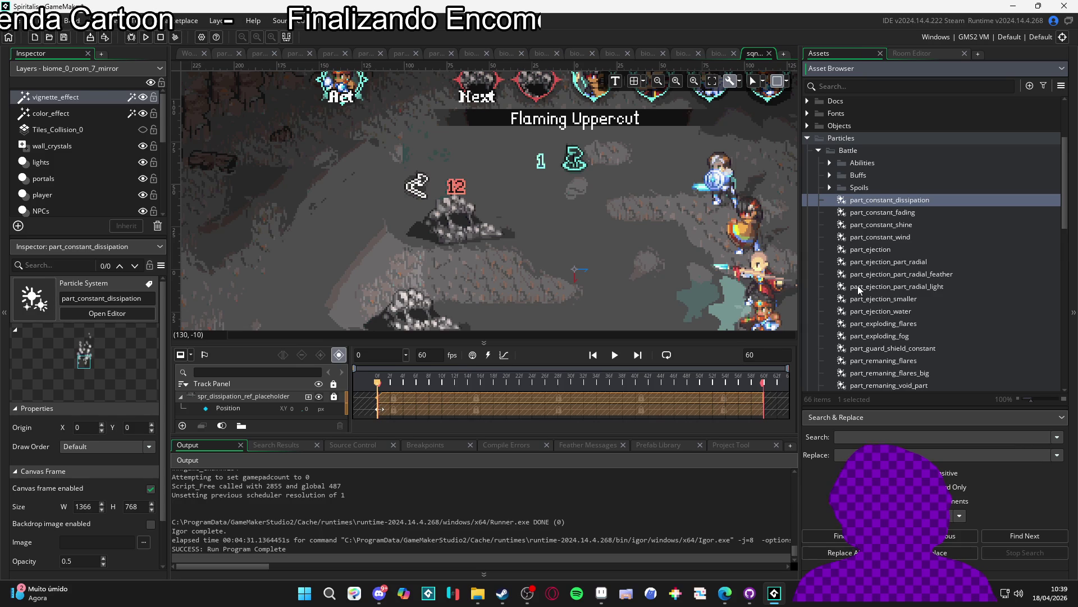
{"action": "scroll", "coordinate": [857, 285], "scroll_direction": "down", "scroll_amount": 3}
{"action": "left_click", "coordinate": [867, 287]}
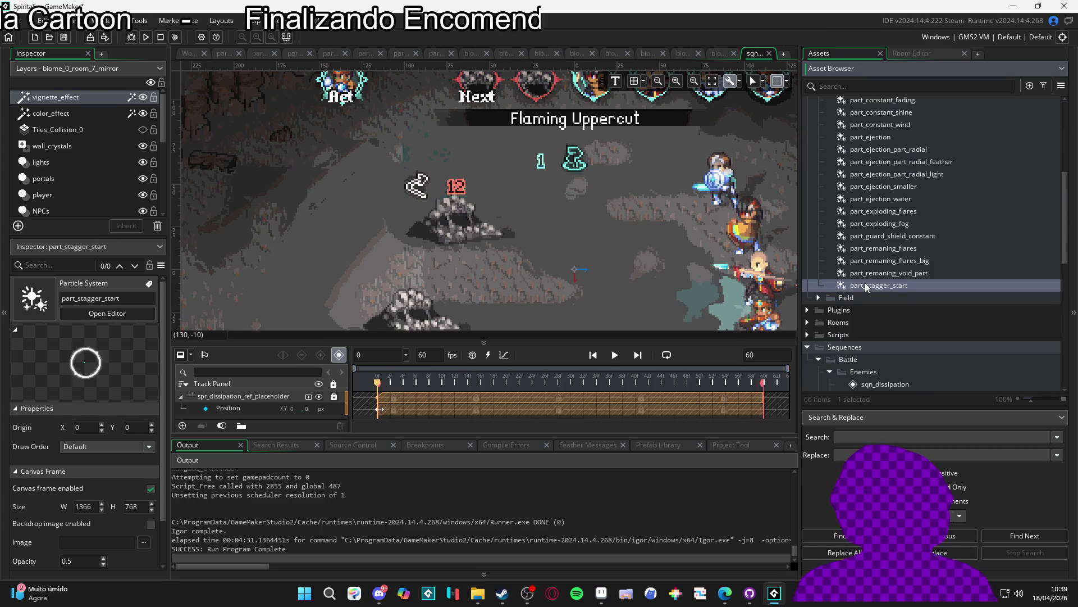
{"action": "key", "text": "Up"}
{"action": "key", "text": "Up"}
{"action": "key", "text": "Up"}
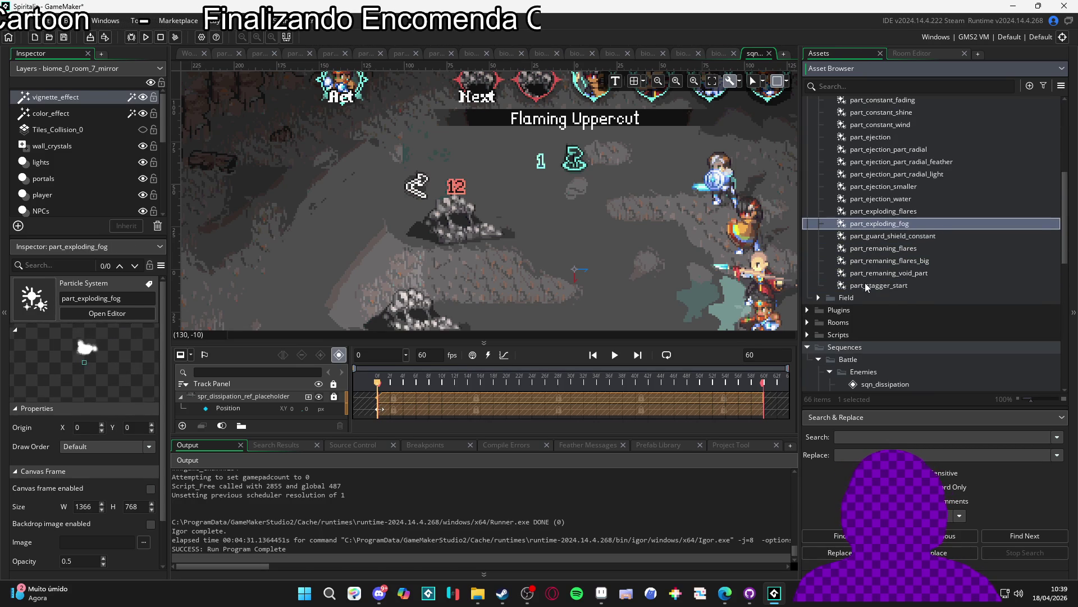
{"action": "key", "text": "Up"}
{"action": "key", "text": "Up"}
{"action": "key", "text": "Up"}
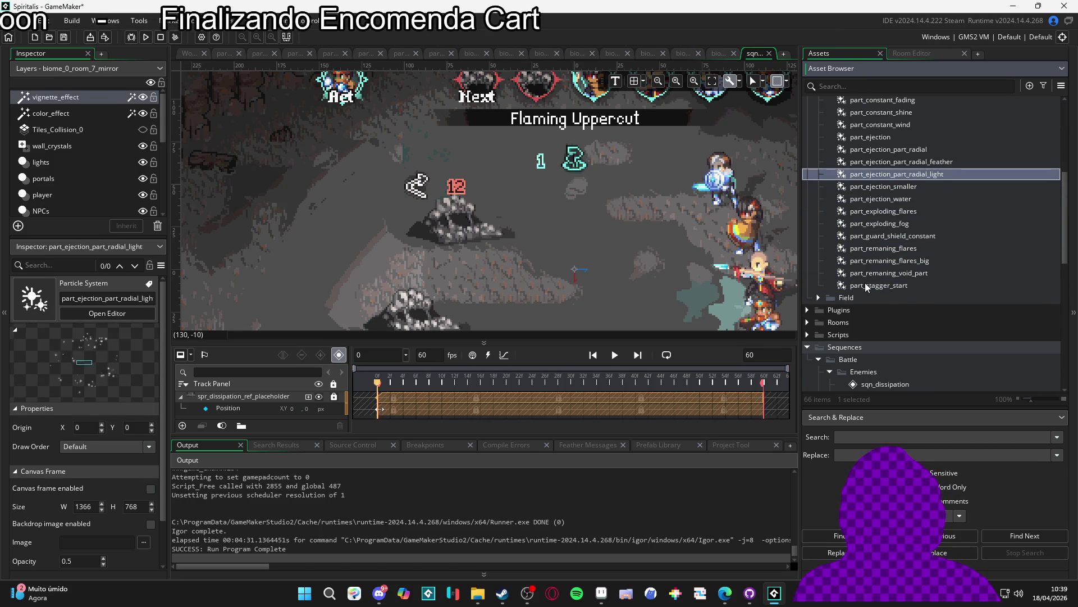
{"action": "key", "text": "Up"}
Step: Select part_ejection_part_radial_feather and duplicate it with Ctrl+D
{"action": "key", "text": "Down"}
{"action": "key", "text": "Up"}
{"action": "key", "text": "Down"}
{"action": "key", "text": "Up"}
{"action": "key", "text": "Down"}
{"action": "key", "text": "Up"}
{"action": "key", "text": "Up"}
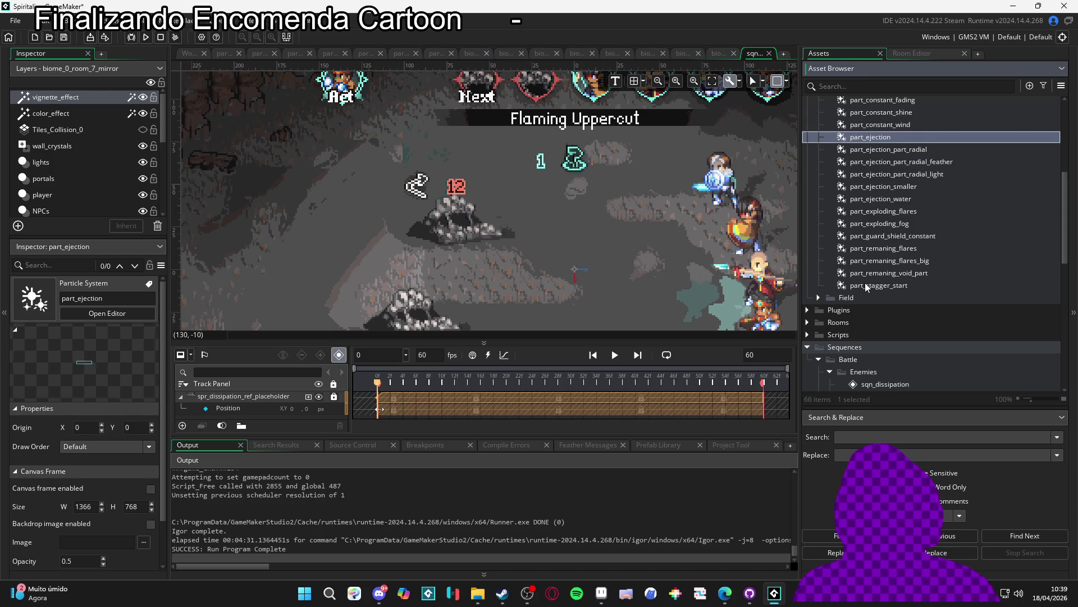
{"action": "key", "text": "Up"}
{"action": "key", "text": "Up"}
{"action": "key", "text": "Up"}
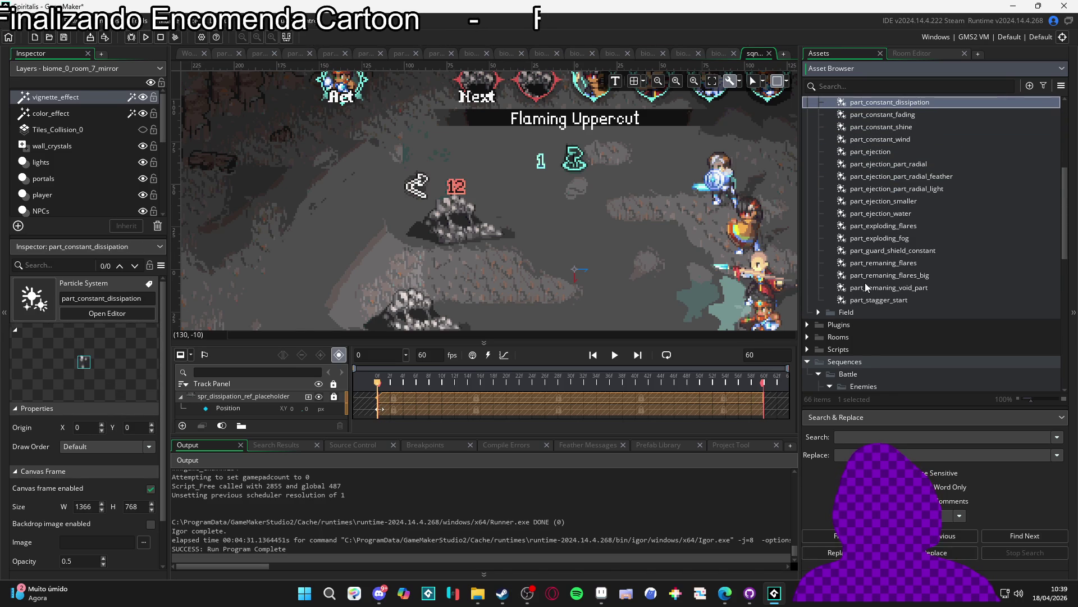
{"action": "key", "text": "Up"}
{"action": "key", "text": "Up"}
{"action": "key", "text": "Down"}
{"action": "key", "text": "Down"}
{"action": "key", "text": "Down"}
{"action": "key", "text": "Down"}
{"action": "key", "text": "Down"}
{"action": "key", "text": "Up"}
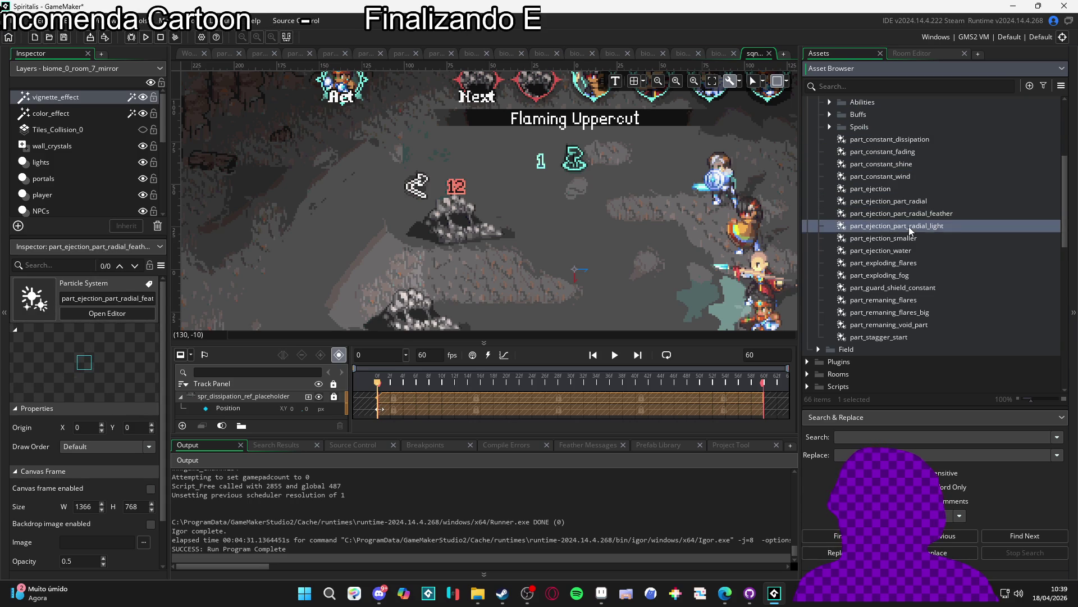
{"action": "key", "text": "ctrl+d"}
{"action": "left_click", "coordinate": [900, 226]}
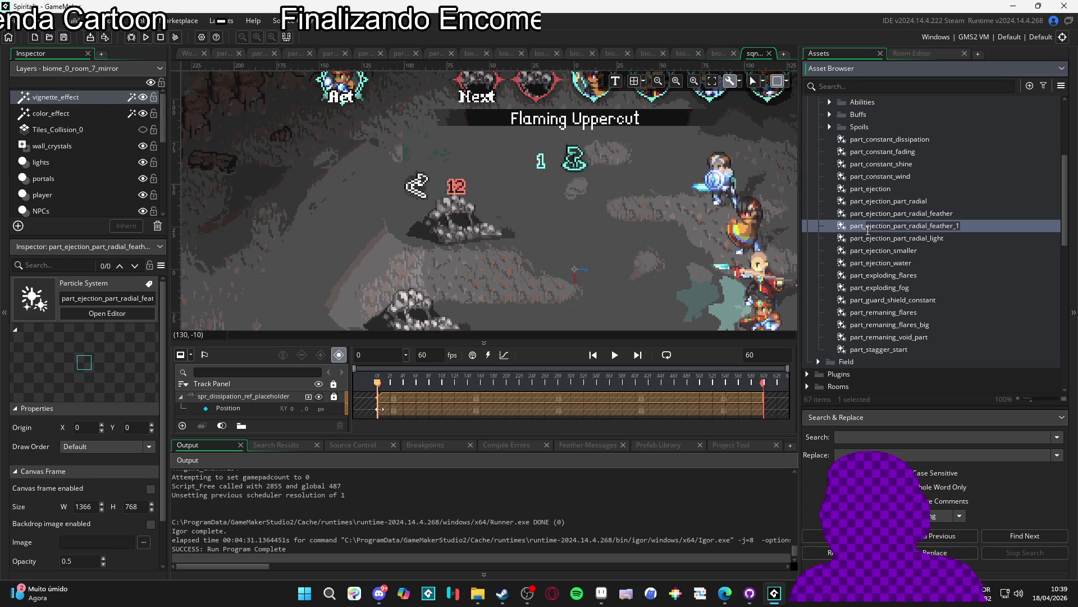
Step: Rename the duplicated particle system to part_death_dissipation
{"action": "type", "text": "part_e"}
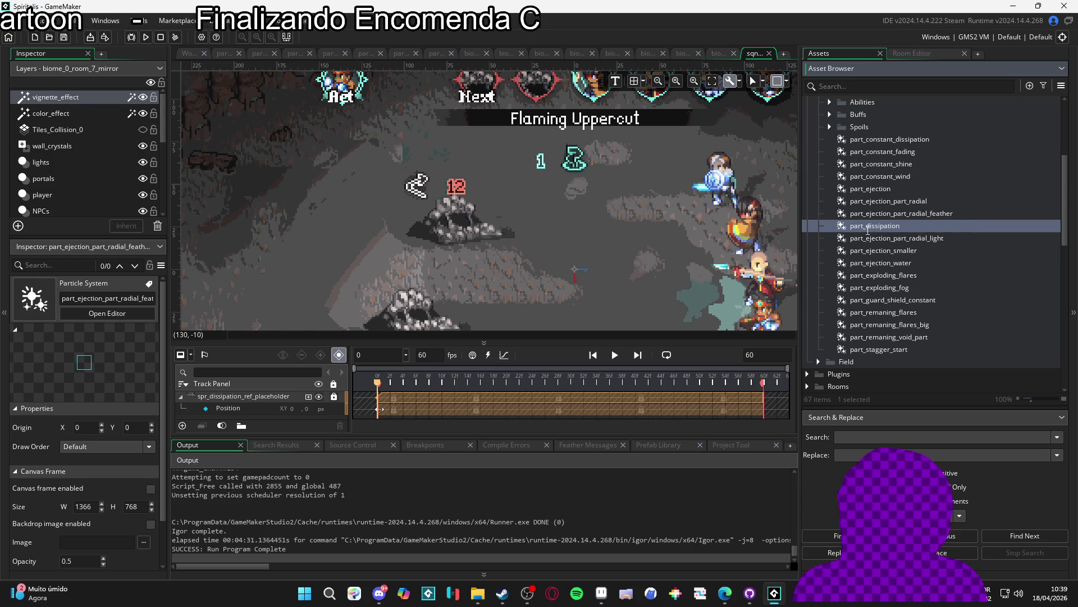
{"action": "type", "text": "death_"}
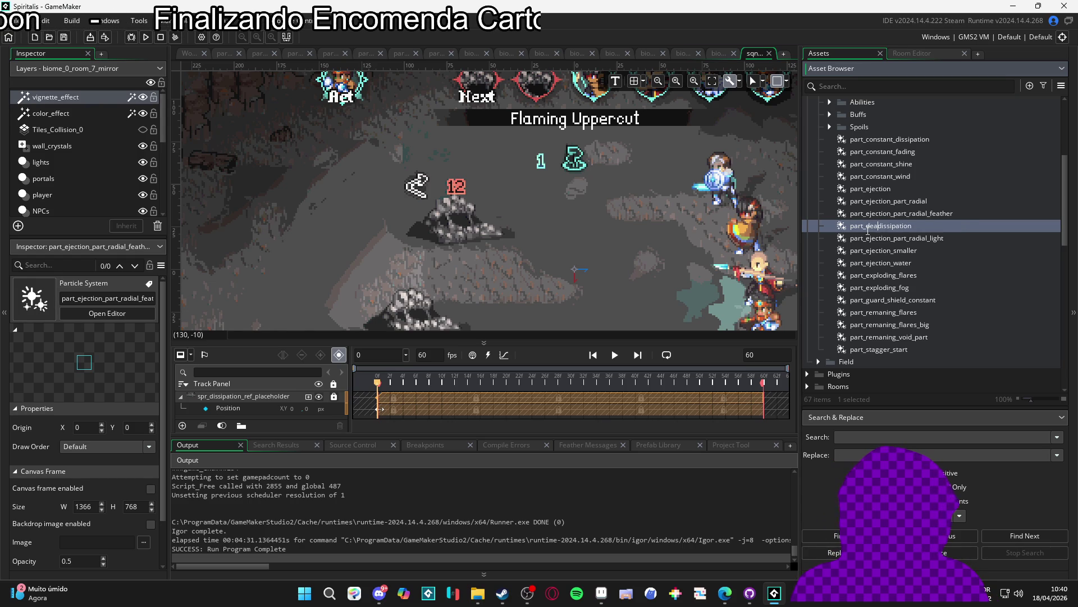
{"action": "key", "text": "Return"}
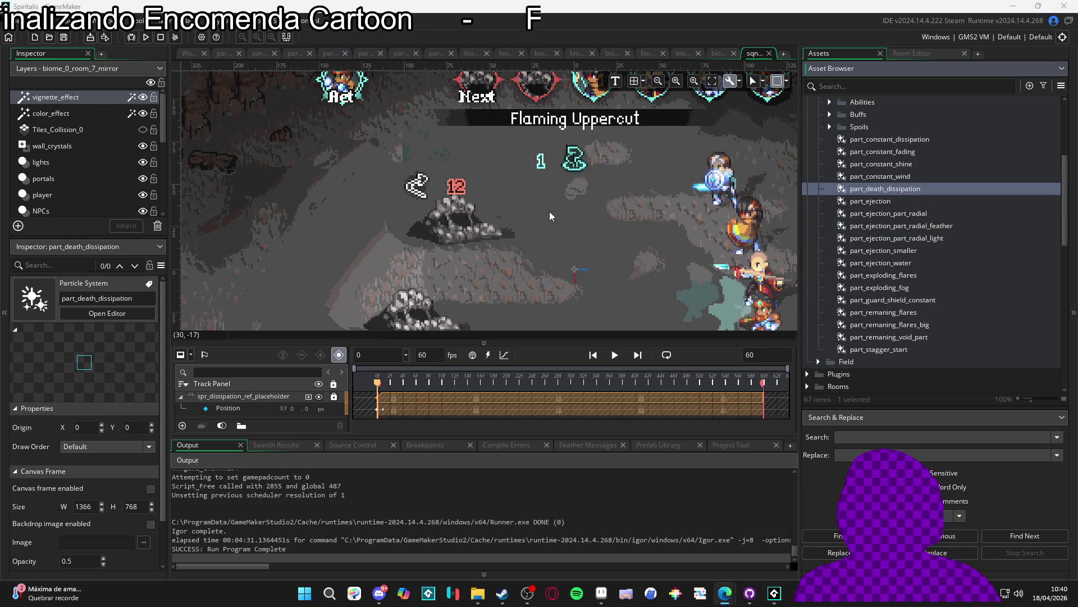
{"action": "left_click_drag", "start_coordinate": [539, 206], "coordinate": [488, 177]}
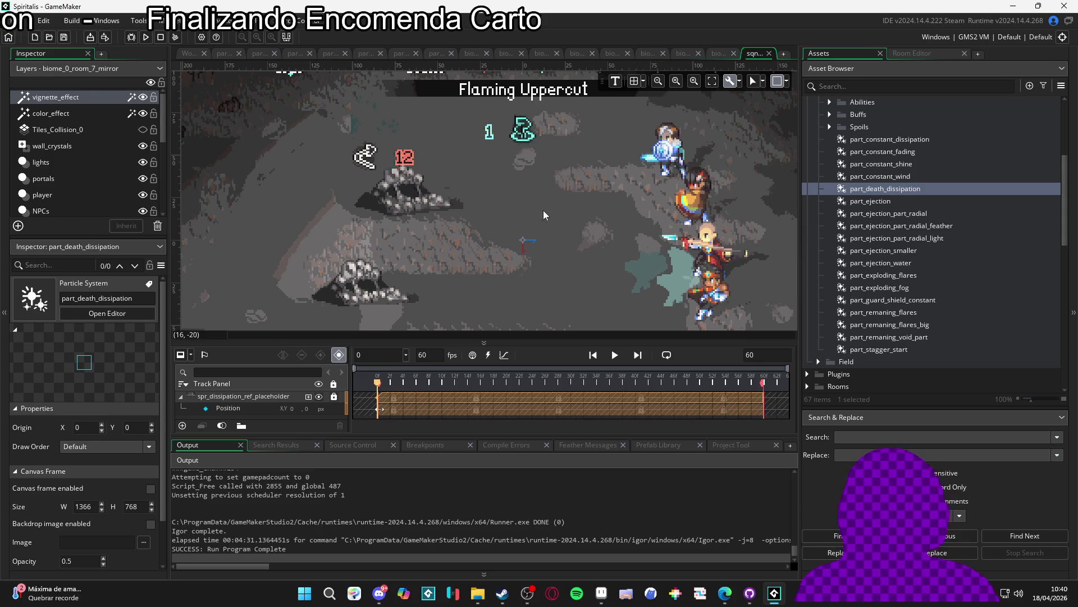
{"action": "mouse_move", "coordinate": [498, 239]}
{"action": "left_mouse_down"}
{"action": "mouse_move", "coordinate": [436, 214]}
{"action": "mouse_move", "coordinate": [459, 238]}
{"action": "mouse_move", "coordinate": [441, 239]}
{"action": "left_mouse_up"}
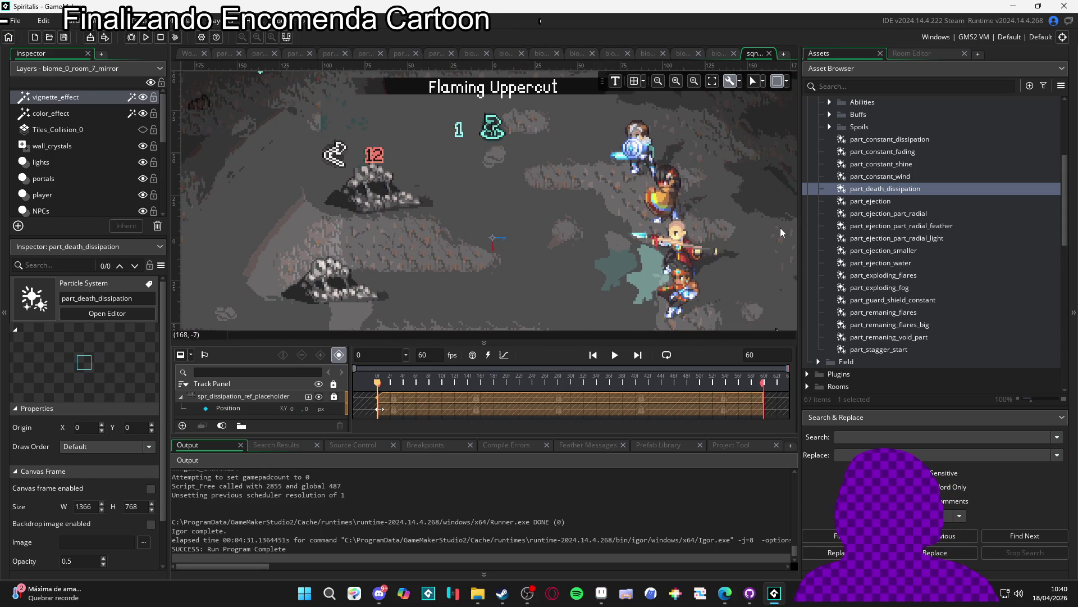
Step: Open part_death_dissipation in the Particle System Editor to view its burst emitter
{"action": "double_click", "coordinate": [889, 191]}
{"action": "scroll", "coordinate": [474, 256], "scroll_direction": "down", "scroll_amount": 2}
{"action": "scroll", "coordinate": [84, 404], "scroll_direction": "down", "scroll_amount": 4}
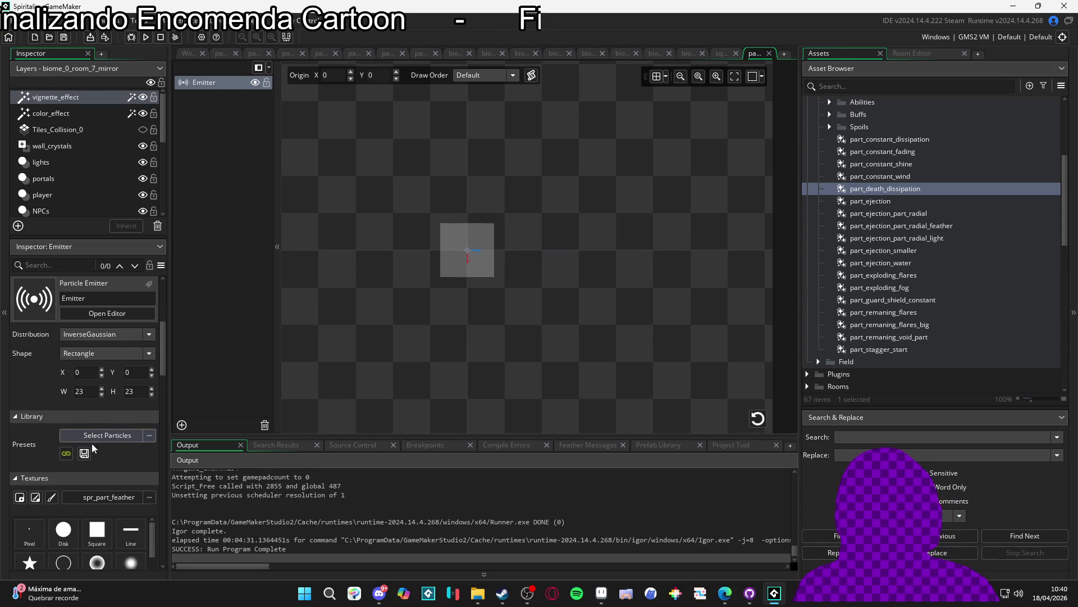